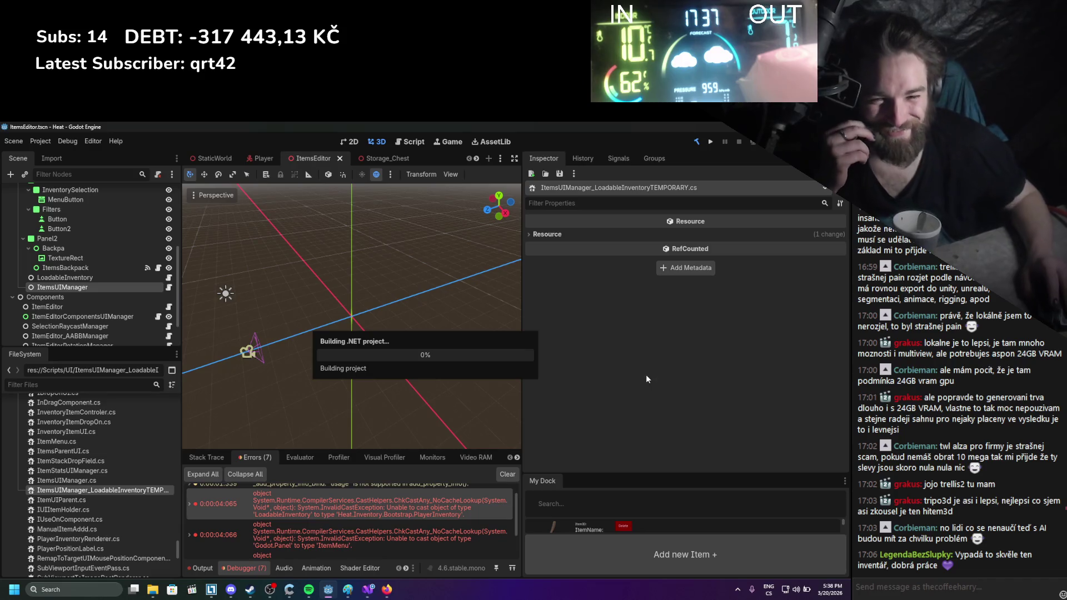
- Give ItemsUIManager the LoadableInventoryTEMPORARY script and ItemsBackpack as parent of items, then build and run
{"action": "left_click", "coordinate": [515, 474]}
{"action": "left_click", "coordinate": [111, 288]}
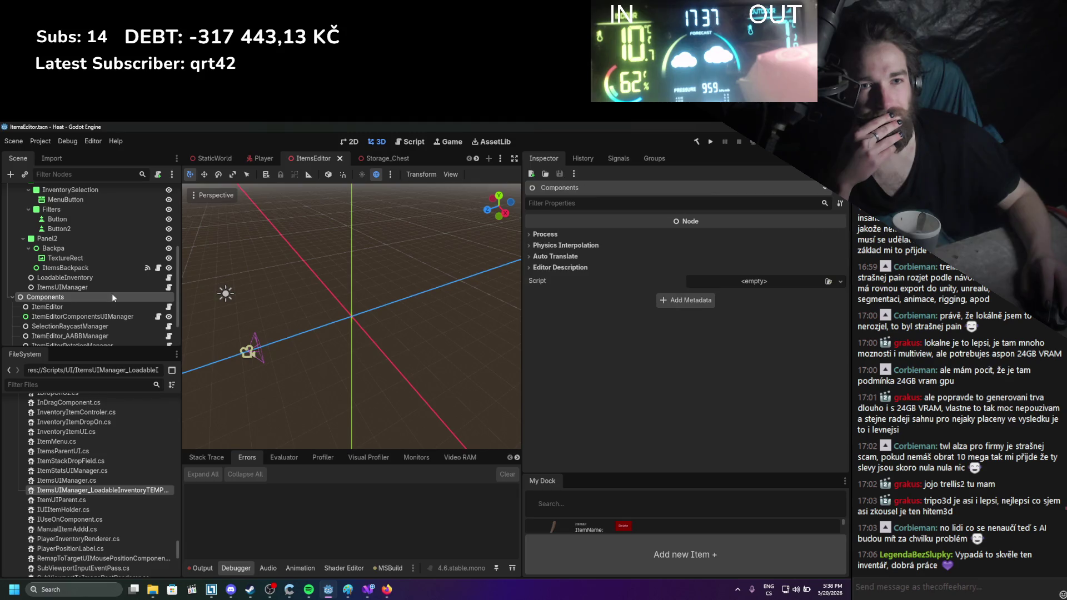
{"action": "mouse_move", "coordinate": [100, 490]}
{"action": "left_mouse_down"}
{"action": "mouse_move", "coordinate": [773, 450]}
{"action": "mouse_move", "coordinate": [773, 431]}
{"action": "left_mouse_up"}
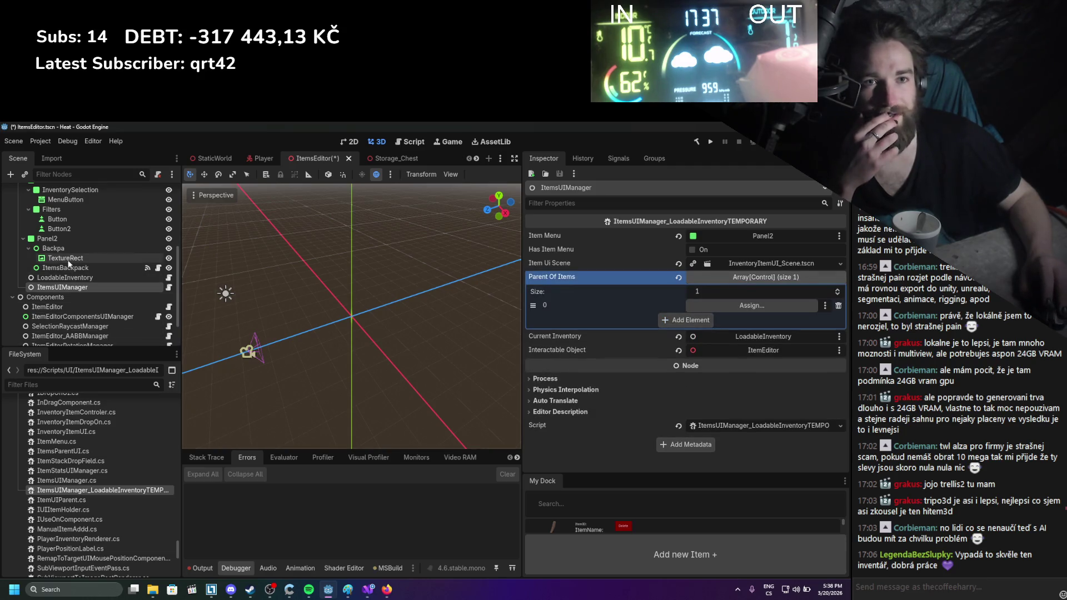
{"action": "left_click_drag", "start_coordinate": [69, 266], "coordinate": [765, 301]}
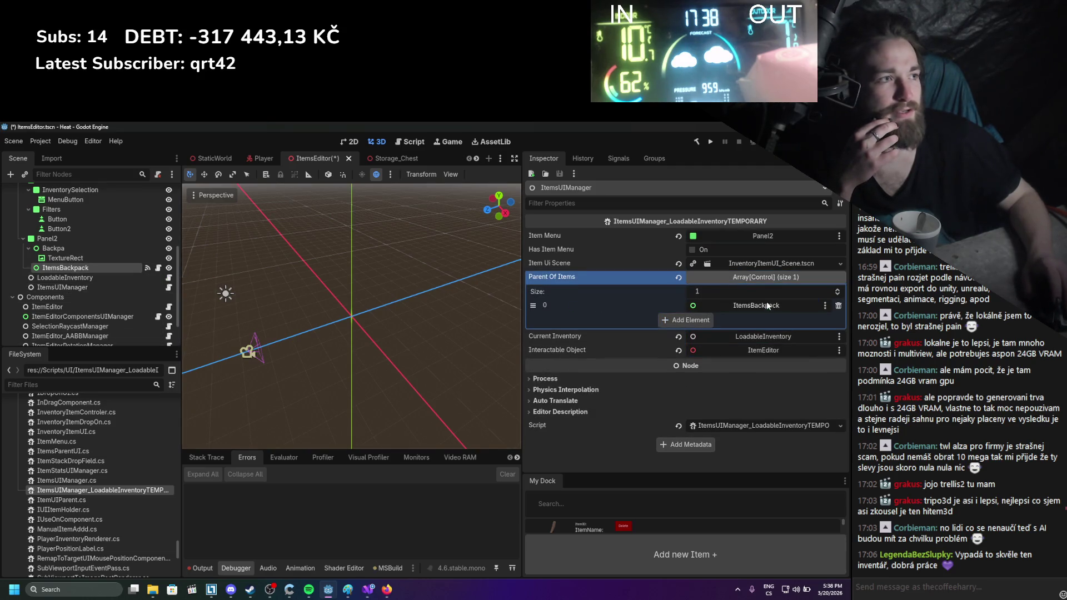
{"action": "key", "text": "alt+b"}
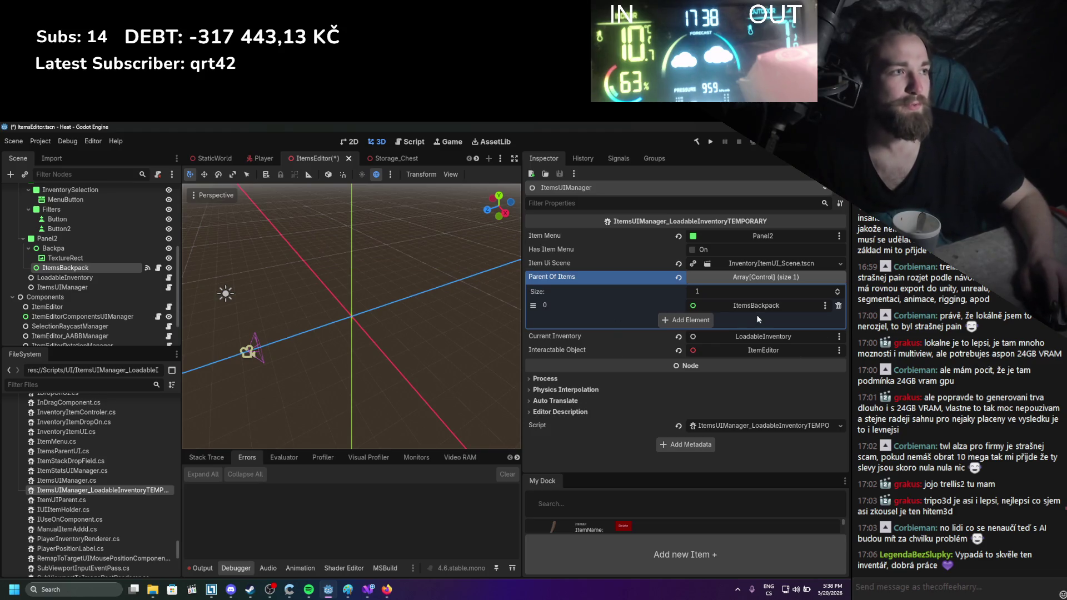
{"action": "key", "text": "F5"}
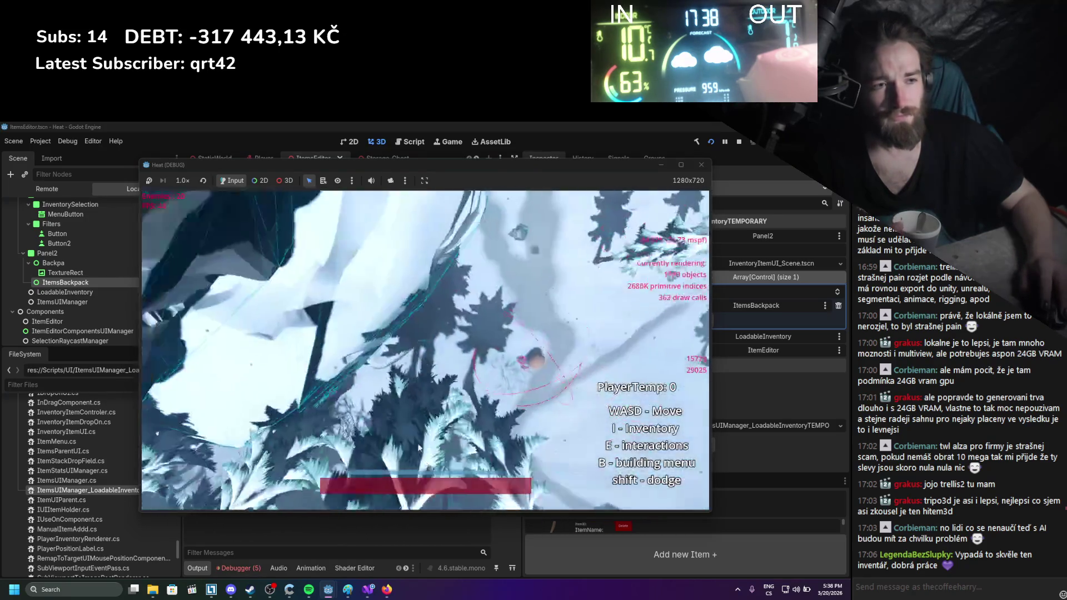
- Stop the game and expand the InvalidCastException: LoadableInventory cannot be cast to PlayerInventory
{"action": "left_click", "coordinate": [257, 569]}
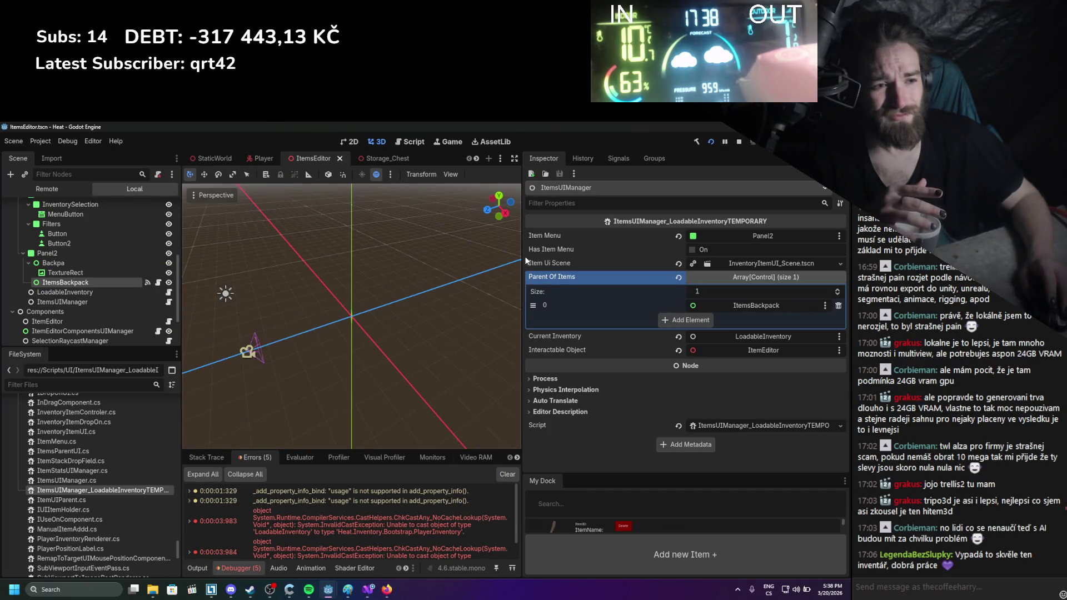
{"action": "left_click", "coordinate": [738, 143]}
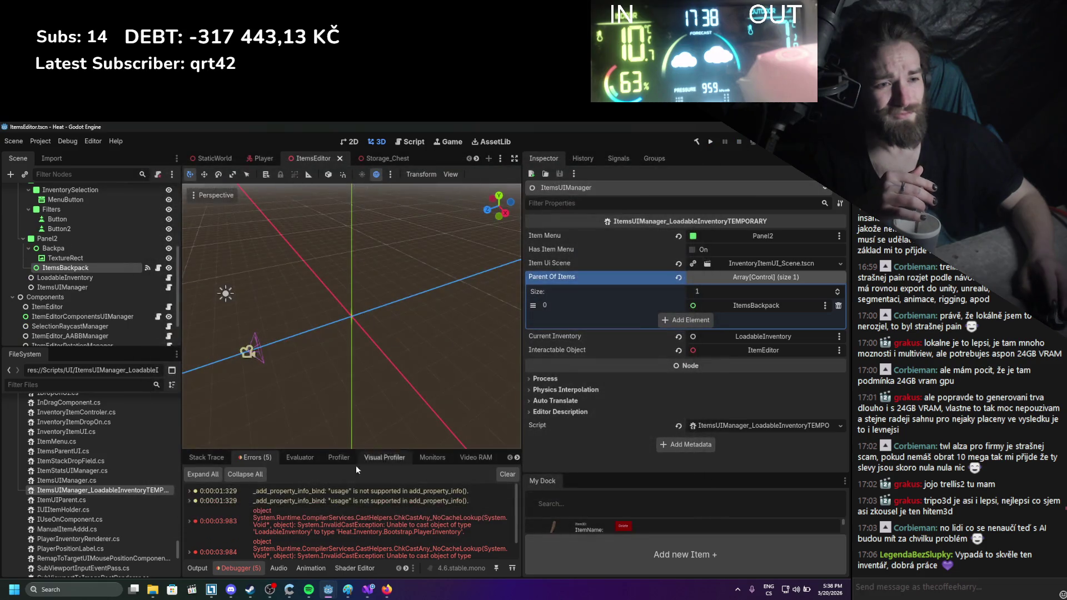
{"action": "left_click", "coordinate": [341, 510]}
{"action": "scroll", "coordinate": [256, 522], "scroll_direction": "down", "scroll_amount": 2}
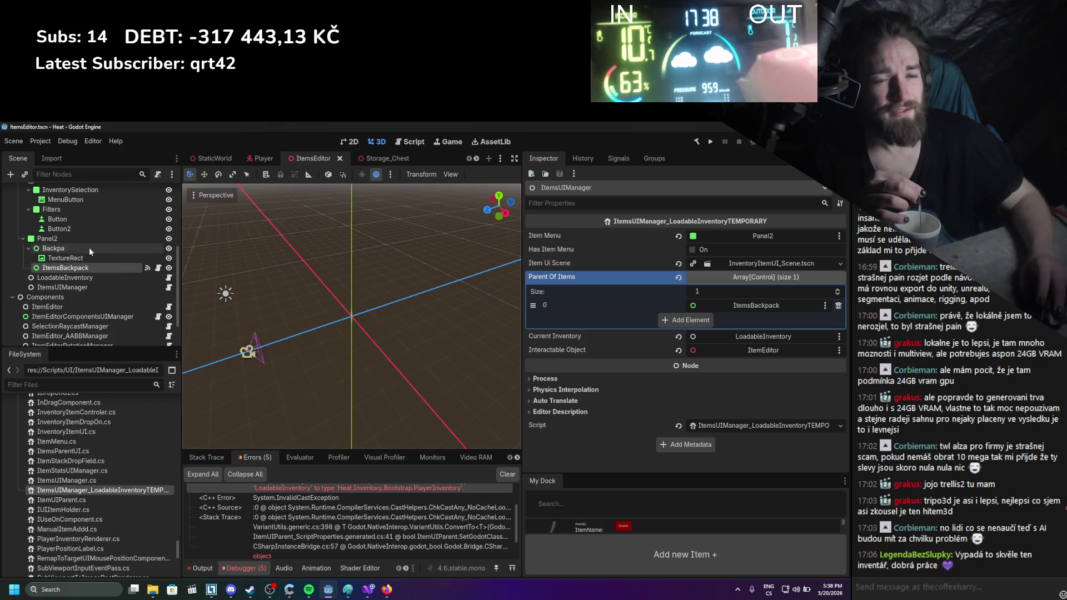
{"action": "left_click", "coordinate": [105, 259]}
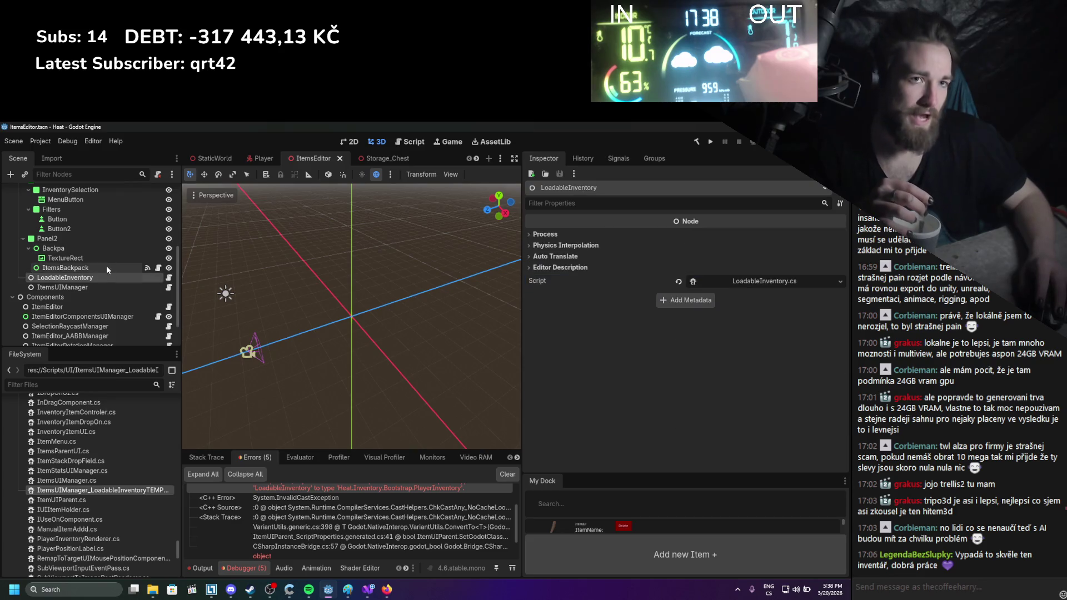
- Duplicate ItemUIParent.cs as ItemUIParent_LoadableInventory_TEMPORARY.cs and open the copy in the code editor
{"action": "left_click", "coordinate": [130, 267]}
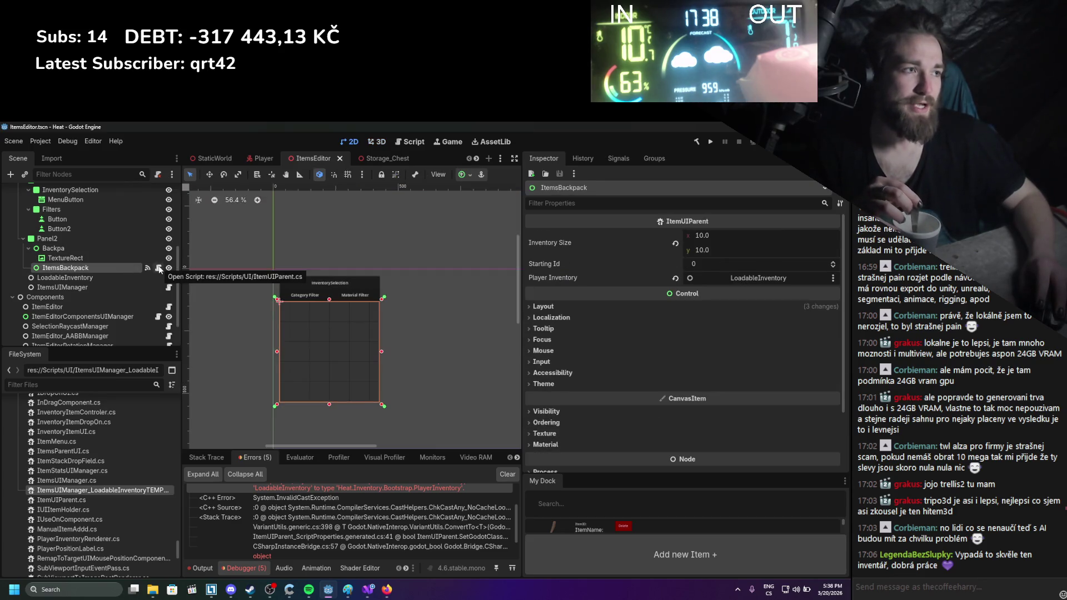
{"action": "scroll", "coordinate": [669, 406], "scroll_direction": "down", "scroll_amount": 3}
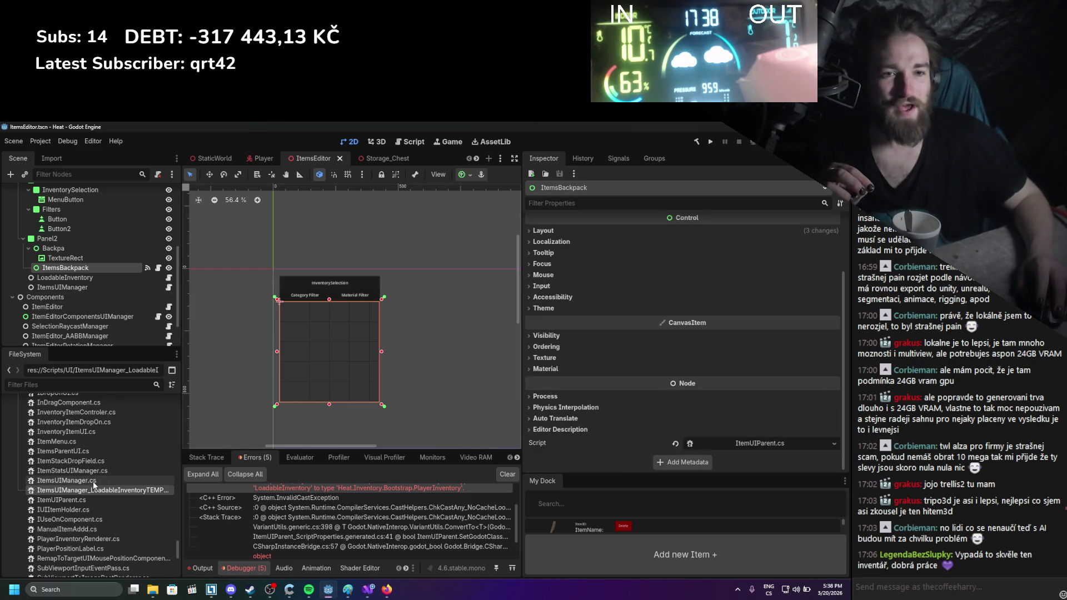
{"action": "left_click", "coordinate": [89, 498]}
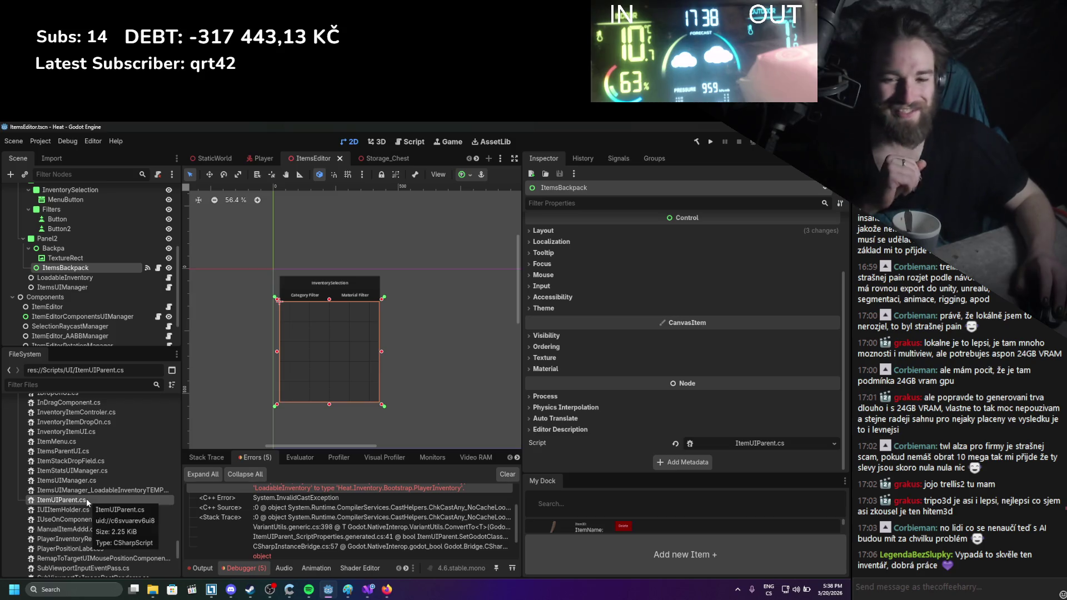
{"action": "right_click", "coordinate": [87, 501]}
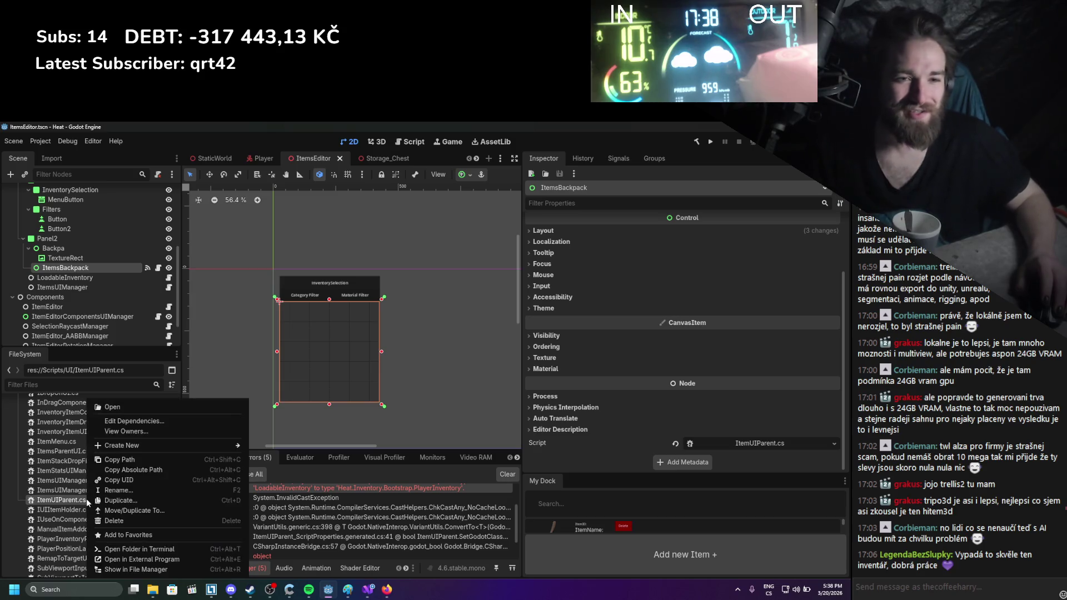
{"action": "left_click", "coordinate": [132, 501]}
{"action": "key", "text": "Right"}
{"action": "type", "text": "_LA"}
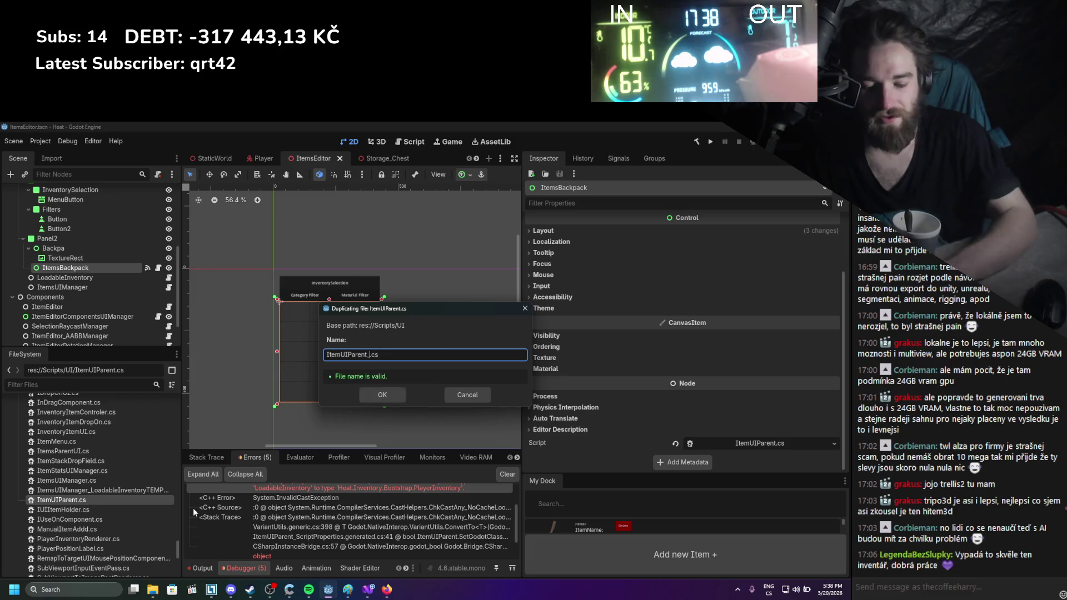
{"action": "key", "text": "BackSpace"}
{"action": "key", "text": "BackSpace"}
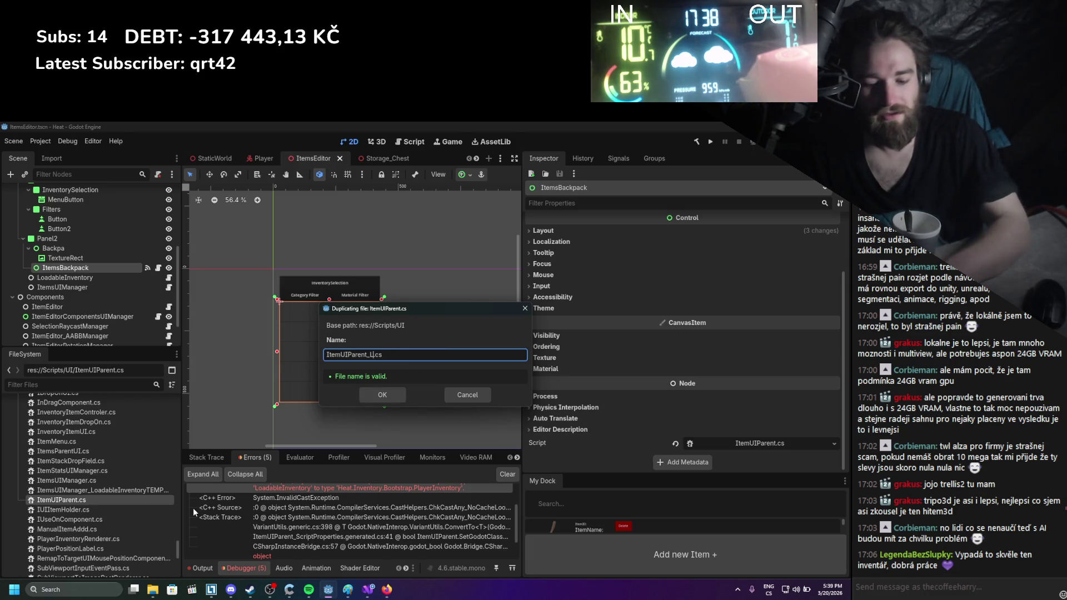
{"action": "type", "text": "oadableInv"}
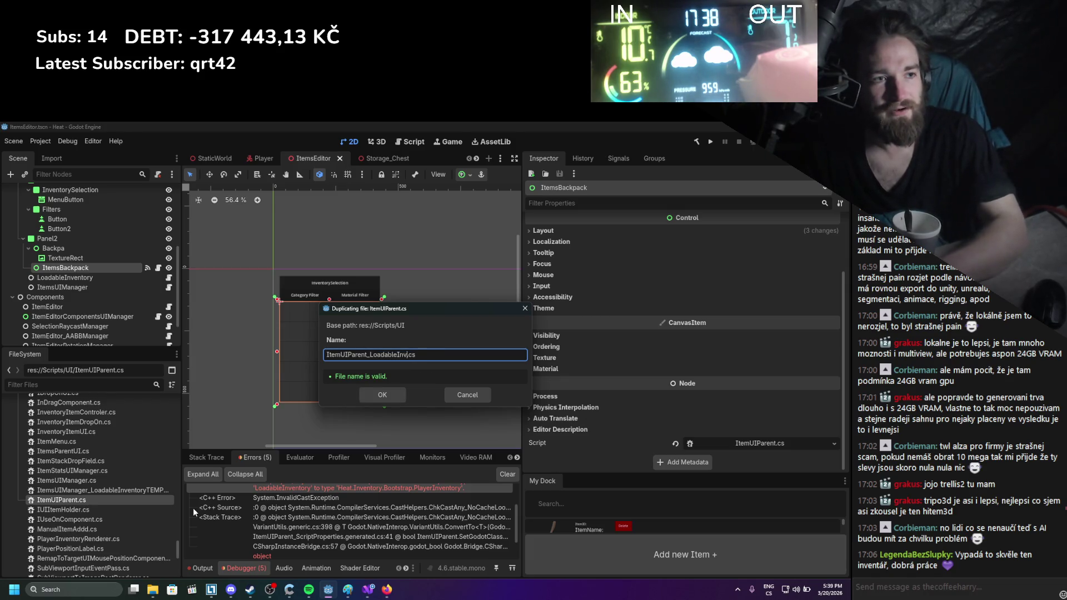
{"action": "type", "text": "_TEMPORARY"}
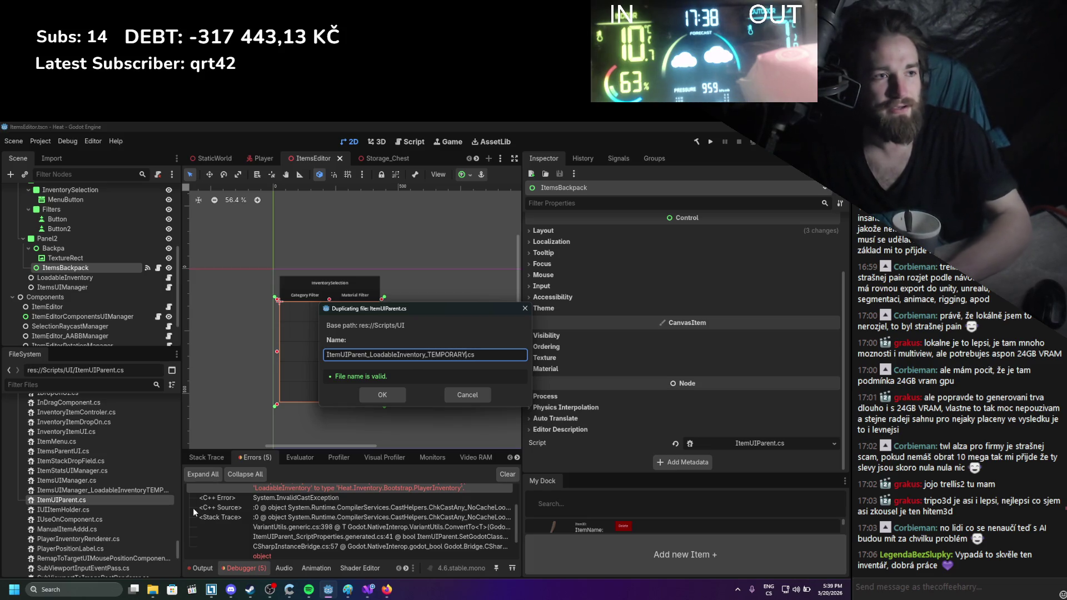
{"action": "key", "text": "Return"}
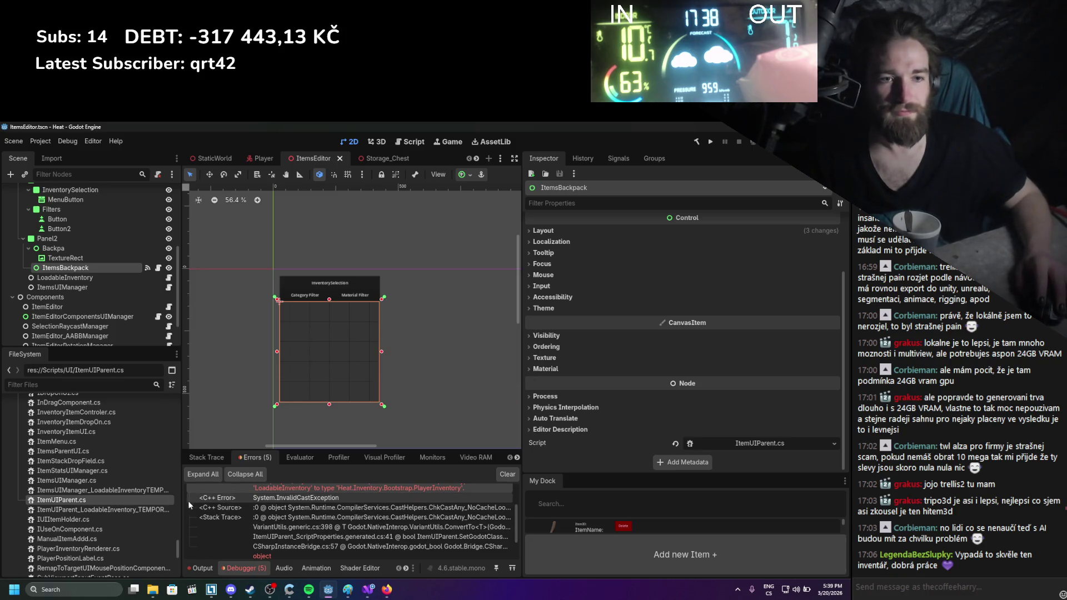
{"action": "double_click", "coordinate": [139, 508]}
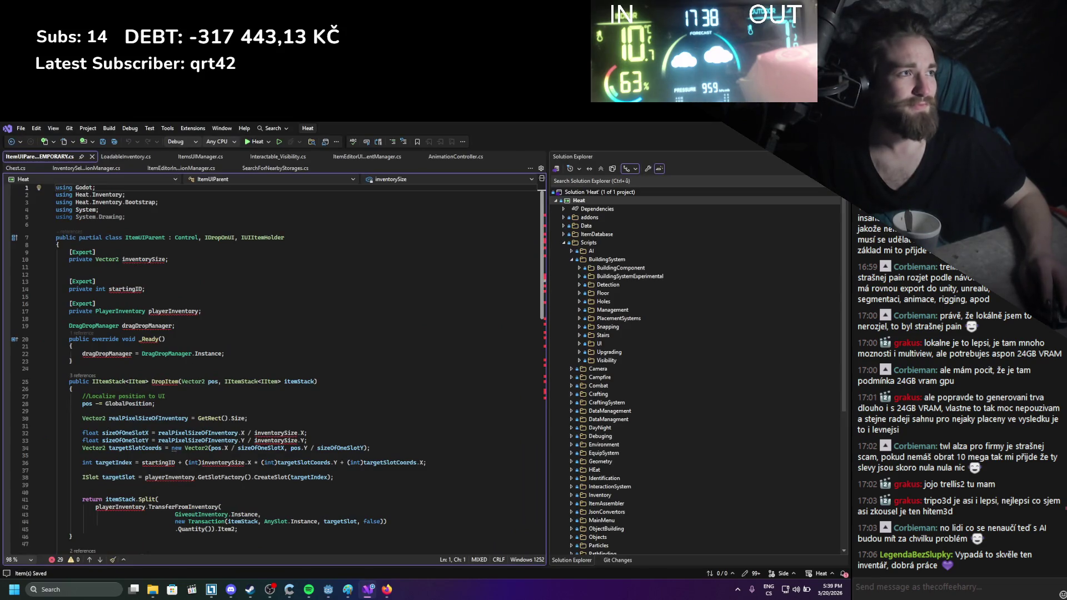
- Rename the copied class to ItemUIParent_LoadableInventory_TEMPORARY to match its file, and save
{"action": "key", "text": "alt+Tab"}
{"action": "right_click", "coordinate": [93, 509]}
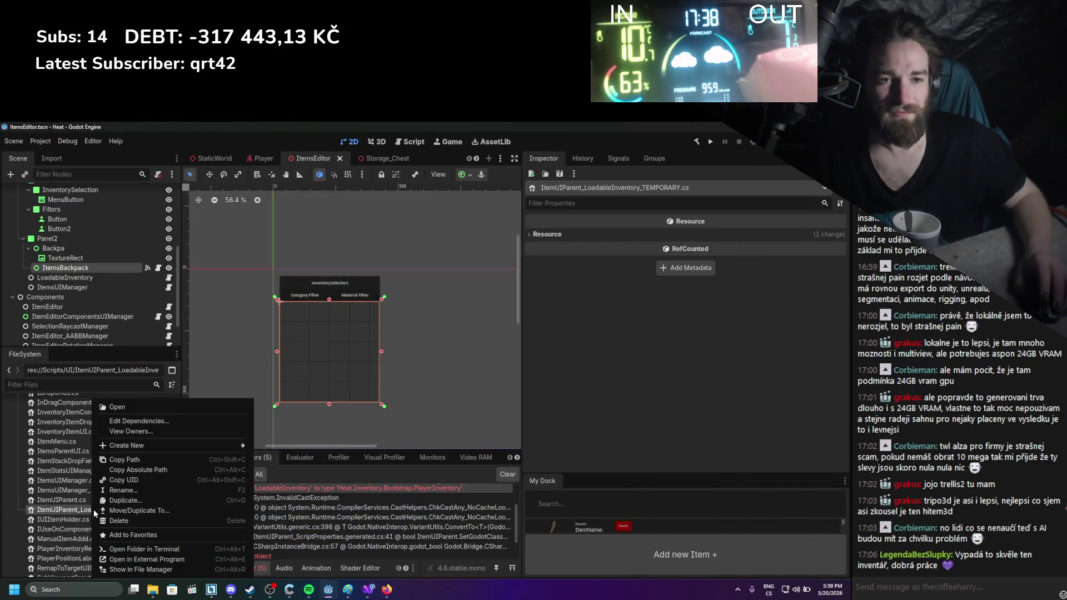
{"action": "left_click", "coordinate": [130, 492]}
{"action": "left_click", "coordinate": [364, 592]}
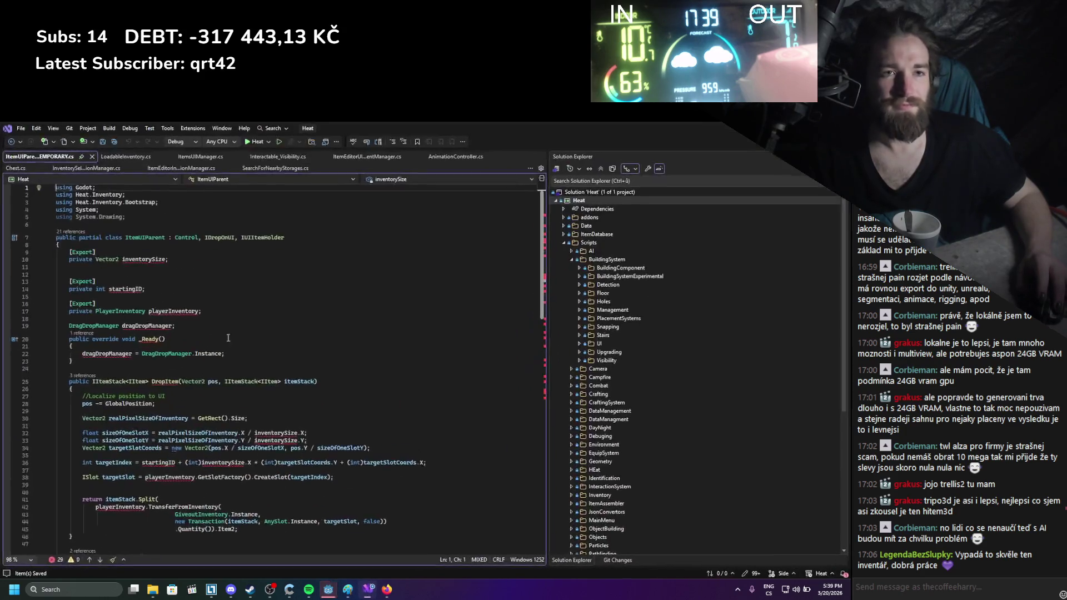
{"action": "double_click", "coordinate": [157, 238]}
{"action": "type", "text": "ItemUIParent_LoadableInventory_TEMPORARY"}
{"action": "key", "text": "ctrl+s"}
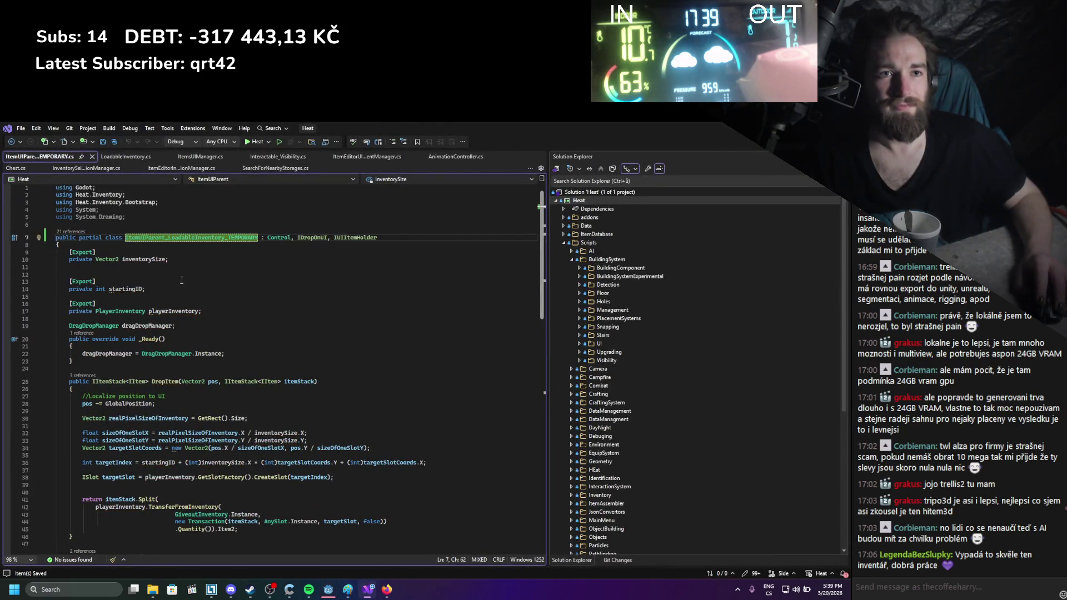
{"action": "left_click", "coordinate": [193, 281]}
- Change the PlayerInventory field type on line 17 to LoadableInventory
{"action": "double_click", "coordinate": [120, 311]}
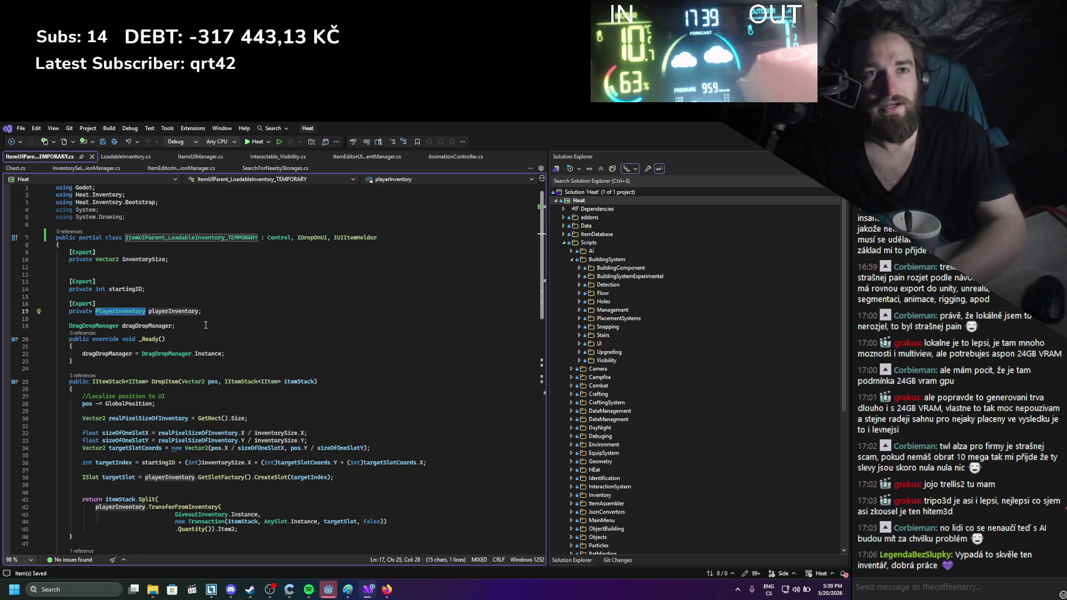
{"action": "type", "text": "Loadb"}
{"action": "key", "text": "Return"}
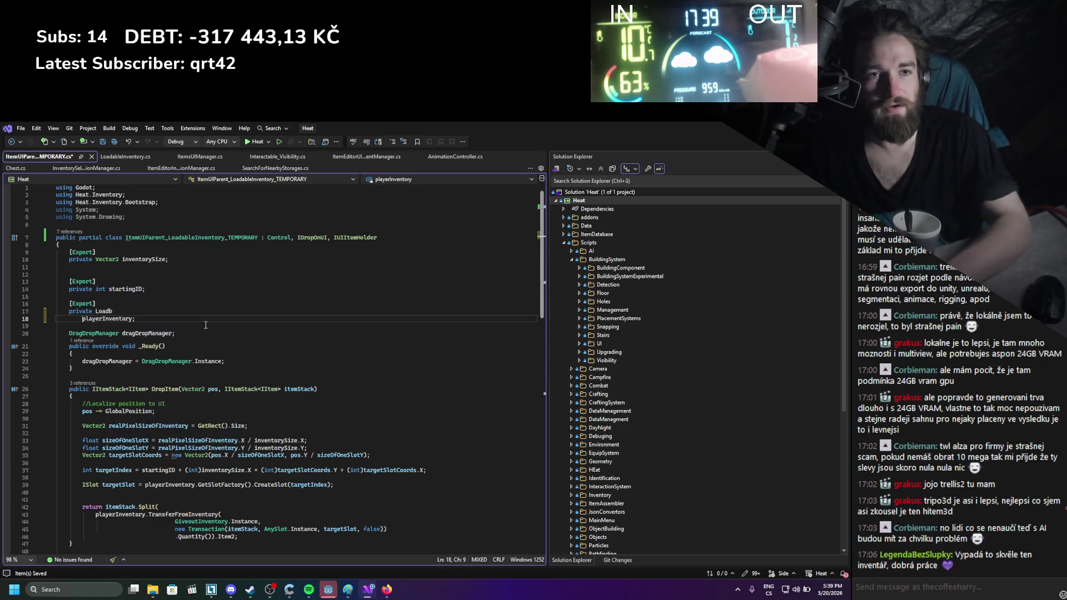
{"action": "key", "text": "ctrl+z"}
{"action": "key", "text": "BackSpace"}
{"action": "key", "text": "BackSpace"}
{"action": "key", "text": "BackSpace"}
{"action": "type", "text": "load"}
{"action": "key", "text": "Tab"}
- Review the _Ready method and the return statement on lines 41–45
{"action": "left_click", "coordinate": [225, 336]}
{"action": "scroll", "coordinate": [224, 331], "scroll_direction": "down", "scroll_amount": 3}
{"action": "scroll", "coordinate": [225, 329], "scroll_direction": "up", "scroll_amount": 3}
{"action": "scroll", "coordinate": [283, 254], "scroll_direction": "down", "scroll_amount": 4}
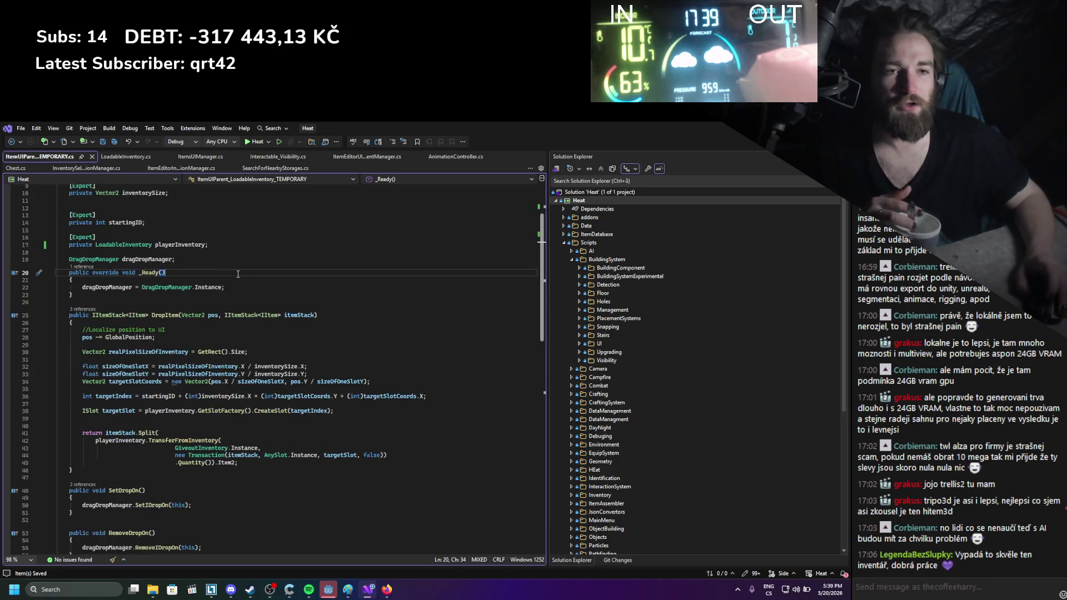
{"action": "mouse_move", "coordinate": [72, 448]}
{"action": "left_mouse_down"}
{"action": "mouse_move", "coordinate": [23, 398]}
{"action": "mouse_move", "coordinate": [56, 404]}
{"action": "left_mouse_up"}
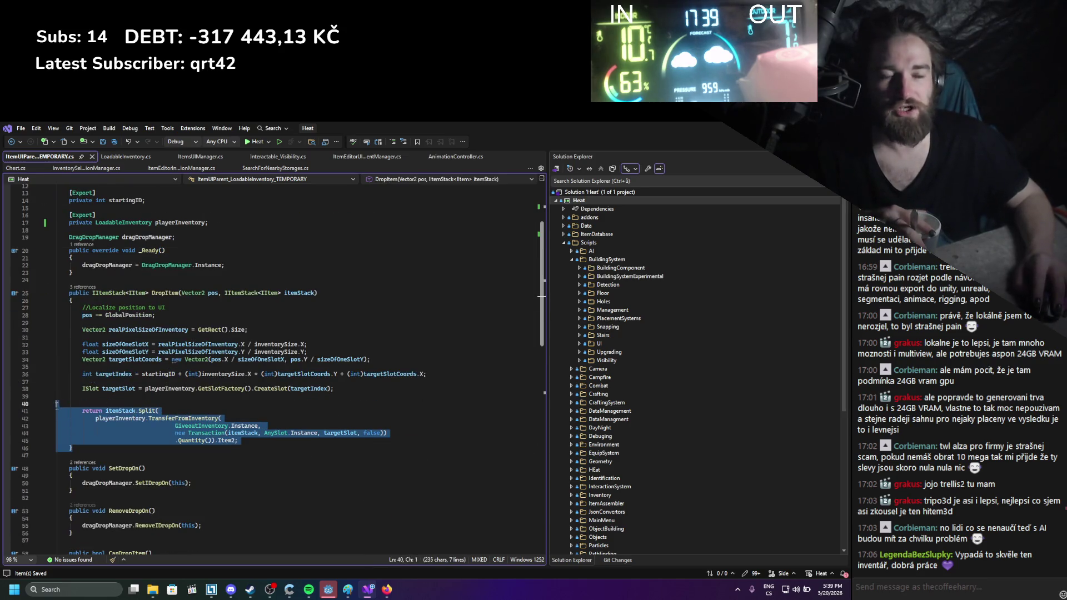
{"action": "left_click_drag", "start_coordinate": [239, 441], "coordinate": [24, 410]}
{"action": "left_click_drag", "start_coordinate": [238, 441], "coordinate": [56, 410]}
{"action": "scroll", "coordinate": [204, 393], "scroll_direction": "down", "scroll_amount": 5}
{"action": "scroll", "coordinate": [204, 393], "scroll_direction": "down", "scroll_amount": 2}
{"action": "scroll", "coordinate": [245, 384], "scroll_direction": "up", "scroll_amount": 8}
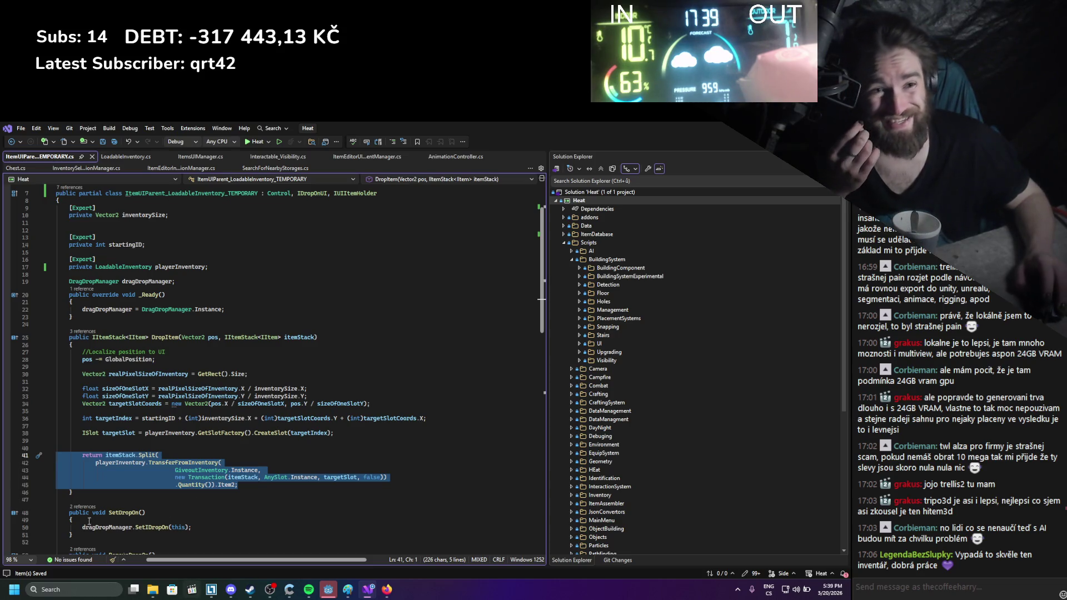
{"action": "left_click", "coordinate": [339, 463]}
- Review the DropItem slot calculation lines, then return to Godot to rebuild
{"action": "mouse_move", "coordinate": [389, 487]}
{"action": "left_mouse_down"}
{"action": "mouse_move", "coordinate": [311, 389]}
{"action": "mouse_move", "coordinate": [256, 374]}
{"action": "left_mouse_up"}
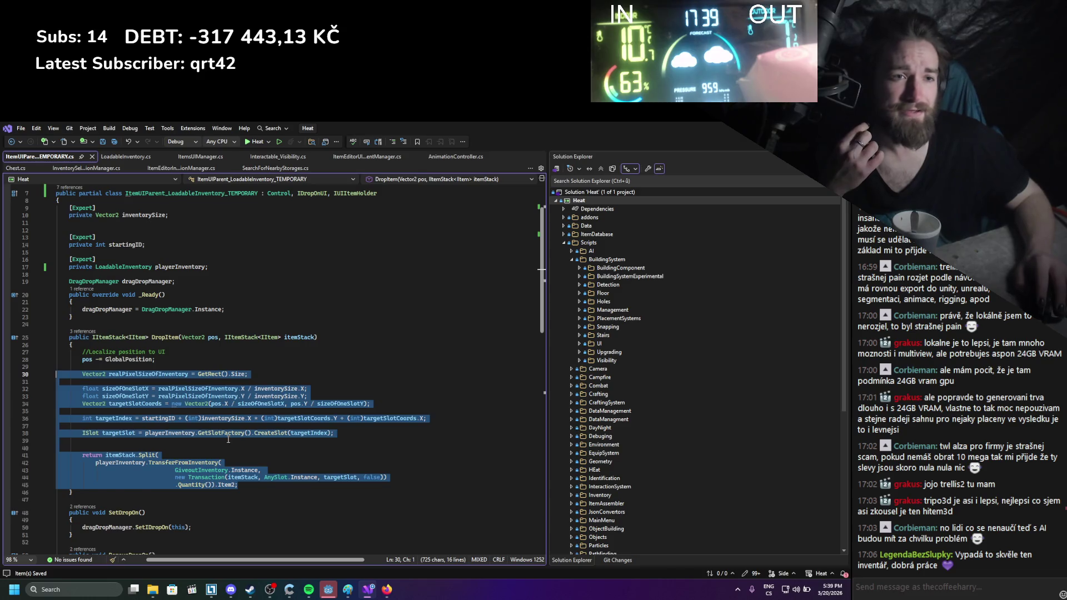
{"action": "left_click", "coordinate": [370, 441]}
{"action": "mouse_move", "coordinate": [370, 448]}
{"action": "left_mouse_down"}
{"action": "mouse_move", "coordinate": [167, 367]}
{"action": "mouse_move", "coordinate": [56, 359]}
{"action": "left_mouse_up"}
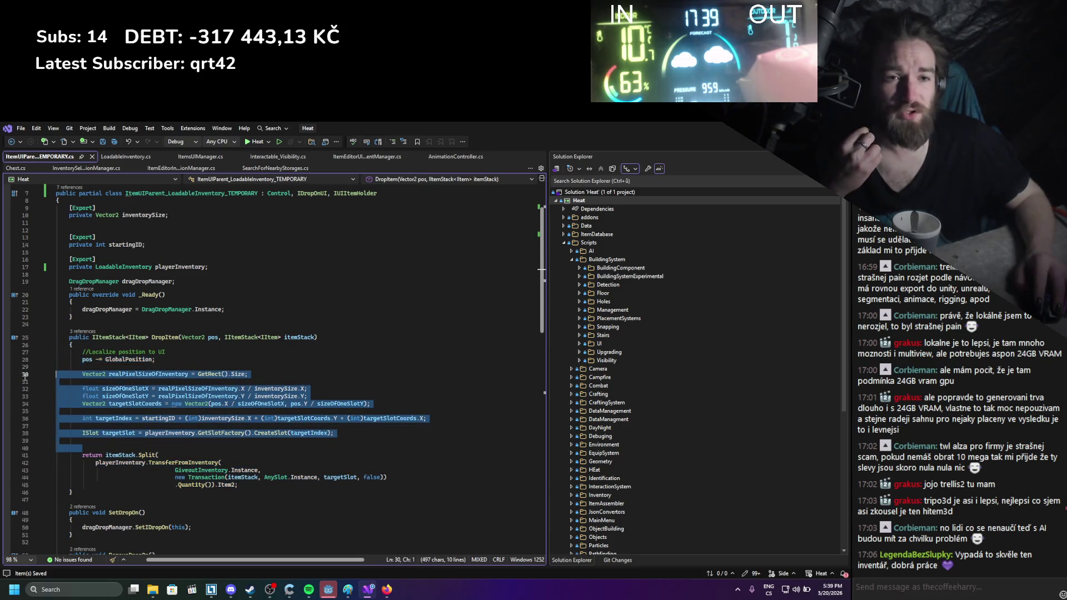
{"action": "left_click", "coordinate": [310, 374]}
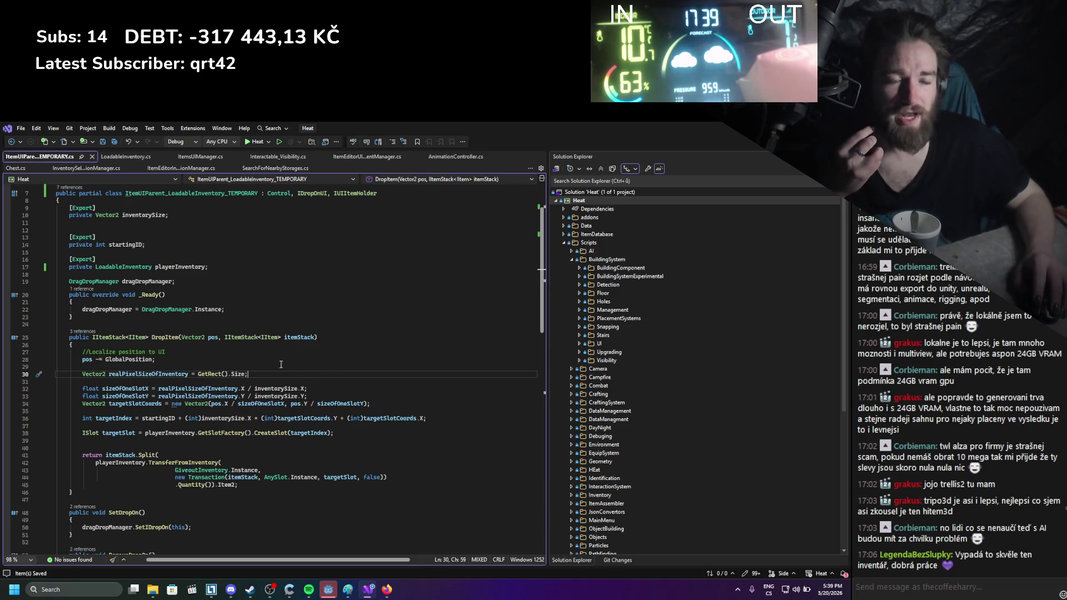
{"action": "left_click_drag", "start_coordinate": [318, 483], "coordinate": [73, 336]}
{"action": "left_click", "coordinate": [342, 392]}
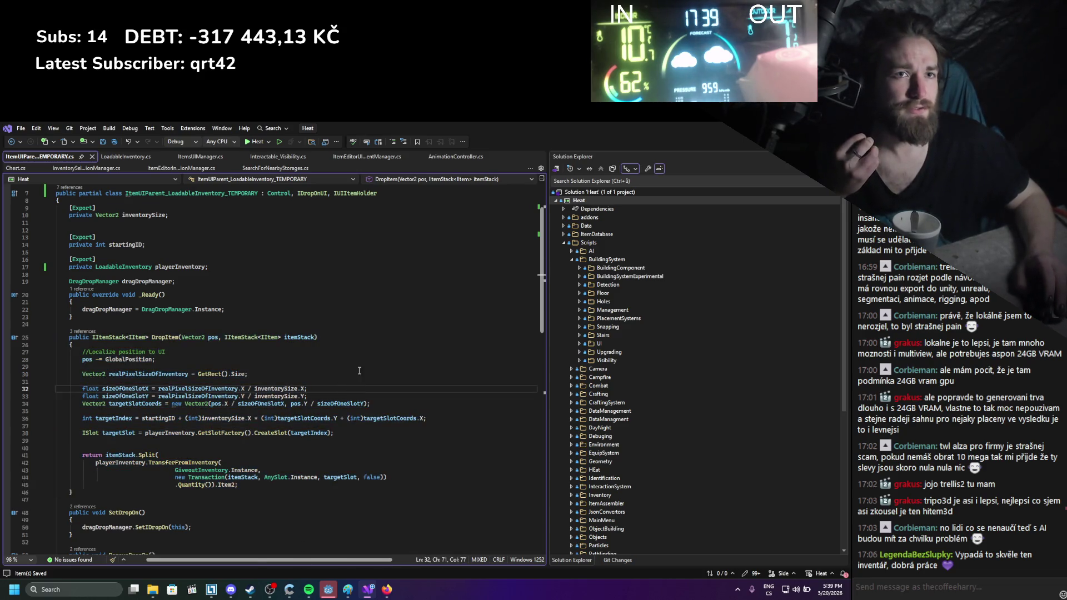
{"action": "scroll", "coordinate": [359, 371], "scroll_direction": "down", "scroll_amount": 11}
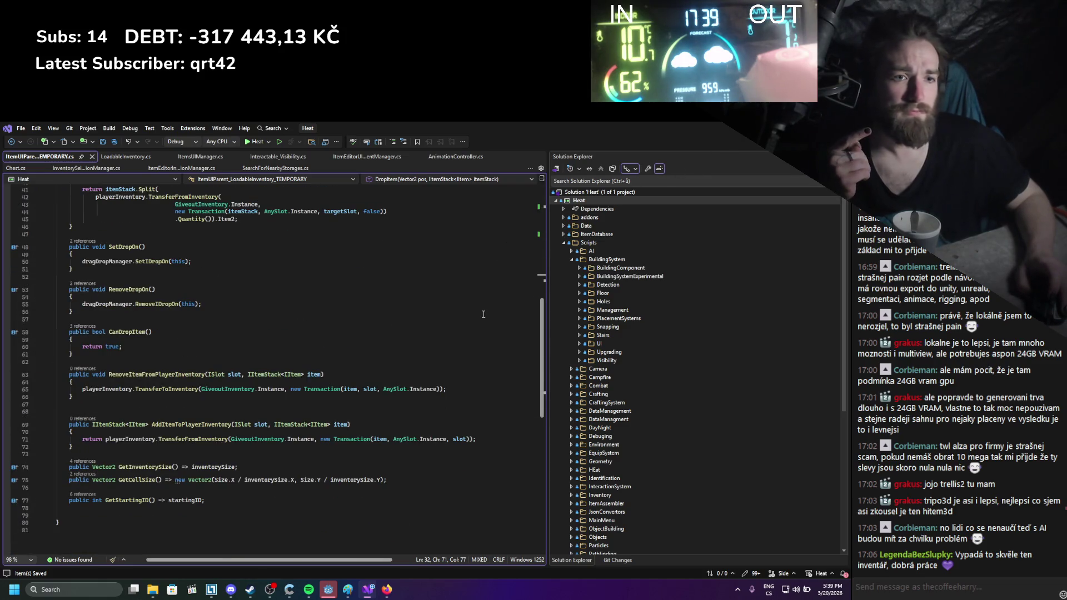
{"action": "scroll", "coordinate": [484, 314], "scroll_direction": "up", "scroll_amount": 2}
{"action": "key", "text": "alt+Tab"}
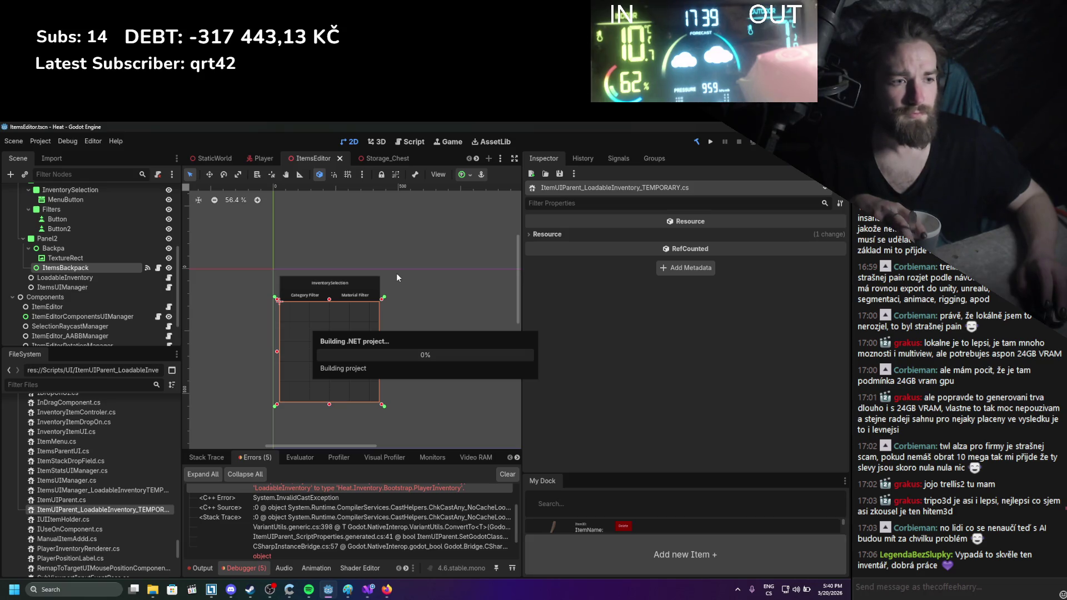
- Clear old errors, attach the TEMPORARY inventory script to ItemsBackpack, and run the project
{"action": "left_click", "coordinate": [507, 474]}
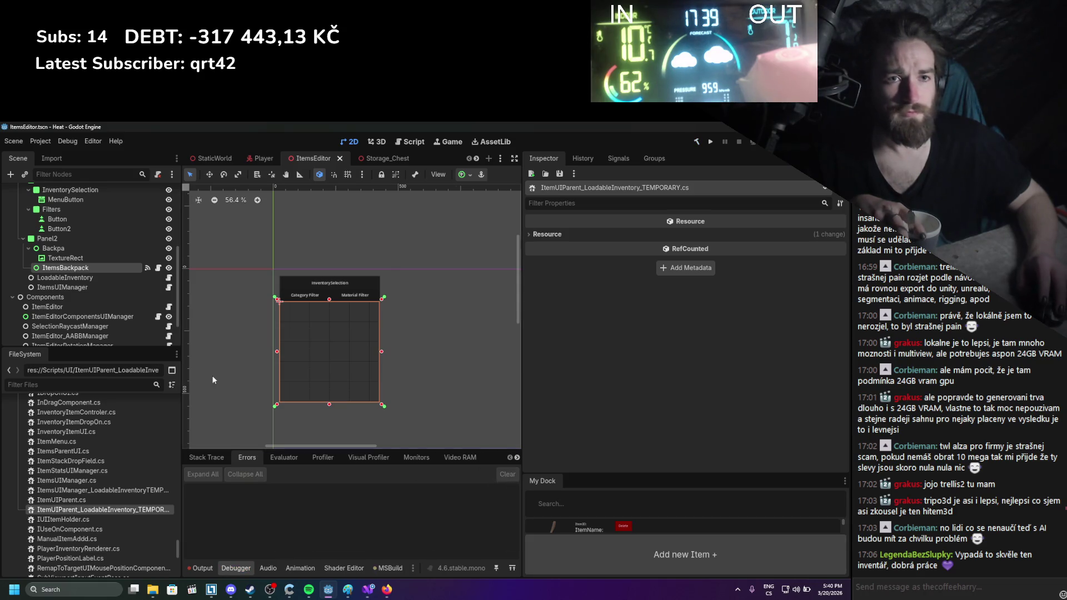
{"action": "left_click", "coordinate": [70, 268]}
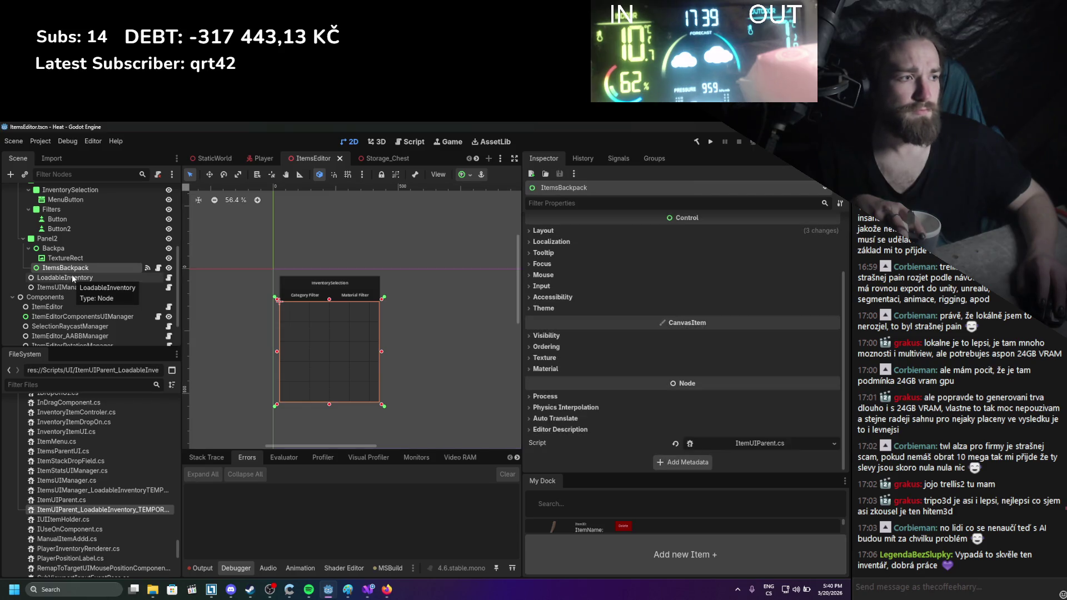
{"action": "left_click_drag", "start_coordinate": [61, 499], "coordinate": [831, 496]}
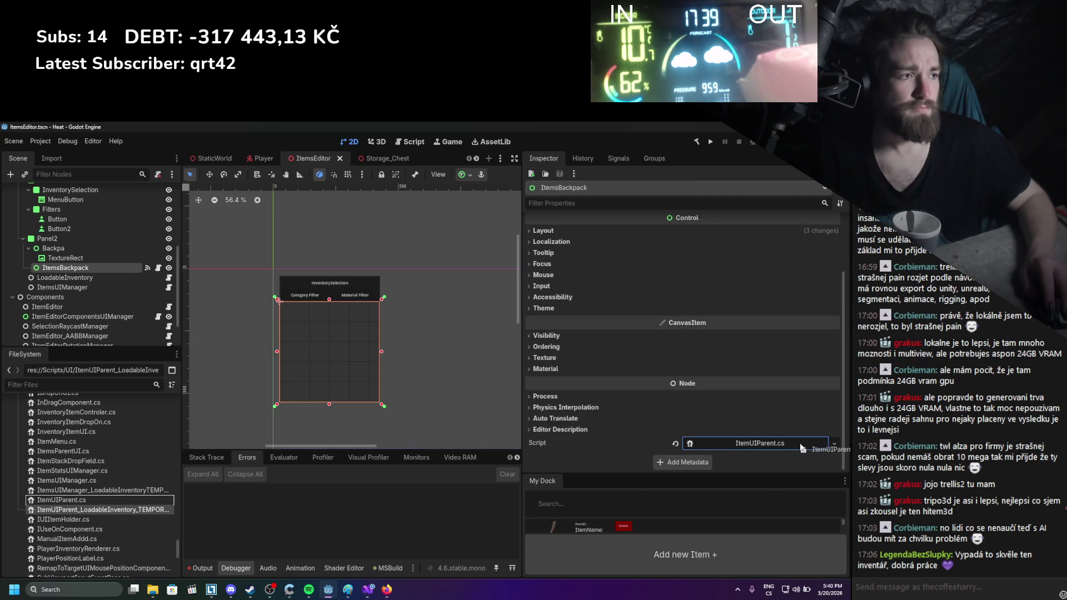
{"action": "left_click_drag", "start_coordinate": [800, 445], "coordinate": [801, 445]}
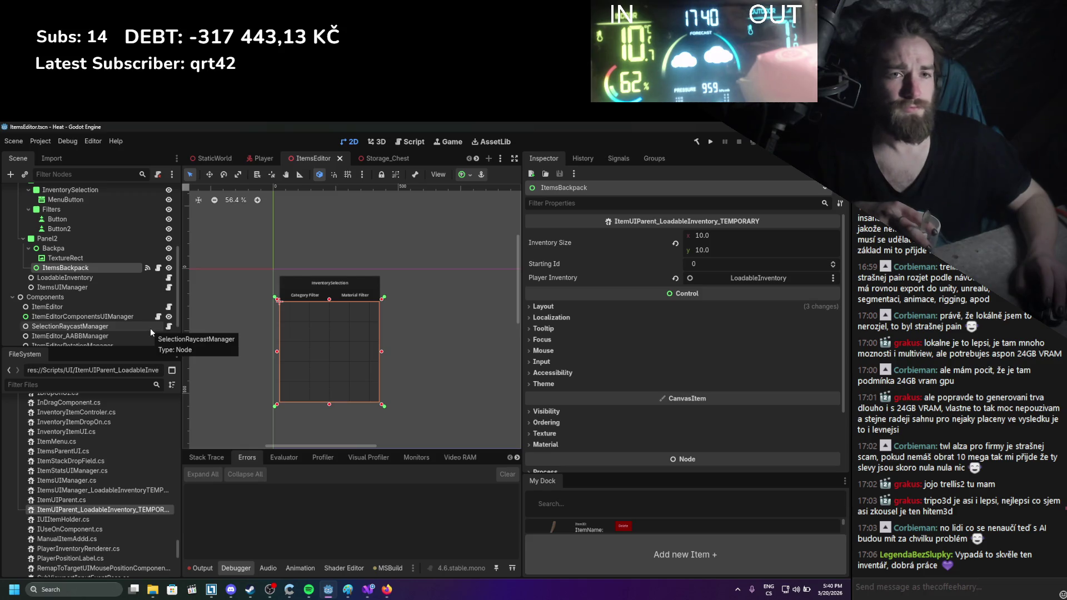
{"action": "left_click", "coordinate": [709, 142]}
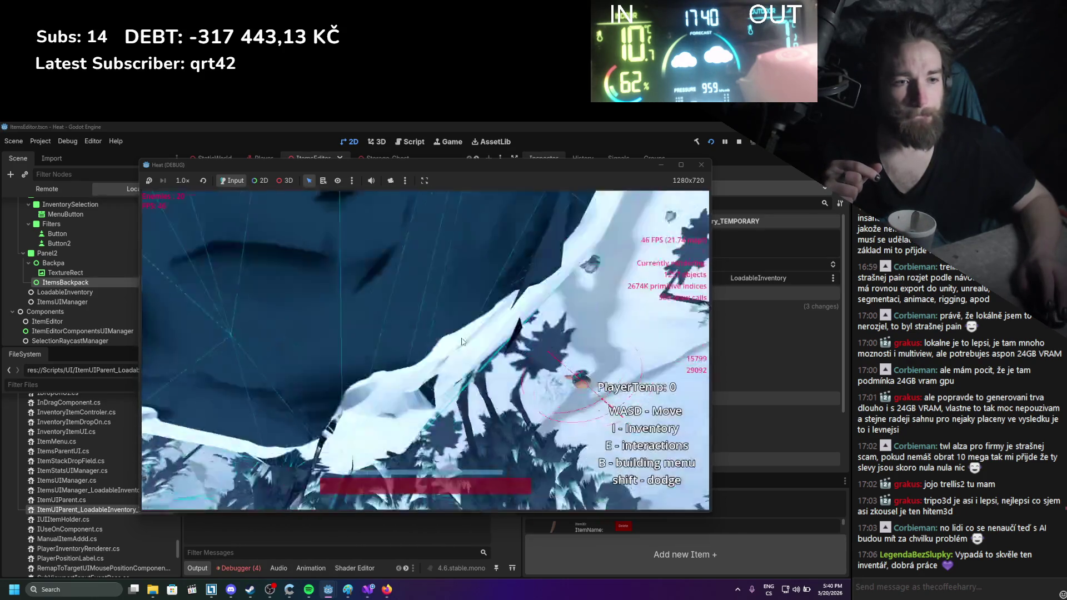
- Stop the game and inspect the LoadableInventory and ItemsBackpack nodes and their signals
{"action": "left_click", "coordinate": [247, 569]}
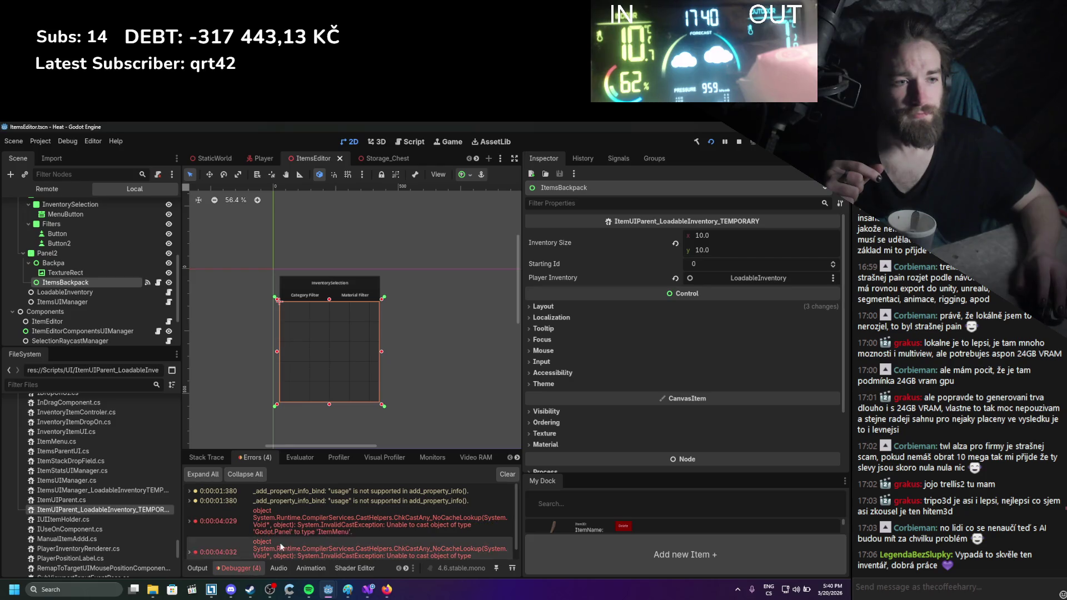
{"action": "mouse_move", "coordinate": [374, 525]}
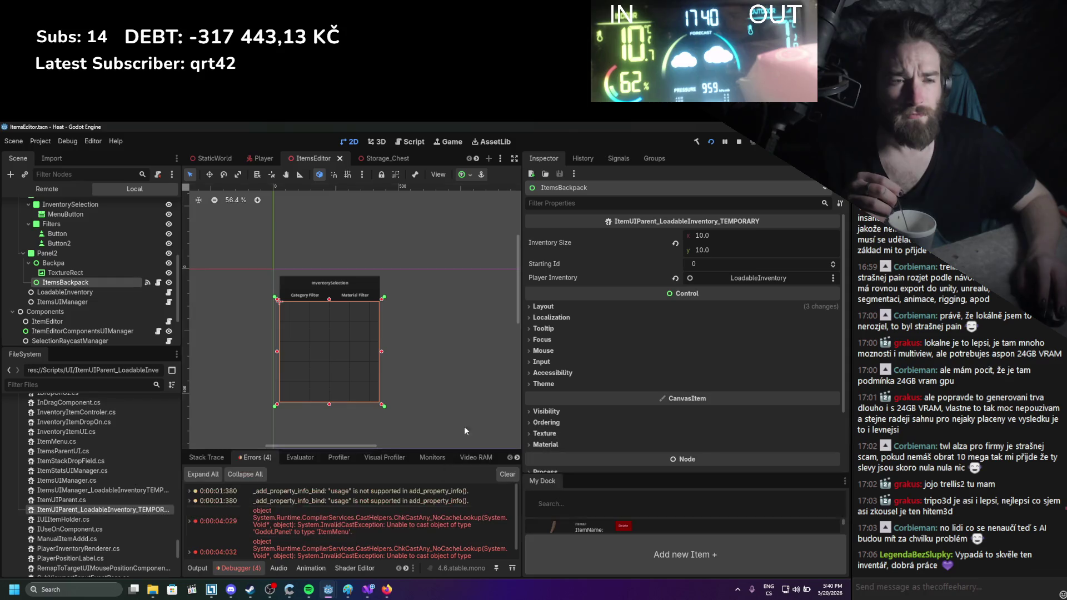
{"action": "left_click", "coordinate": [739, 142]}
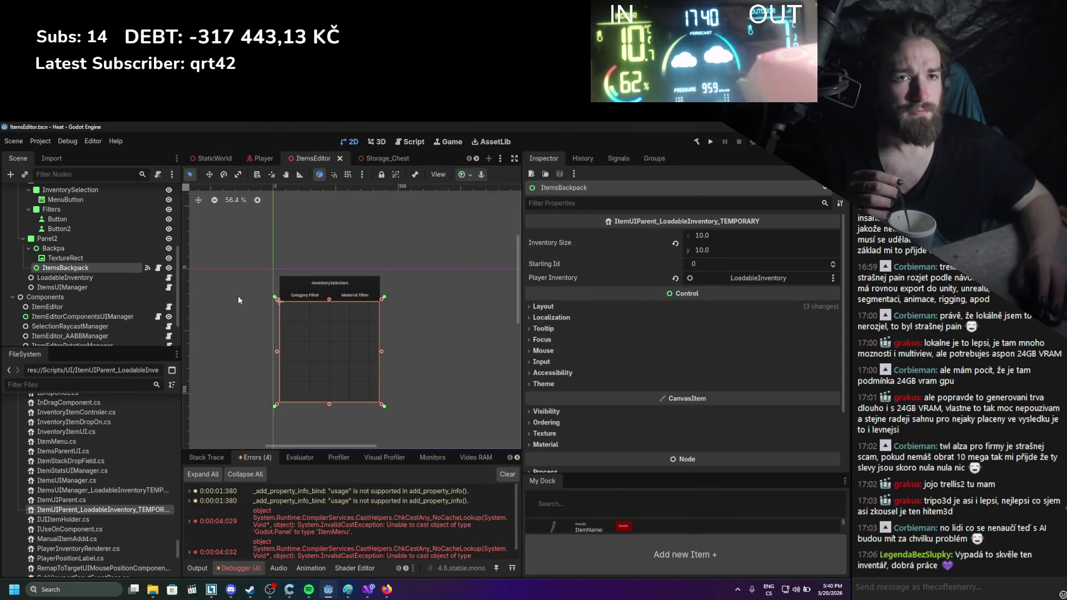
{"action": "mouse_move", "coordinate": [303, 522]}
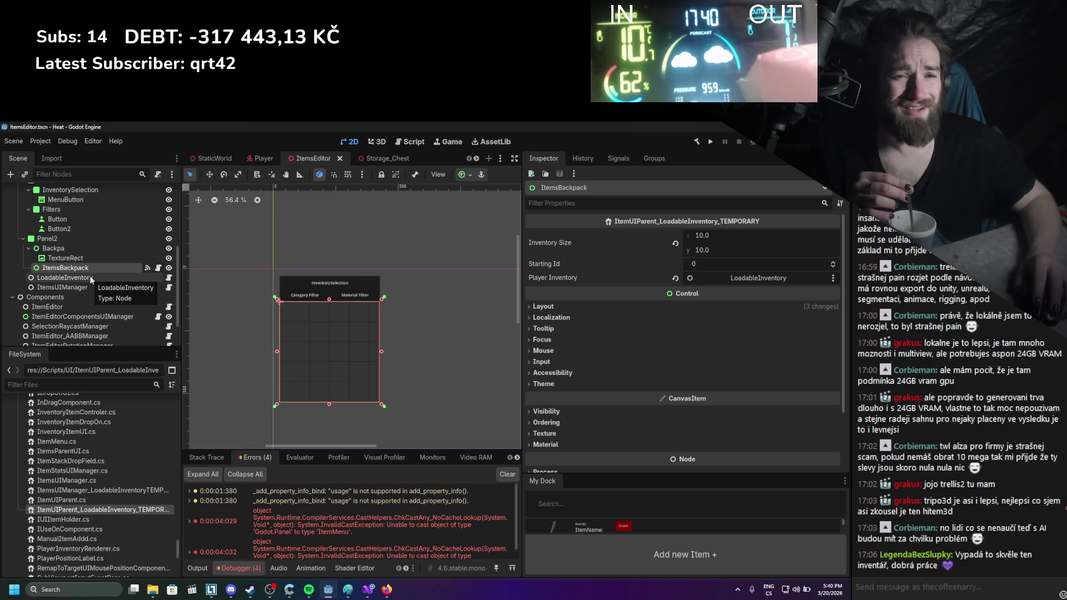
{"action": "left_click", "coordinate": [83, 278]}
{"action": "left_click", "coordinate": [89, 269]}
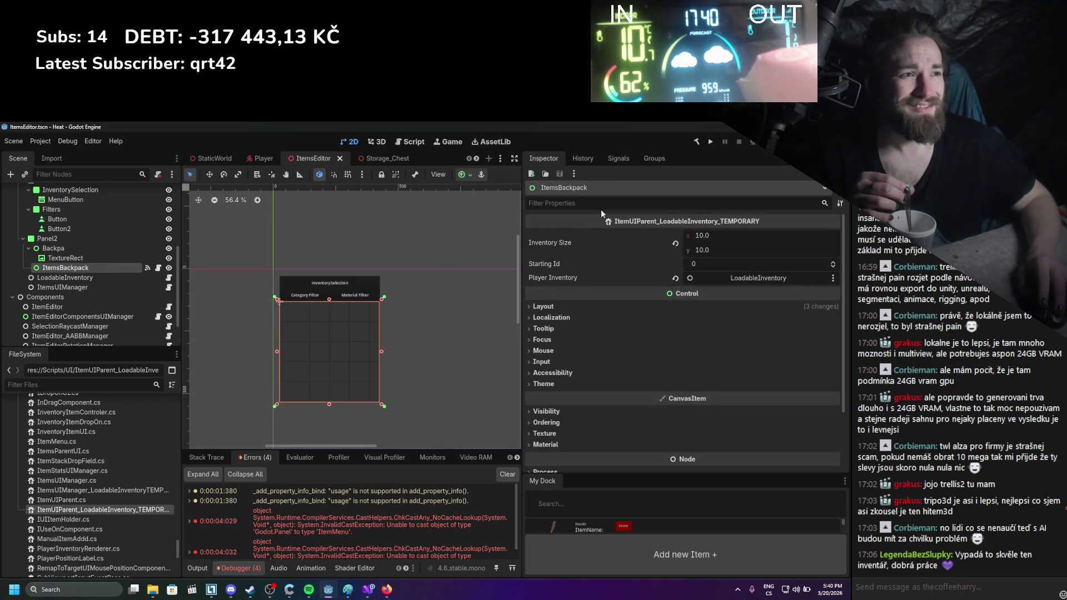
{"action": "left_click", "coordinate": [622, 159]}
{"action": "left_click", "coordinate": [548, 158]}
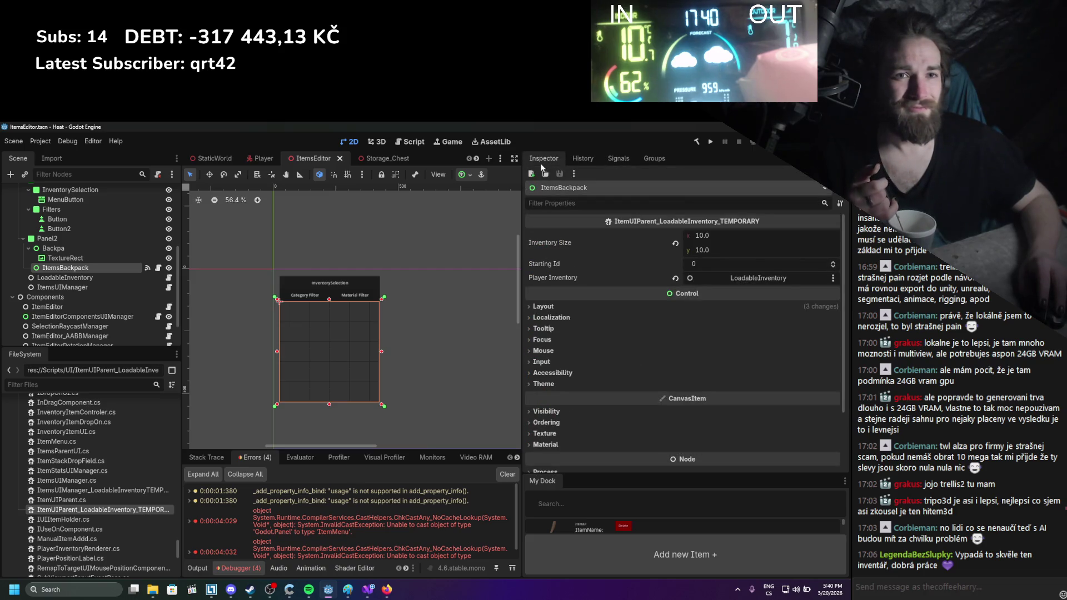
- Clear ItemsUIManager's Item Menu reference, save the ItemsEditor scene, and clear debugger errors
{"action": "left_click", "coordinate": [135, 291]}
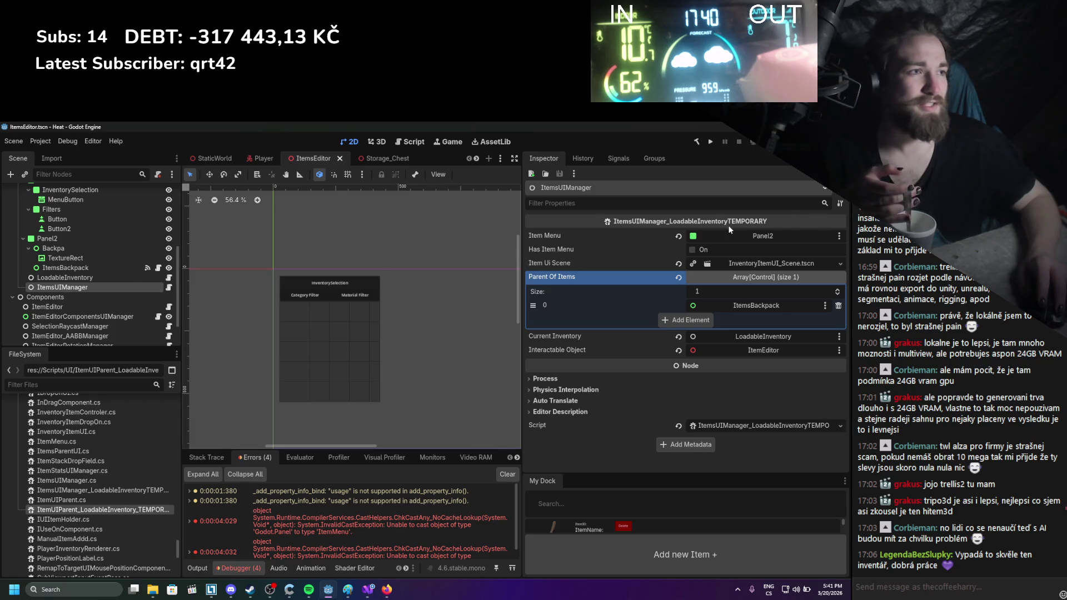
{"action": "left_click", "coordinate": [678, 236]}
{"action": "key", "text": "ctrl+s"}
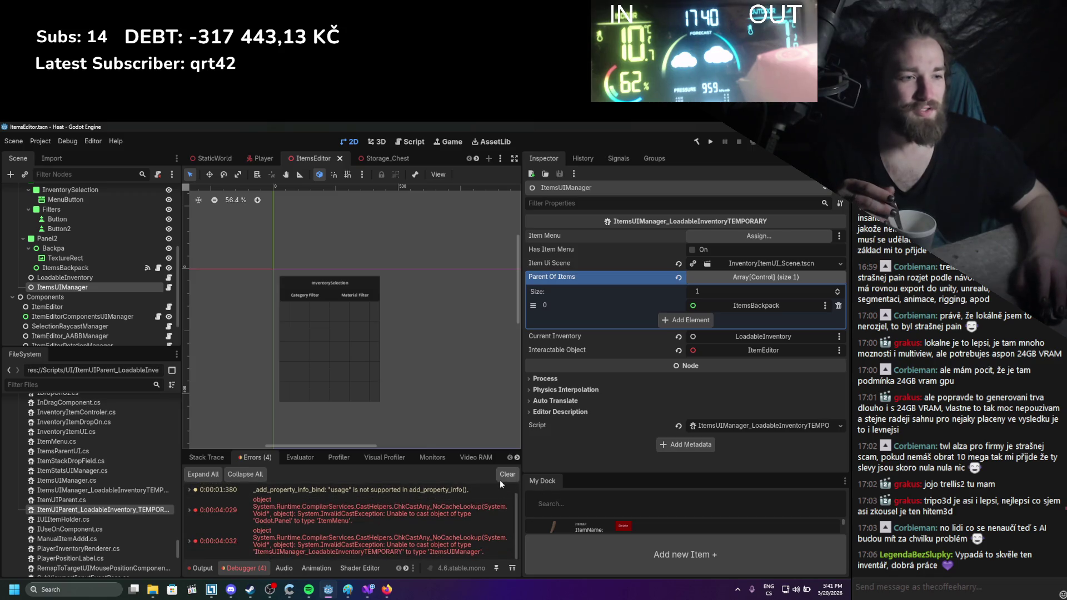
{"action": "left_click", "coordinate": [499, 480]}
{"action": "left_click", "coordinate": [205, 568]}
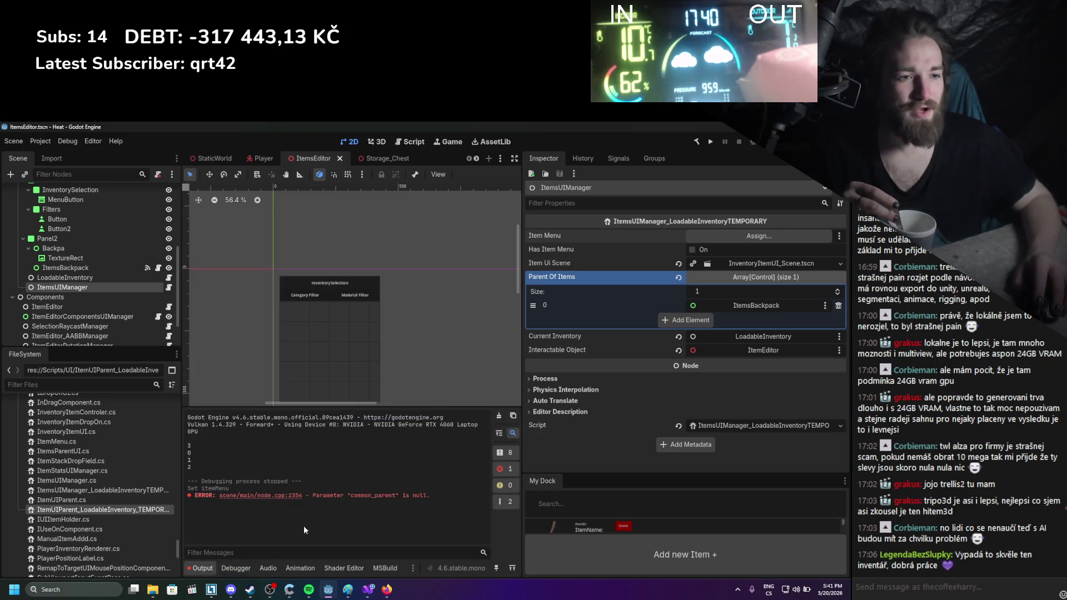
- Run the game again, then stop it while watching the error list
{"action": "left_click", "coordinate": [233, 568]}
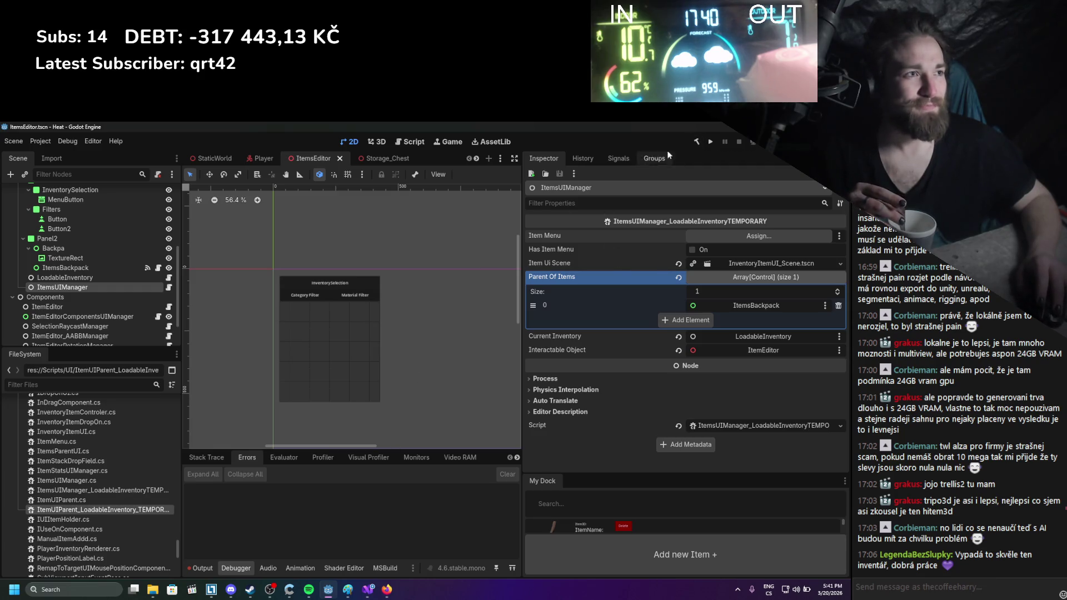
{"action": "left_click", "coordinate": [711, 141]}
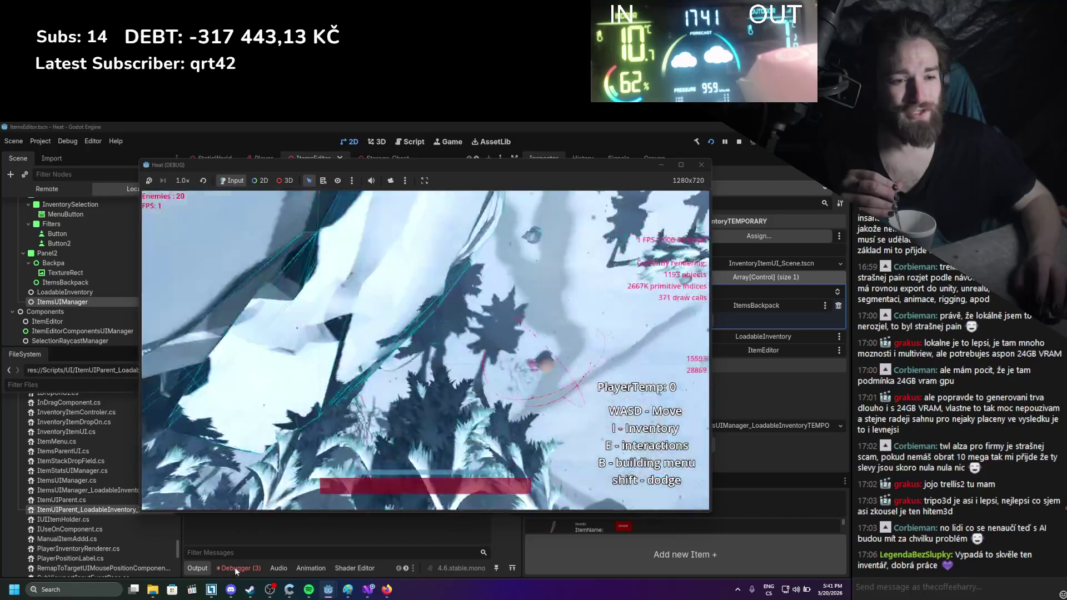
{"action": "left_click", "coordinate": [235, 568]}
{"action": "mouse_move", "coordinate": [312, 523]}
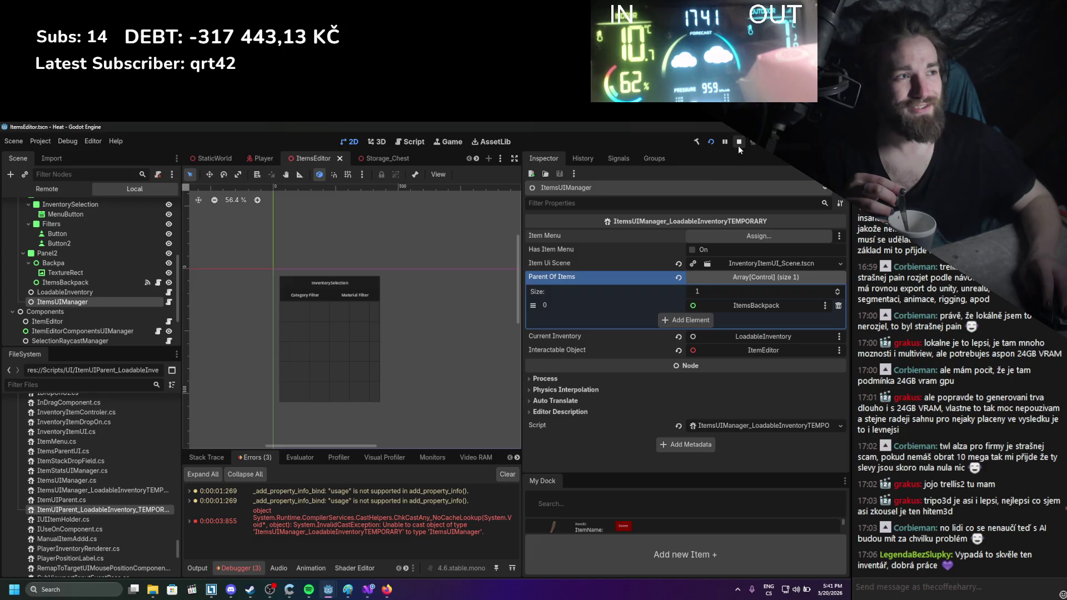
{"action": "left_click", "coordinate": [738, 143]}
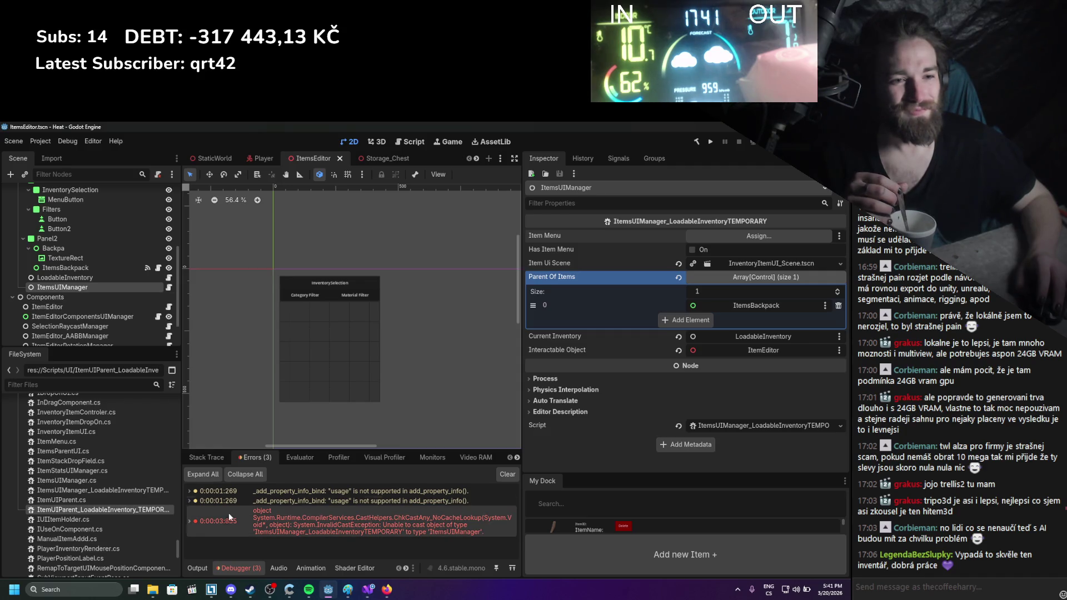
- Expand the ItemsUIManager cast error and open InventorySelectionManager.cs from it
{"action": "left_click", "coordinate": [188, 522]}
{"action": "scroll", "coordinate": [221, 512], "scroll_direction": "down", "scroll_amount": 2}
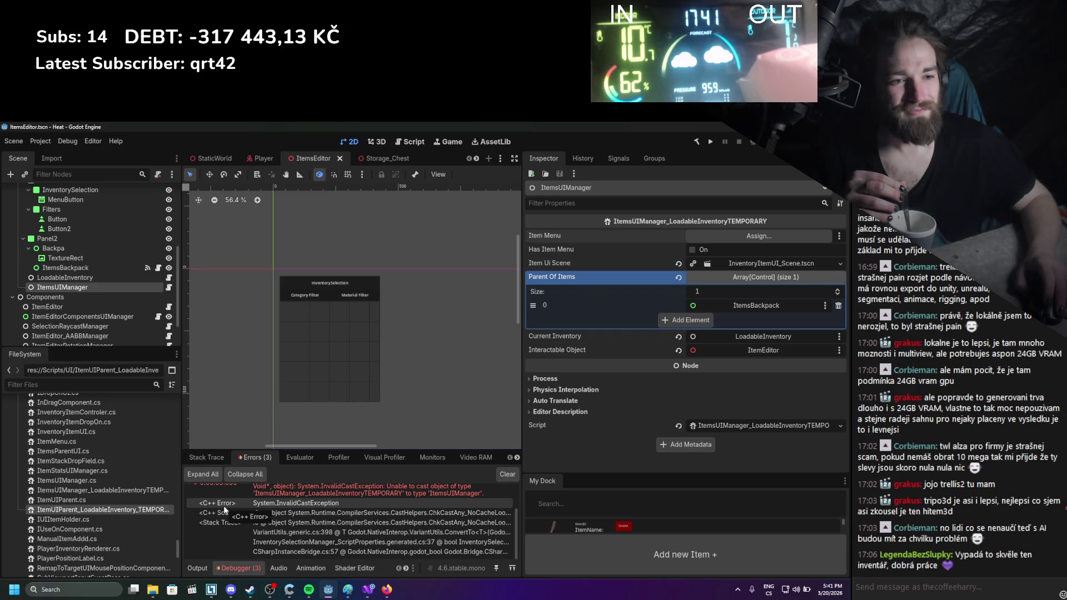
{"action": "scroll", "coordinate": [114, 311], "scroll_direction": "down", "scroll_amount": 2}
{"action": "left_click", "coordinate": [169, 337]}
- Try ItemUIParent_LoadableInventory_TEMPORARY as the field type and look over that script
{"action": "double_click", "coordinate": [119, 304]}
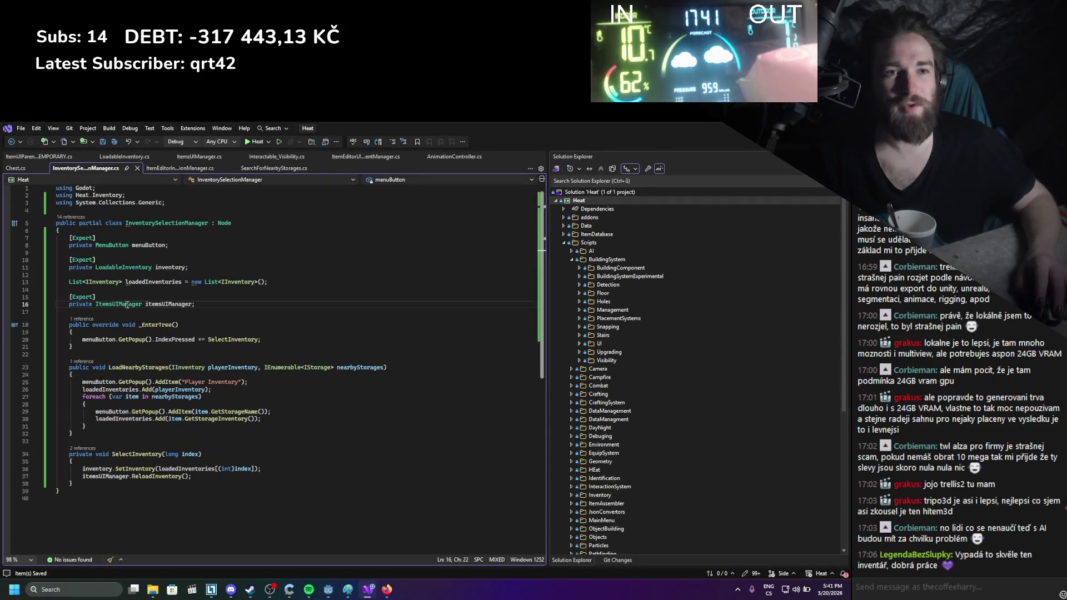
{"action": "type", "text": "ItemUI"}
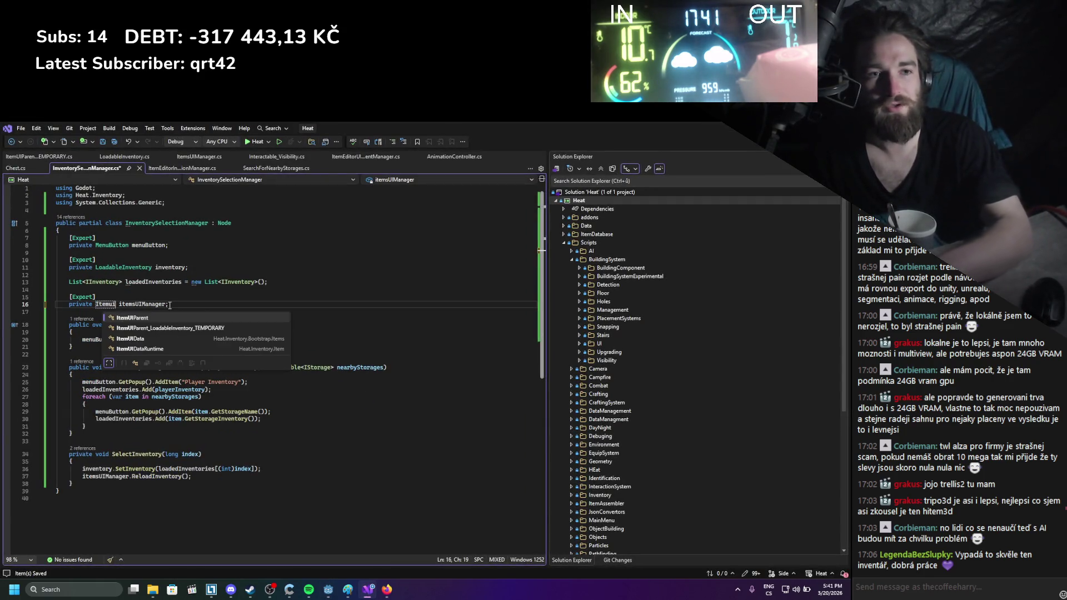
{"action": "double_click", "coordinate": [166, 328]}
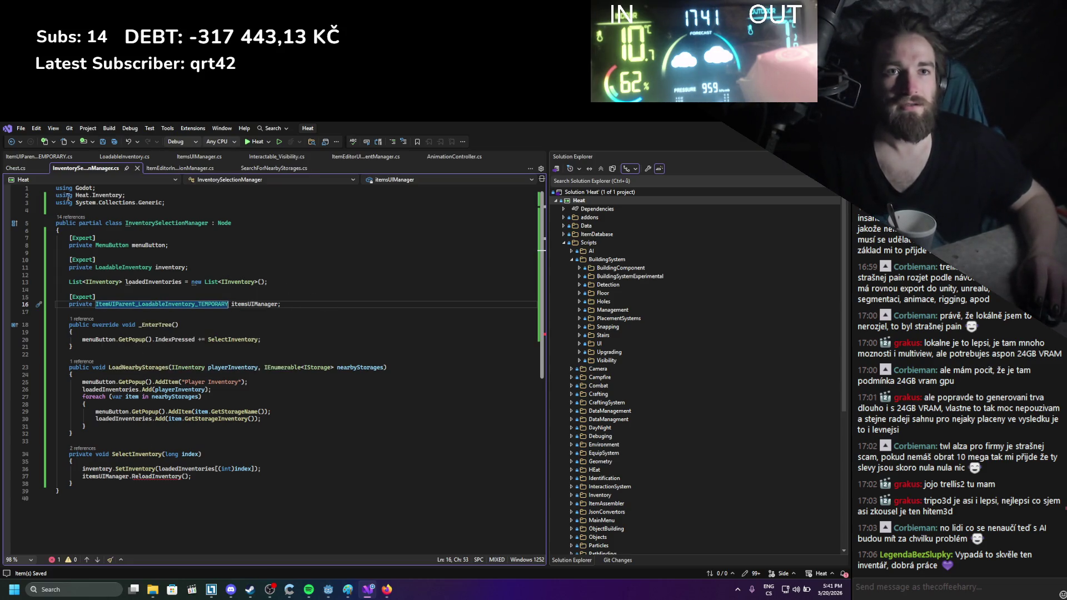
{"action": "left_click", "coordinate": [53, 157]}
{"action": "scroll", "coordinate": [154, 398], "scroll_direction": "up", "scroll_amount": 10}
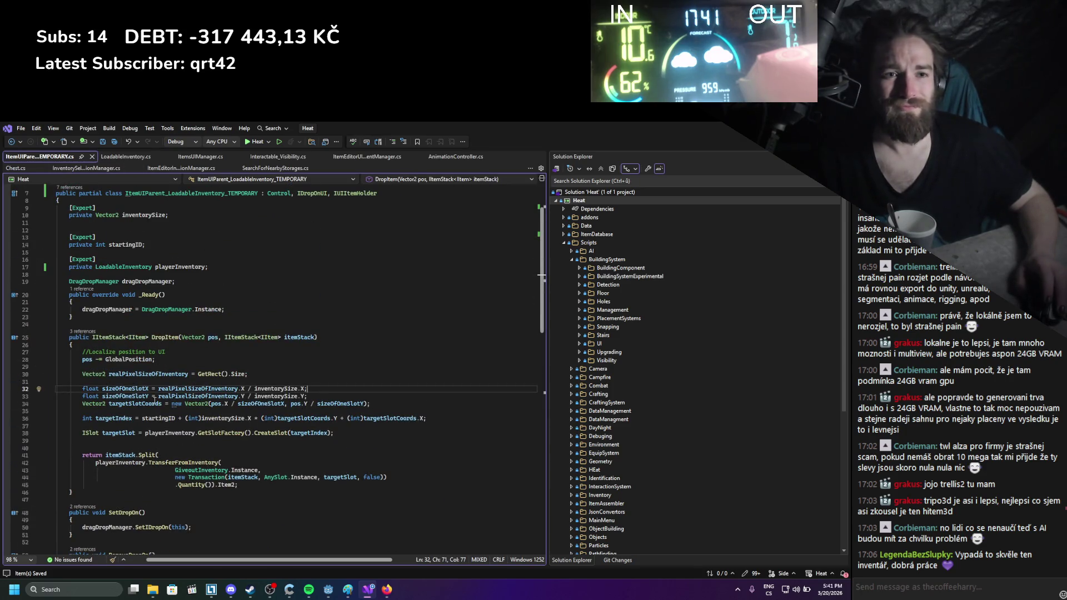
{"action": "scroll", "coordinate": [155, 398], "scroll_direction": "down", "scroll_amount": 4}
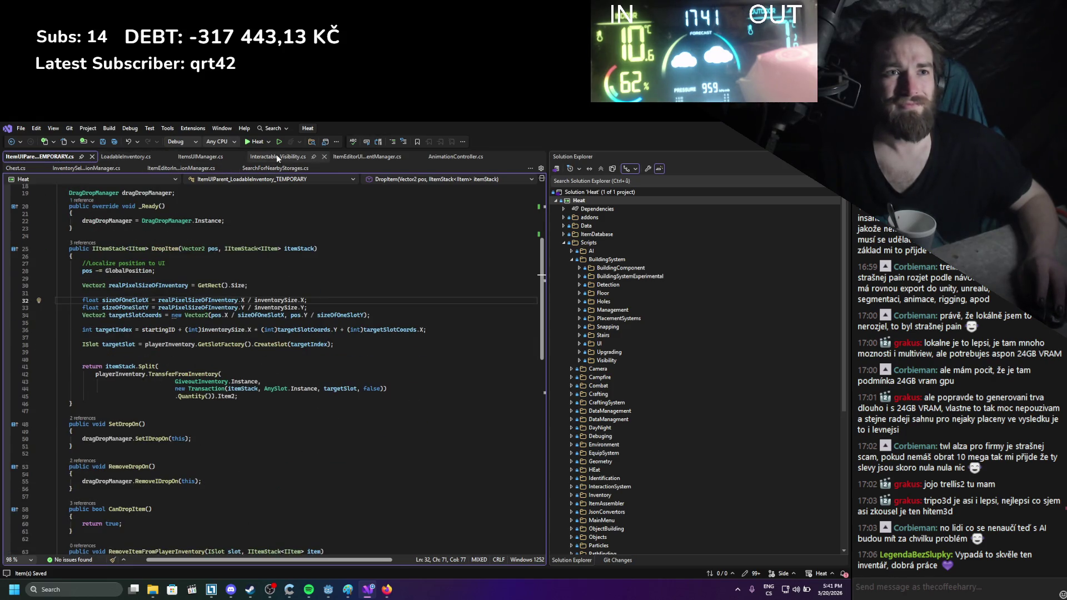
{"action": "left_click", "coordinate": [92, 156]}
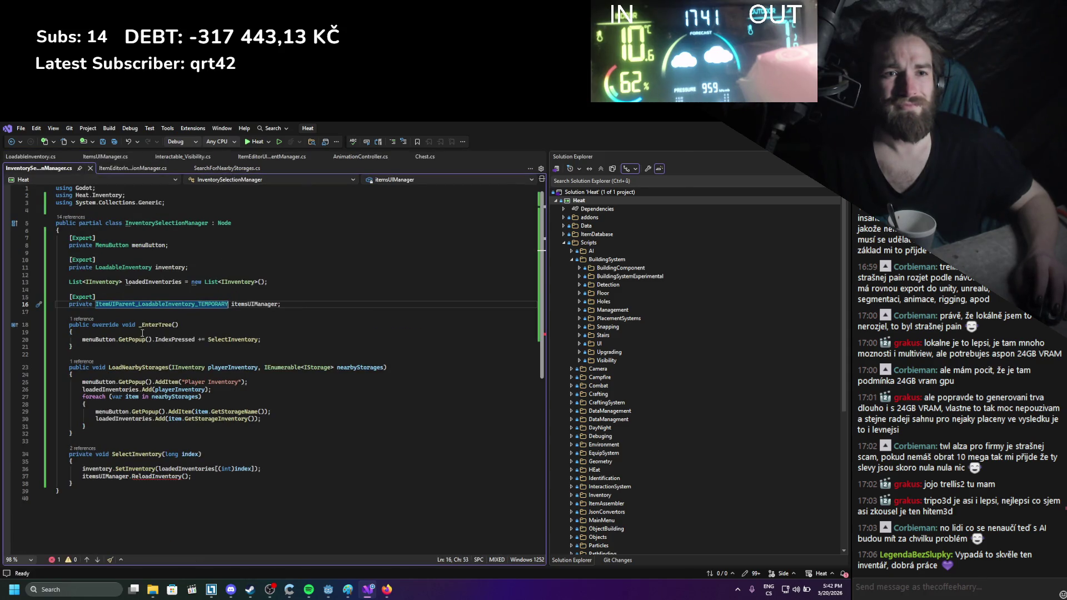
- Retype the line 16 field as ItemsUIManager_LoadableInventoryTEMPORARY, save, and return to Godot
{"action": "double_click", "coordinate": [153, 304]}
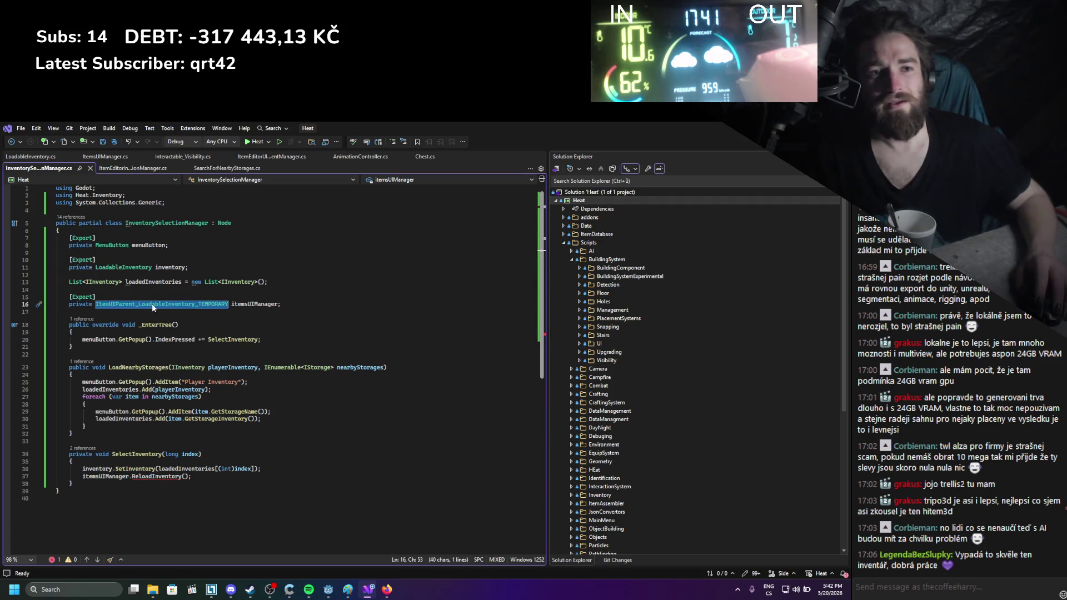
{"action": "type", "text": "Itemui"}
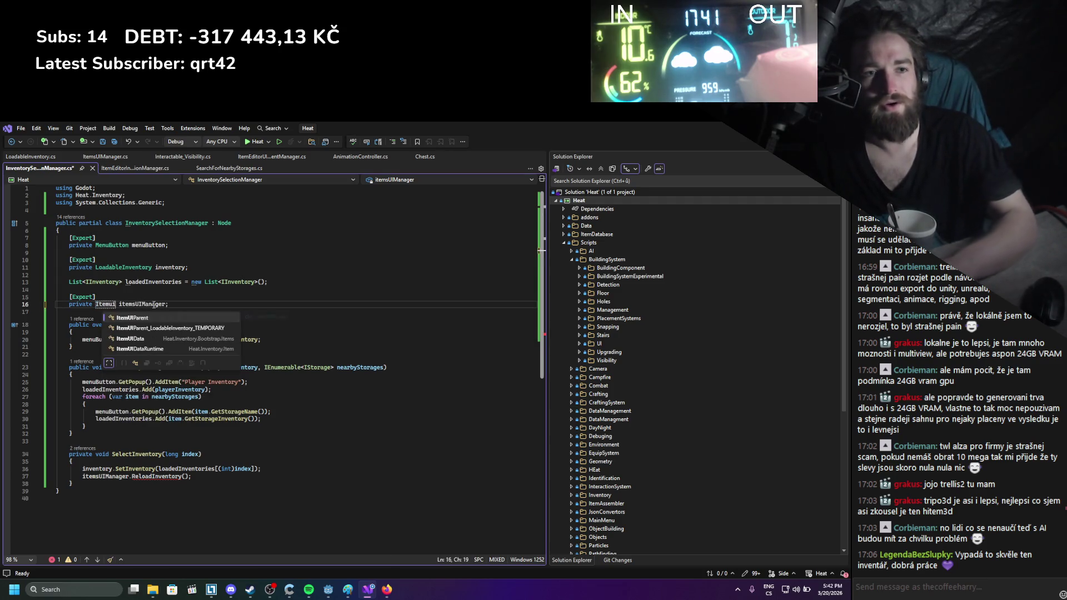
{"action": "key", "text": "BackSpace"}
{"action": "key", "text": "BackSpace"}
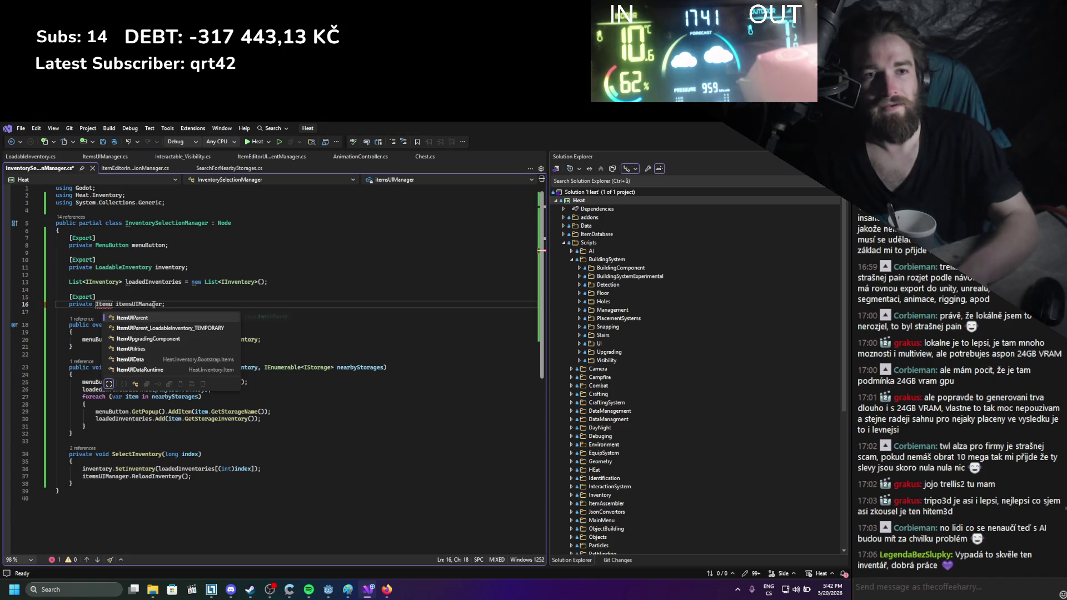
{"action": "type", "text": "s"}
{"action": "key", "text": "Down"}
{"action": "key", "text": "Tab"}
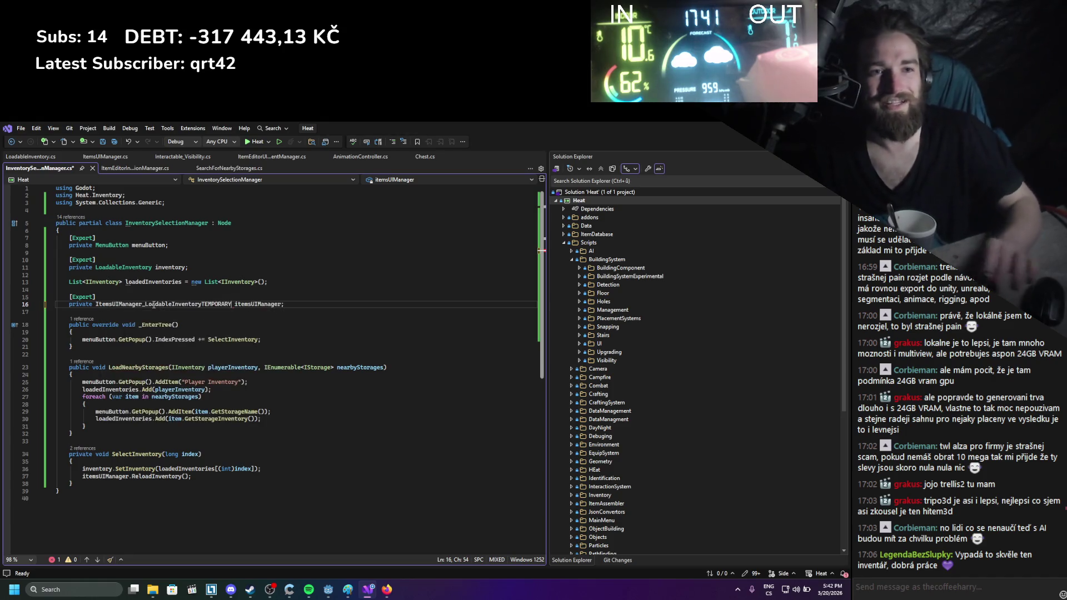
{"action": "key", "text": "ctrl+s"}
{"action": "left_click", "coordinate": [330, 367]}
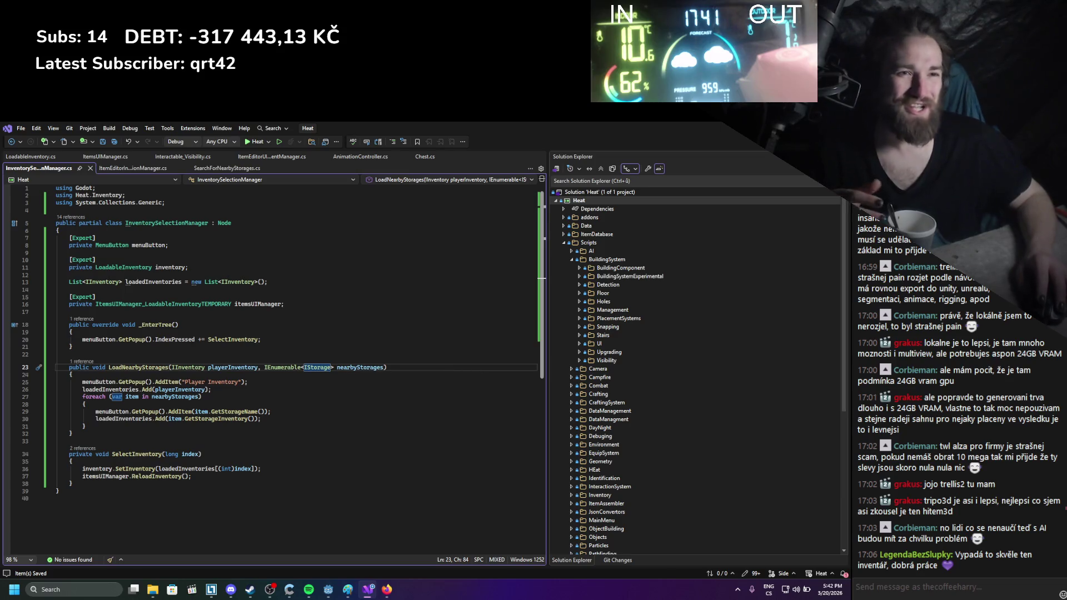
{"action": "key", "text": "alt+Tab"}
{"action": "left_click", "coordinate": [695, 142]}
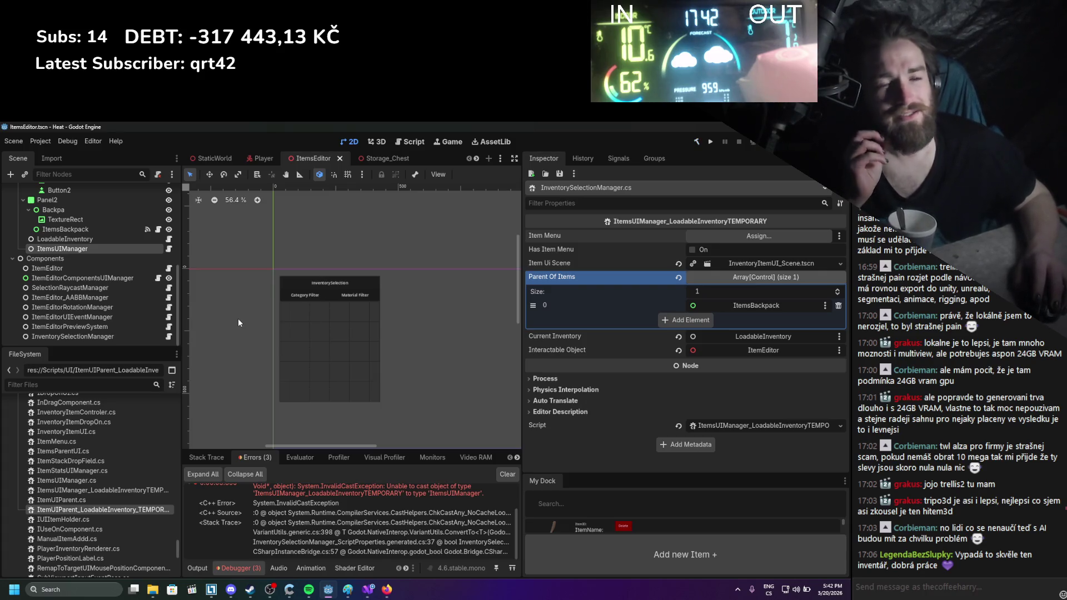
- Run the project, open the inventory with I, drag an item, open the stick's item view, then stop
{"action": "left_click", "coordinate": [89, 337]}
{"action": "left_click", "coordinate": [710, 141]}
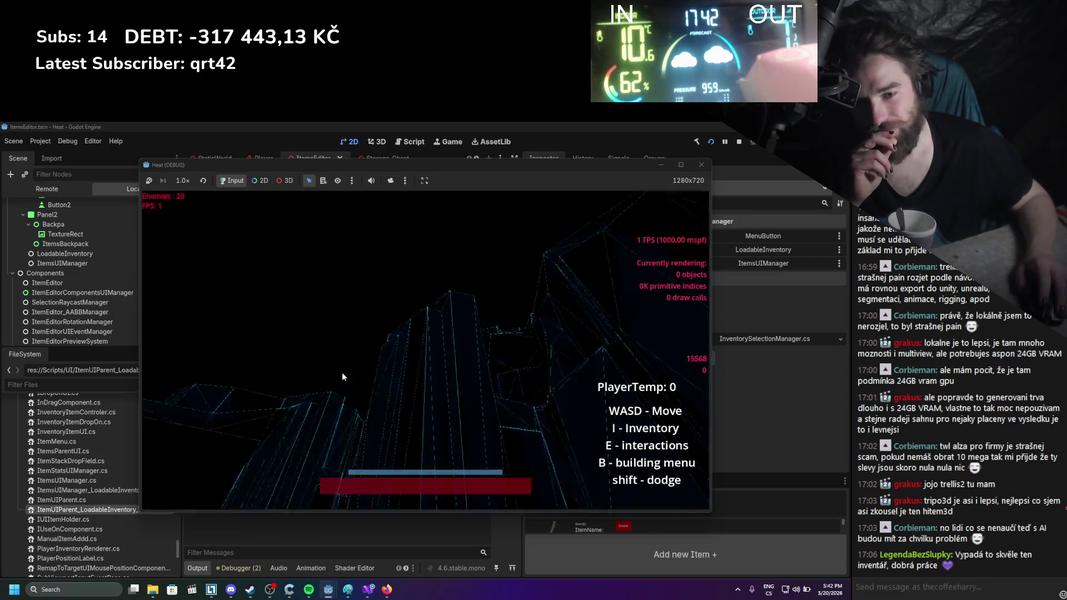
{"action": "key", "text": "i"}
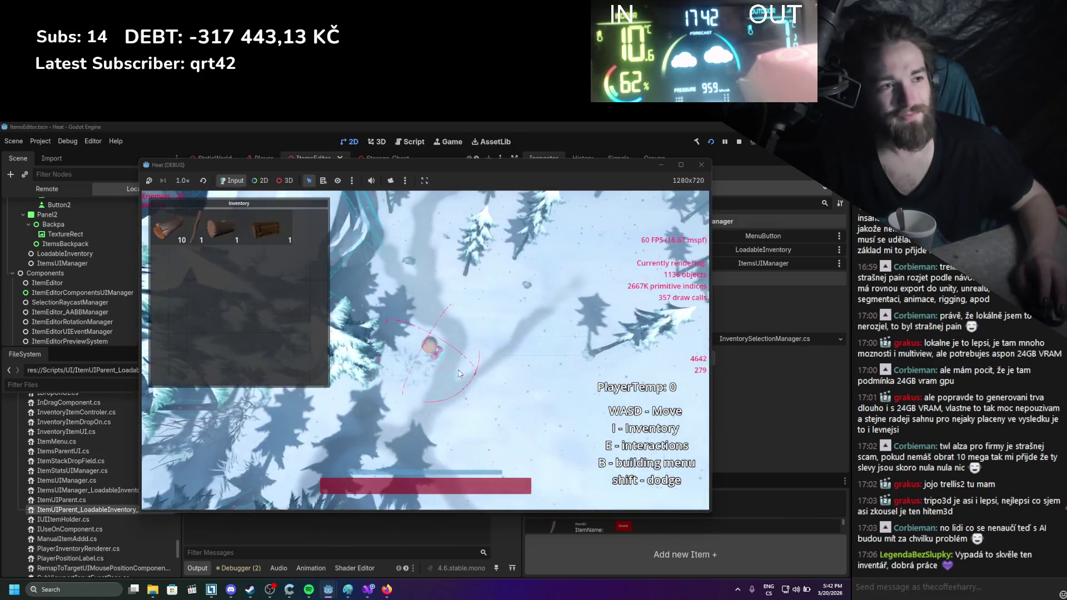
{"action": "mouse_move", "coordinate": [265, 228]}
{"action": "left_mouse_down"}
{"action": "mouse_move", "coordinate": [455, 383]}
{"action": "mouse_move", "coordinate": [449, 390]}
{"action": "left_mouse_up"}
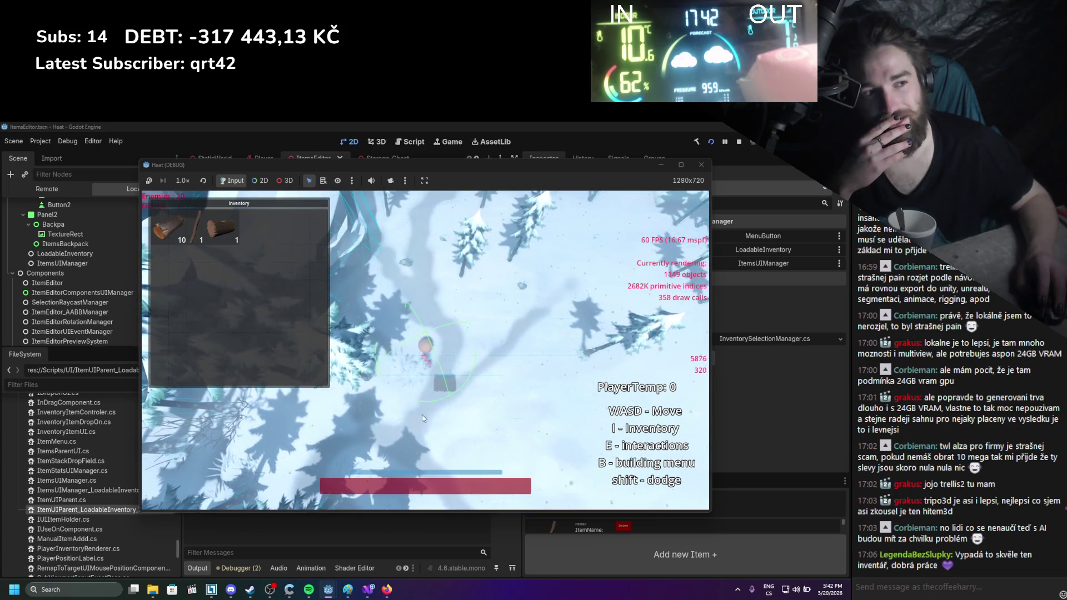
{"action": "right_click", "coordinate": [195, 234]}
{"action": "left_click", "coordinate": [210, 249]}
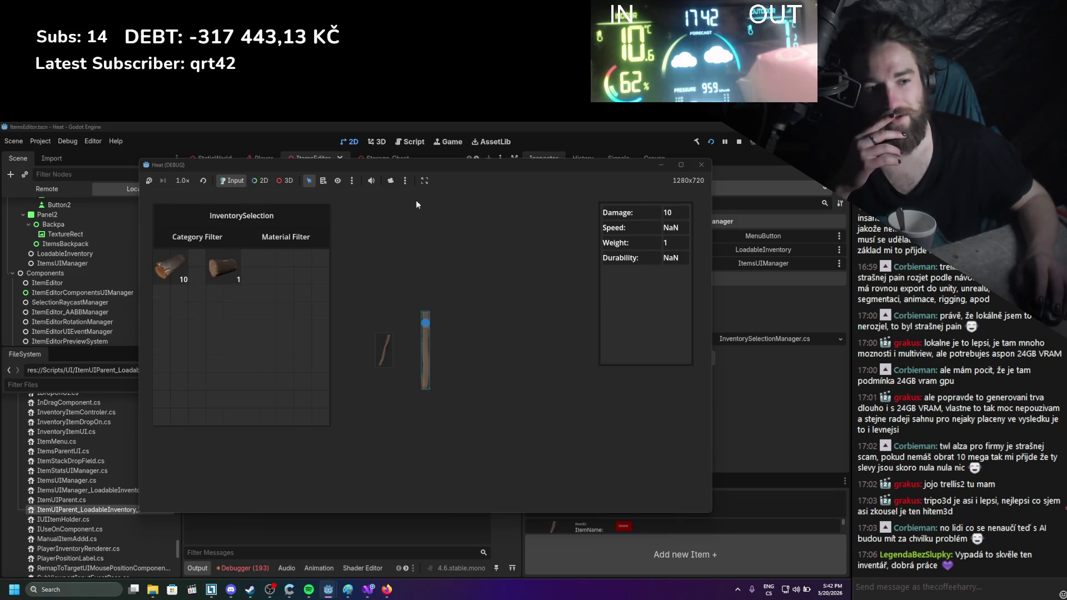
{"action": "left_click", "coordinate": [739, 142]}
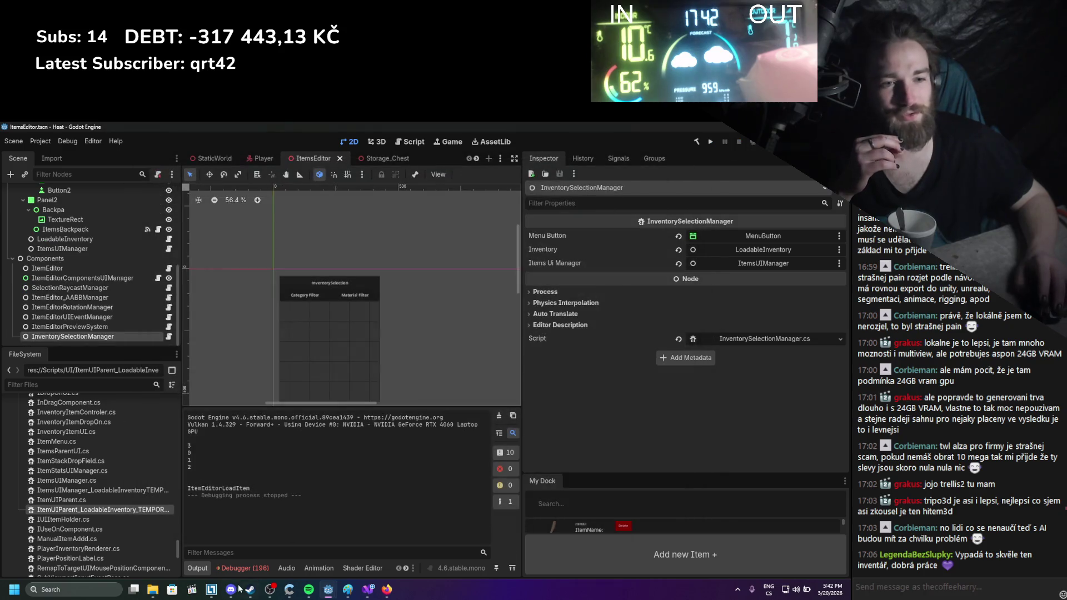
- Expand the first cast error's stack trace, filter files by 'drago', and open DragOffUIItem.cs
{"action": "left_click", "coordinate": [236, 572]}
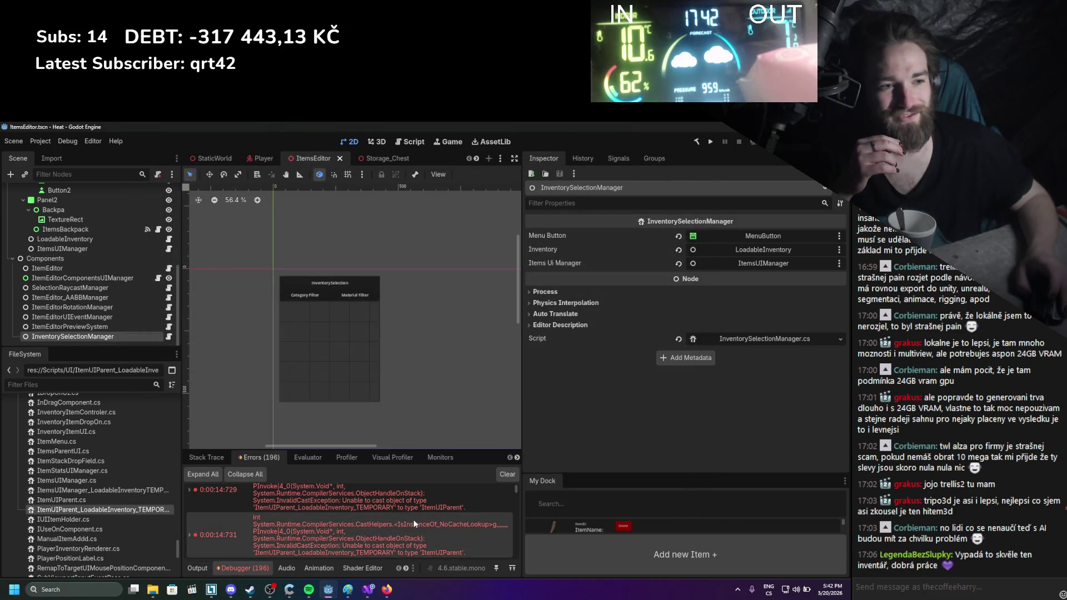
{"action": "scroll", "coordinate": [286, 531], "scroll_direction": "up", "scroll_amount": 1}
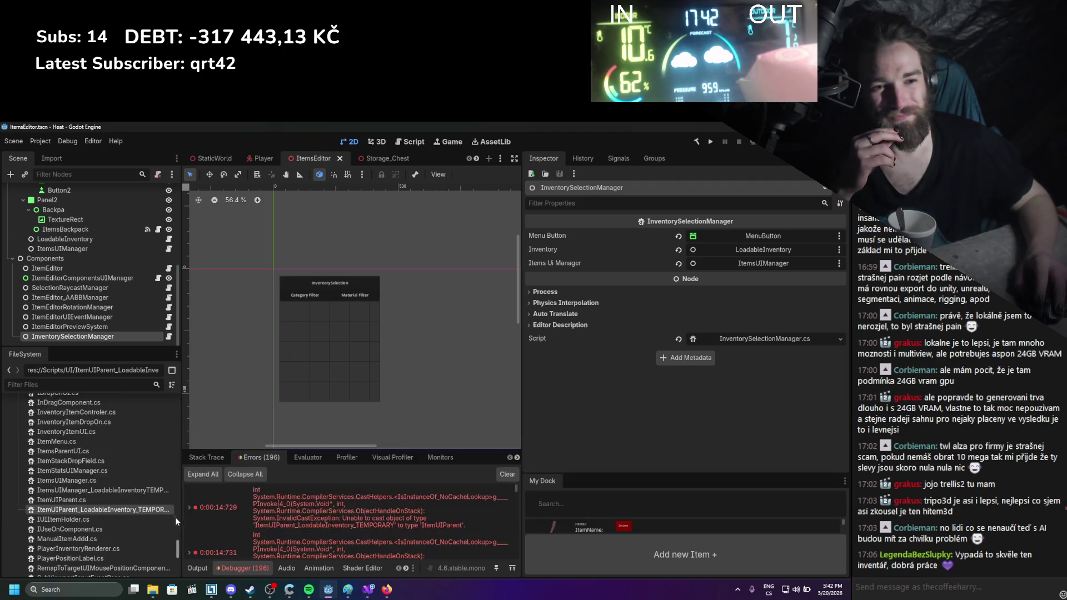
{"action": "left_click", "coordinate": [190, 507]}
{"action": "scroll", "coordinate": [207, 498], "scroll_direction": "down", "scroll_amount": 2}
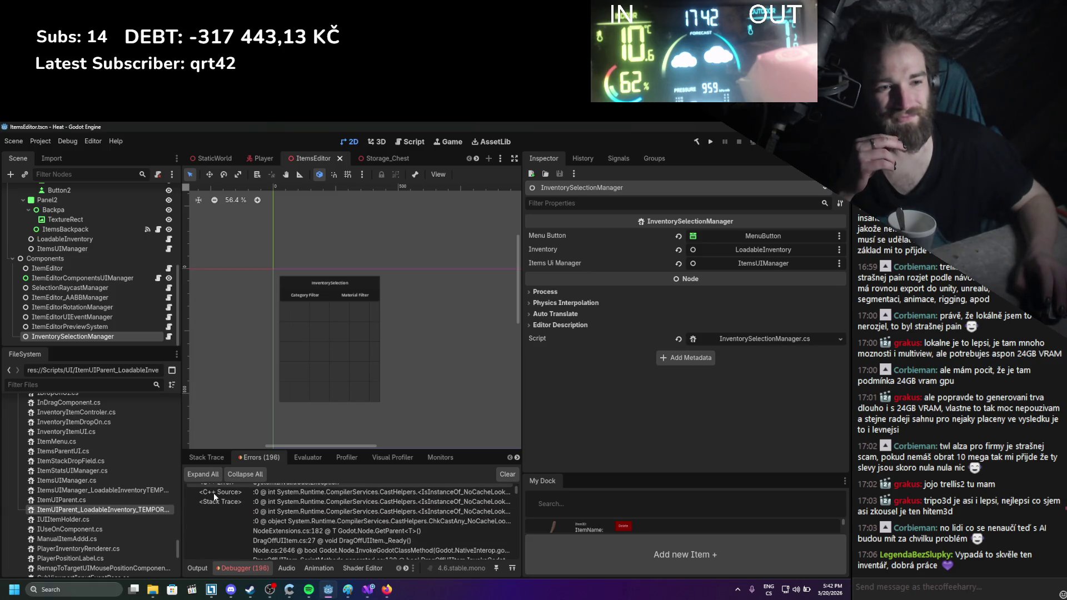
{"action": "scroll", "coordinate": [213, 492], "scroll_direction": "down", "scroll_amount": 1}
{"action": "scroll", "coordinate": [215, 496], "scroll_direction": "down", "scroll_amount": 1}
{"action": "scroll", "coordinate": [215, 496], "scroll_direction": "up", "scroll_amount": 1}
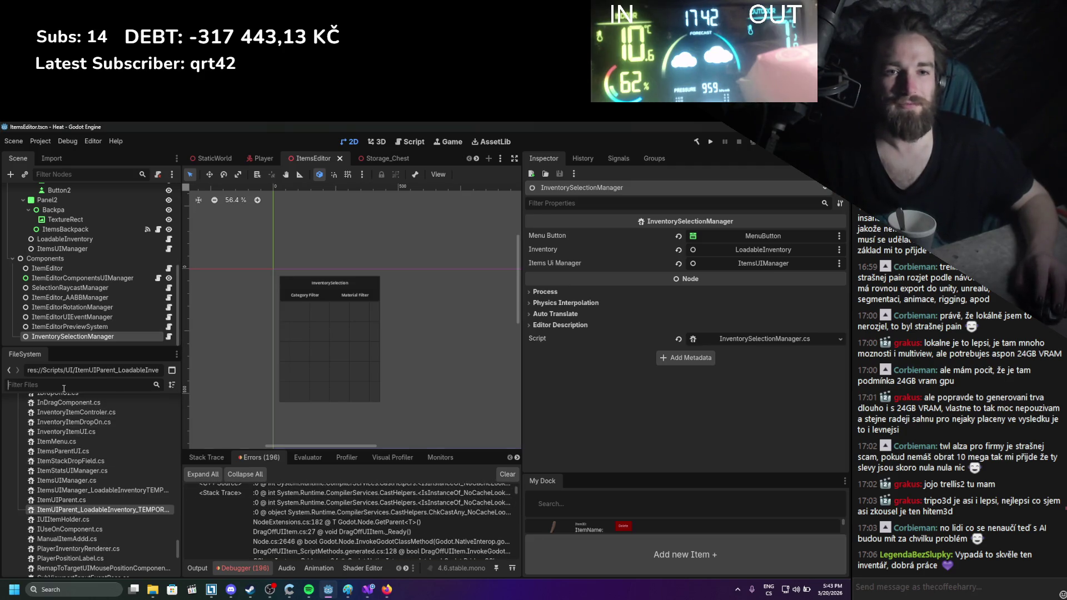
{"action": "type", "text": "drago"}
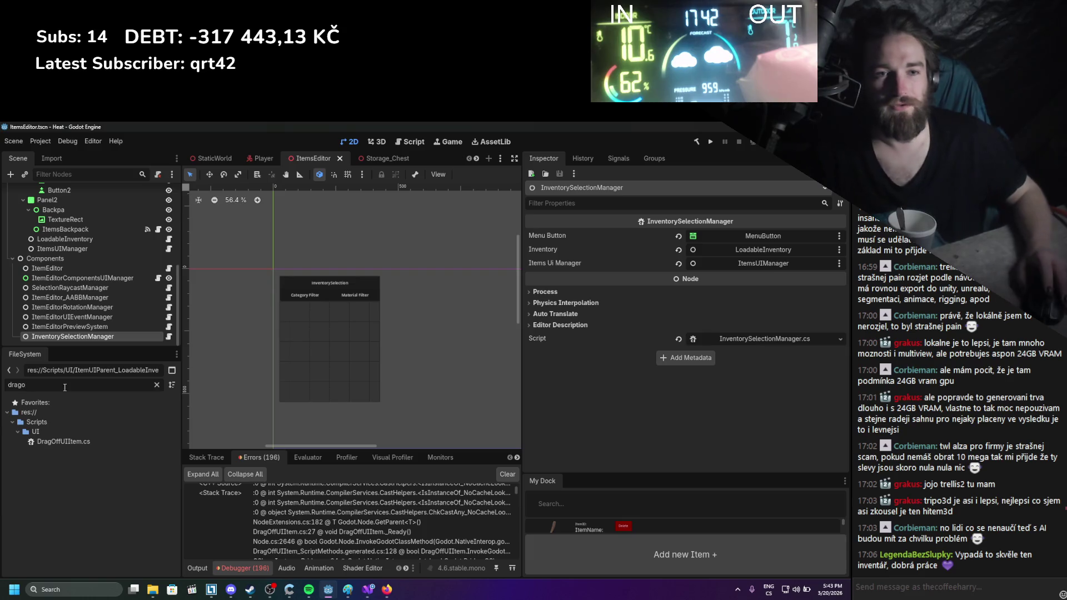
{"action": "double_click", "coordinate": [63, 441]}
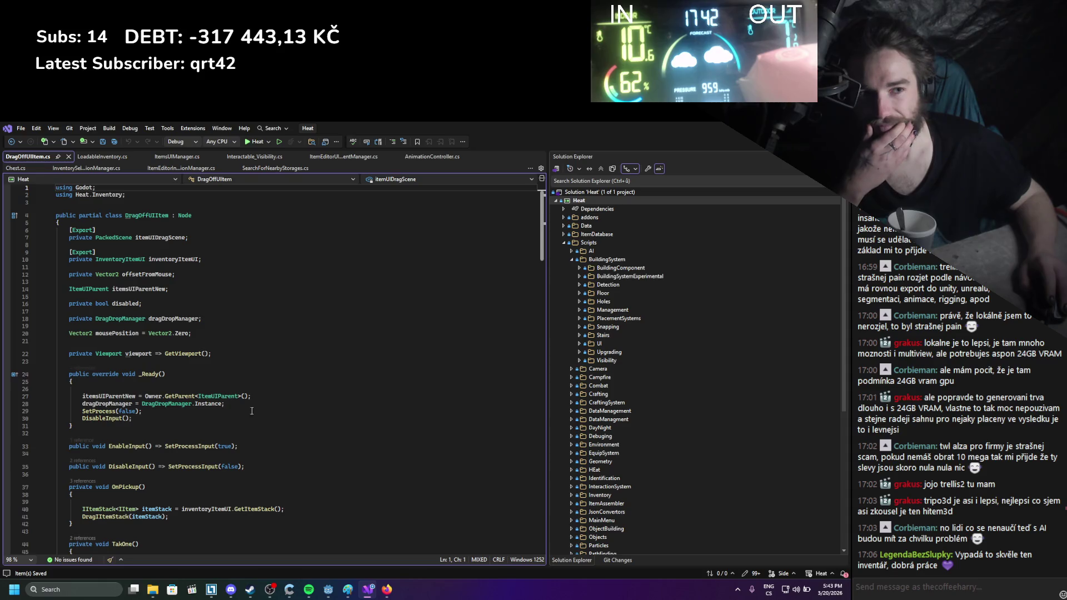
- Highlight the ItemUIParent and itemsUIParentNew references while reading through DragOffUIItem.cs
{"action": "left_click", "coordinate": [205, 395]}
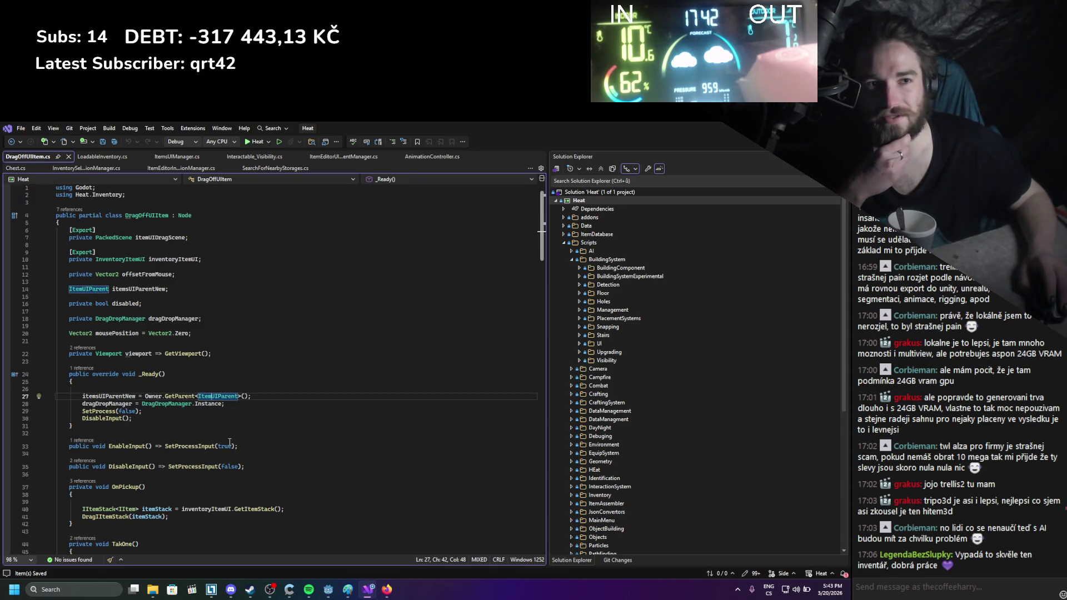
{"action": "scroll", "coordinate": [229, 442], "scroll_direction": "down", "scroll_amount": 20}
{"action": "scroll", "coordinate": [227, 445], "scroll_direction": "up", "scroll_amount": 20}
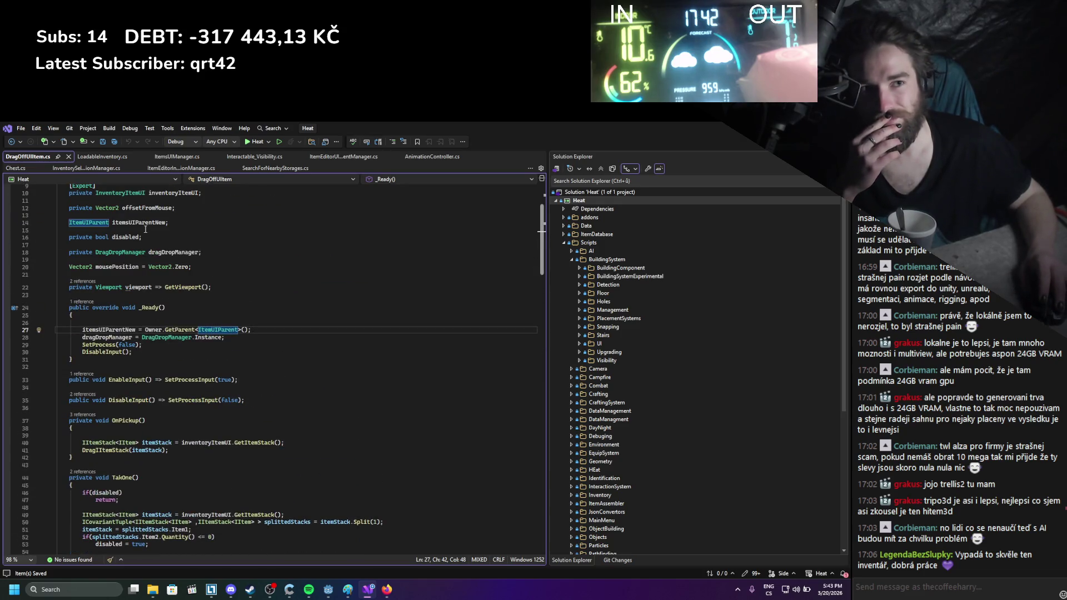
{"action": "left_click", "coordinate": [122, 222]}
{"action": "scroll", "coordinate": [262, 443], "scroll_direction": "down", "scroll_amount": 18}
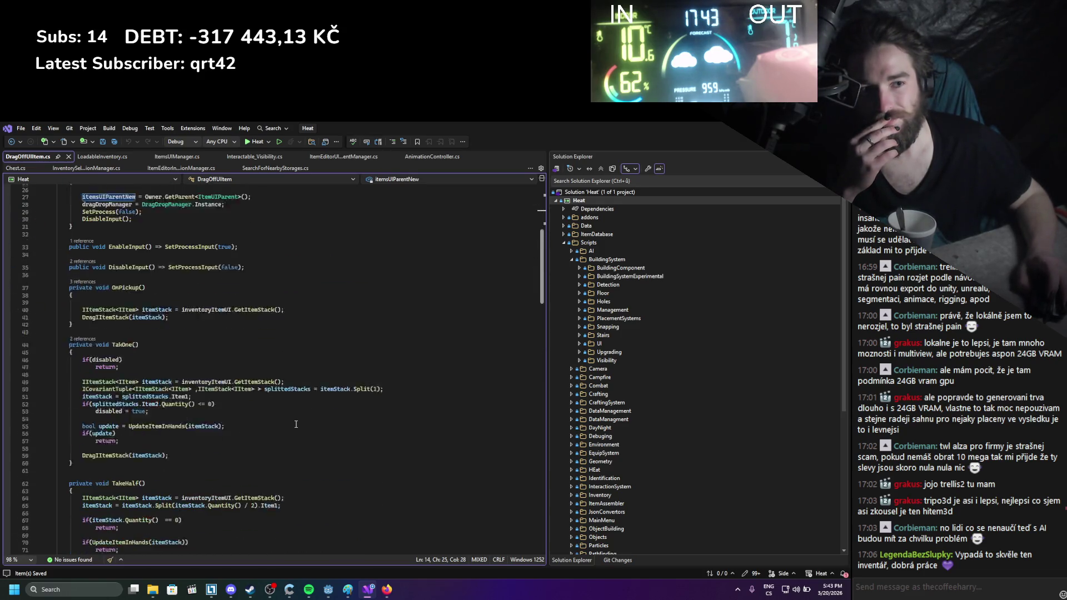
{"action": "scroll", "coordinate": [299, 421], "scroll_direction": "down", "scroll_amount": 4}
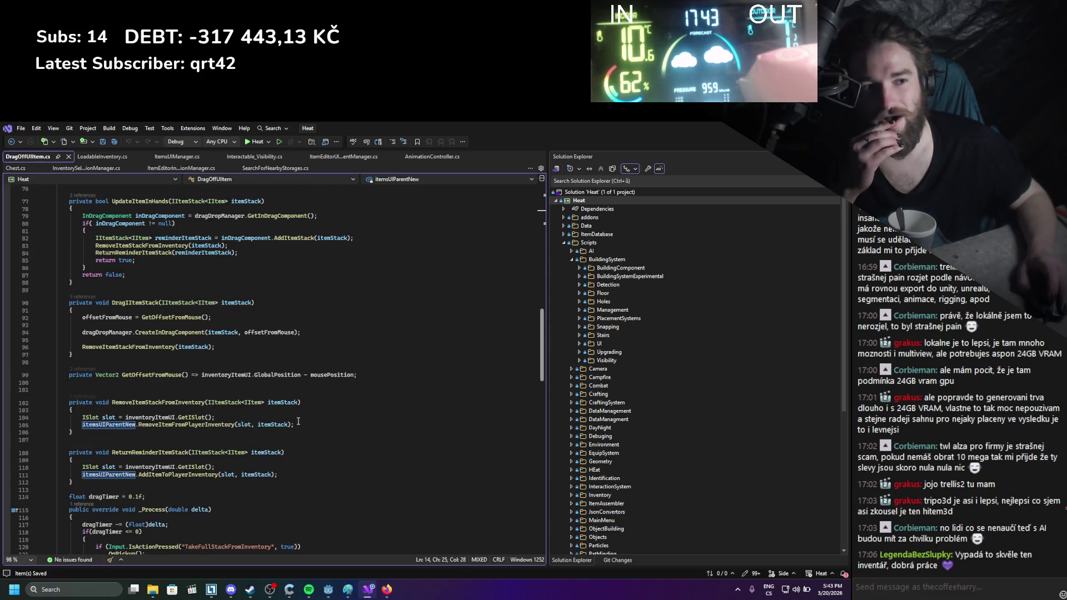
{"action": "scroll", "coordinate": [299, 421], "scroll_direction": "down", "scroll_amount": 19}
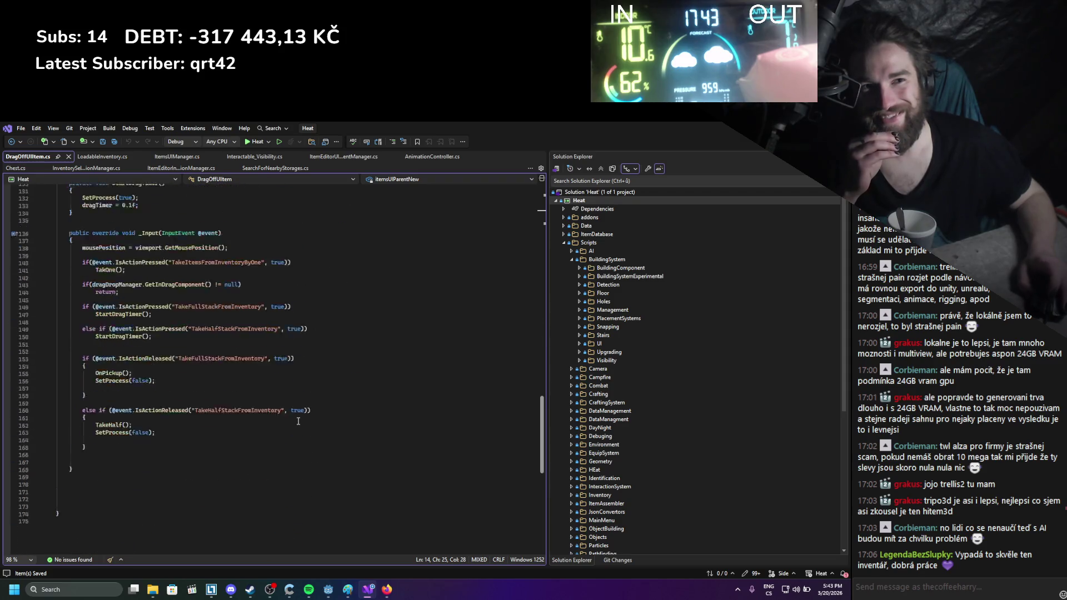
{"action": "scroll", "coordinate": [298, 421], "scroll_direction": "up", "scroll_amount": 20}
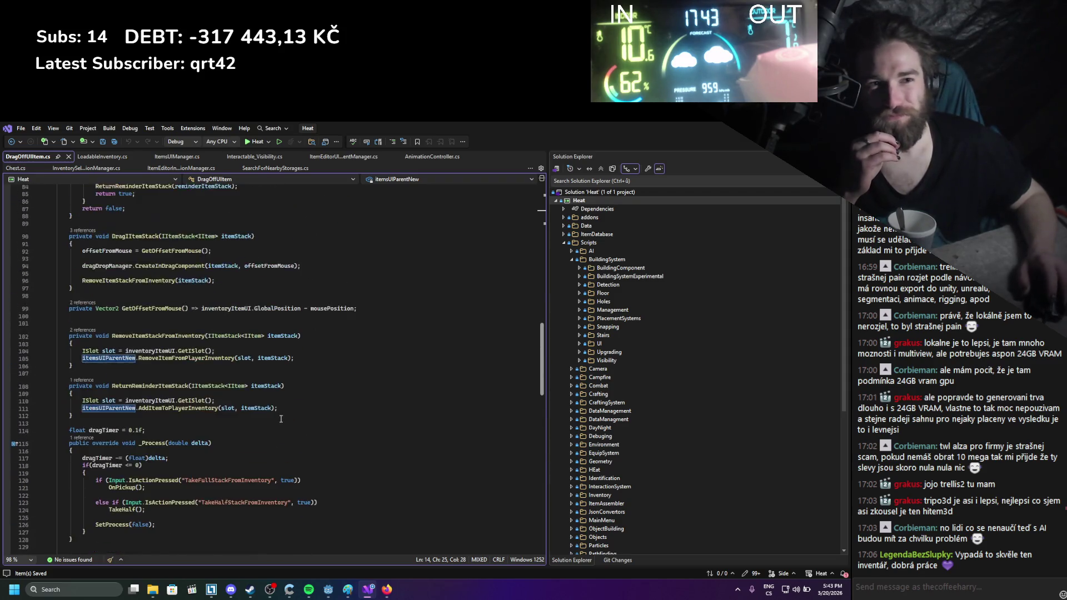
{"action": "scroll", "coordinate": [280, 418], "scroll_direction": "up", "scroll_amount": 20}
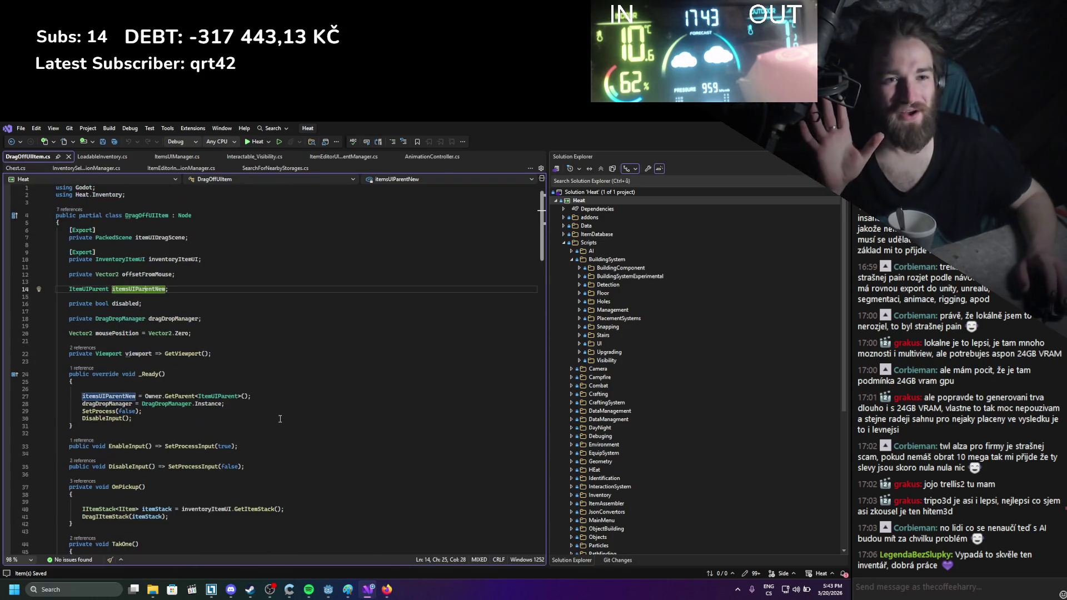
- Add an itemsUIParentNewLoad field of type ItemUIParent_LoadableInventory_TEMPORARY
{"action": "key", "text": "End"}
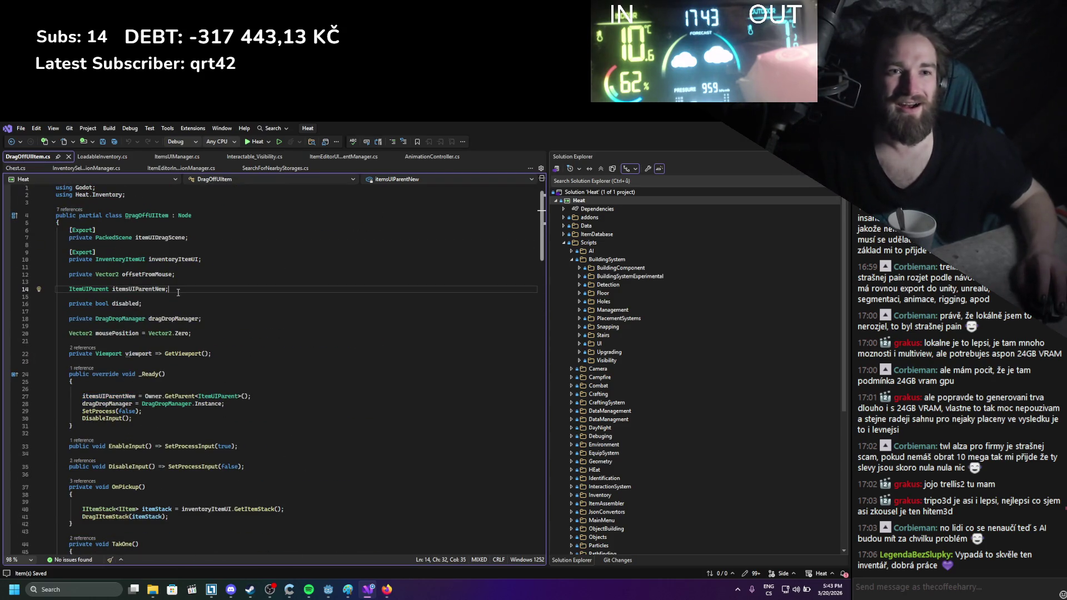
{"action": "key", "text": "ctrl+d"}
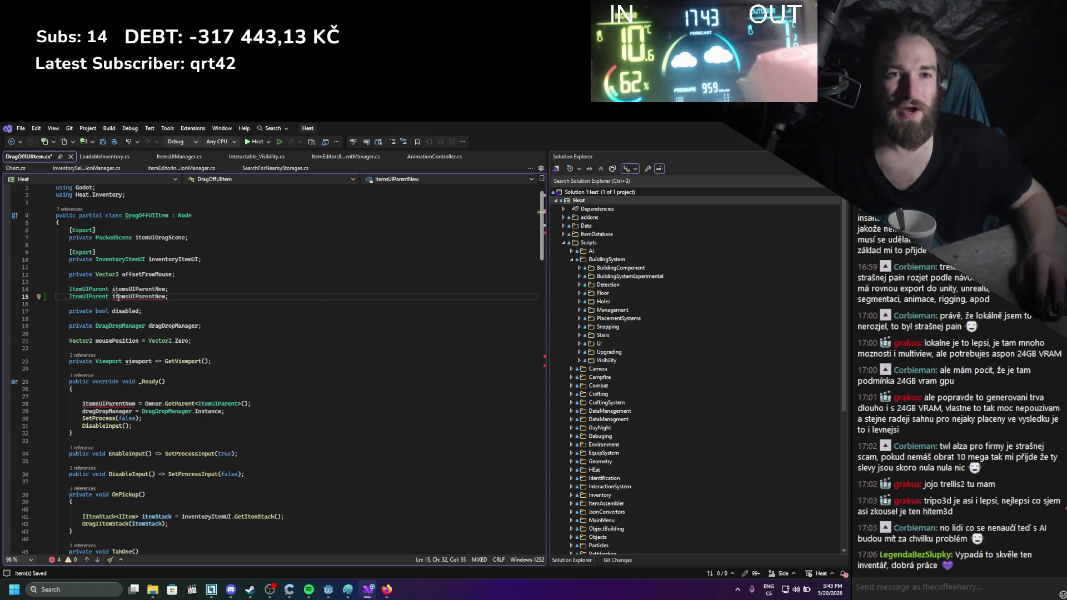
{"action": "mouse_move", "coordinate": [132, 298]}
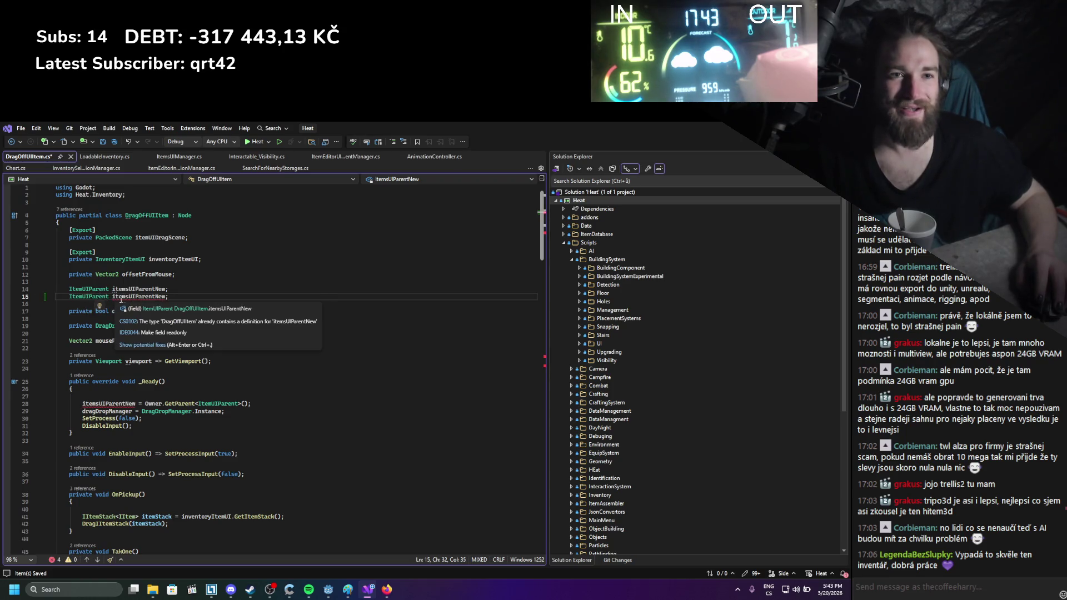
{"action": "double_click", "coordinate": [99, 299]}
{"action": "type", "text": "Itemui"}
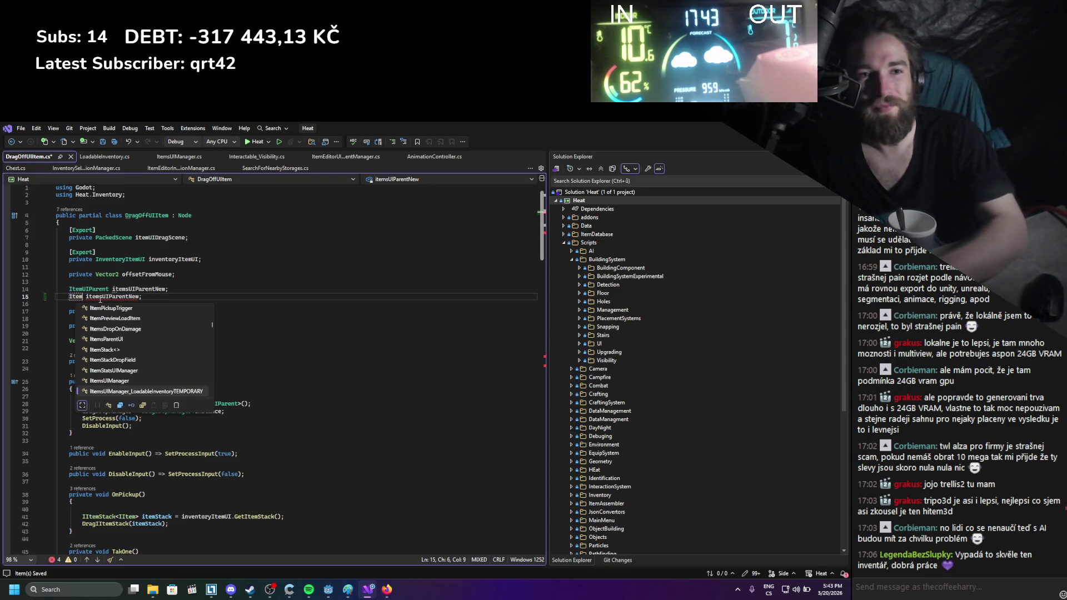
{"action": "key", "text": "Down"}
{"action": "key", "text": "Tab"}
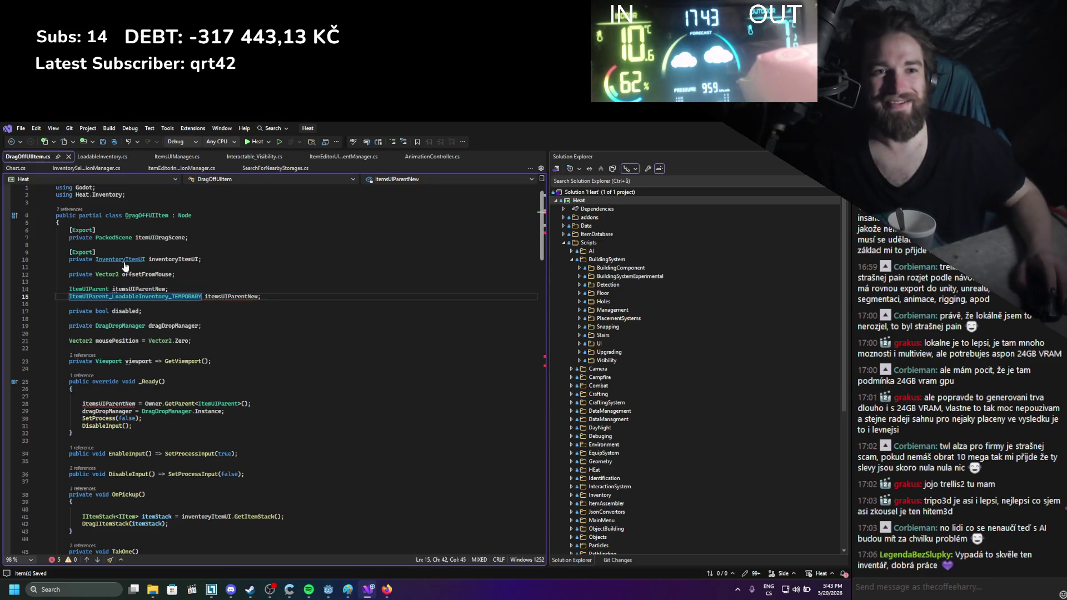
{"action": "left_click", "coordinate": [192, 319]}
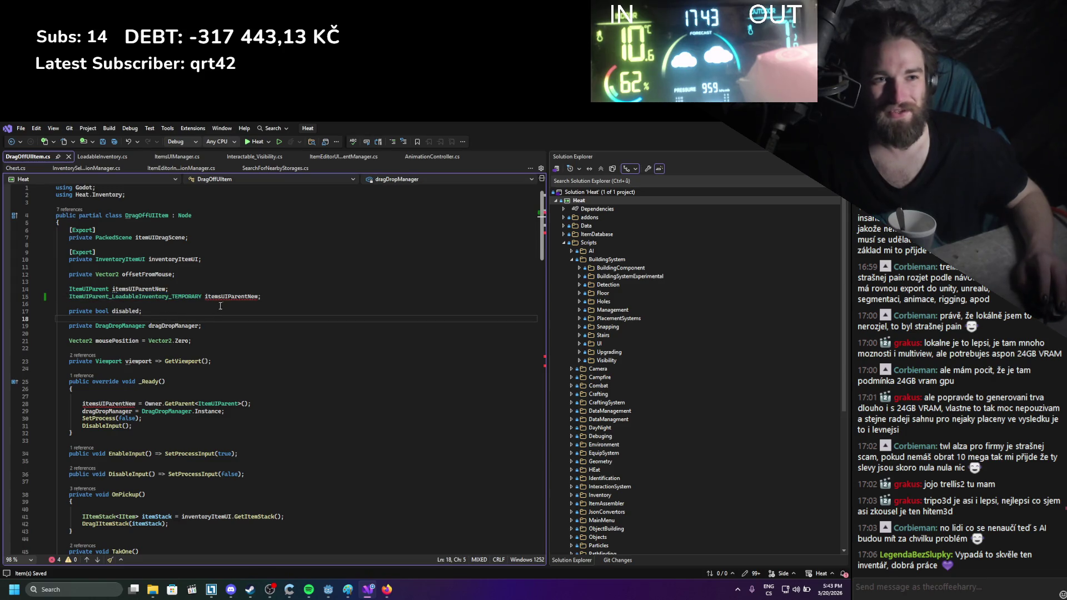
{"action": "left_click", "coordinate": [244, 296]}
{"action": "type", "text": "Load"}
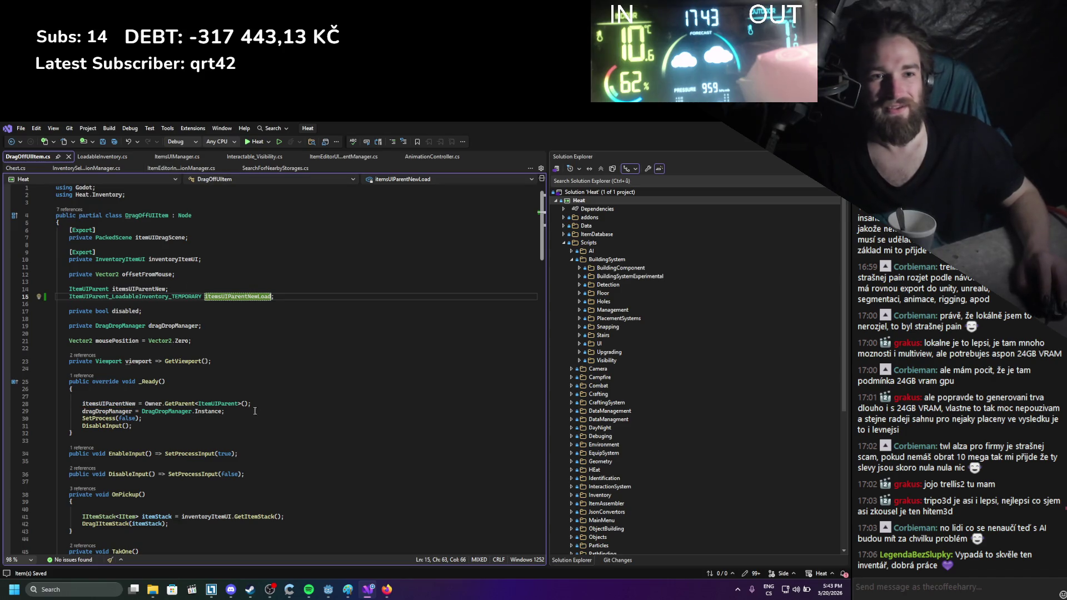
- Assign itemsUIParentNewLoad via Owner.GetParent<ItemUIParent_LoadableInventory_TEMPORARY>() in _Ready and save
{"action": "left_click", "coordinate": [267, 405]}
{"action": "key", "text": "ctrl+d"}
{"action": "double_click", "coordinate": [256, 297]}
{"action": "key", "text": "ctrl+c"}
{"action": "double_click", "coordinate": [108, 411]}
{"action": "key", "text": "ctrl+v"}
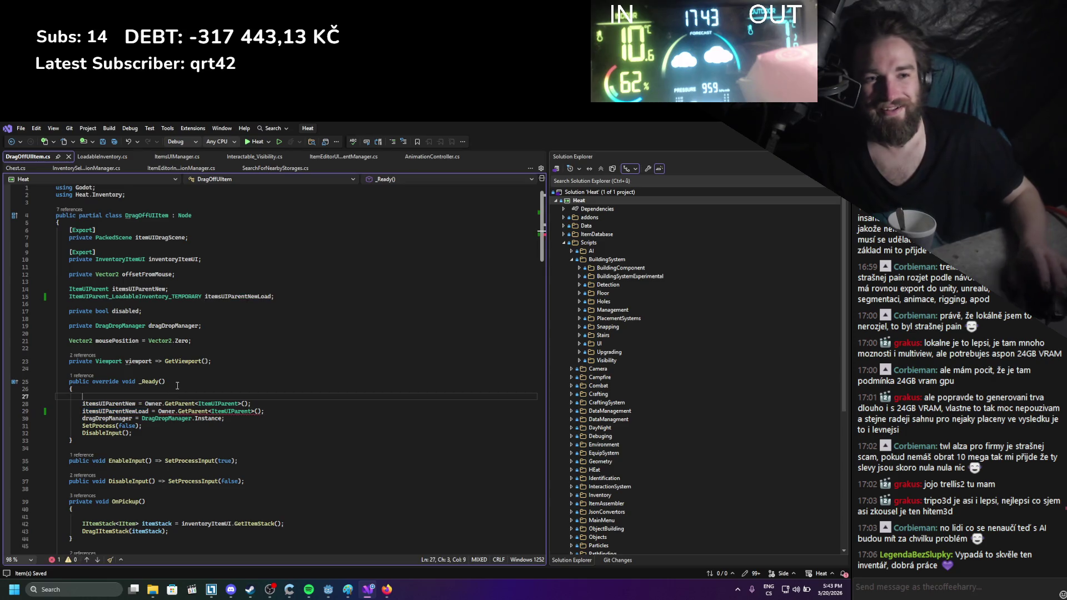
{"action": "left_click", "coordinate": [157, 298]}
{"action": "double_click", "coordinate": [156, 298]}
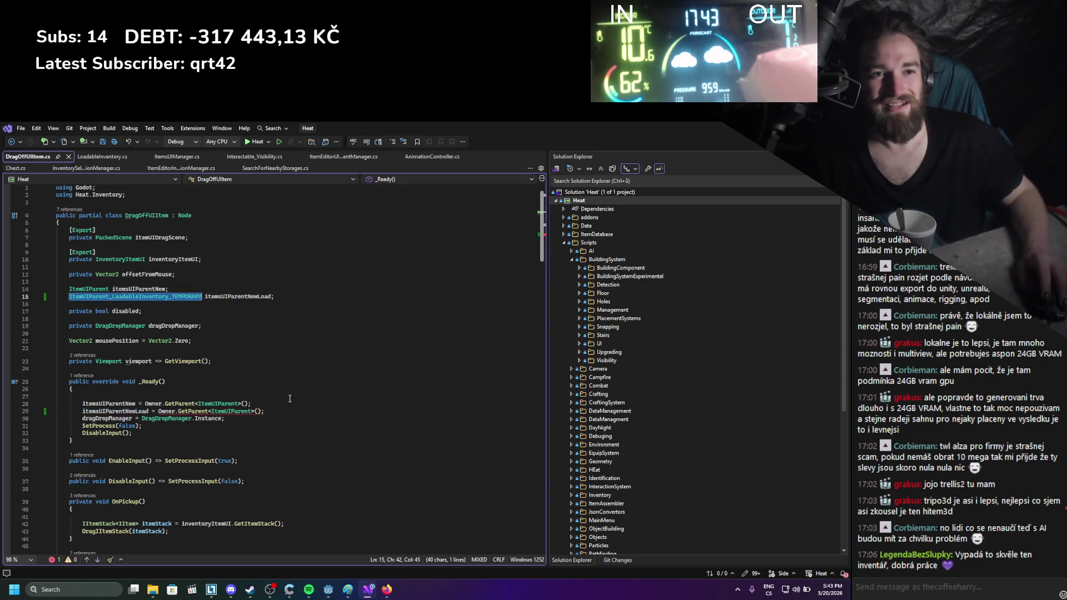
{"action": "key", "text": "ctrl+c"}
{"action": "double_click", "coordinate": [234, 411]}
{"action": "key", "text": "ctrl+v"}
{"action": "key", "text": "ctrl+s"}
- Add an if (Owner is ItemUIParent) condition at the start of _Ready
{"action": "left_click", "coordinate": [244, 397]}
{"action": "type", "text": "if"}
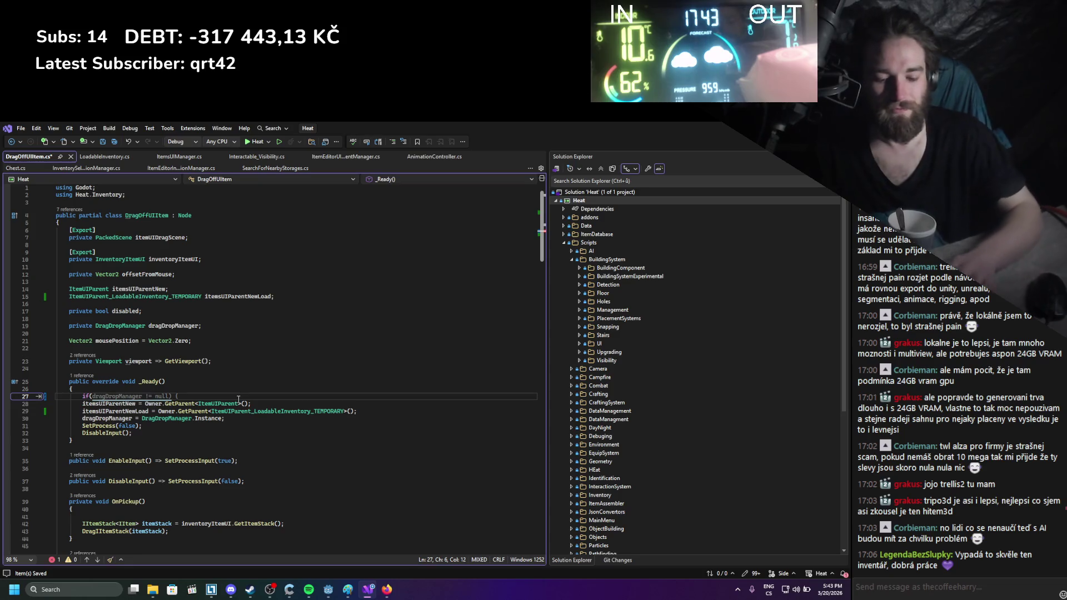
{"action": "type", "text": "()"}
{"action": "left_click", "coordinate": [94, 404]}
{"action": "left_click", "coordinate": [153, 405]}
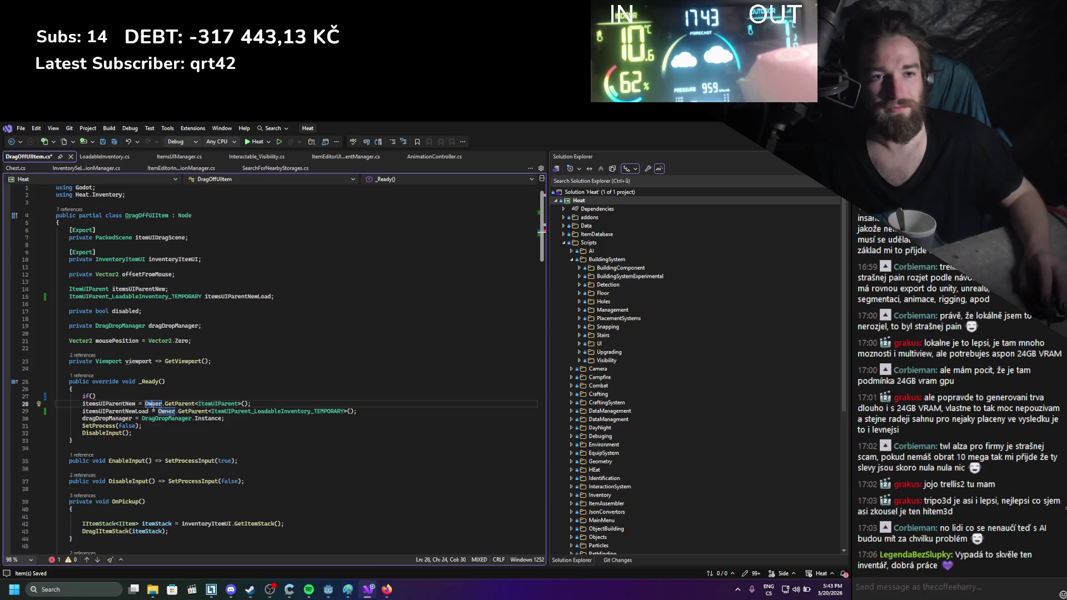
{"action": "left_click", "coordinate": [92, 396]}
{"action": "type", "text": "Owner is"}
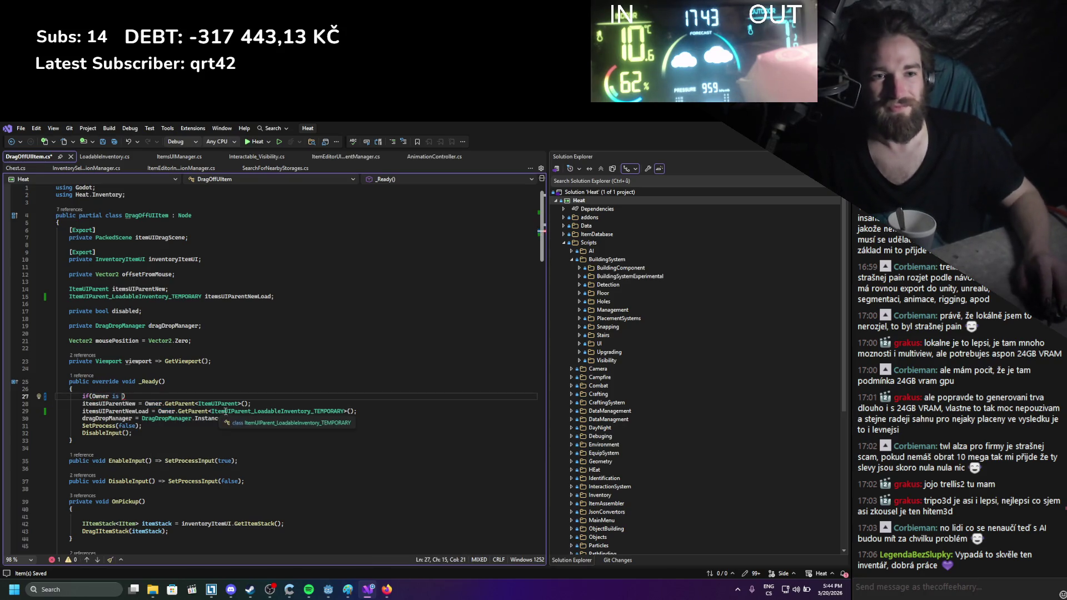
{"action": "double_click", "coordinate": [203, 403]}
{"action": "key", "text": "ctrl+c"}
{"action": "left_click", "coordinate": [124, 396]}
{"action": "key", "text": "ctrl+v"}
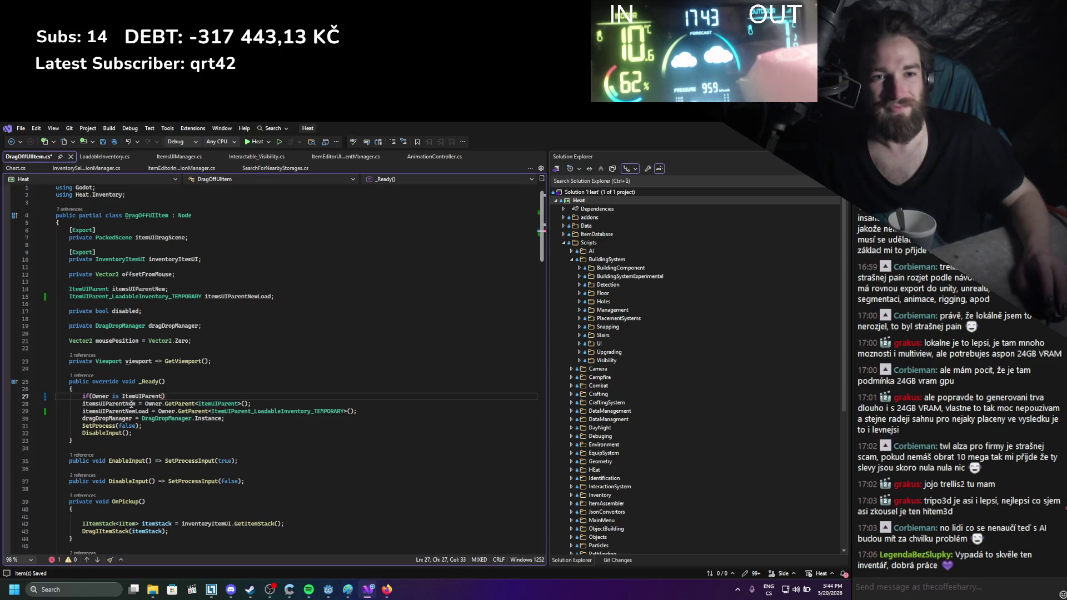
- Indent the itemsUIParentNew assignment under the if, put the Load assignment under else, and save
{"action": "left_click", "coordinate": [84, 404]}
{"action": "key", "text": "Tab"}
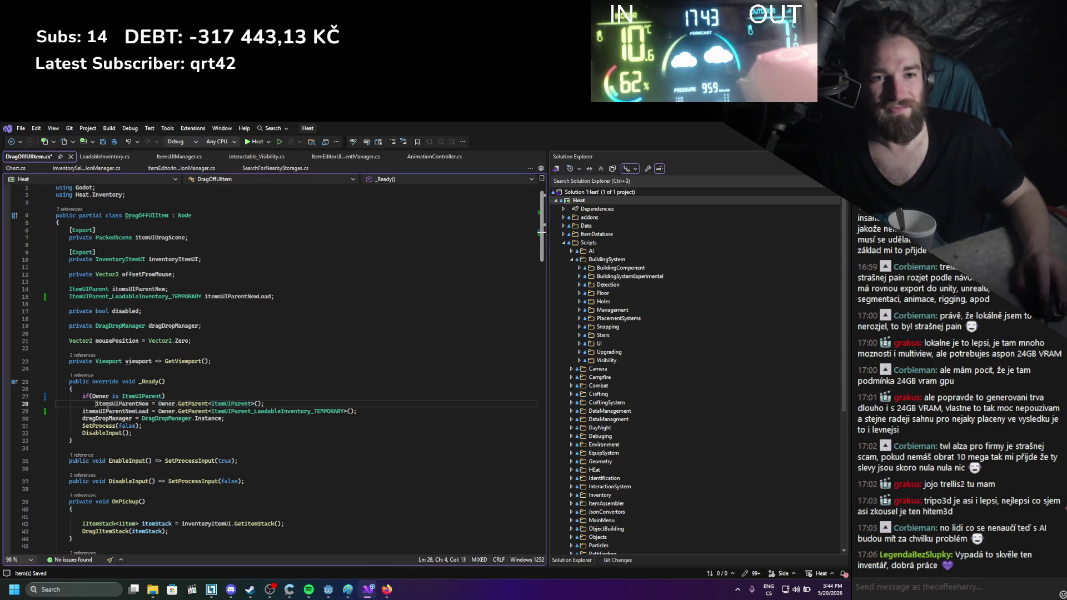
{"action": "key", "text": "Down"}
{"action": "key", "text": "Tab"}
{"action": "key", "text": "Up"}
{"action": "key", "text": "End"}
{"action": "key", "text": "Return"}
{"action": "type", "text": "else"}
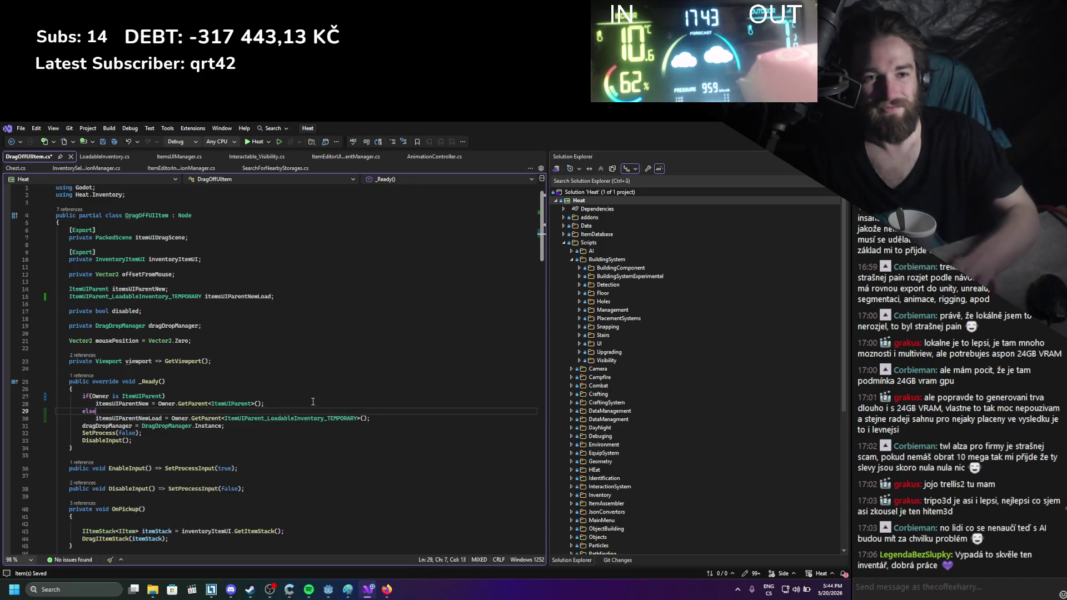
{"action": "key", "text": "ctrl+s"}
- Review the itemsUIParentNew declaration and scroll down to the GetISlot line
{"action": "scroll", "coordinate": [250, 424], "scroll_direction": "down", "scroll_amount": 2}
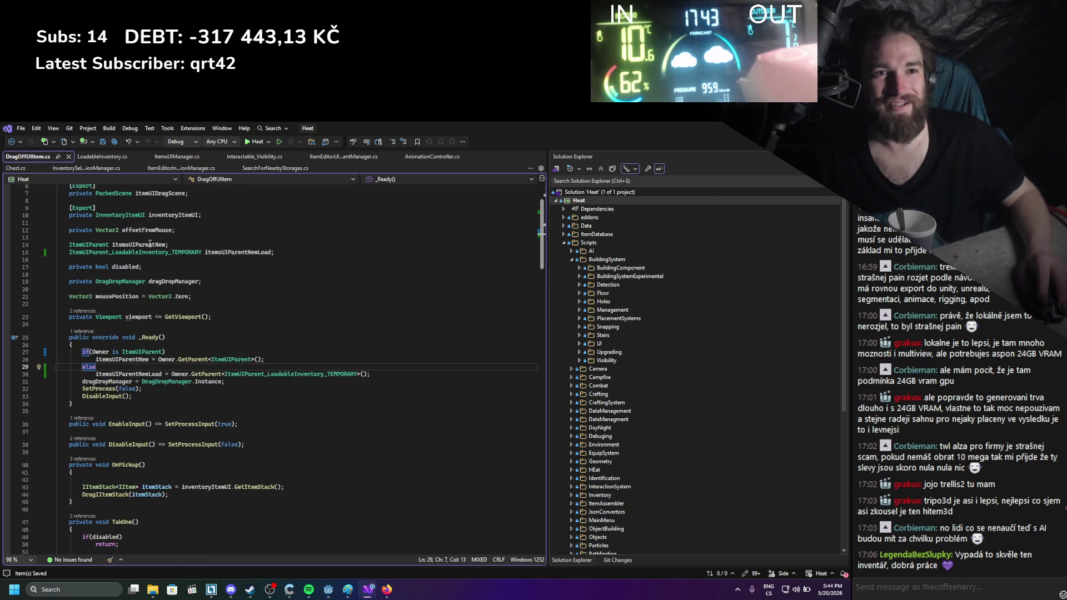
{"action": "left_click", "coordinate": [150, 245]}
{"action": "scroll", "coordinate": [266, 351], "scroll_direction": "down", "scroll_amount": 15}
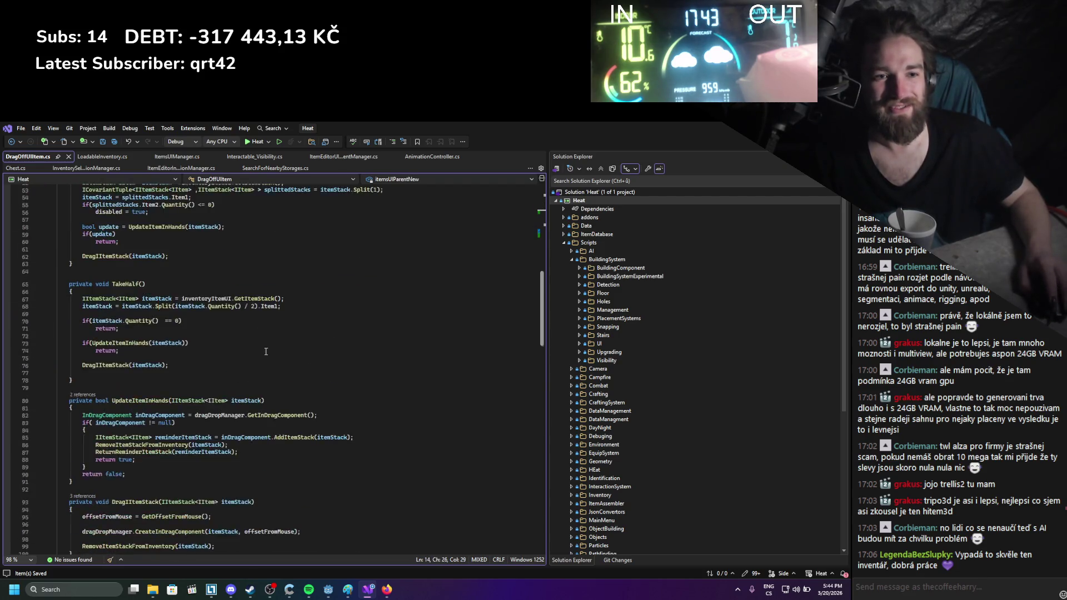
{"action": "scroll", "coordinate": [266, 351], "scroll_direction": "down", "scroll_amount": 9}
{"action": "left_click", "coordinate": [221, 416]}
{"action": "scroll", "coordinate": [221, 416], "scroll_direction": "down", "scroll_amount": 3}
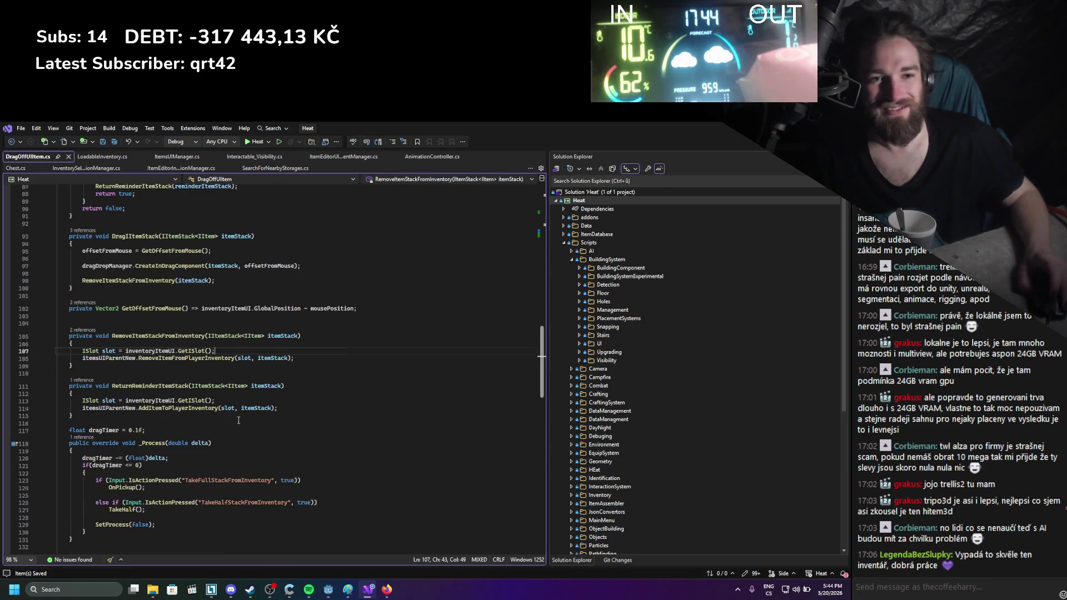
- Wrap the remove call in RemoveItemStackFromInventory with if (itemsUIParentNew != null)
{"action": "key", "text": "Return"}
{"action": "type", "text": "if("}
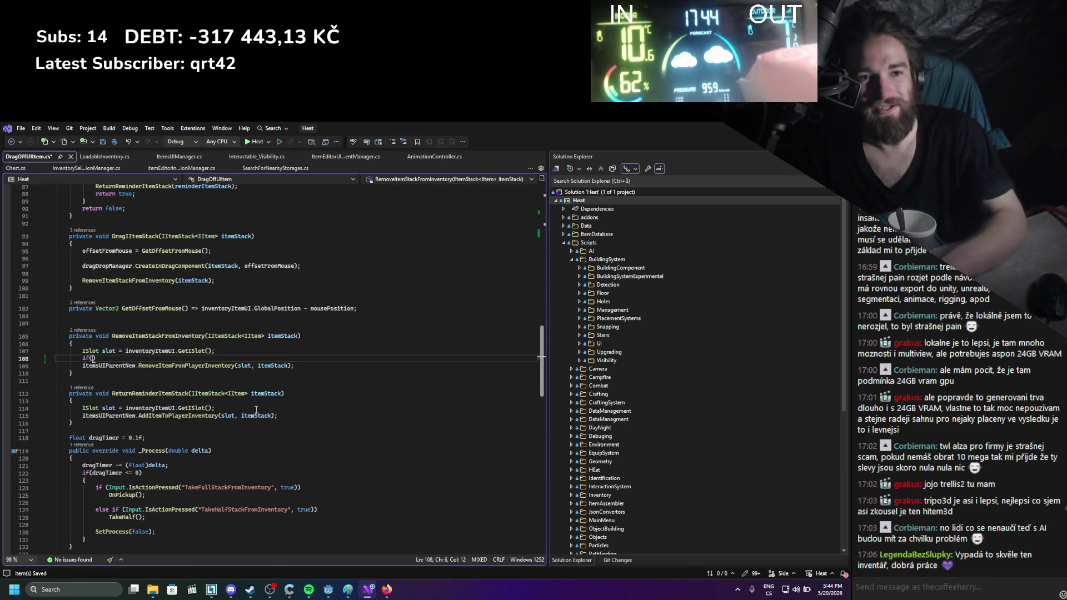
{"action": "type", "text": "itemui"}
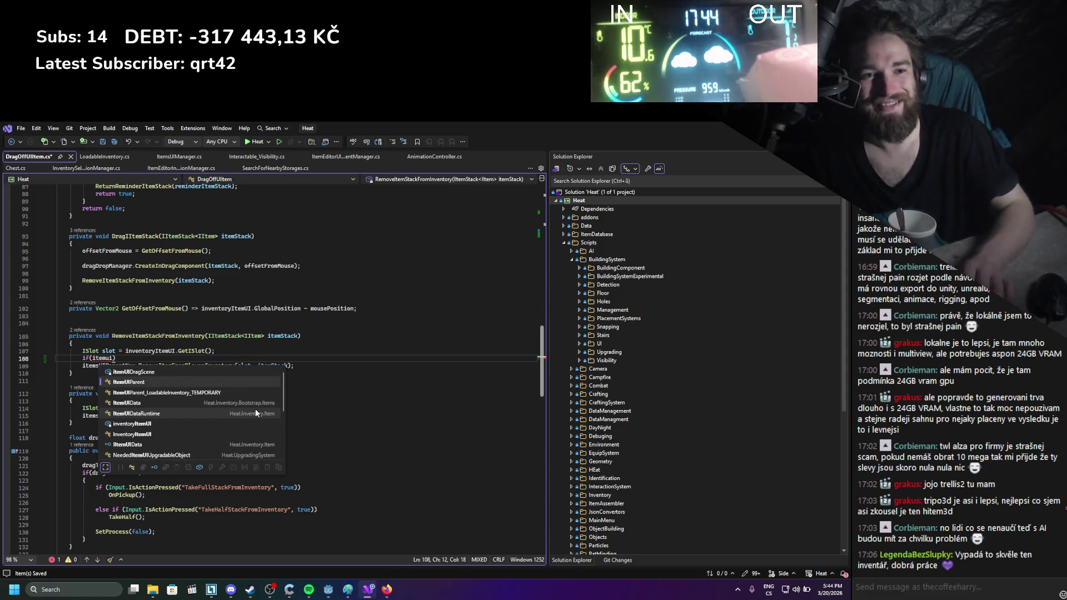
{"action": "key", "text": "BackSpace"}
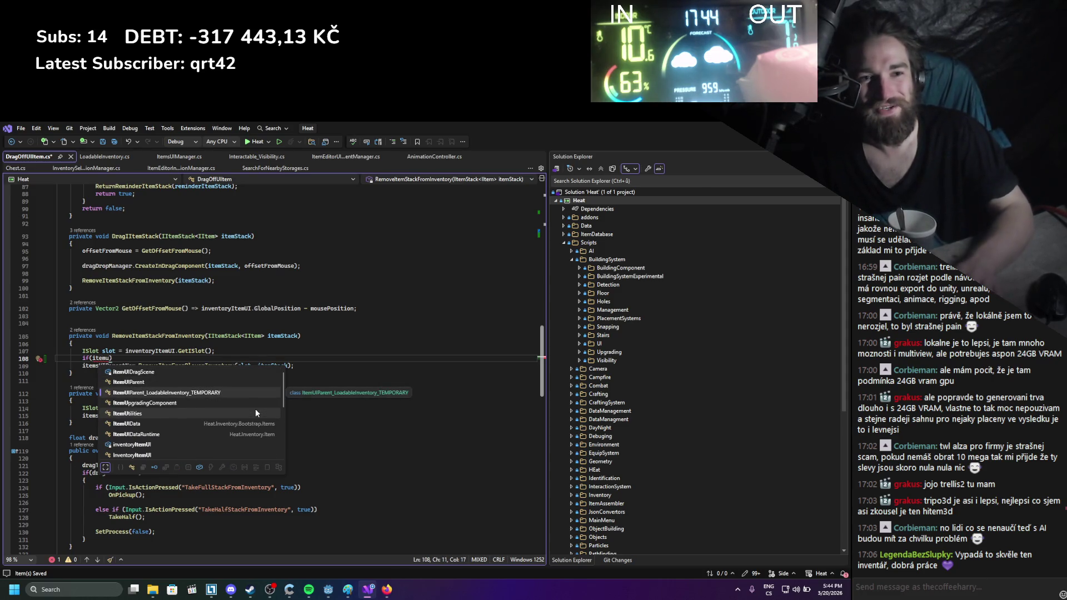
{"action": "type", "text": "ipar"}
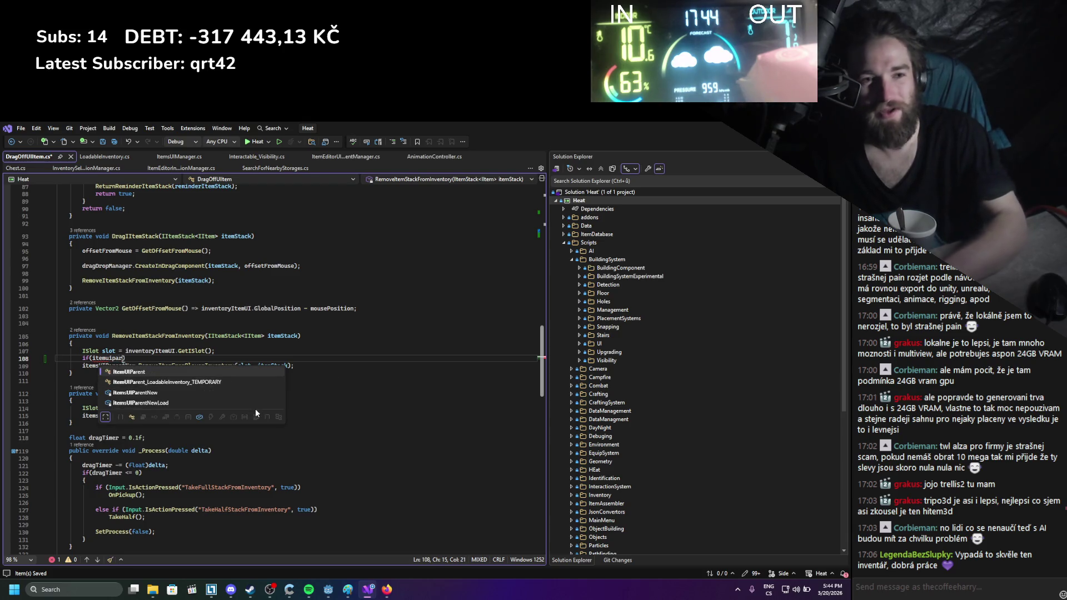
{"action": "key", "text": "Down"}
{"action": "key", "text": "Down"}
{"action": "key", "text": "Tab"}
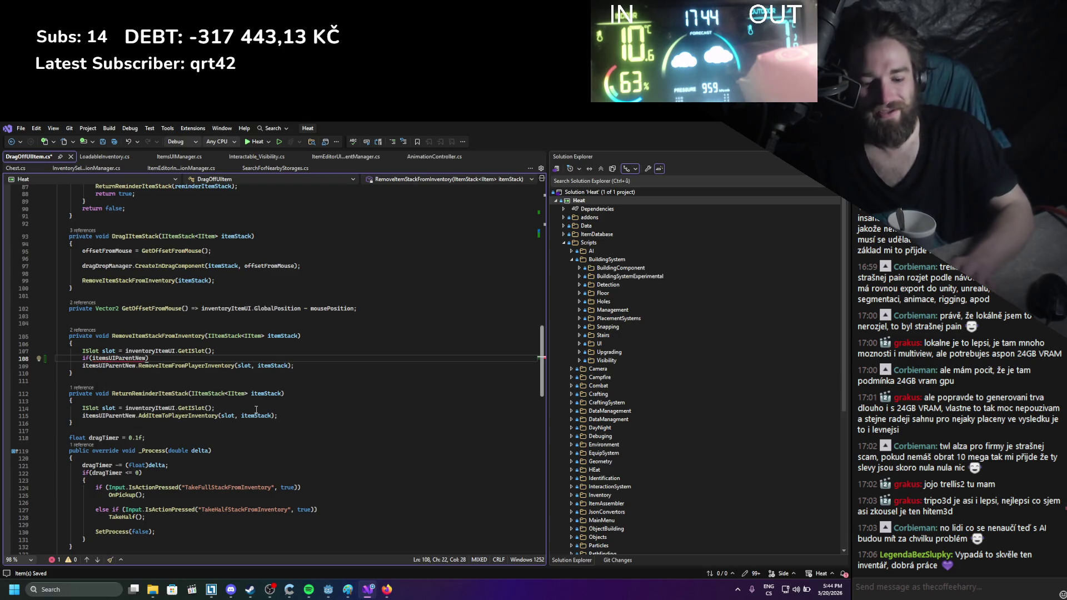
{"action": "type", "text": " != null"}
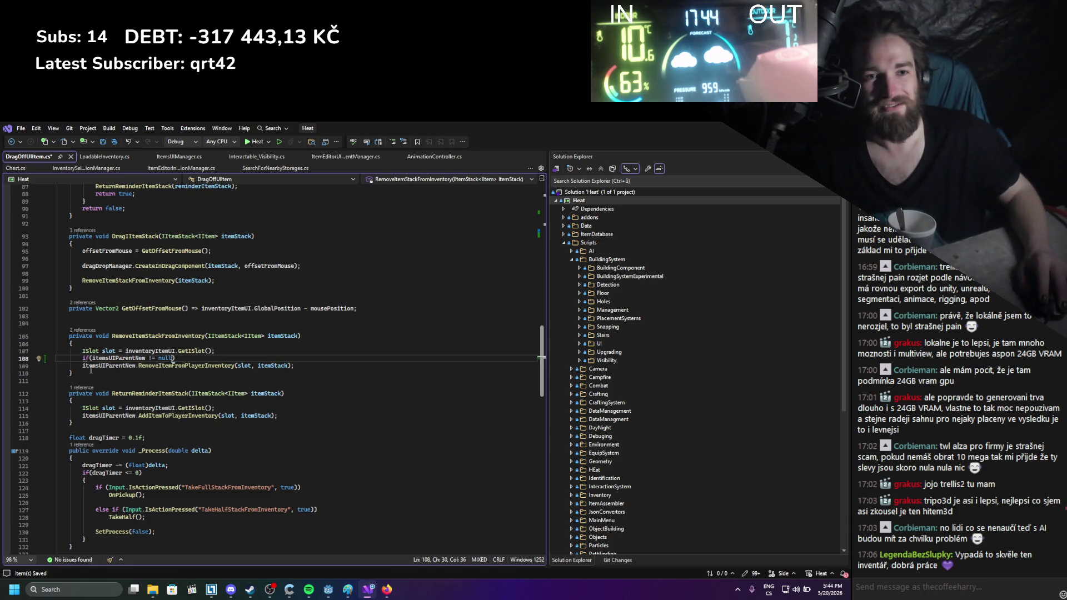
{"action": "key", "text": "Tab"}
- Add an else branch making the same remove call on itemsUIParentNewLoad
{"action": "key", "text": "End"}
{"action": "key", "text": "Return"}
{"action": "type", "text": "else"}
{"action": "key", "text": "Return"}
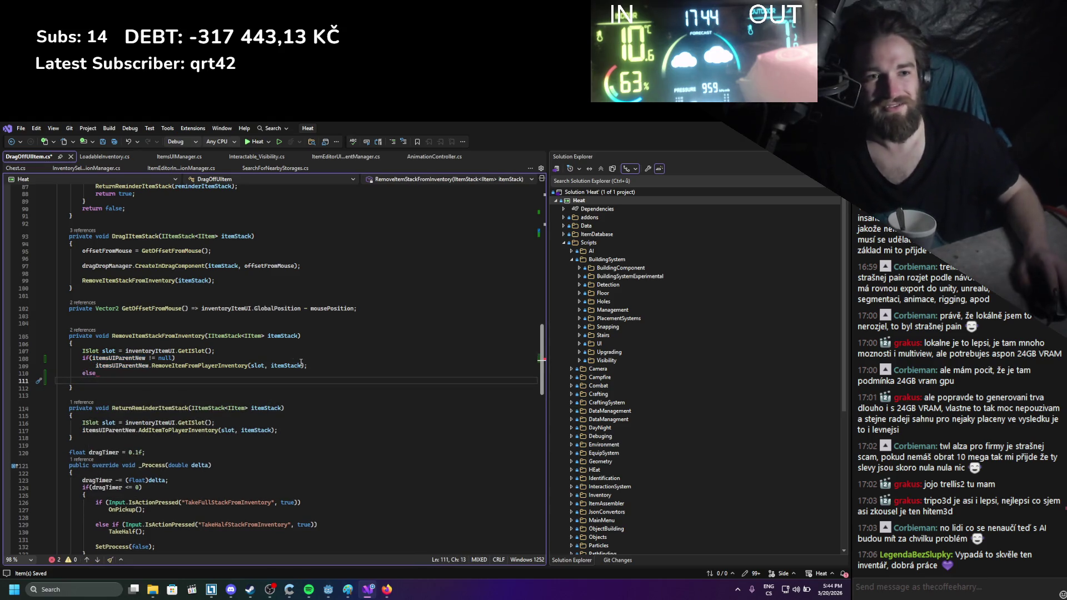
{"action": "type", "text": "itemsu"}
{"action": "key", "text": "Up"}
{"action": "key", "text": "Up"}
{"action": "key", "text": "Down"}
{"action": "key", "text": "Down"}
{"action": "type", "text": "parentnewl"}
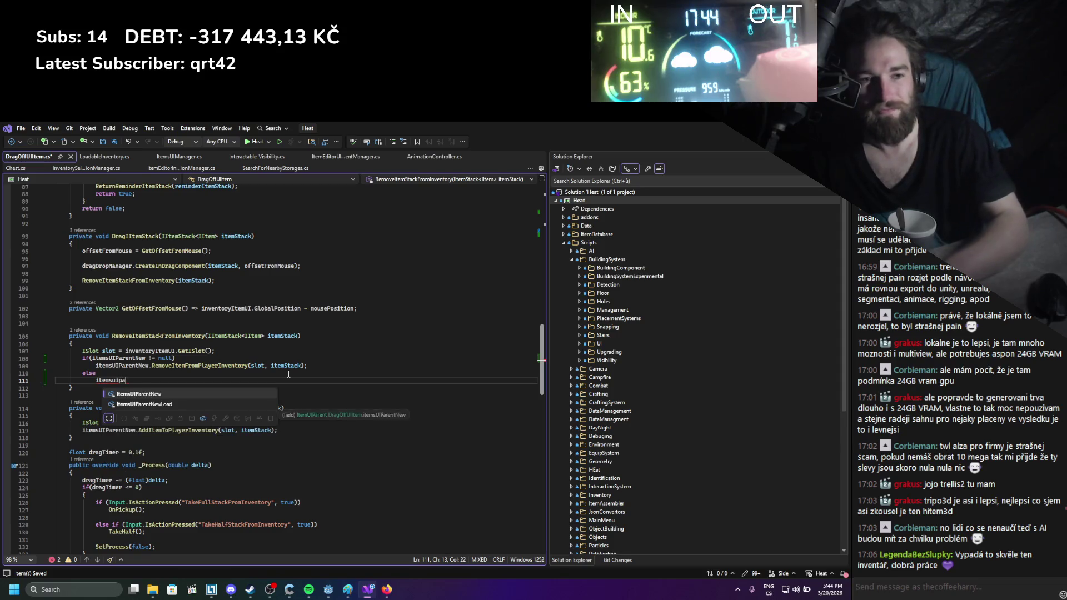
{"action": "key", "text": "Tab"}
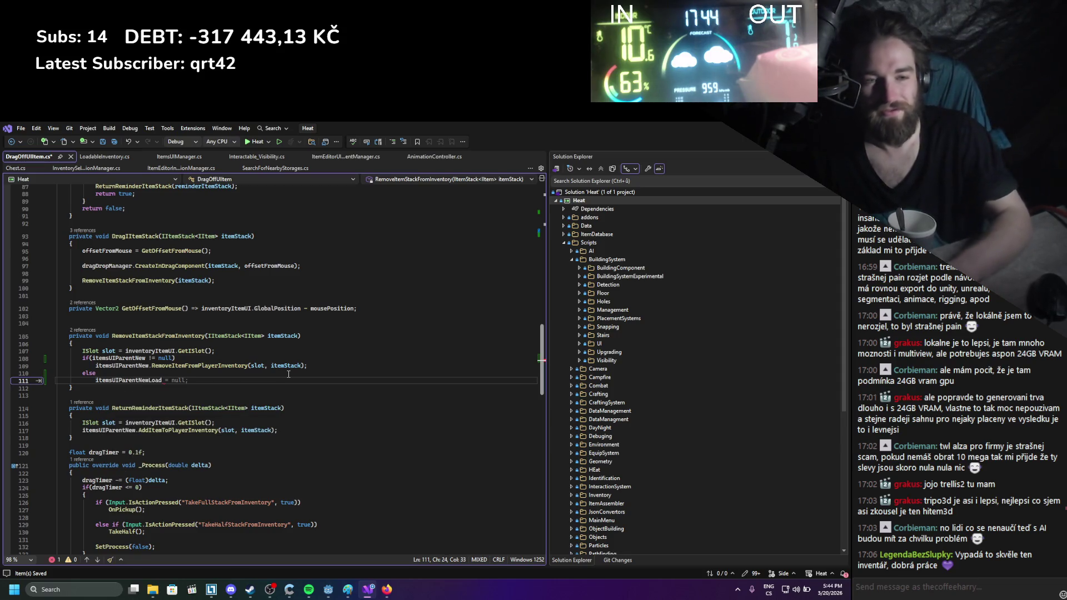
{"action": "left_click_drag", "start_coordinate": [307, 365], "coordinate": [213, 365]}
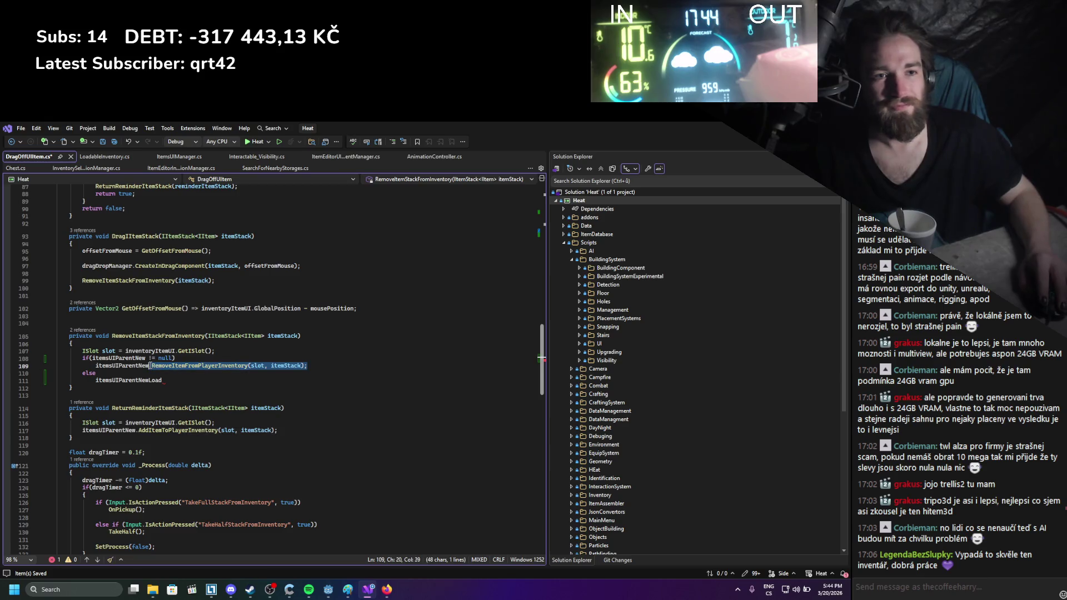
{"action": "key", "text": "ctrl+c"}
{"action": "left_click", "coordinate": [178, 381]}
{"action": "key", "text": "ctrl+v"}
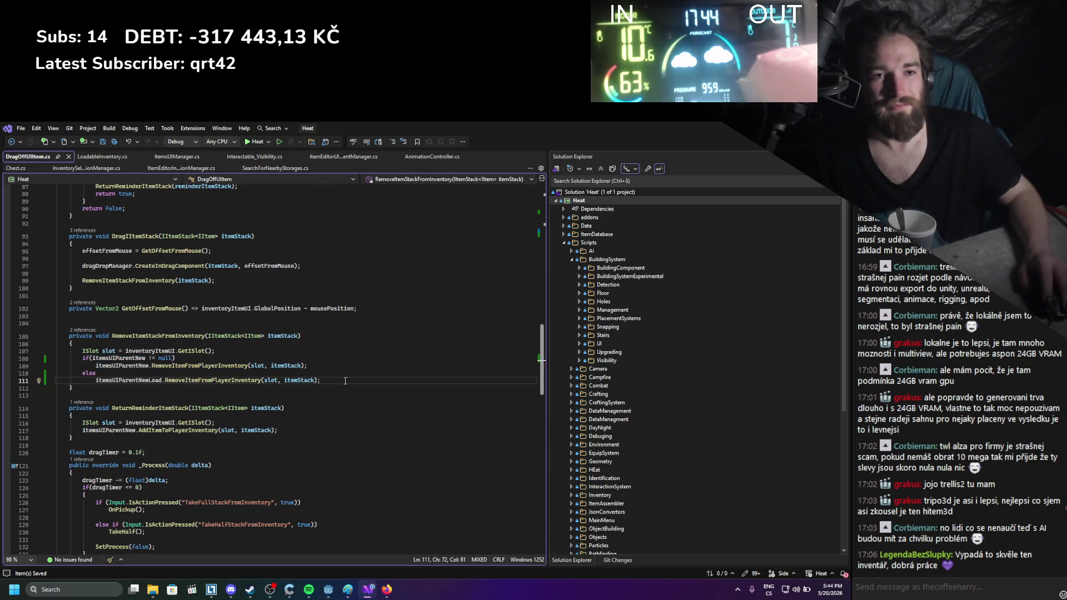
- Add the same null check to ReturnReminderItemStack and duplicate its add-to-inventory call
{"action": "left_click_drag", "start_coordinate": [176, 358], "coordinate": [76, 358]}
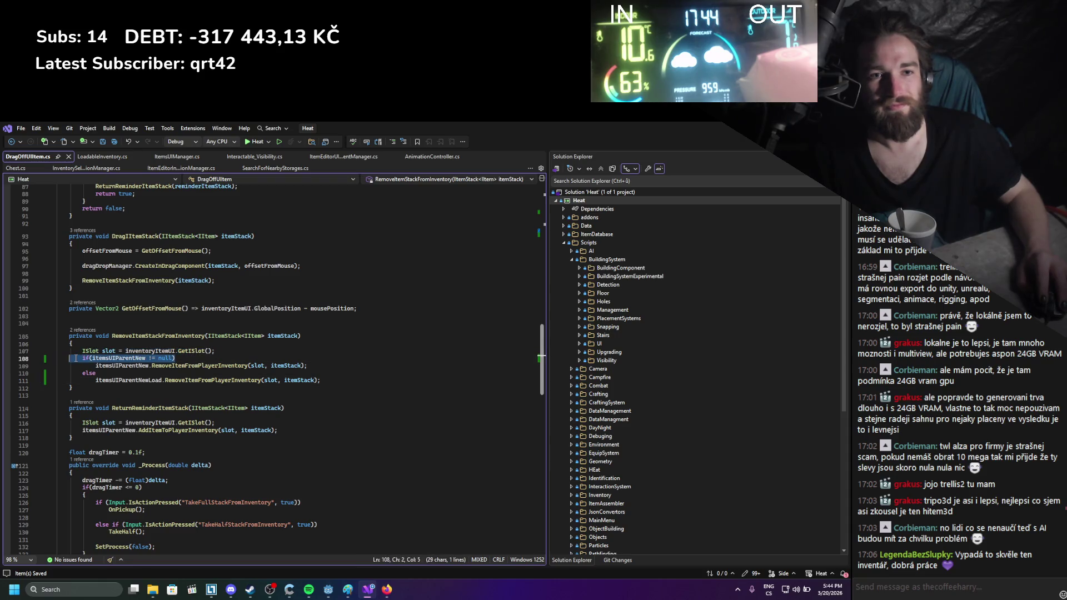
{"action": "key", "text": "ctrl+c"}
{"action": "left_click", "coordinate": [235, 422]}
{"action": "key", "text": "Return"}
{"action": "key", "text": "ctrl+v"}
{"action": "key", "text": "Down"}
{"action": "key", "text": "ctrl+d"}
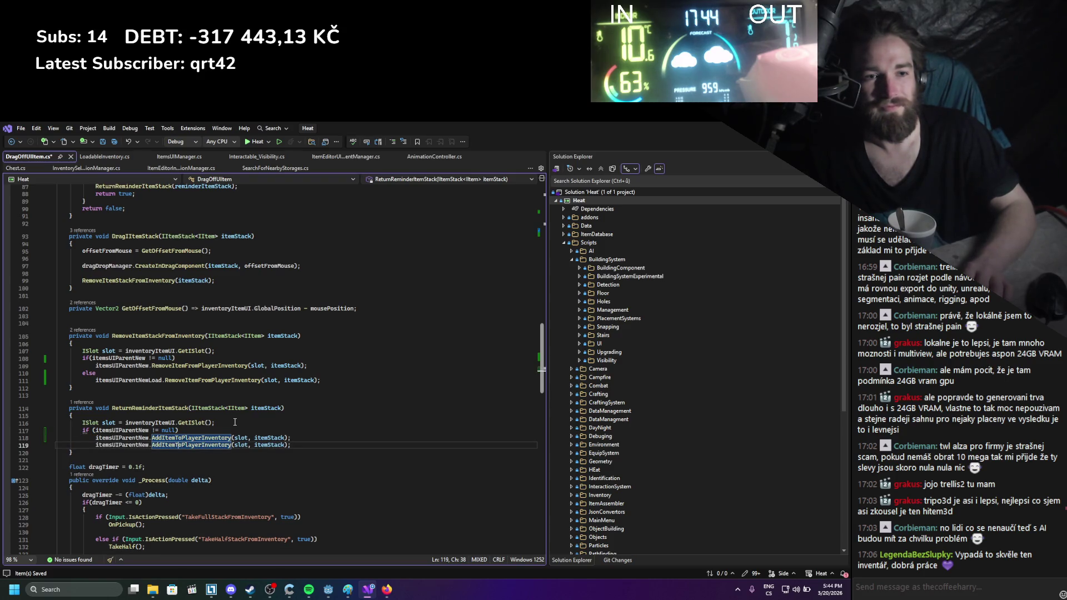
- Place the duplicated add call under else, switching it to itemsUIParentNewLoad
{"action": "key", "text": "Home"}
{"action": "key", "text": "Return"}
{"action": "key", "text": "Up"}
{"action": "type", "text": "else"}
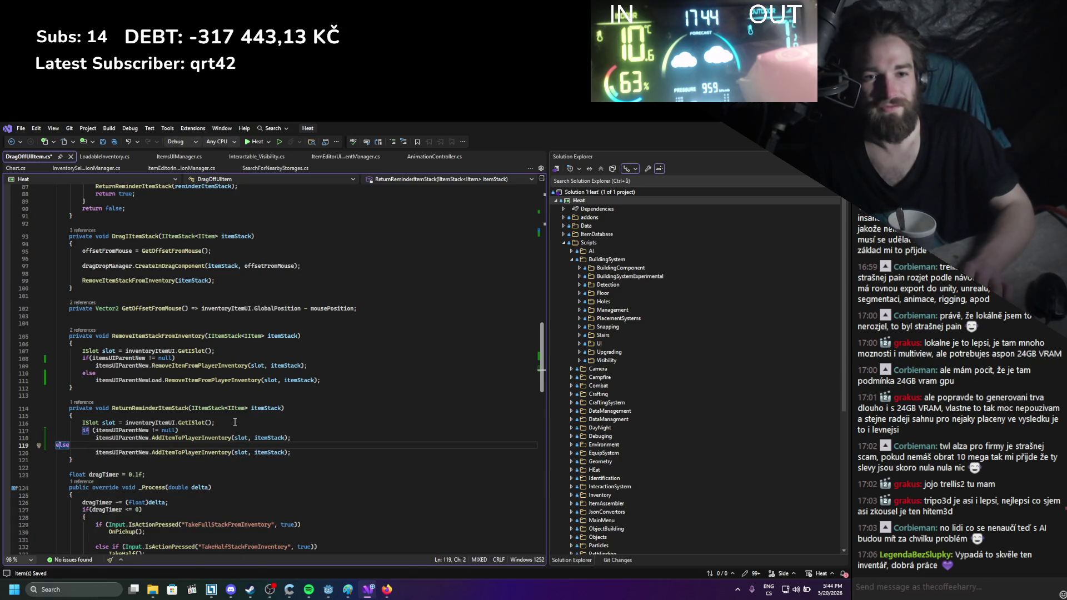
{"action": "key", "text": "Tab"}
{"action": "key", "text": "Tab"}
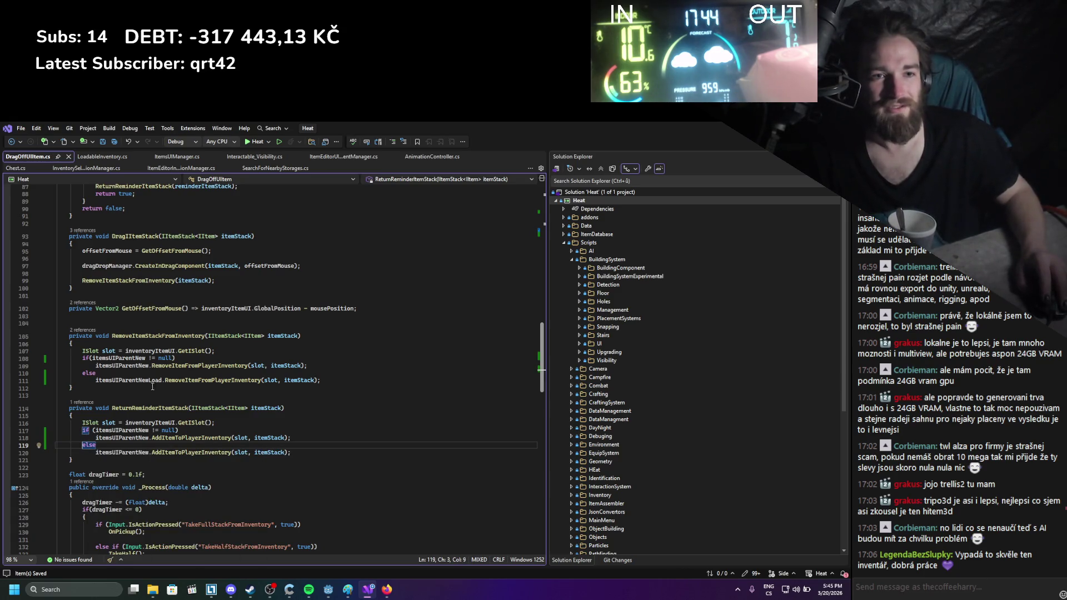
{"action": "double_click", "coordinate": [148, 381]}
{"action": "double_click", "coordinate": [132, 452]}
{"action": "key", "text": "ctrl+v"}
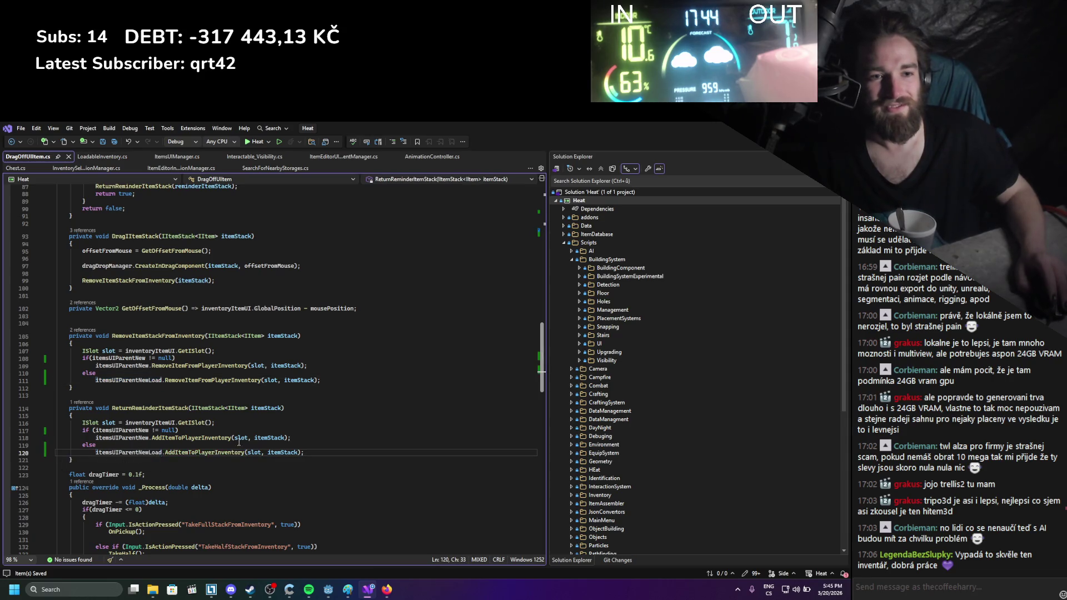
{"action": "scroll", "coordinate": [304, 338], "scroll_direction": "down", "scroll_amount": 14}
{"action": "scroll", "coordinate": [305, 338], "scroll_direction": "up", "scroll_amount": 15}
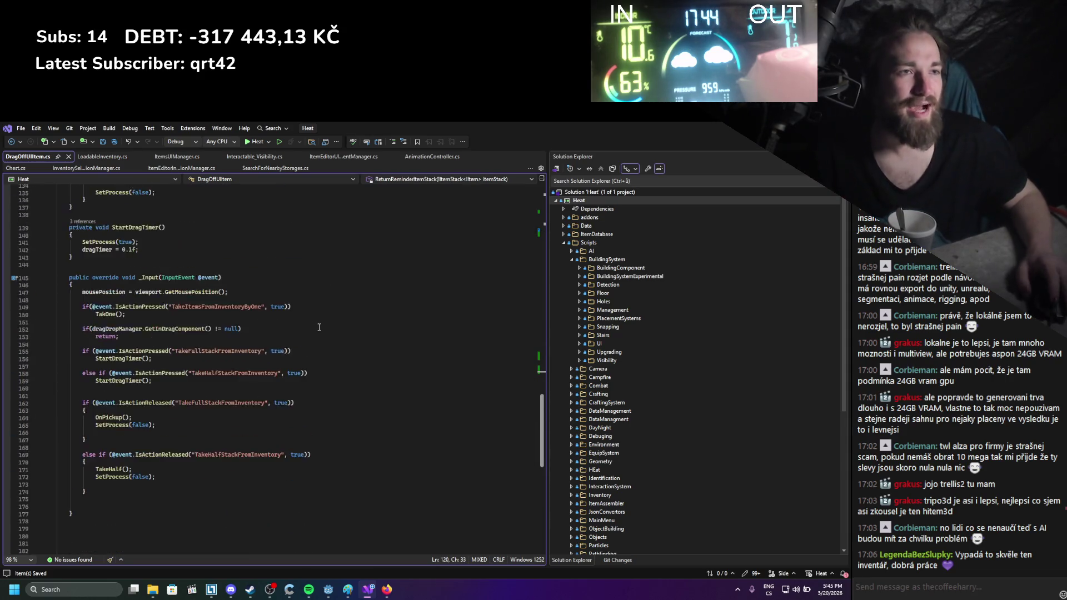
- Insert GD.PrintErr("FIX UI Parent Duplicity"); as the first line of _Ready()
{"action": "scroll", "coordinate": [294, 330], "scroll_direction": "up", "scroll_amount": 10}
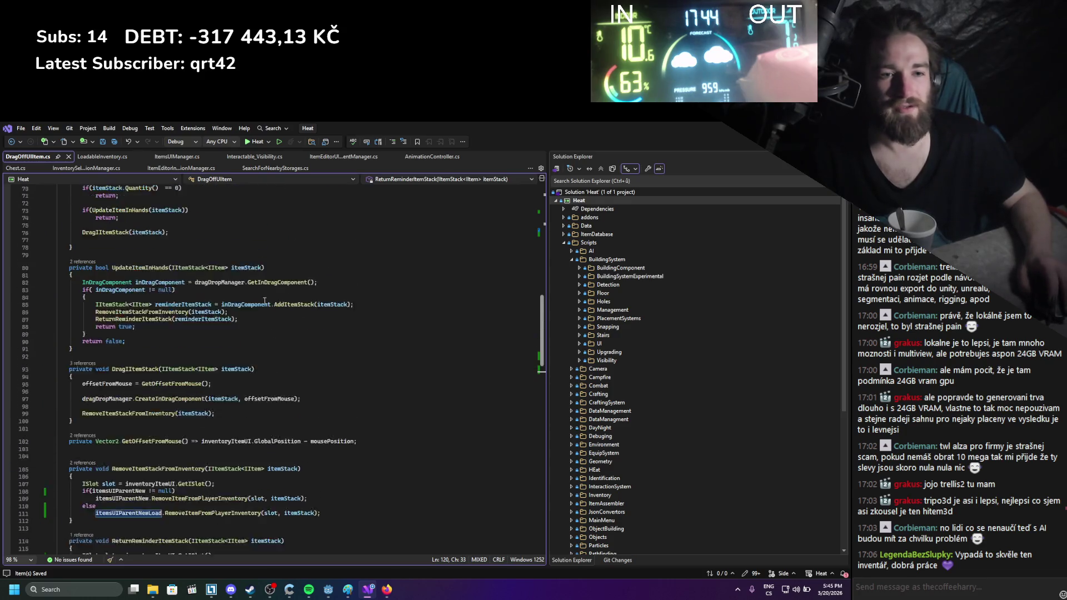
{"action": "scroll", "coordinate": [259, 291], "scroll_direction": "up", "scroll_amount": 15}
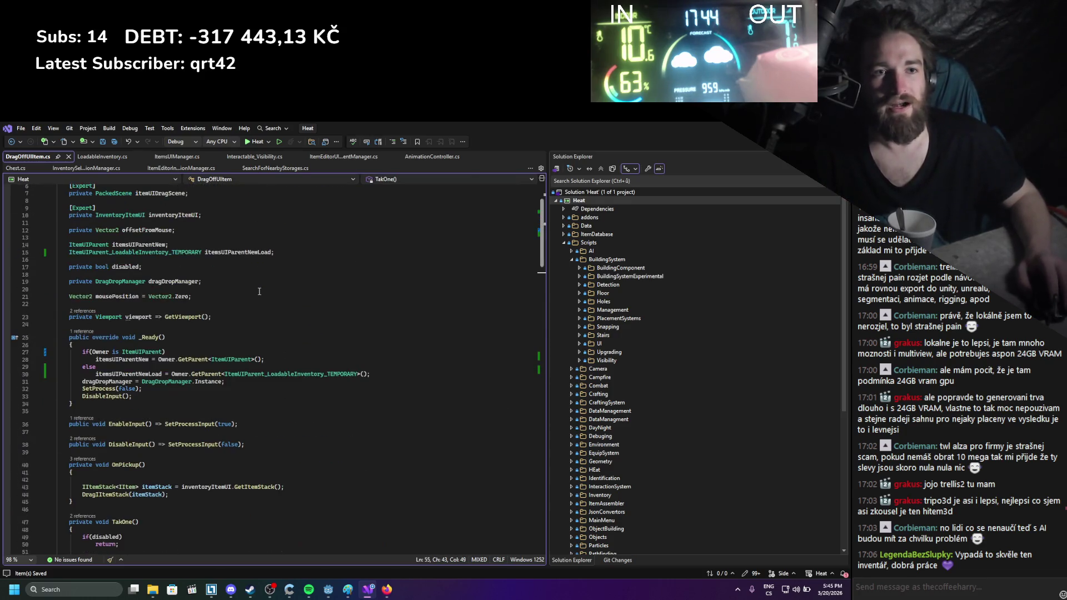
{"action": "key", "text": "Return"}
{"action": "key", "text": "Return"}
{"action": "key", "text": "Up"}
{"action": "type", "text": "GD.PrintErr"}
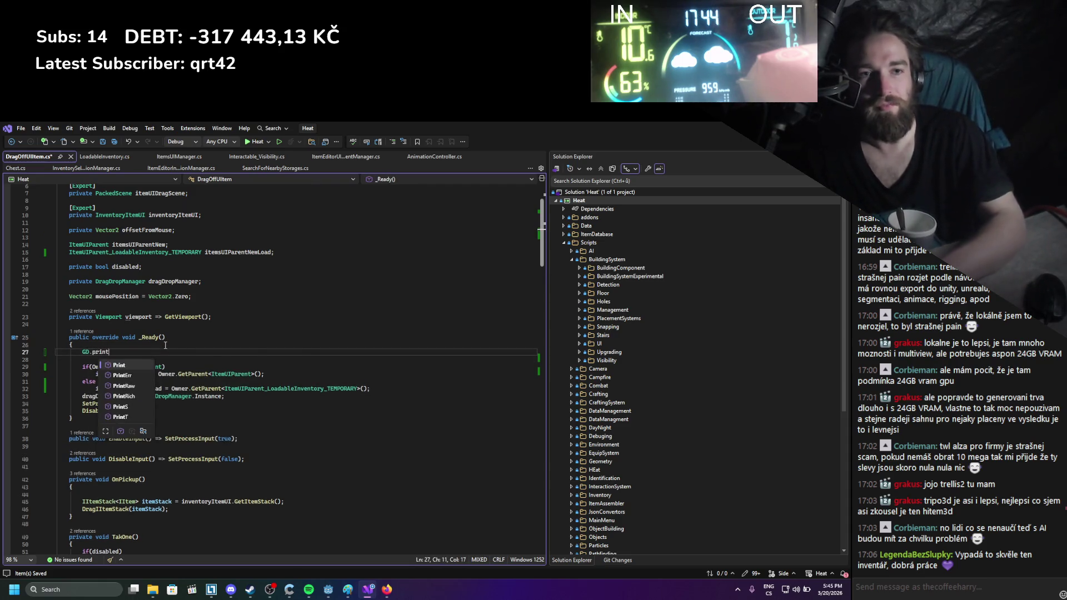
{"action": "type", "text": "(\"\");"}
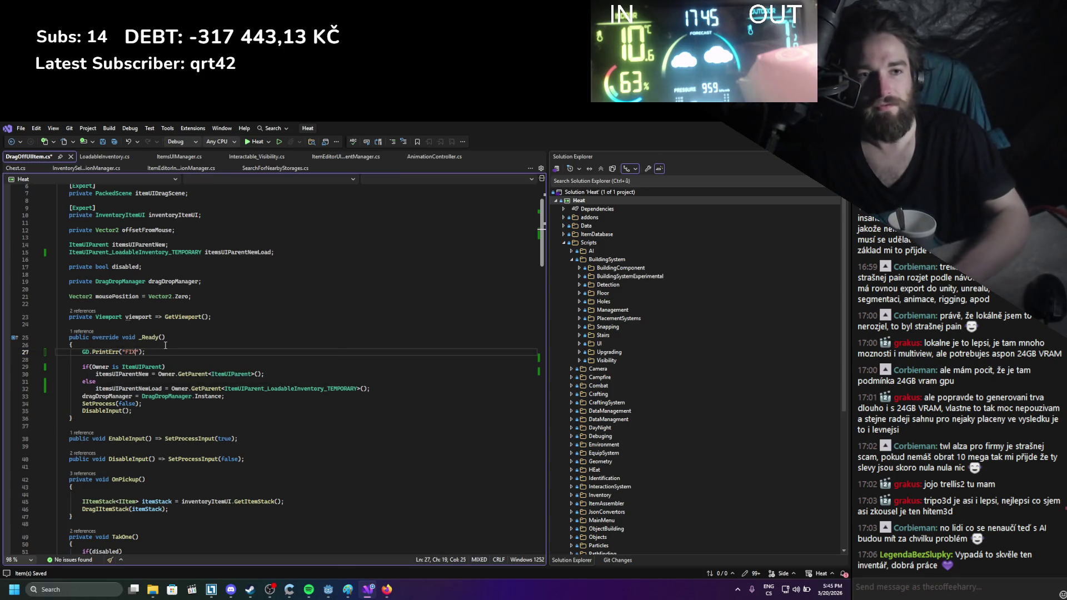
{"action": "type", "text": "FIXUI"}
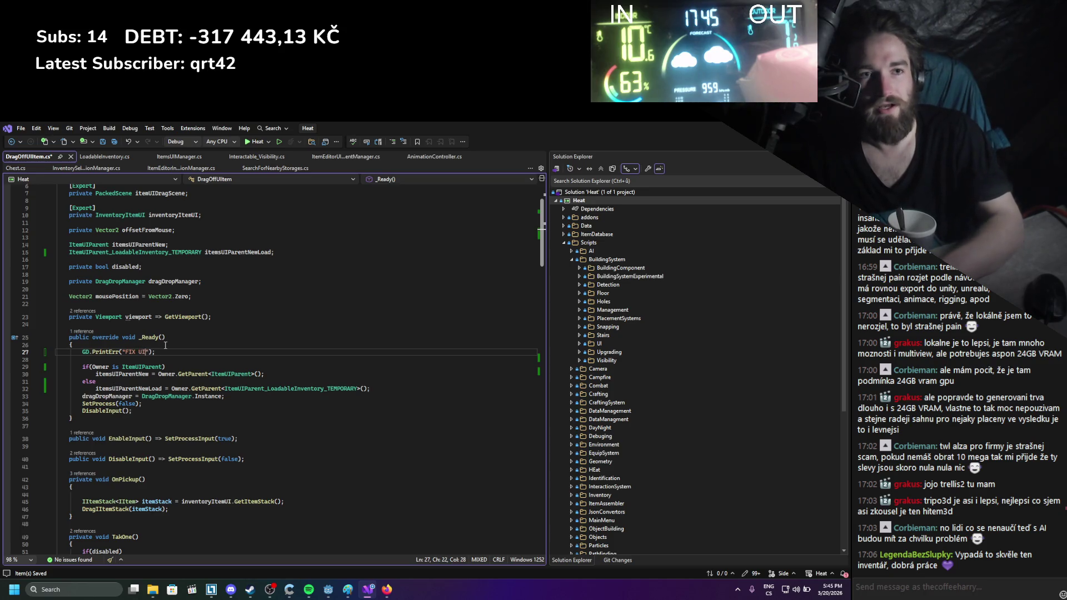
{"action": "type", "text": "rent Duplicity"}
- Change GD.PrintErr to GD.Print, save, and run the Heat project from Godot
{"action": "key", "text": "alt+Tab"}
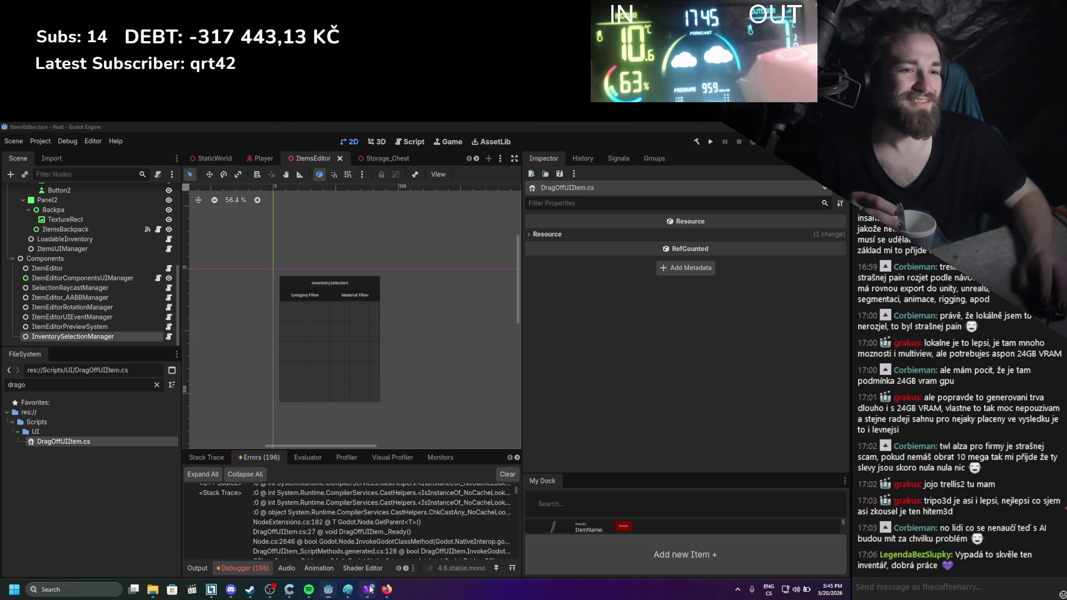
{"action": "left_click", "coordinate": [368, 588]}
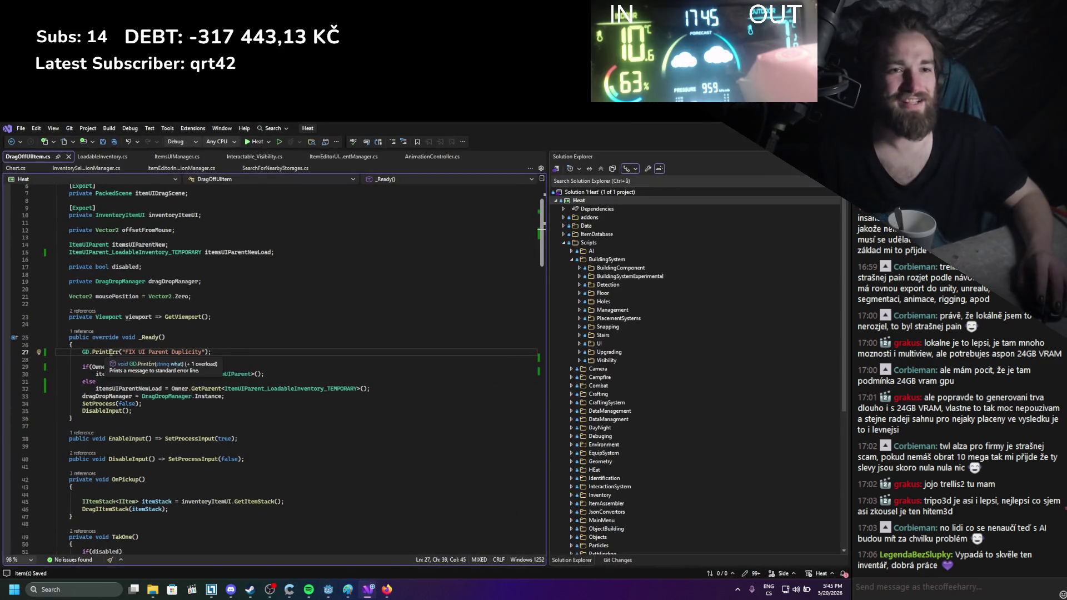
{"action": "left_click_drag", "start_coordinate": [110, 352], "coordinate": [118, 351]}
{"action": "key", "text": "BackSpace"}
{"action": "key", "text": "ctrl+s"}
{"action": "key", "text": "alt+Tab"}
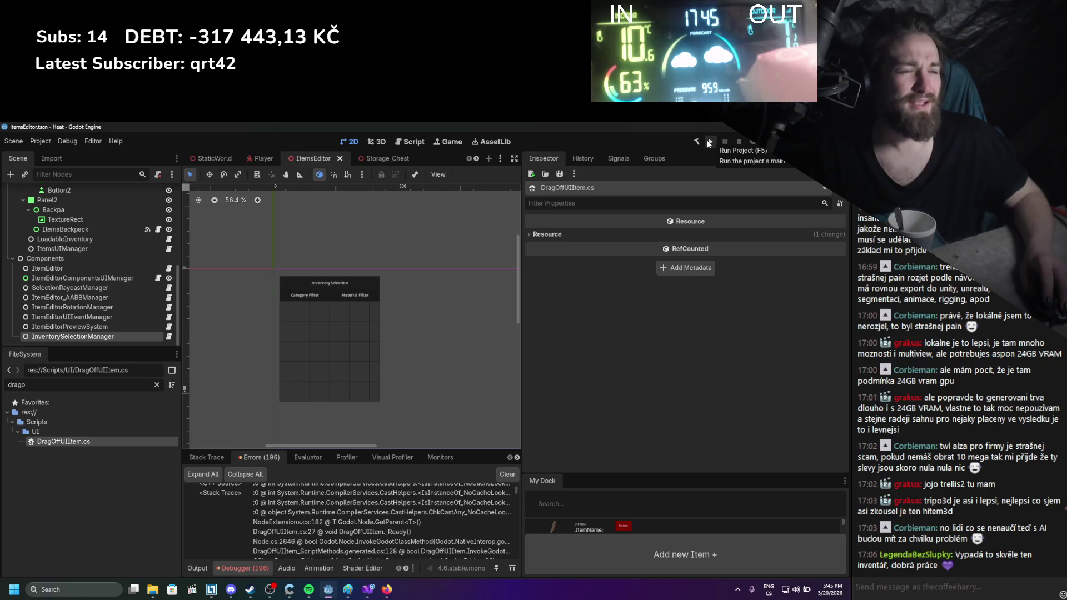
{"action": "left_click", "coordinate": [709, 143]}
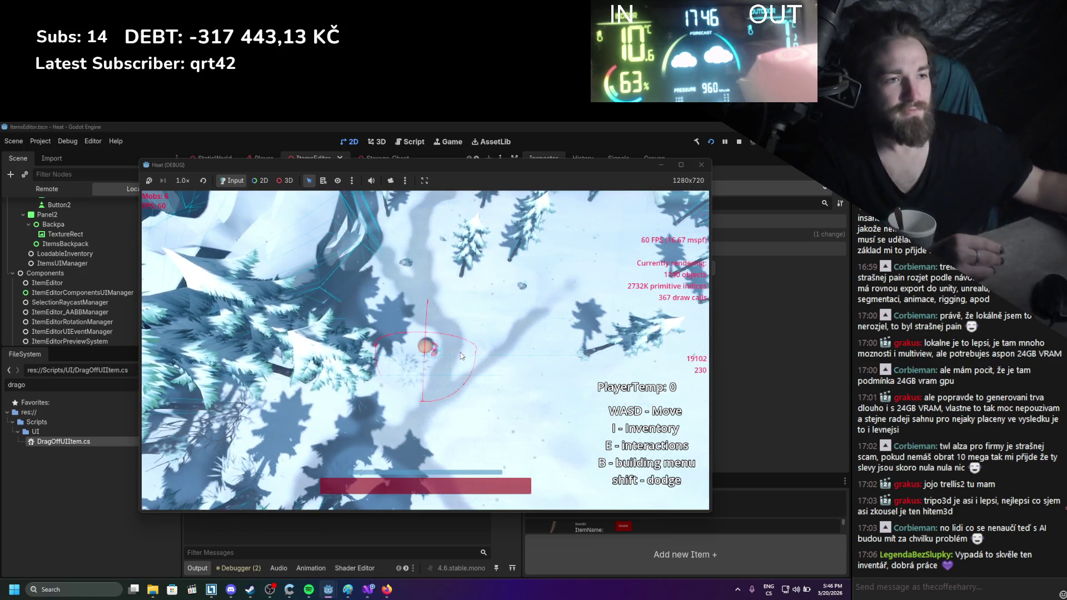
- Open the in-game inventory, then stop the running game
{"action": "key", "text": "i"}
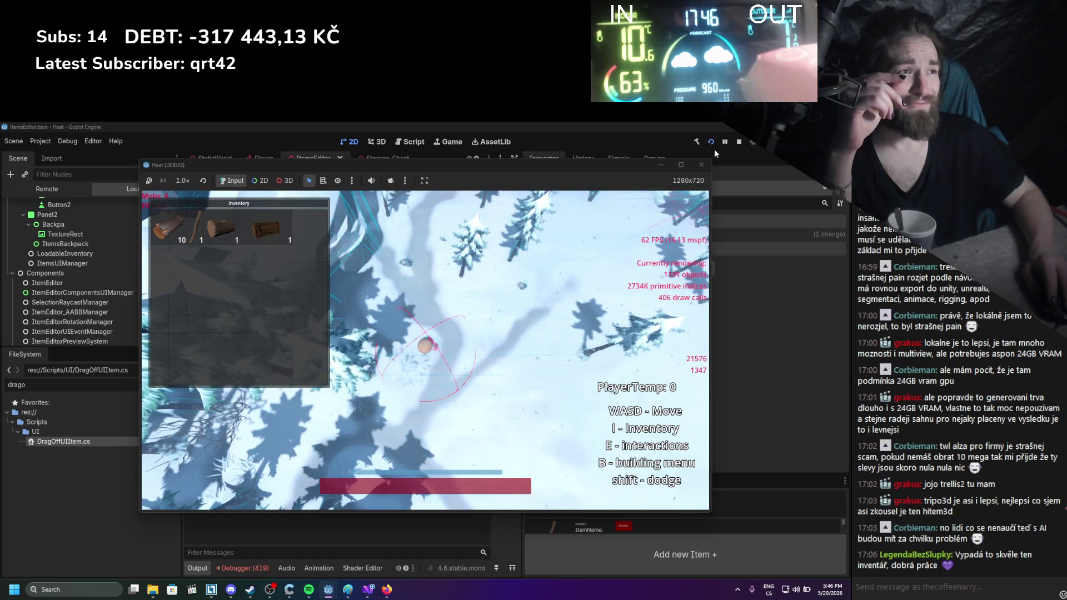
{"action": "left_click", "coordinate": [739, 142]}
{"action": "left_click", "coordinate": [258, 566]}
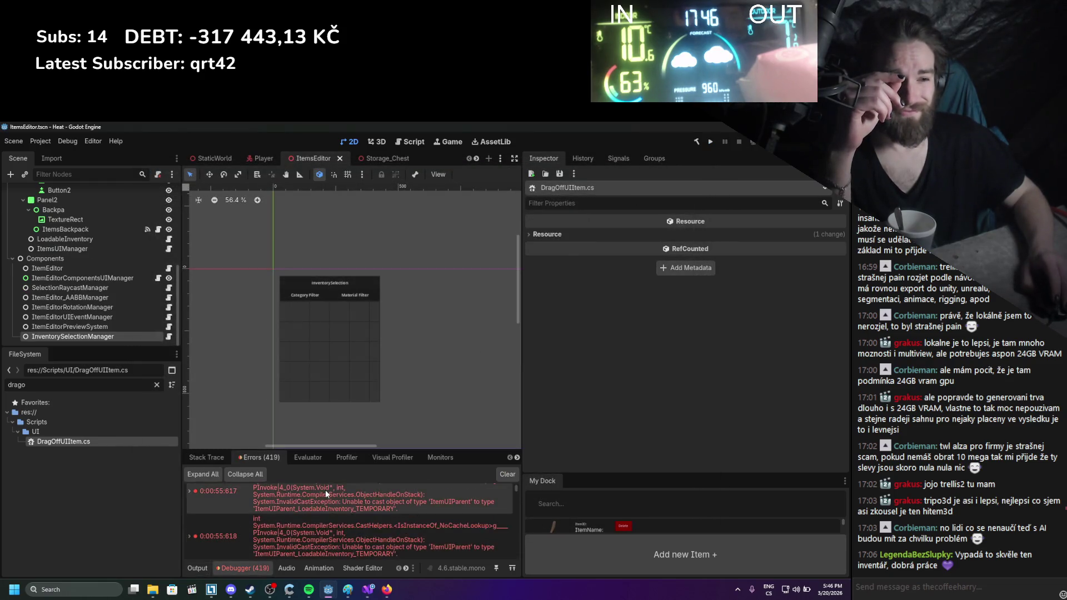
- Expand the InvalidCastException in Debugger Errors and open its DragOffUIItem.cs:32 stack-trace row
{"action": "scroll", "coordinate": [326, 489], "scroll_direction": "down", "scroll_amount": 3}
{"action": "mouse_move", "coordinate": [334, 518]}
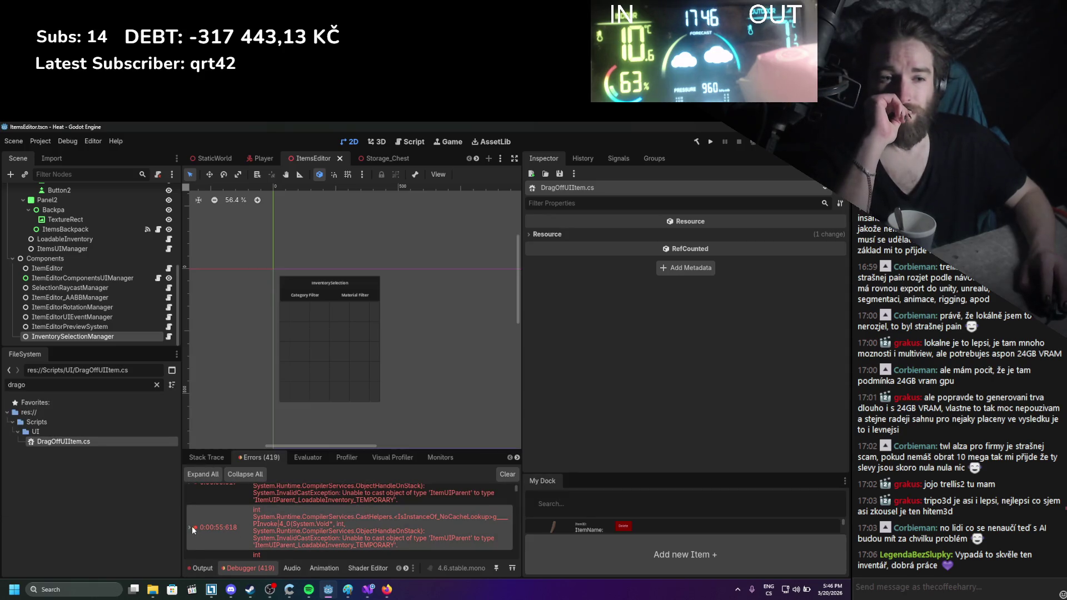
{"action": "left_click", "coordinate": [190, 526]}
{"action": "scroll", "coordinate": [217, 518], "scroll_direction": "down", "scroll_amount": 3}
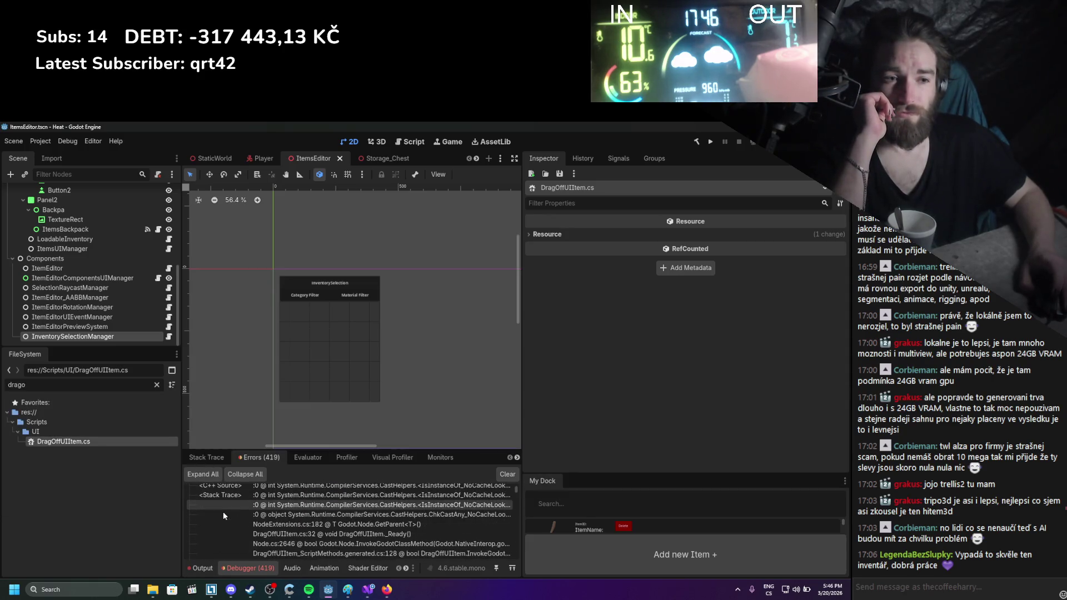
{"action": "left_click", "coordinate": [291, 534]}
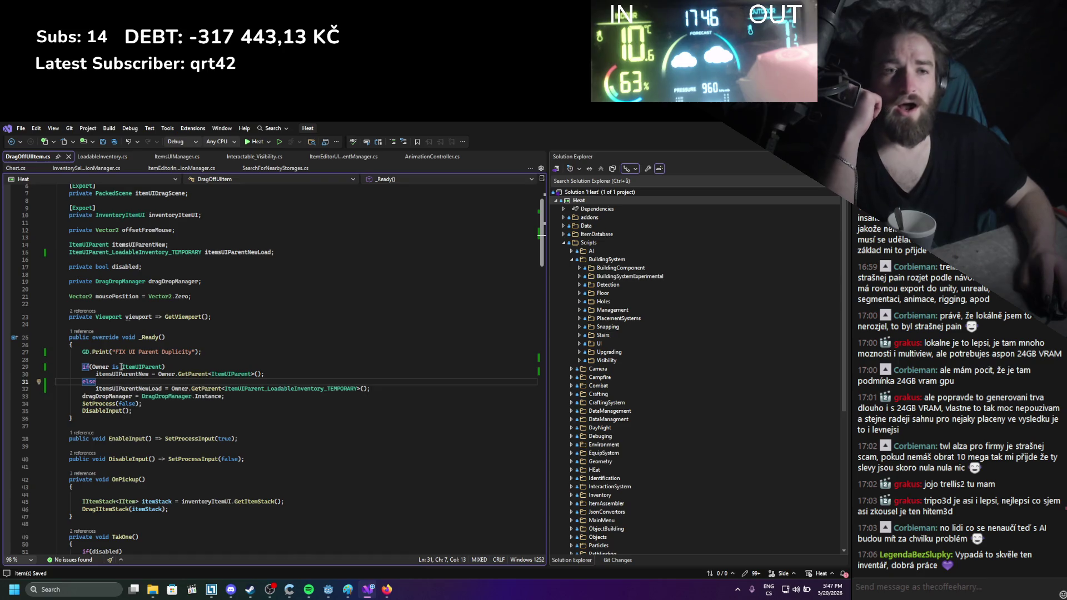
- Change the _Ready check to Owner.GetParent() is ItemUIParent and rerun the game from Godot
{"action": "left_click", "coordinate": [109, 367]}
{"action": "type", "text": ".GetParent("}
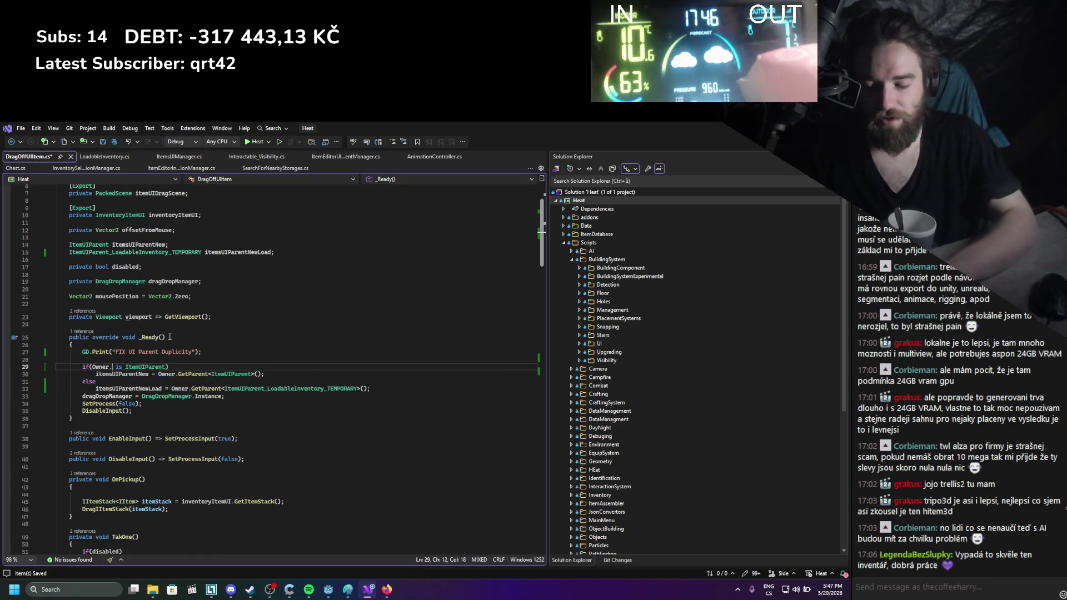
{"action": "type", "text": ")"}
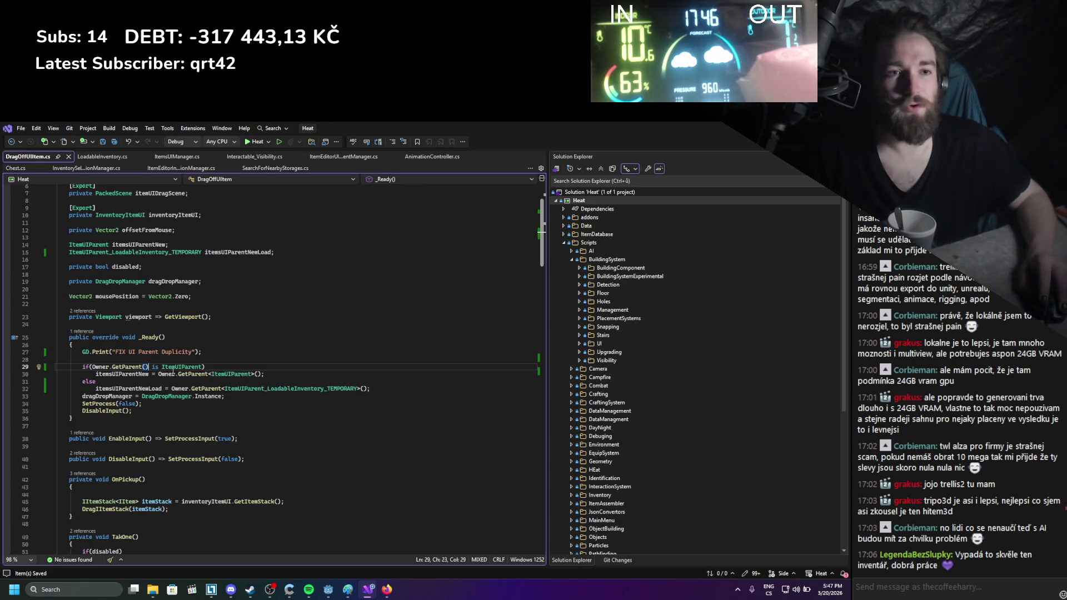
{"action": "left_click", "coordinate": [255, 388]}
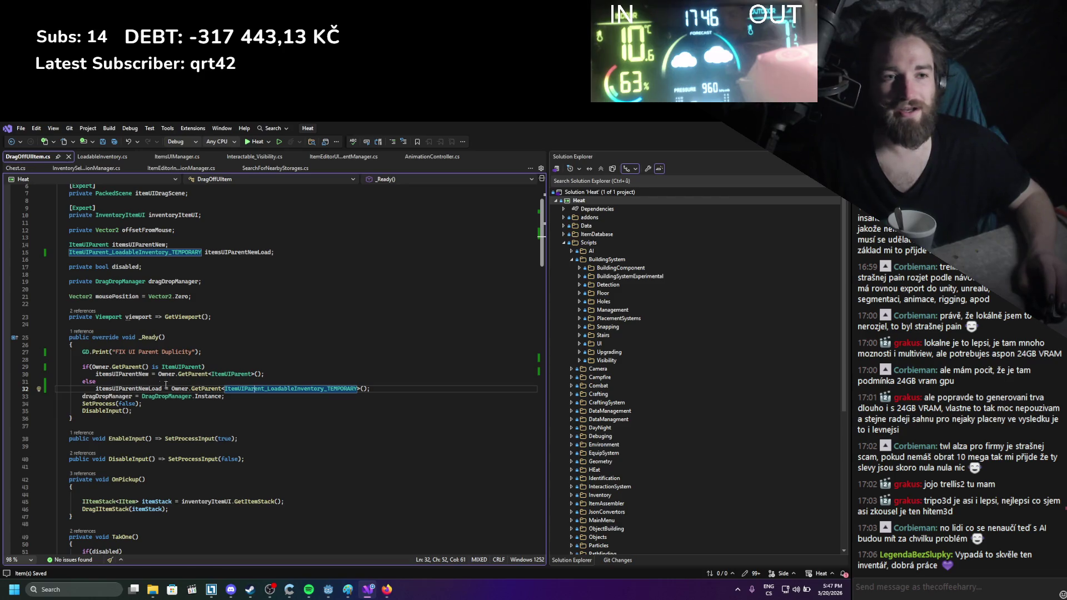
{"action": "scroll", "coordinate": [166, 384], "scroll_direction": "down", "scroll_amount": 10}
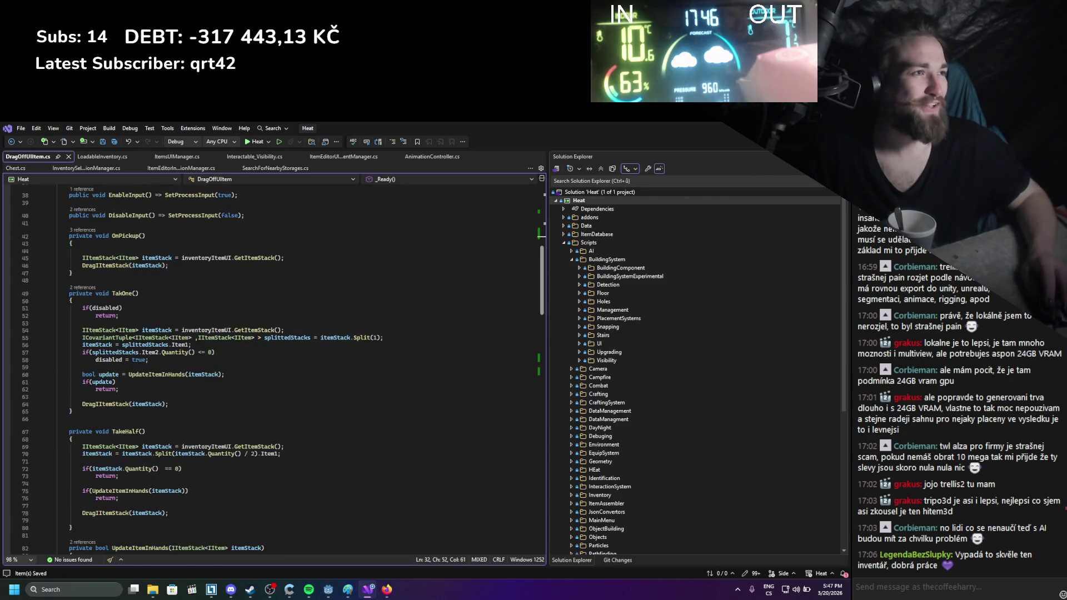
{"action": "key", "text": "alt+Tab"}
{"action": "left_click", "coordinate": [710, 142]}
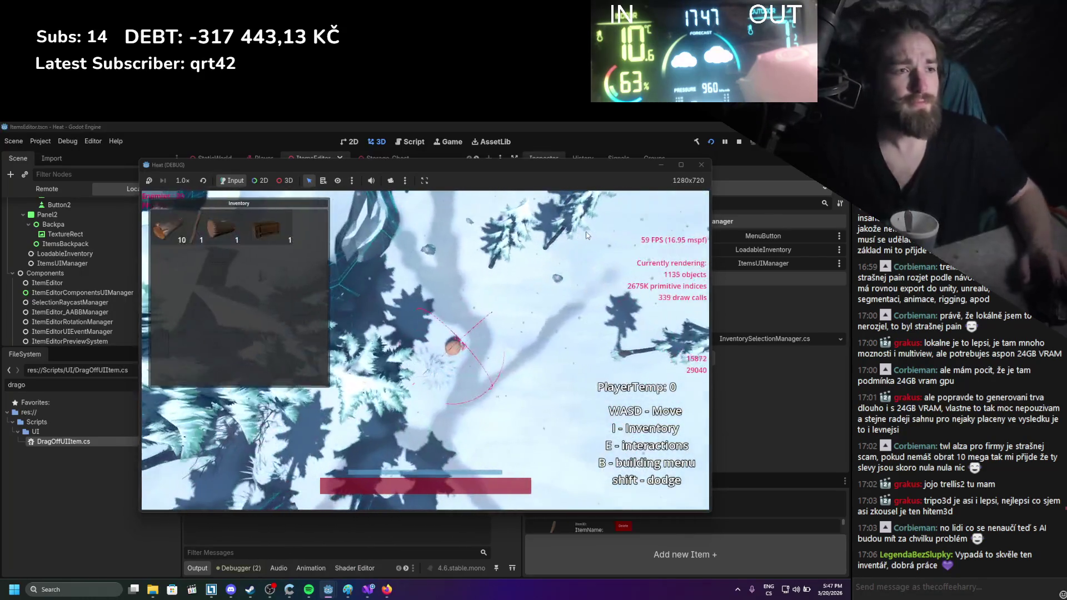
- Place the storage chest in the world and move a log into it
{"action": "mouse_move", "coordinate": [256, 228]}
{"action": "left_mouse_down"}
{"action": "mouse_move", "coordinate": [427, 268]}
{"action": "mouse_move", "coordinate": [439, 385]}
{"action": "left_mouse_up"}
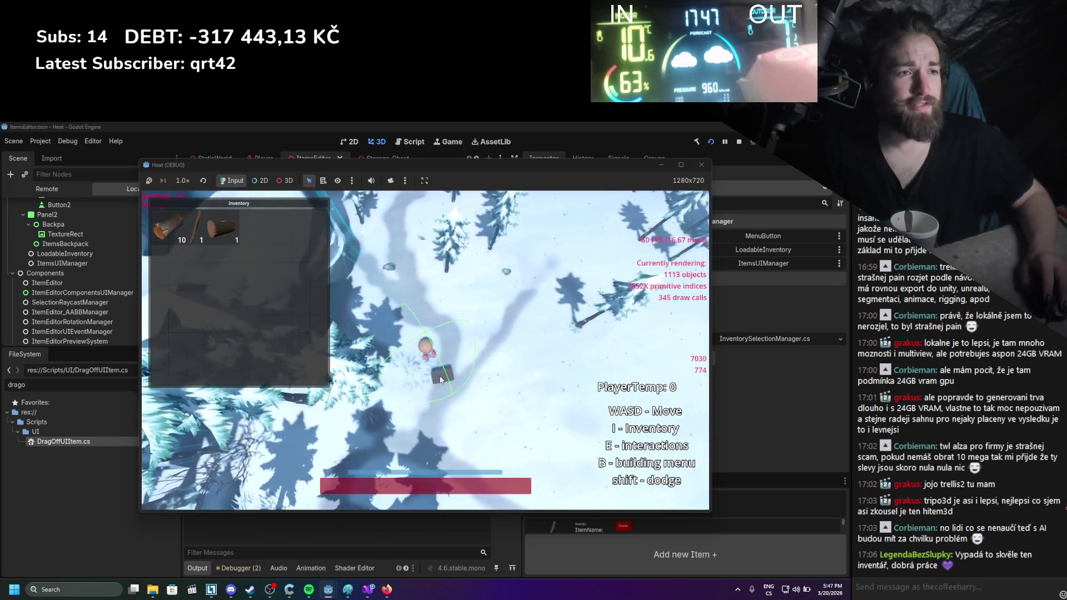
{"action": "key", "text": "e"}
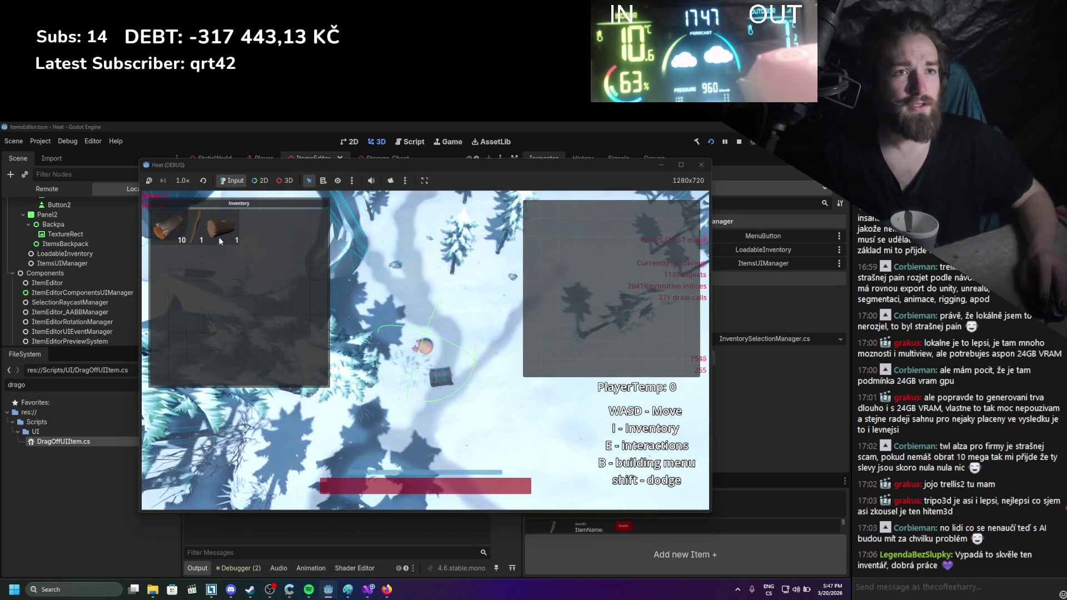
{"action": "left_click_drag", "start_coordinate": [225, 229], "coordinate": [556, 265]}
{"action": "key", "text": "e"}
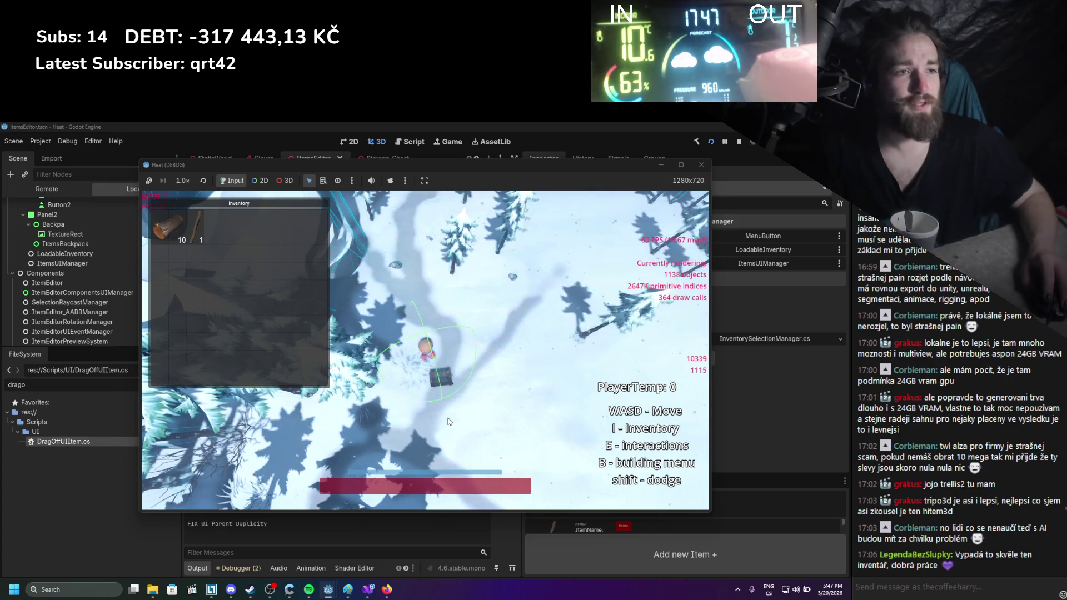
- Open the stick in the item editor and filter its grid by a category
{"action": "right_click", "coordinate": [198, 230]}
{"action": "left_click", "coordinate": [212, 238]}
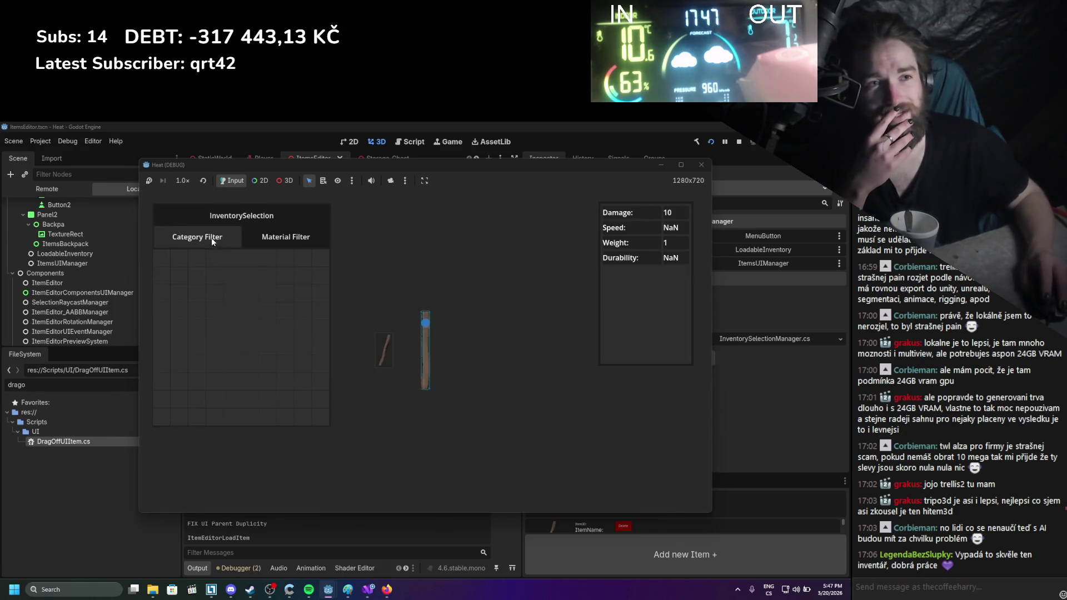
{"action": "left_click", "coordinate": [186, 234]}
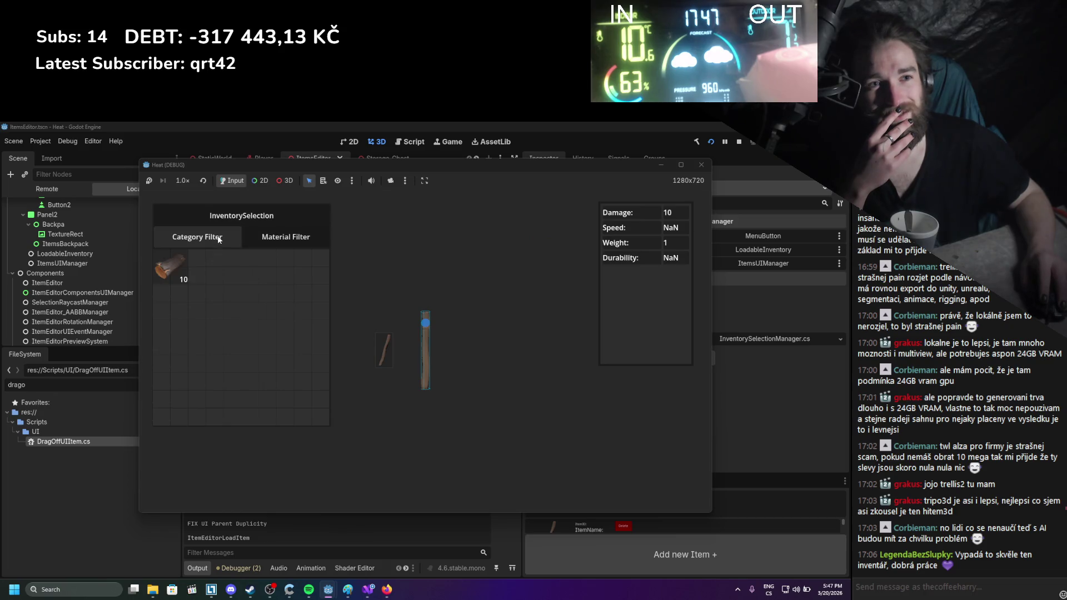
{"action": "left_click", "coordinate": [204, 237]}
{"action": "left_click", "coordinate": [199, 248]}
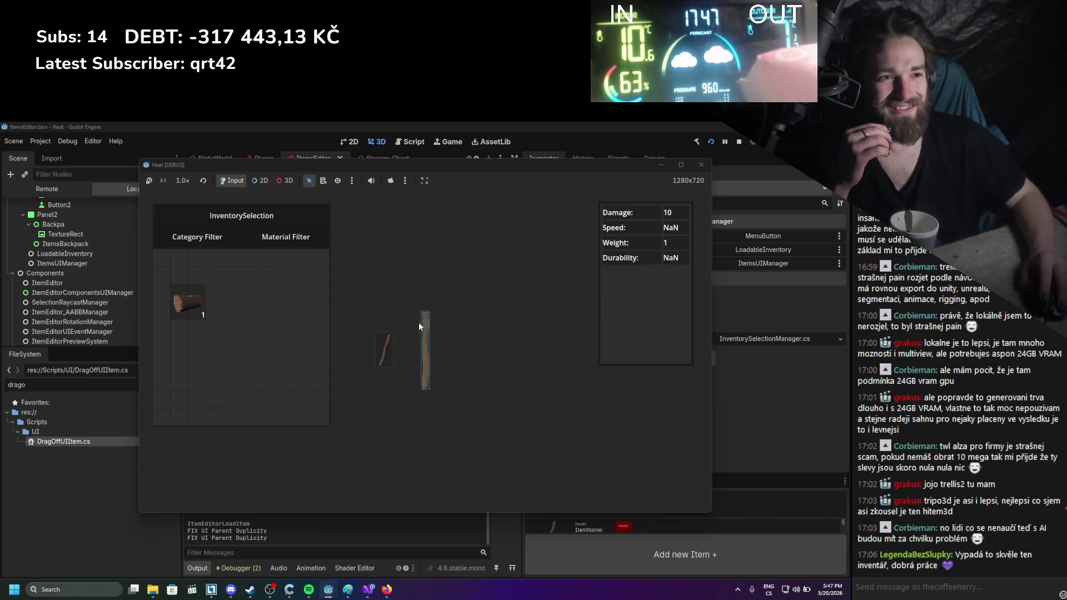
{"action": "left_click_drag", "start_coordinate": [393, 389], "coordinate": [421, 401]}
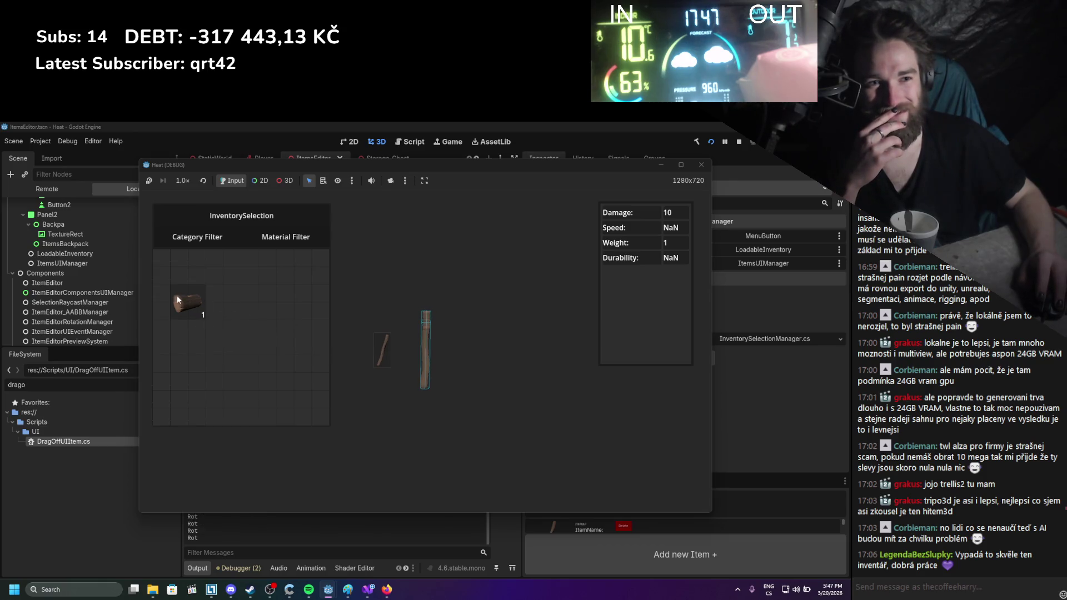
- Switch the editor's inventory source between Chest_01 and Player Inventory to compare contents
{"action": "left_click", "coordinate": [240, 220]}
{"action": "left_click", "coordinate": [203, 241]}
{"action": "left_click", "coordinate": [241, 217]}
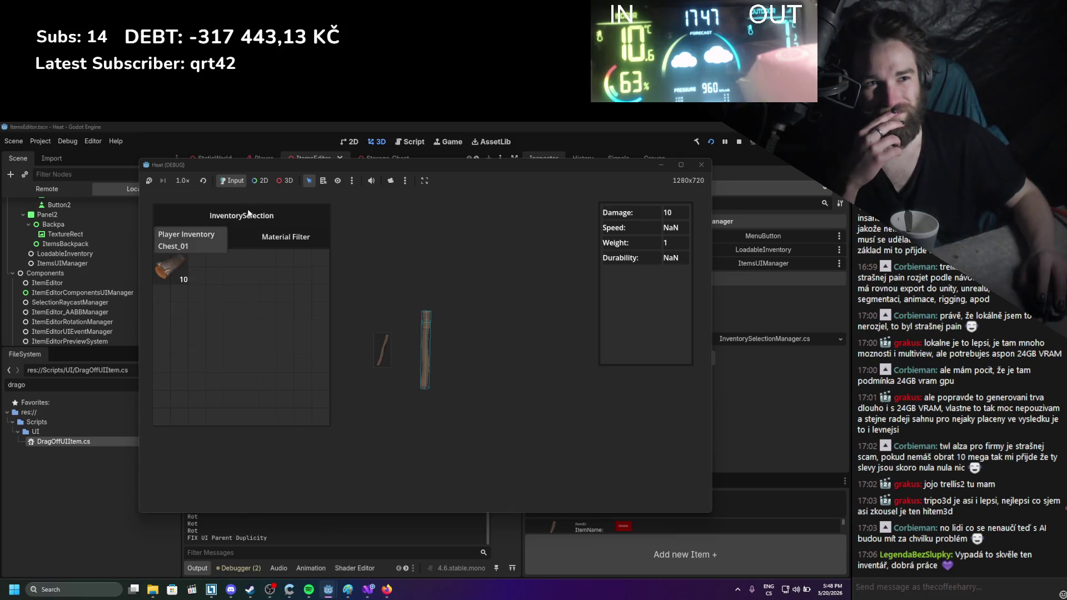
{"action": "left_click", "coordinate": [184, 246]}
{"action": "left_click", "coordinate": [240, 216]}
{"action": "left_click", "coordinate": [183, 234]}
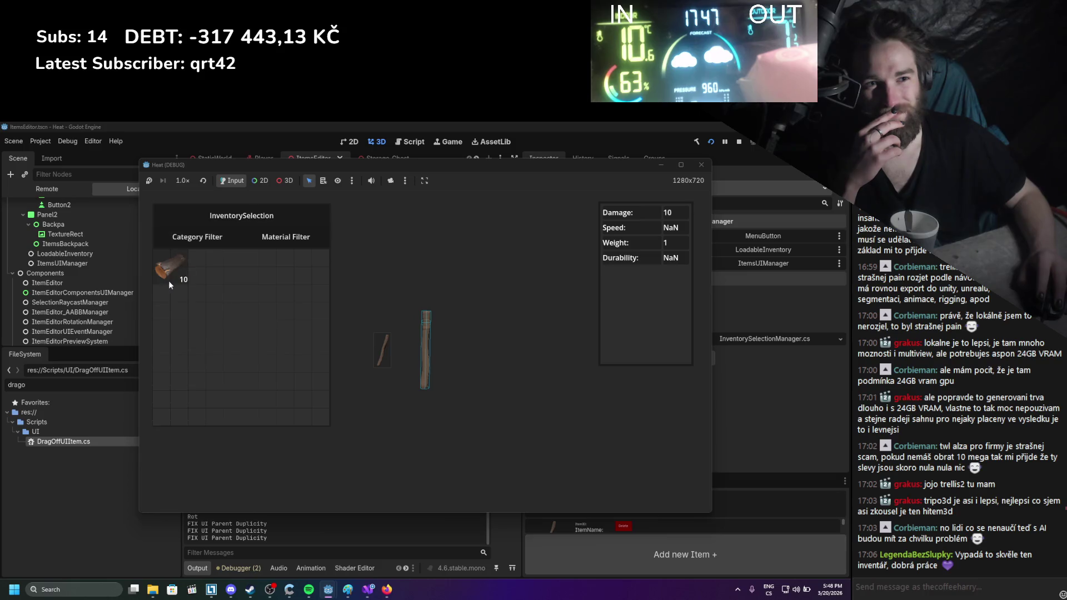
{"action": "left_click_drag", "start_coordinate": [177, 278], "coordinate": [181, 300]}
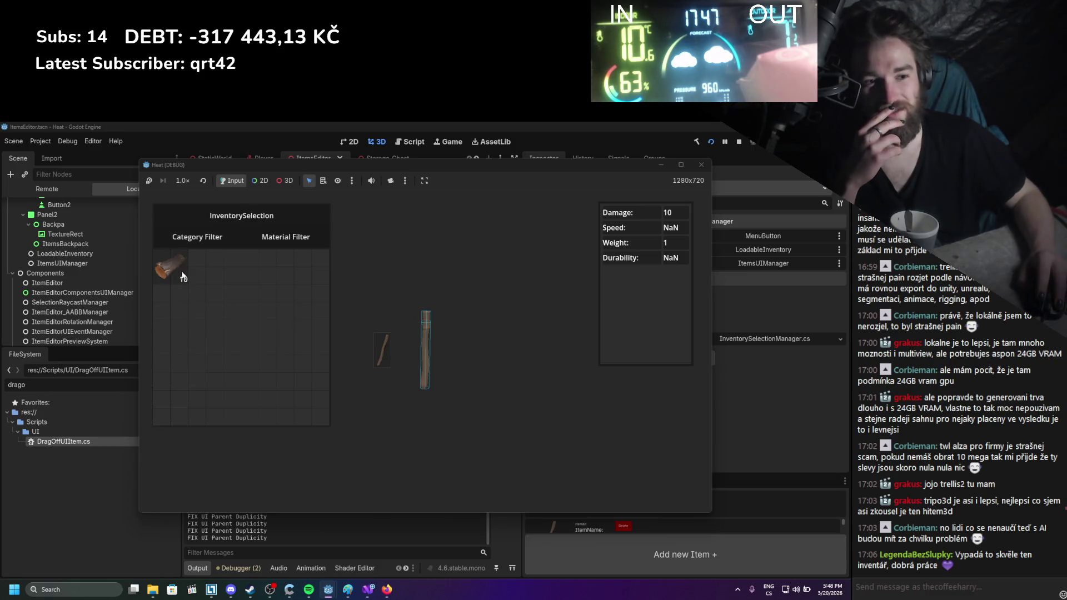
{"action": "left_click", "coordinate": [247, 217]}
{"action": "left_click", "coordinate": [215, 247]}
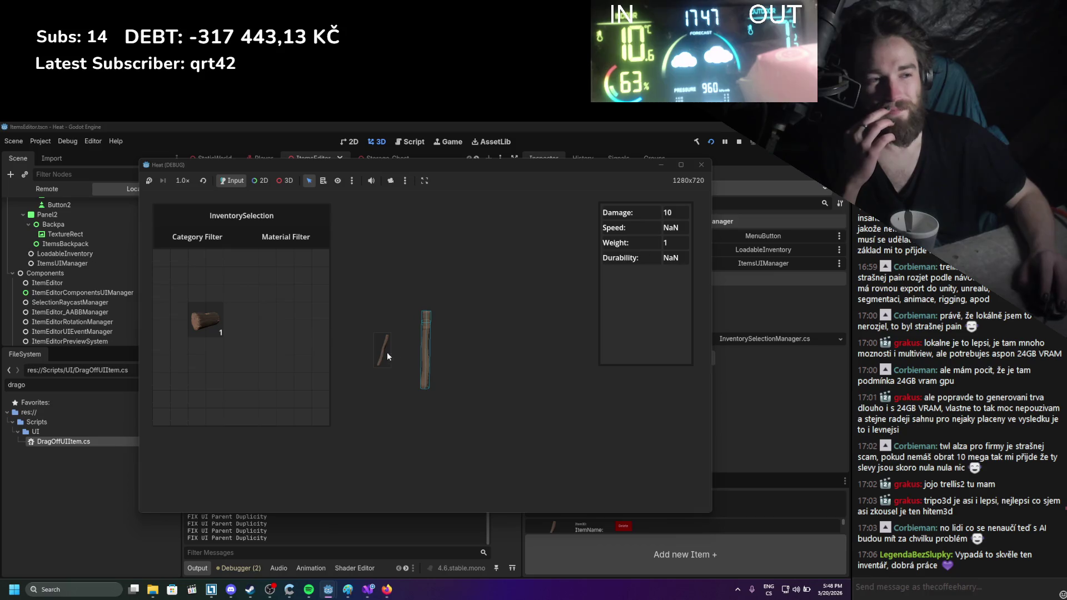
{"action": "scroll", "coordinate": [400, 348], "scroll_direction": "down", "scroll_amount": 4}
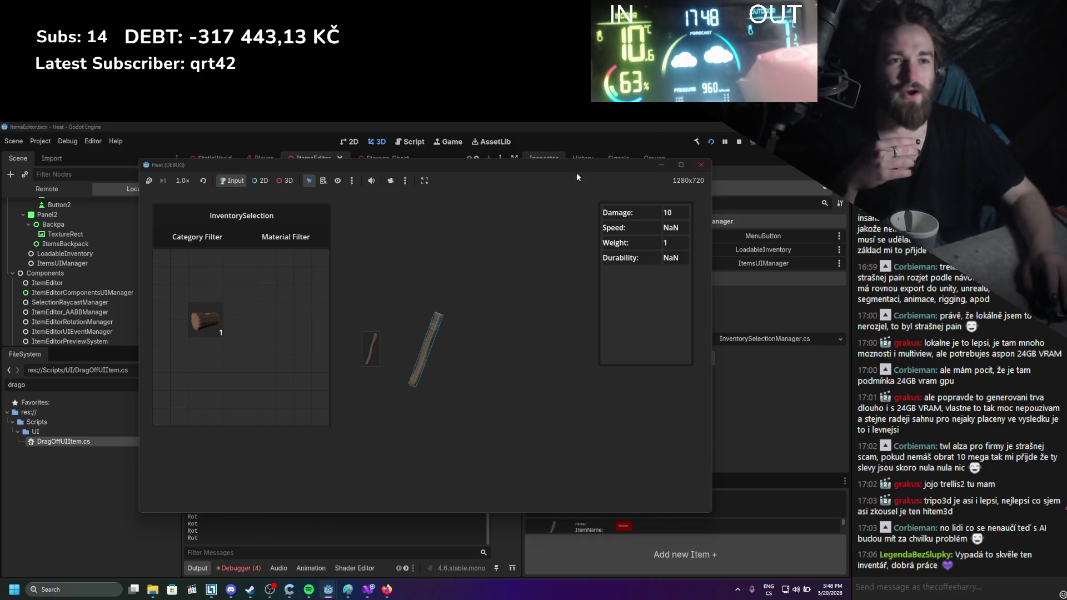
- Set the source back to Player Inventory and close the running game
{"action": "left_click", "coordinate": [220, 237]}
{"action": "left_click", "coordinate": [219, 233]}
{"action": "left_click", "coordinate": [206, 238]}
{"action": "left_click", "coordinate": [221, 219]}
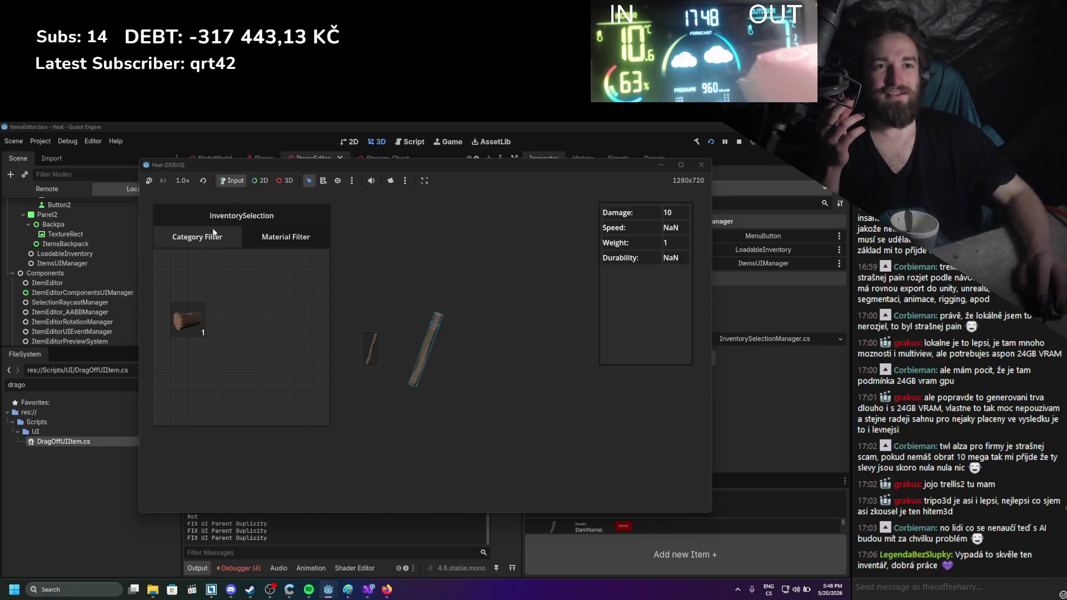
{"action": "left_click", "coordinate": [701, 165]}
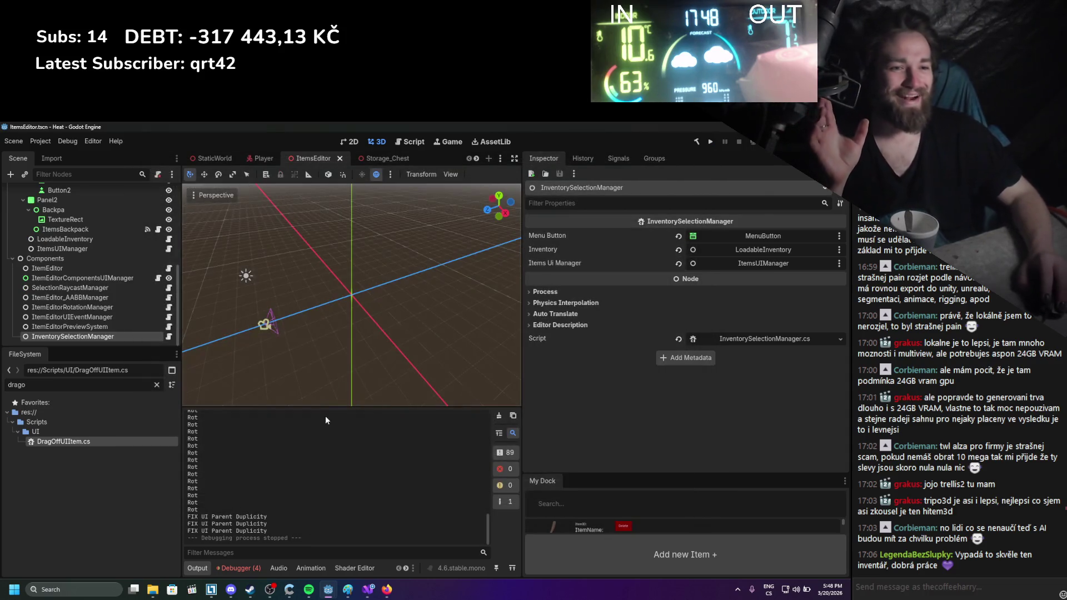
- Clear the Debugger's error list, then run the project and stop it again
{"action": "left_click", "coordinate": [228, 569]}
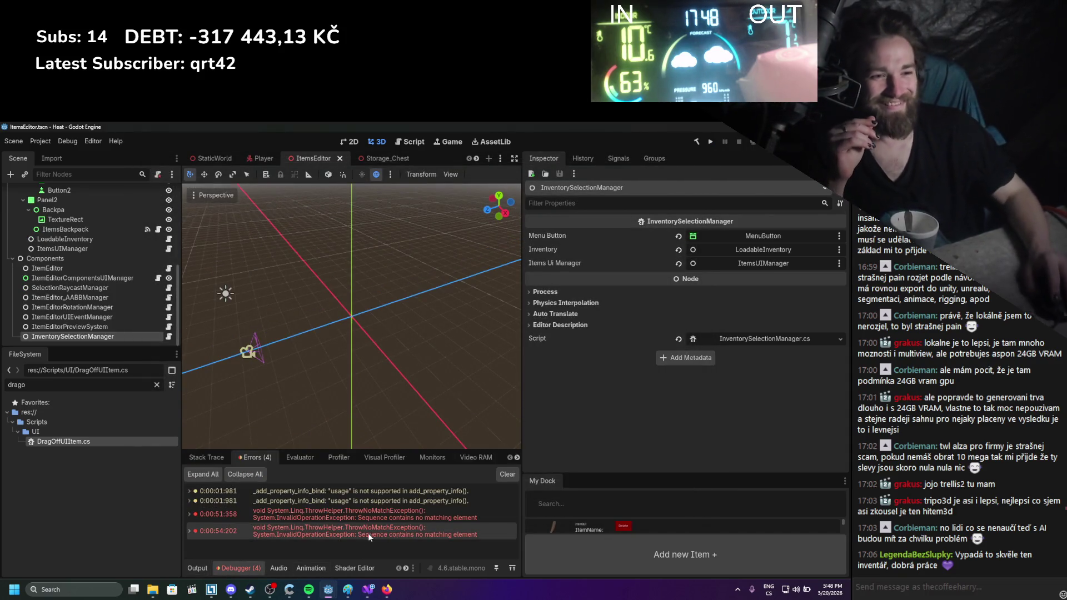
{"action": "left_click", "coordinate": [505, 475]}
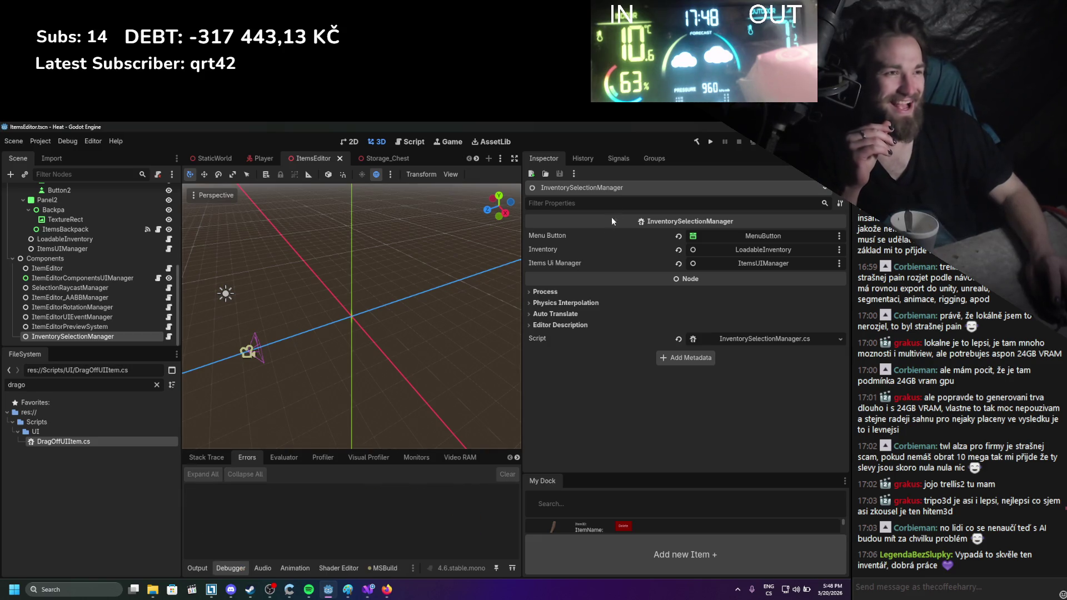
{"action": "left_click", "coordinate": [706, 141]}
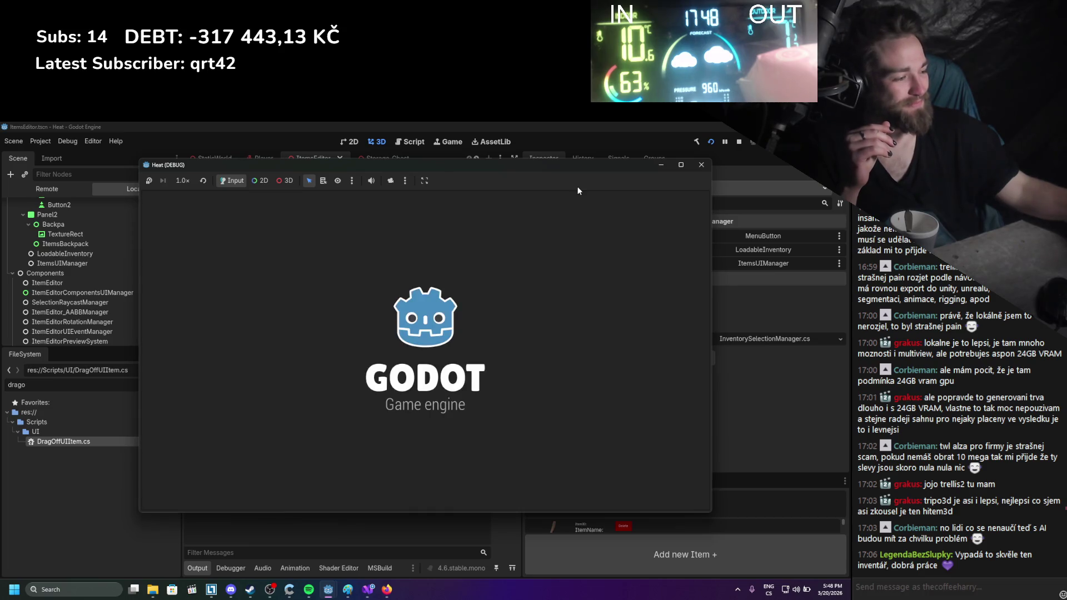
{"action": "left_click", "coordinate": [737, 142]}
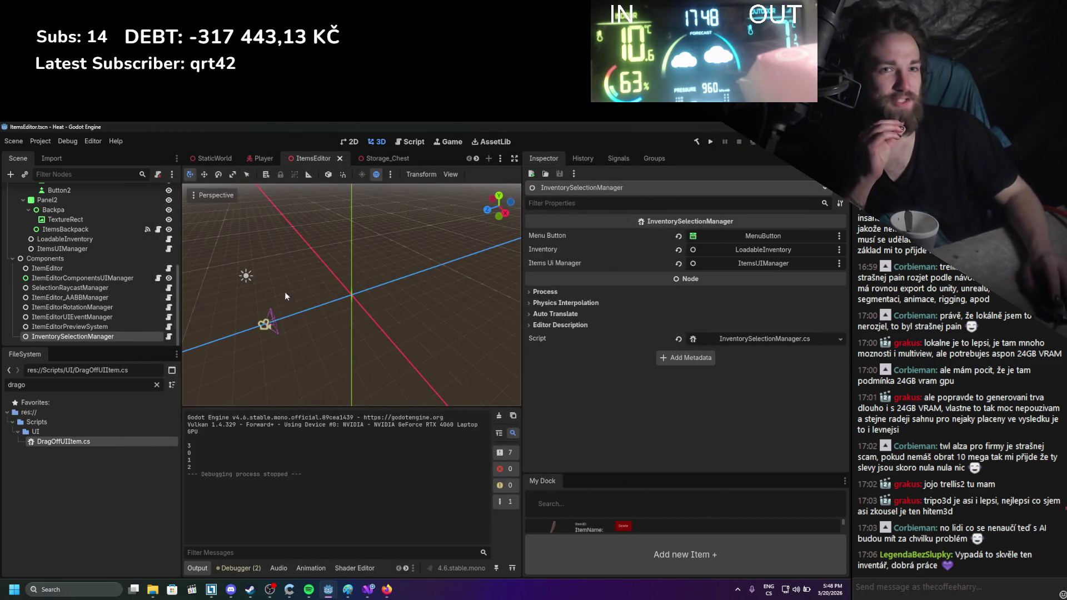
- Open the Player scene and select its ManualItemAdd component
{"action": "left_click", "coordinate": [259, 160]}
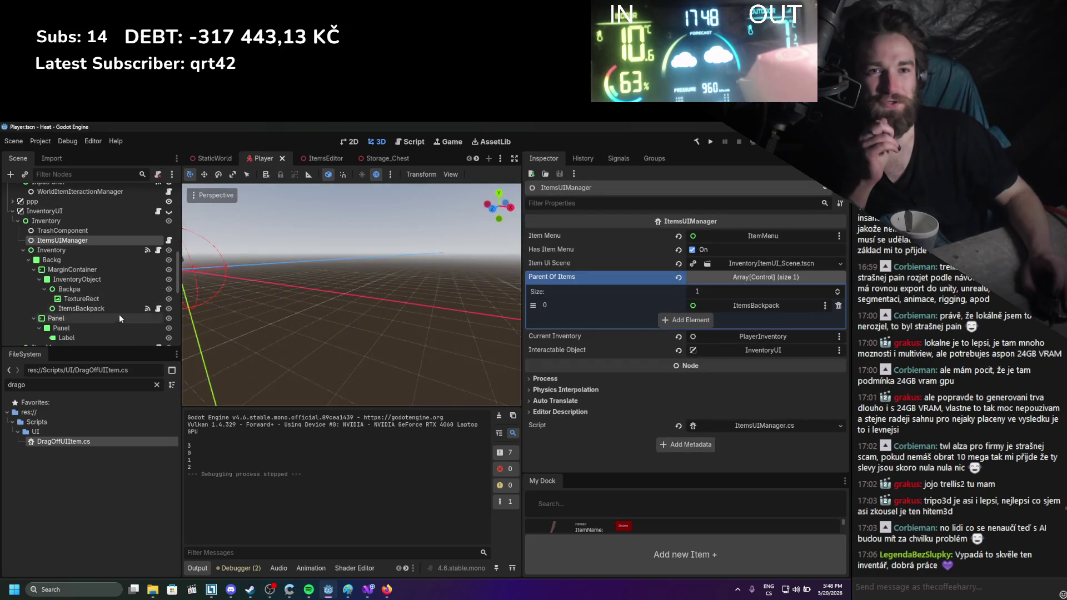
{"action": "scroll", "coordinate": [93, 281], "scroll_direction": "up", "scroll_amount": 2}
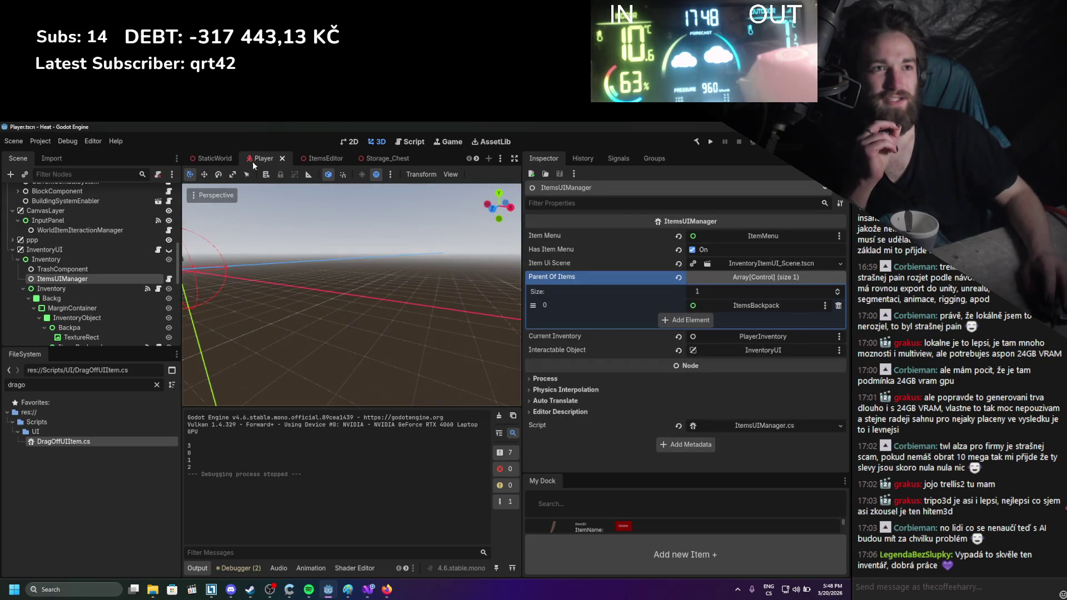
{"action": "mouse_move", "coordinate": [218, 158]}
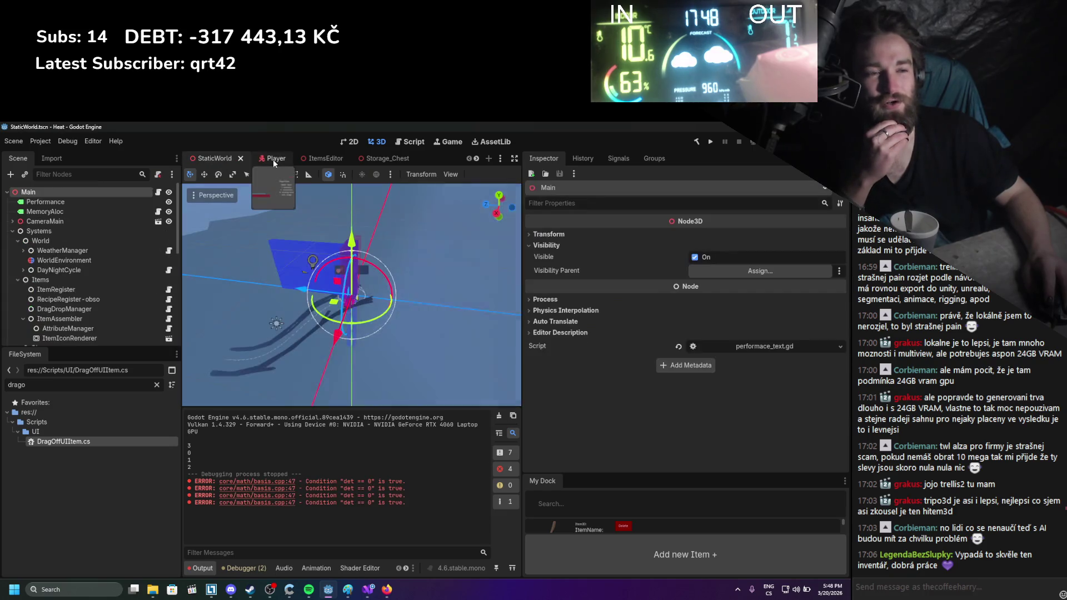
{"action": "scroll", "coordinate": [70, 250], "scroll_direction": "up", "scroll_amount": 5}
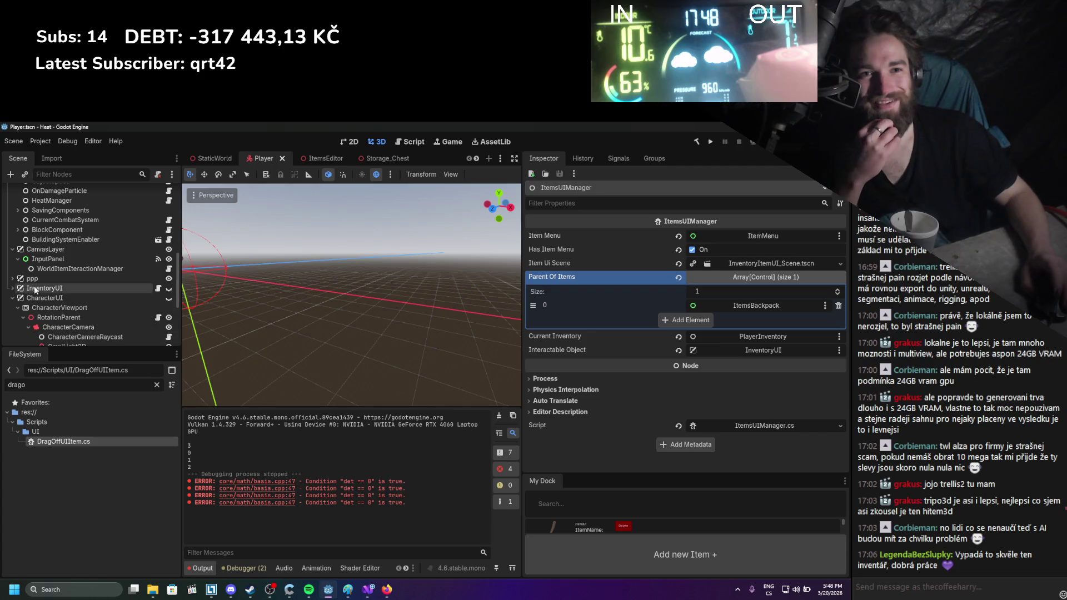
{"action": "scroll", "coordinate": [42, 285], "scroll_direction": "up", "scroll_amount": 3}
{"action": "left_click", "coordinate": [58, 236]}
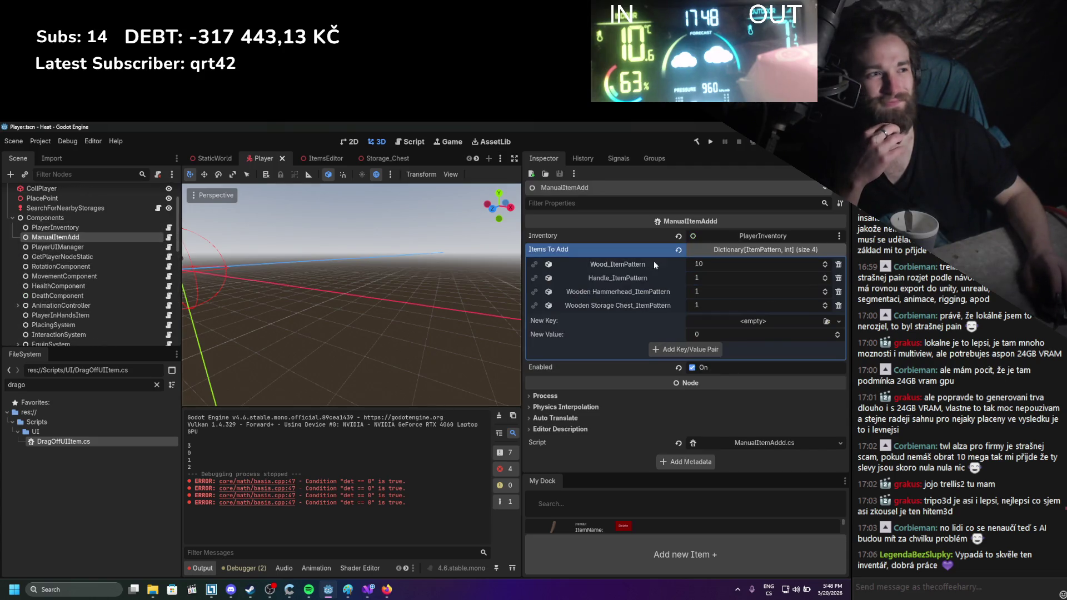
- Set Handle to 2 and Wooden Hammerhead to 3 in Items To Add, save, and run
{"action": "left_click", "coordinate": [711, 311]}
{"action": "type", "text": "2"}
{"action": "key", "text": "Return"}
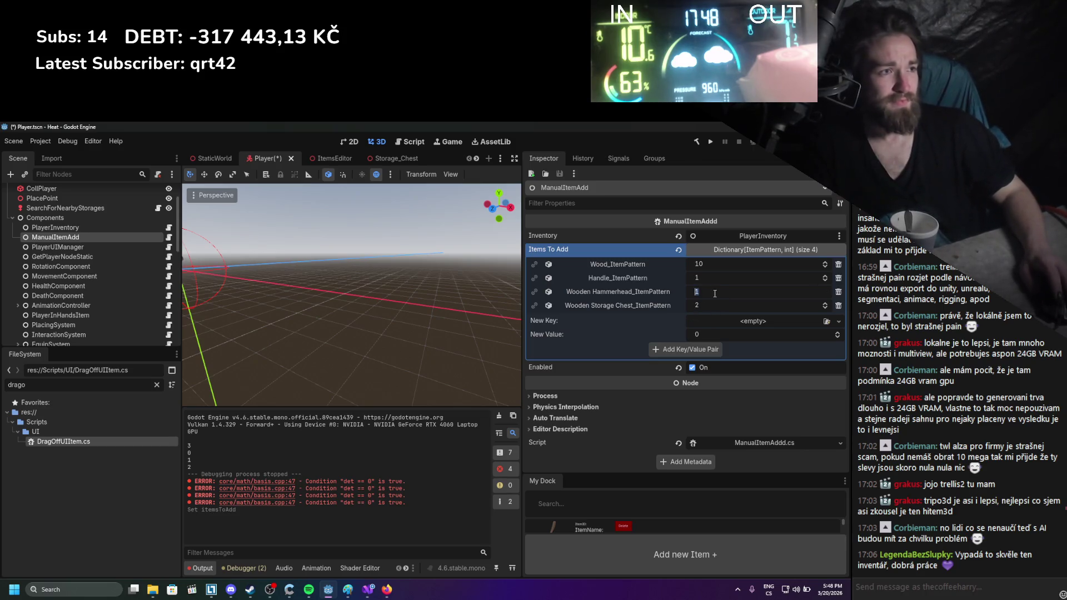
{"action": "type", "text": "3"}
{"action": "key", "text": "Return"}
{"action": "key", "text": "ctrl+s"}
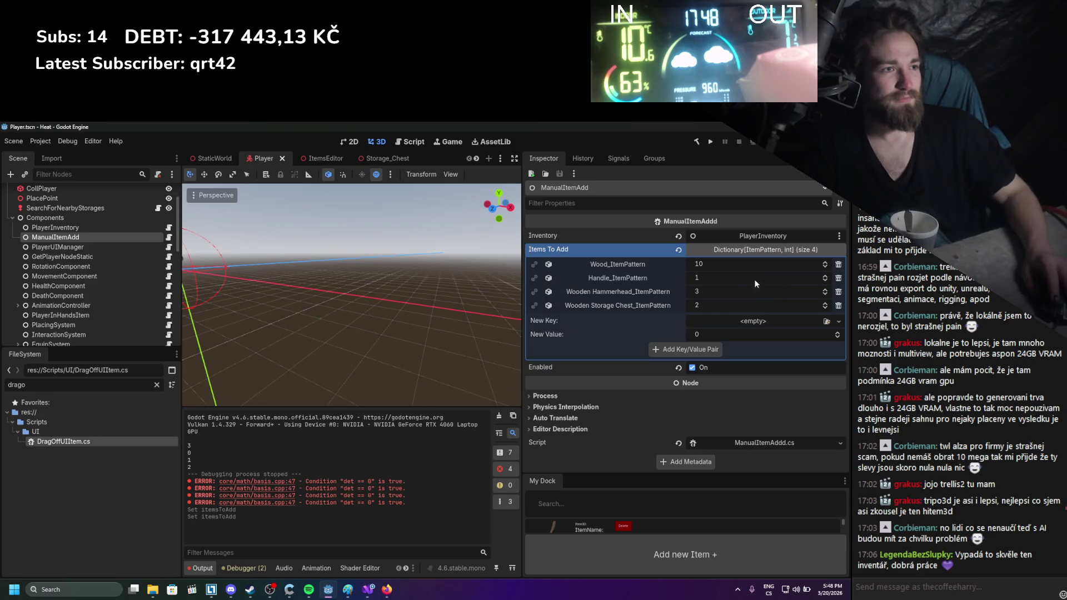
{"action": "type", "text": "2"}
{"action": "key", "text": "Return"}
{"action": "key", "text": "ctrl+s"}
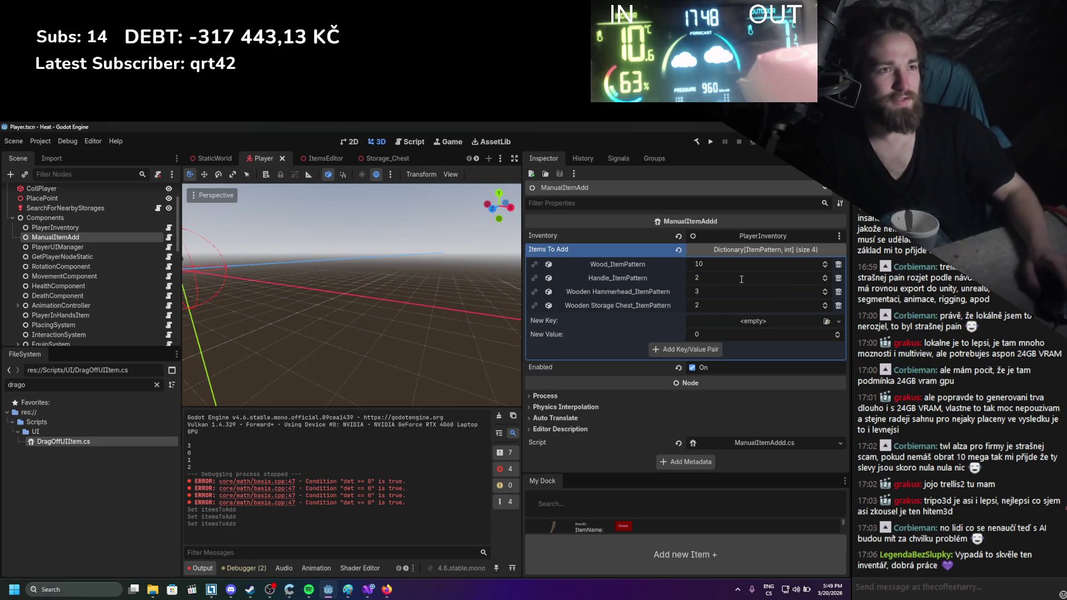
{"action": "left_click", "coordinate": [710, 141]}
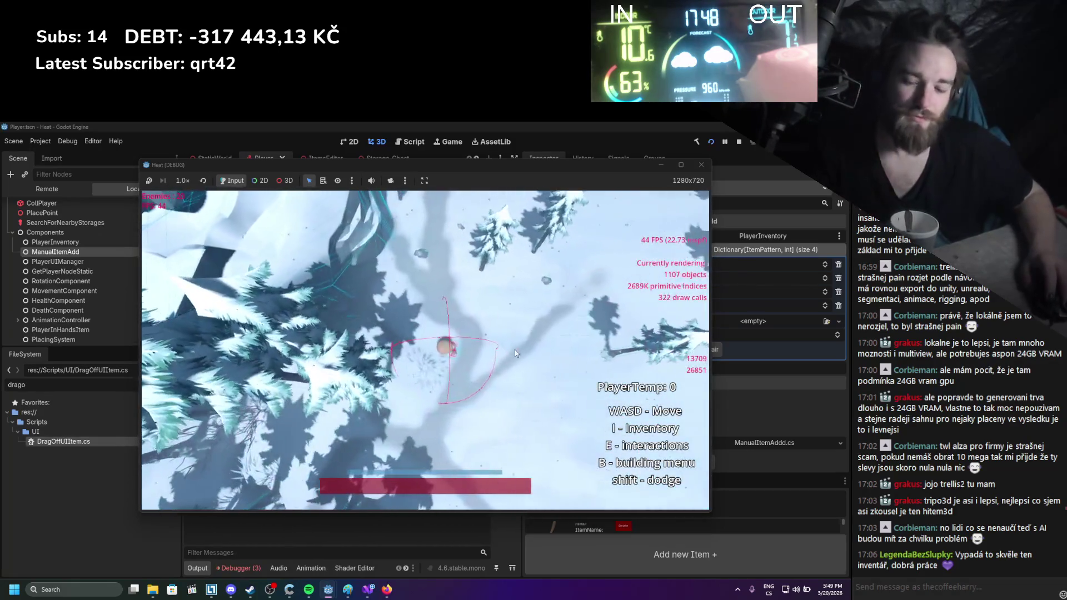
- Check the in-game inventory, stop the run, and clear the runtime errors
{"action": "key", "text": "i"}
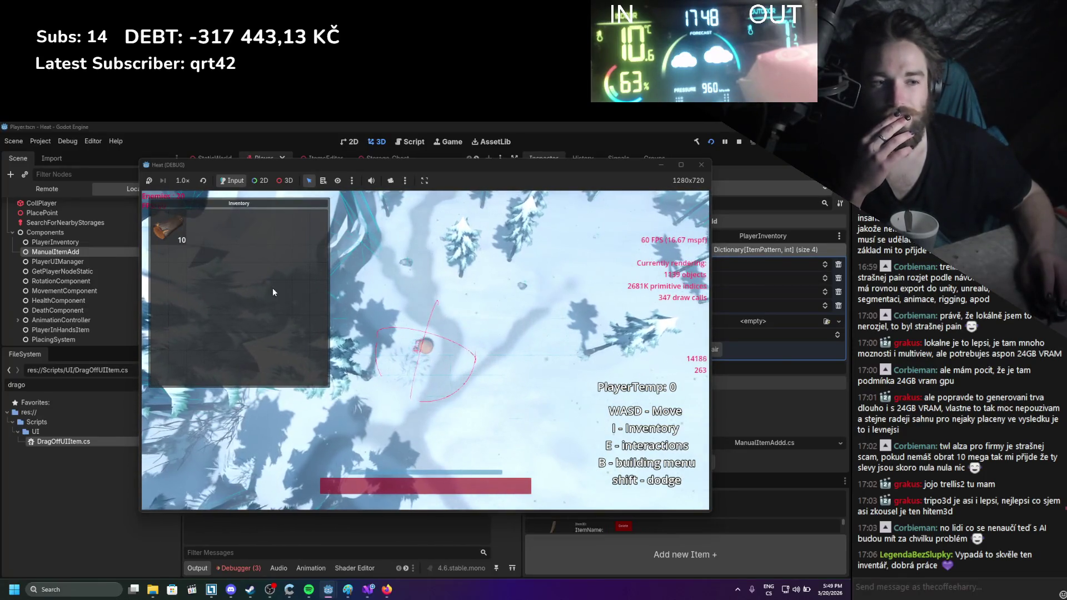
{"action": "key", "text": "F8"}
{"action": "left_click", "coordinate": [241, 567]}
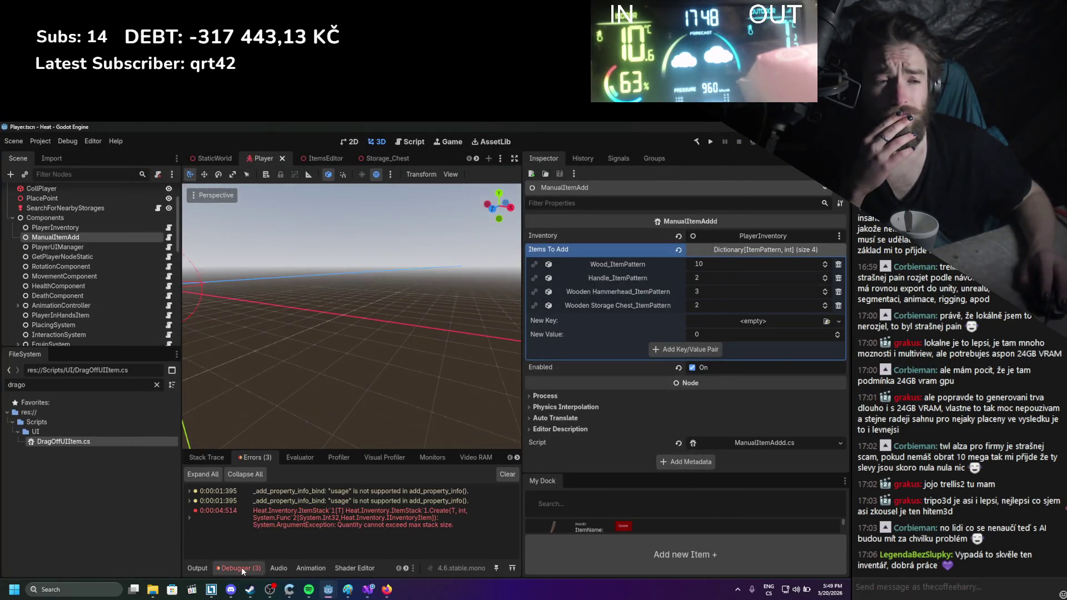
{"action": "left_click", "coordinate": [507, 474]}
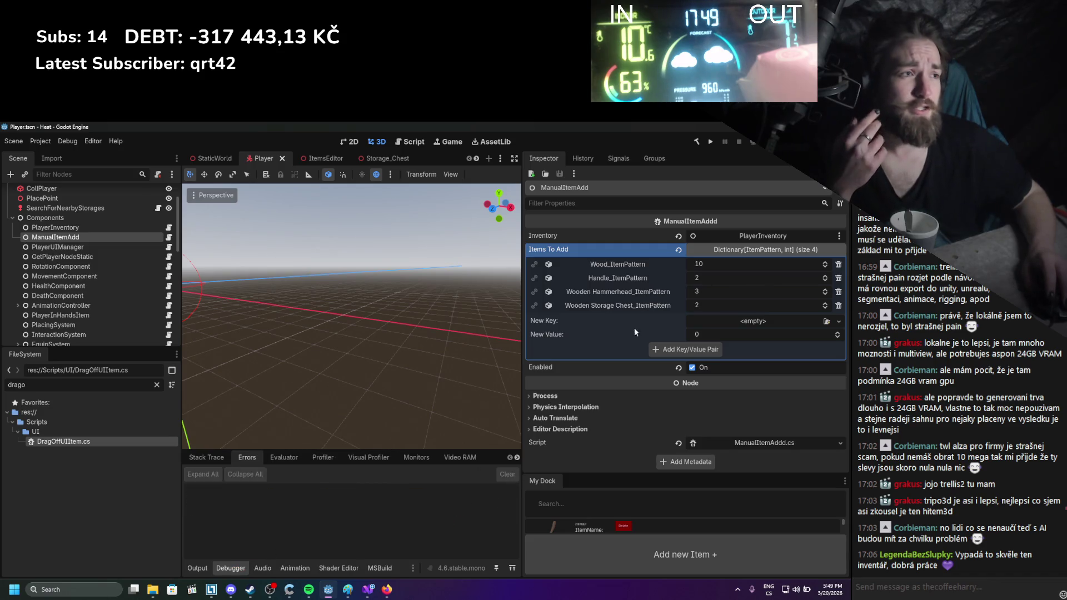
- Set the Handle and Wooden Hammerhead amounts back to 1
{"action": "left_click", "coordinate": [712, 276]}
{"action": "type", "text": "1"}
{"action": "key", "text": "Return"}
{"action": "left_click", "coordinate": [712, 292]}
{"action": "type", "text": "1"}
{"action": "key", "text": "Return"}
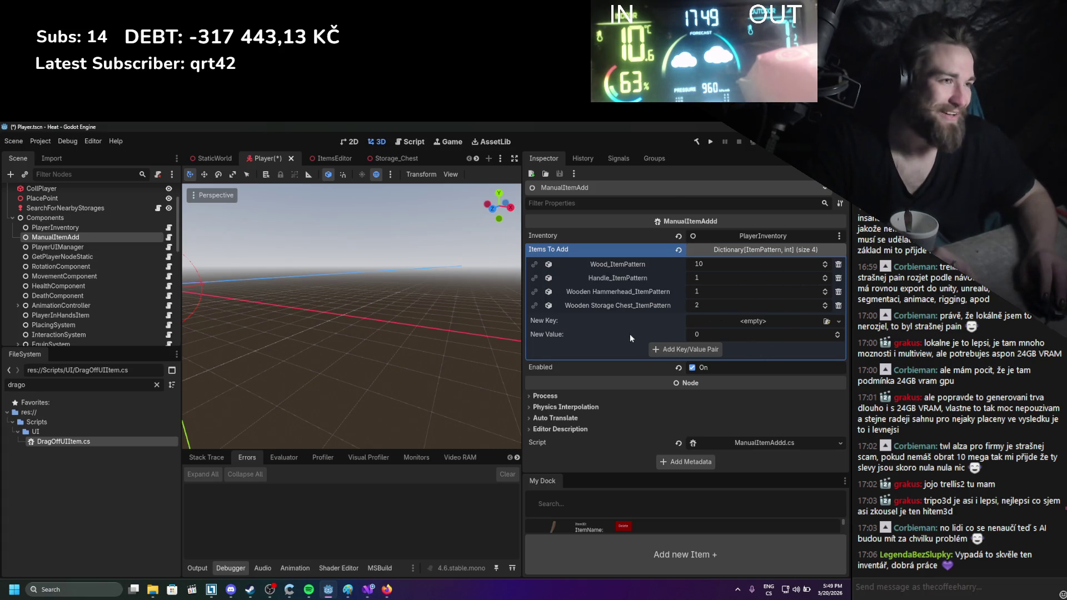
{"action": "key", "text": "ctrl+f"}
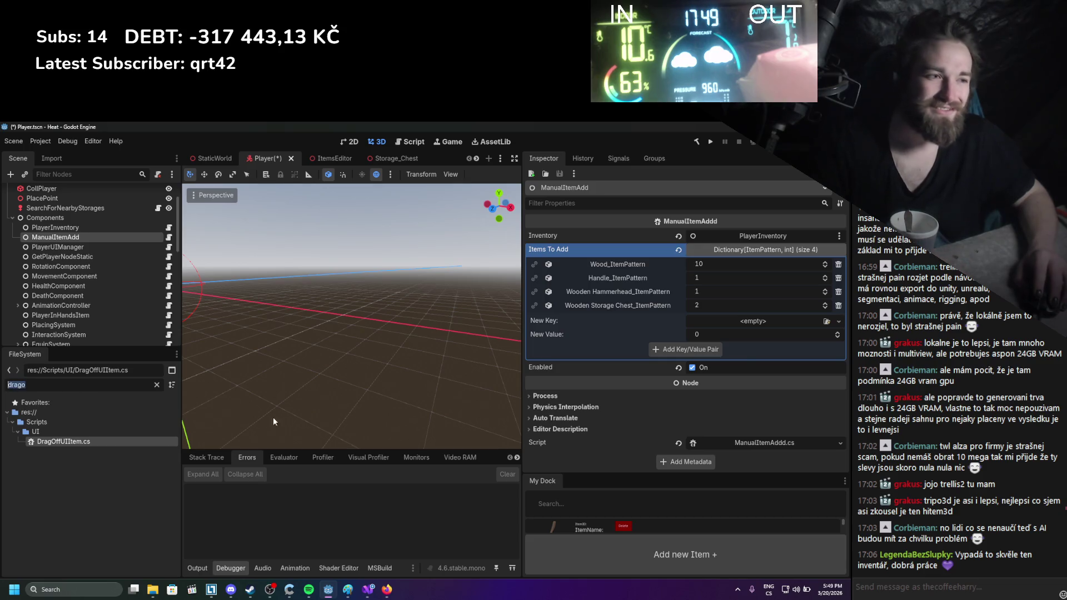
{"action": "right_click", "coordinate": [608, 277]}
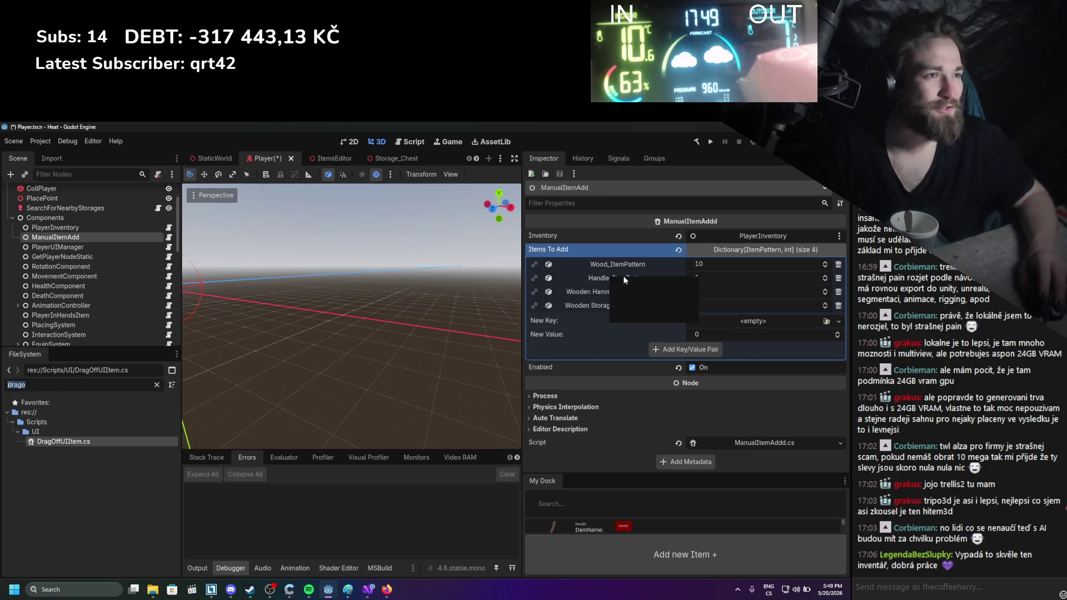
{"action": "left_click", "coordinate": [594, 279]}
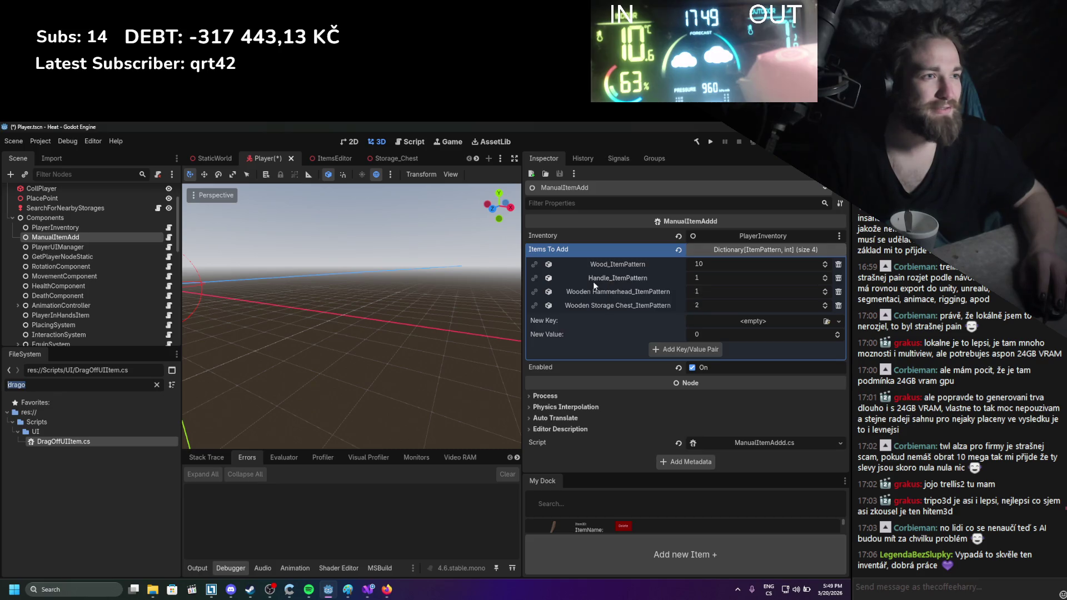
{"action": "right_click", "coordinate": [534, 279]}
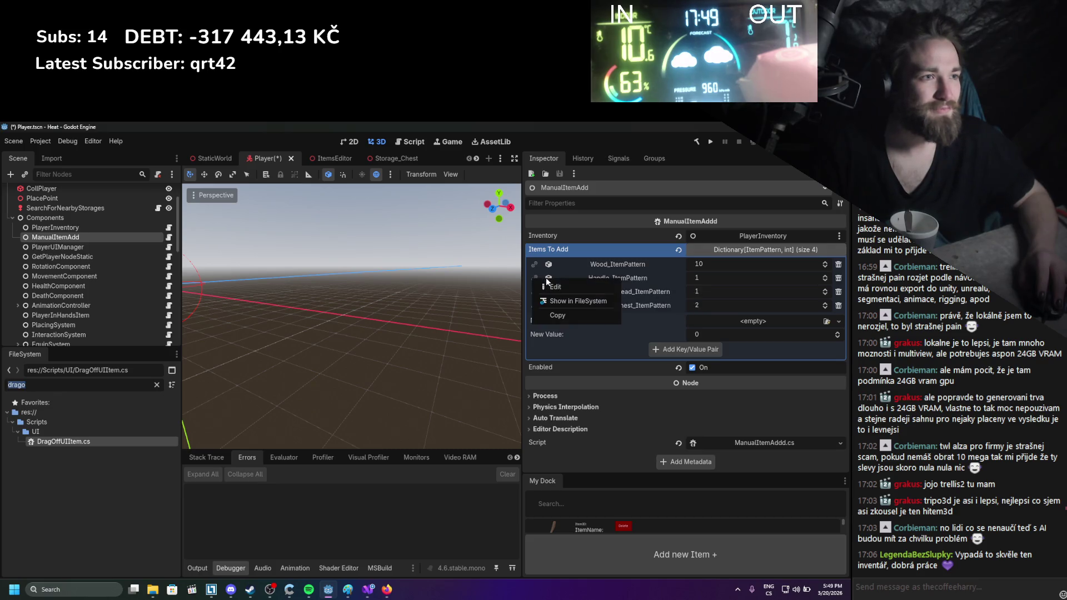
{"action": "right_click", "coordinate": [585, 277]}
{"action": "left_click", "coordinate": [594, 334]}
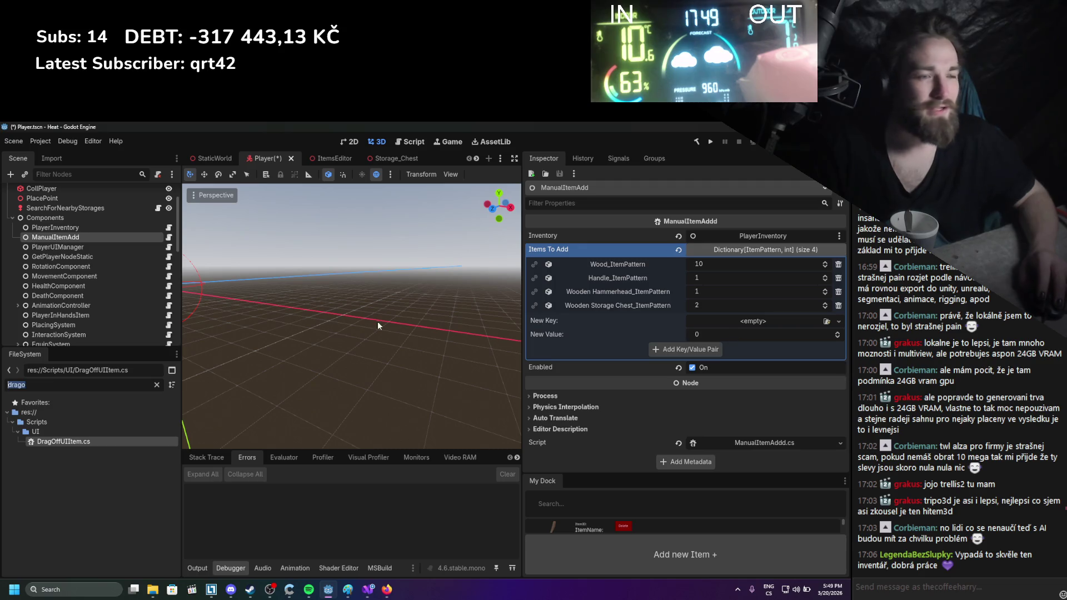
{"action": "left_click", "coordinate": [826, 322]}
{"action": "left_click", "coordinate": [341, 289]}
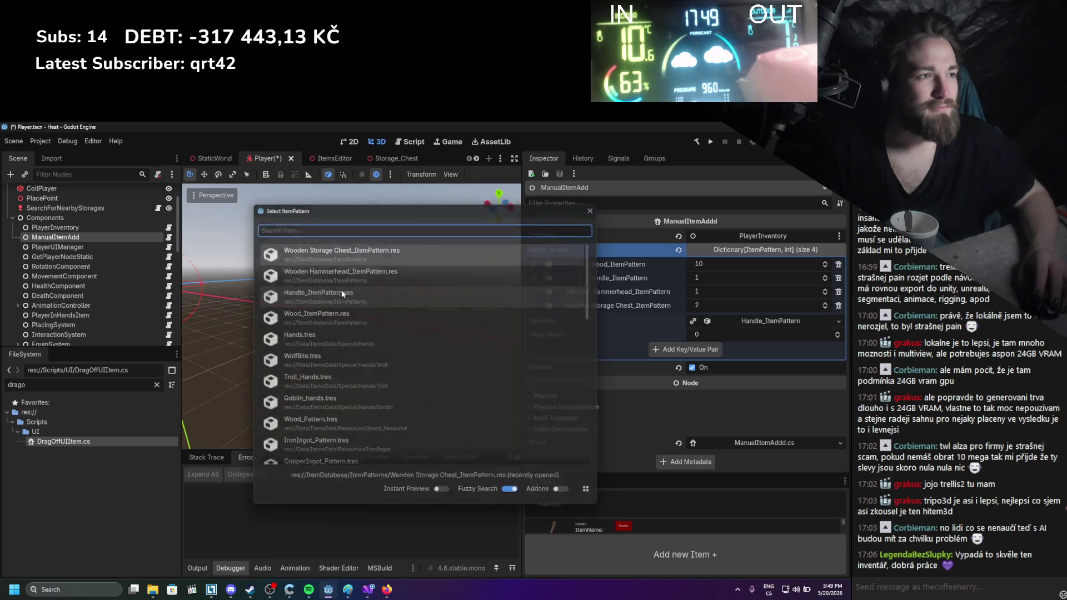
{"action": "left_click", "coordinate": [755, 334]}
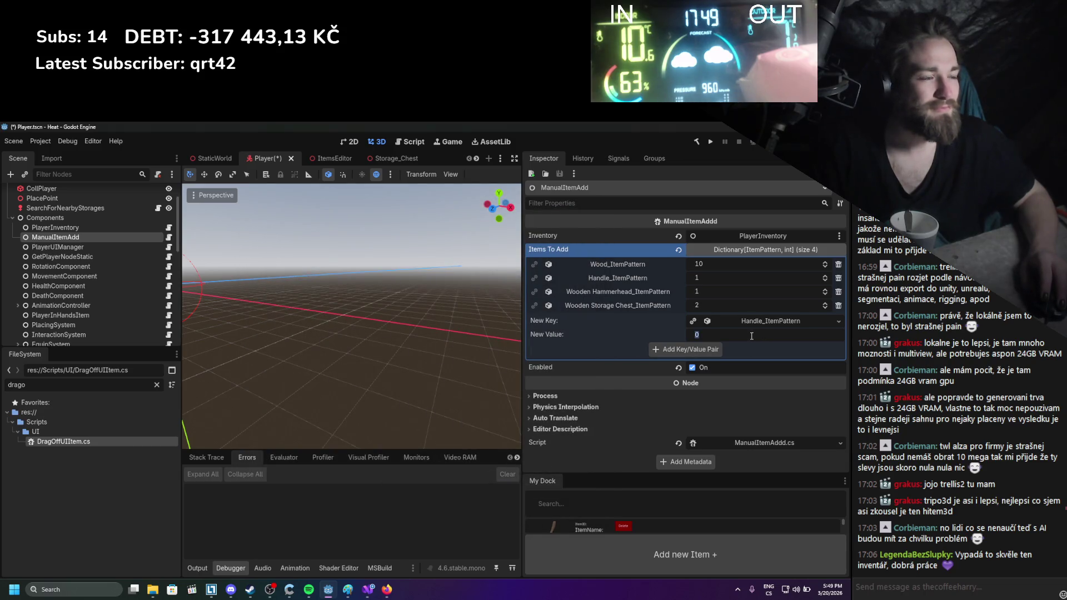
{"action": "type", "text": "1"}
{"action": "left_click", "coordinate": [690, 350]}
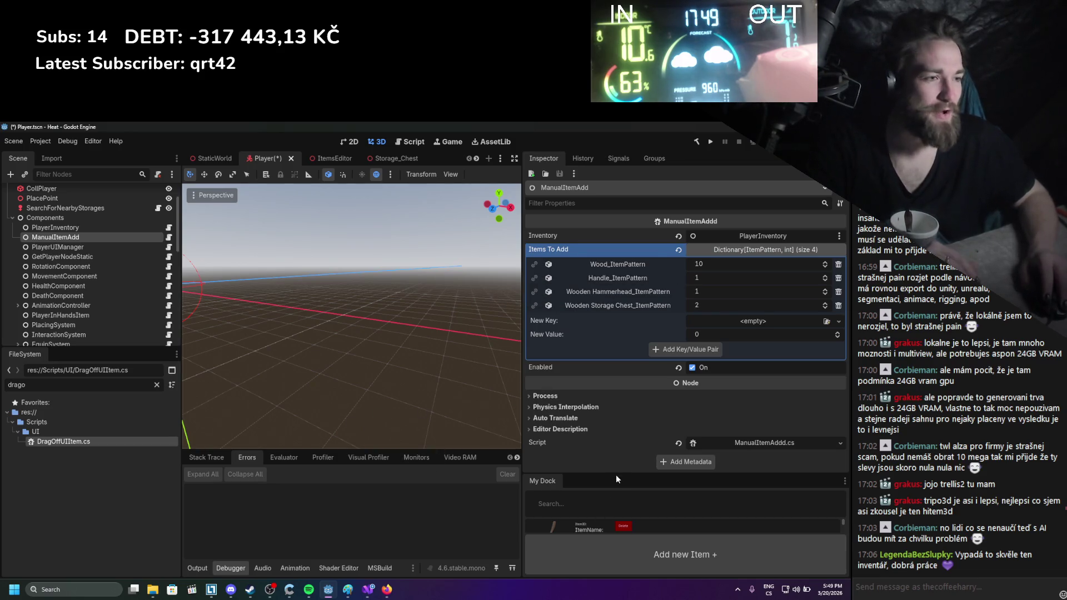
{"action": "left_click_drag", "start_coordinate": [616, 477], "coordinate": [617, 291]}
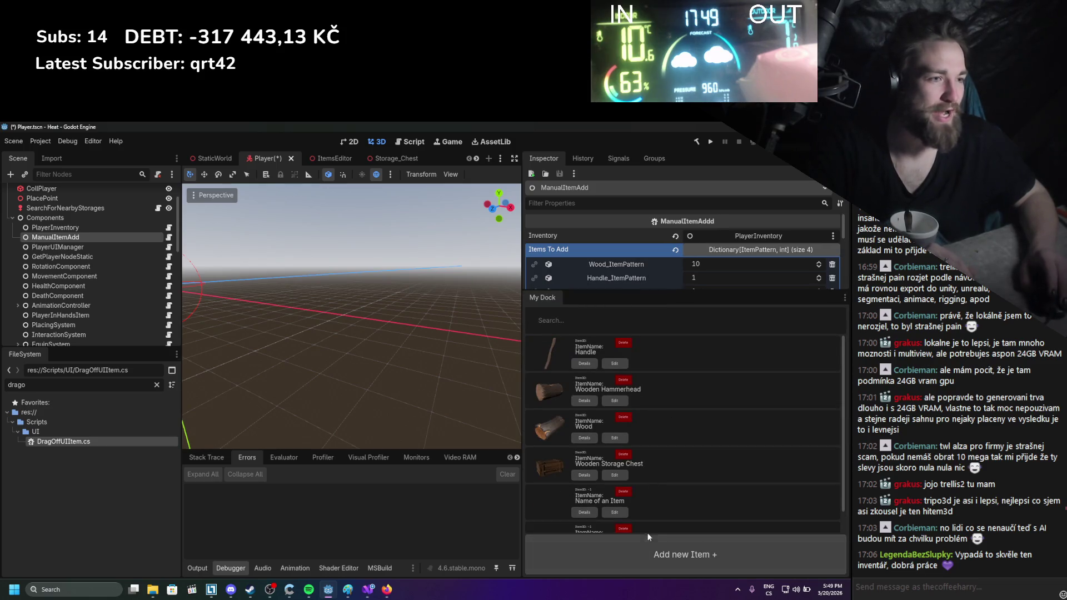
- Name the last unnamed item 'Wooden large handle' in the item editor
{"action": "scroll", "coordinate": [606, 495], "scroll_direction": "down", "scroll_amount": 2}
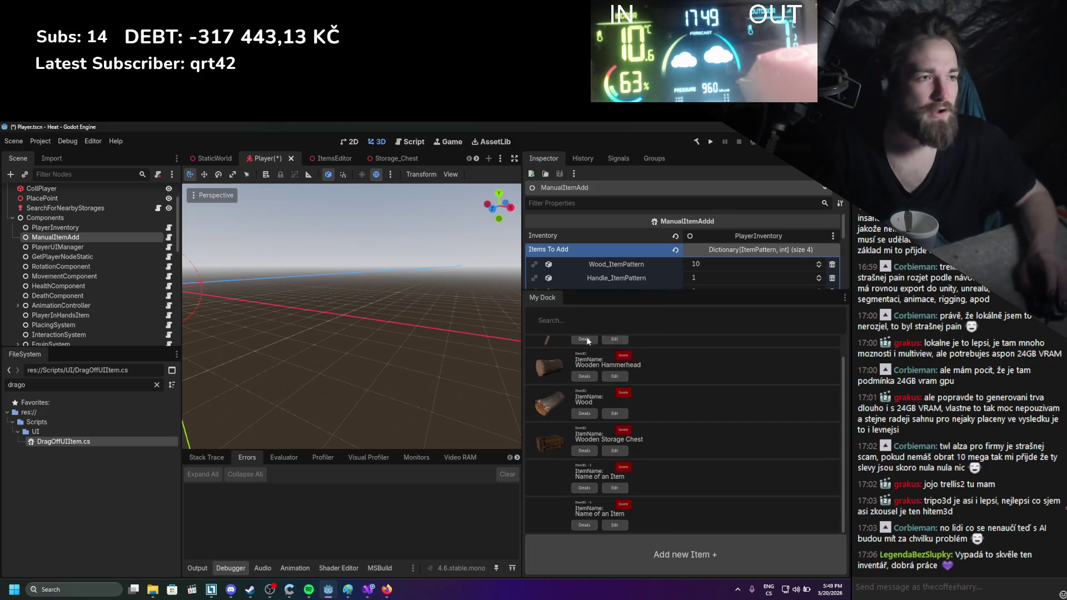
{"action": "left_click", "coordinate": [613, 525]}
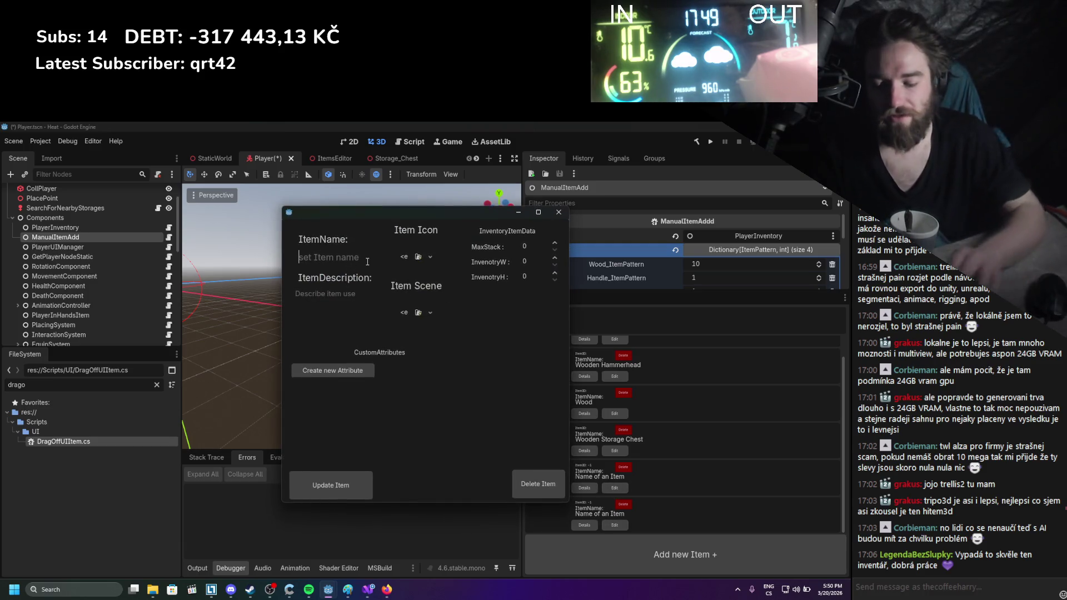
{"action": "type", "text": "Wooden Lar"}
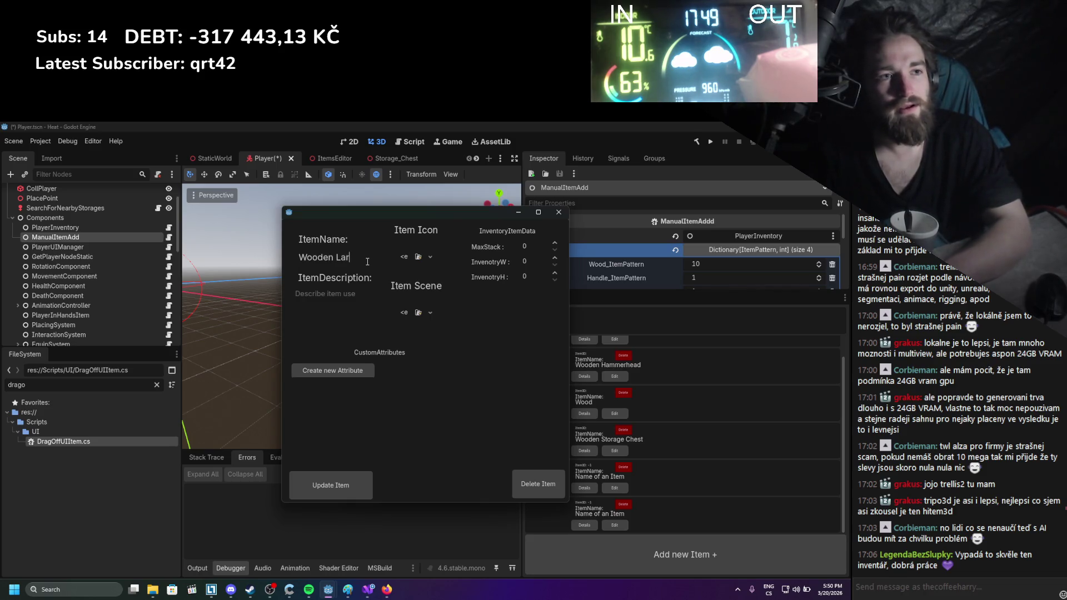
{"action": "type", "text": " handle"}
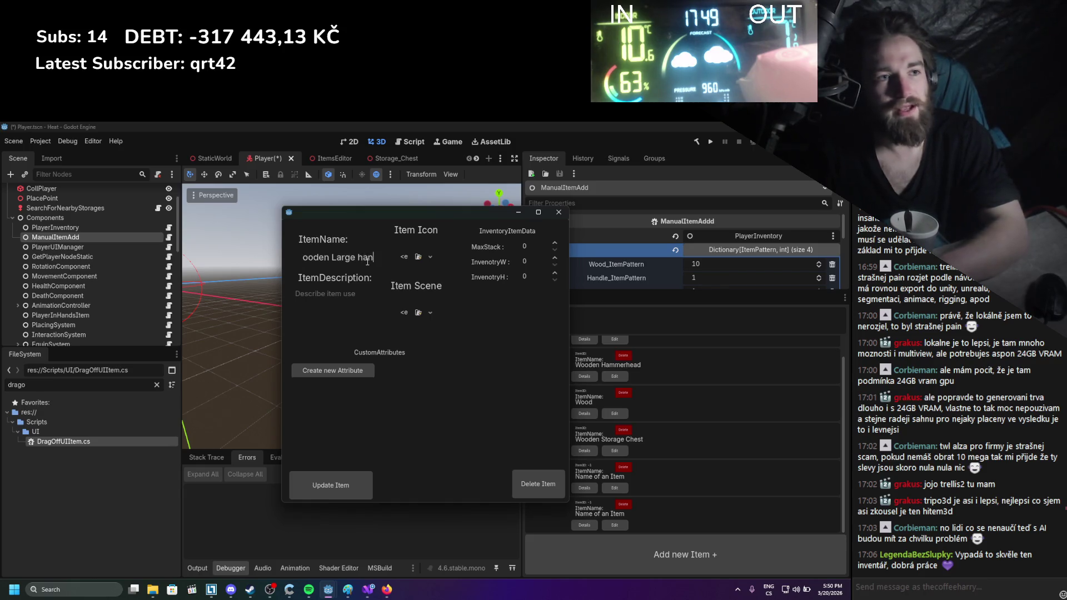
{"action": "left_click", "coordinate": [321, 257]}
{"action": "key", "text": "Delete"}
{"action": "type", "text": "l"}
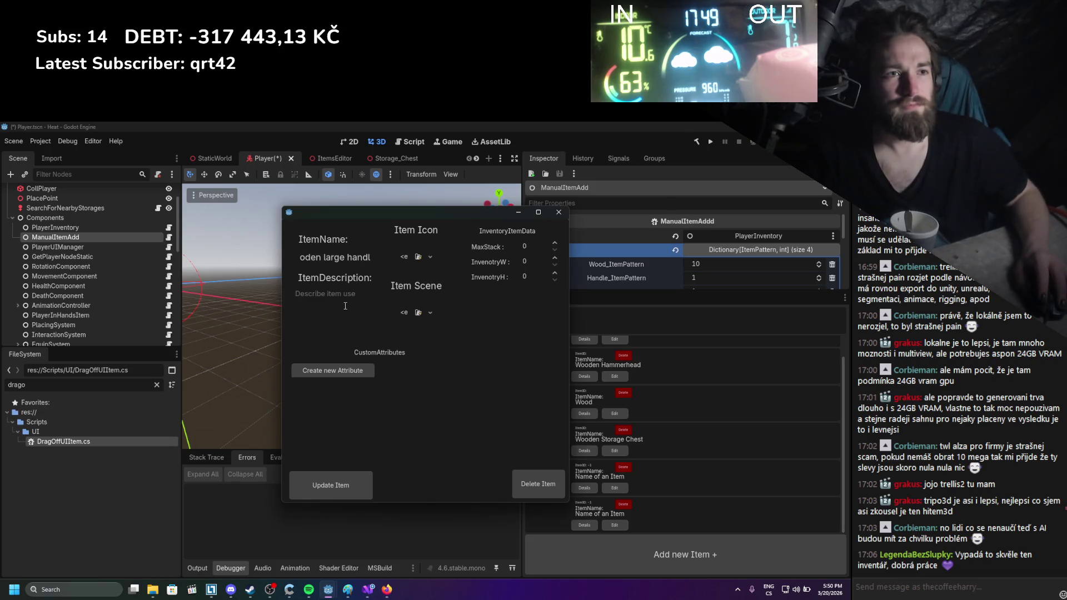
- Describe it as 'Used to create two handed tools.' and assign the LargeHandle texture icon
{"action": "left_click", "coordinate": [346, 305]}
{"action": "type", "text": "Used to cr"}
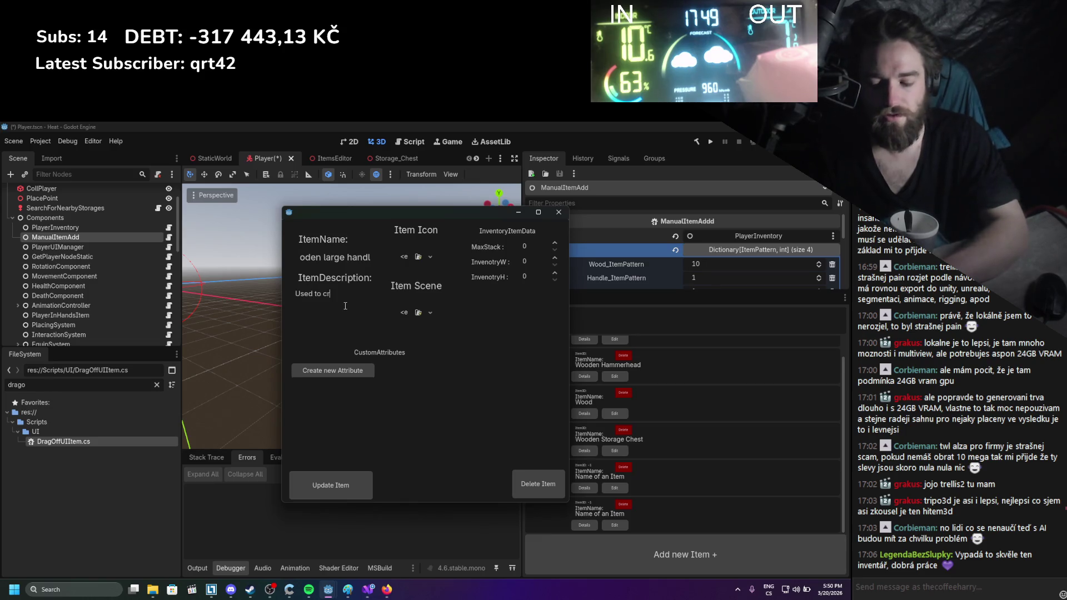
{"action": "type", "text": "eate "}
{"action": "type", "text": "ho "}
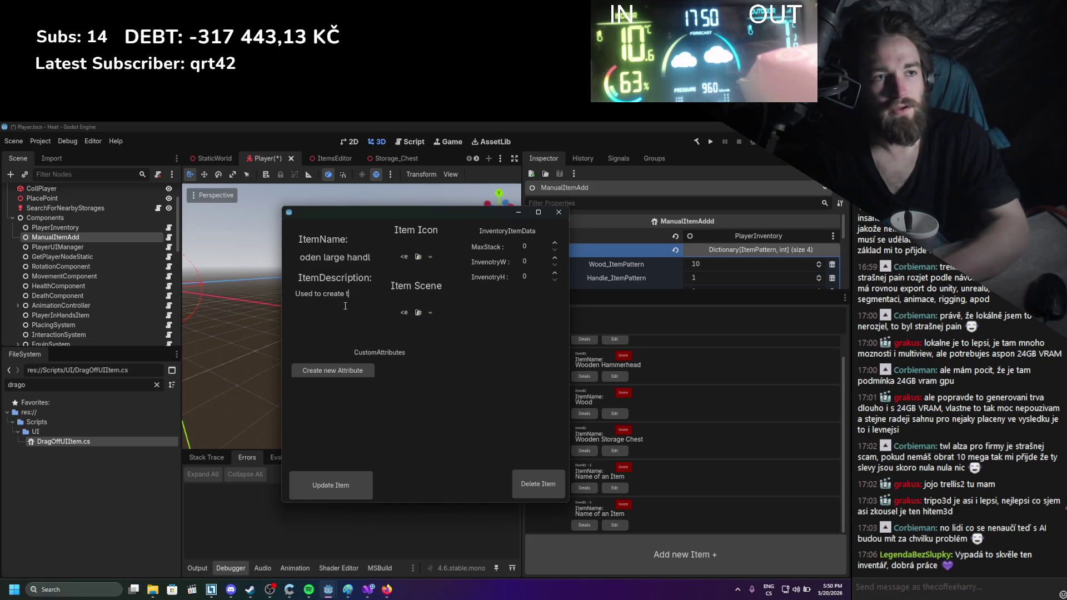
{"action": "type", "text": "d "}
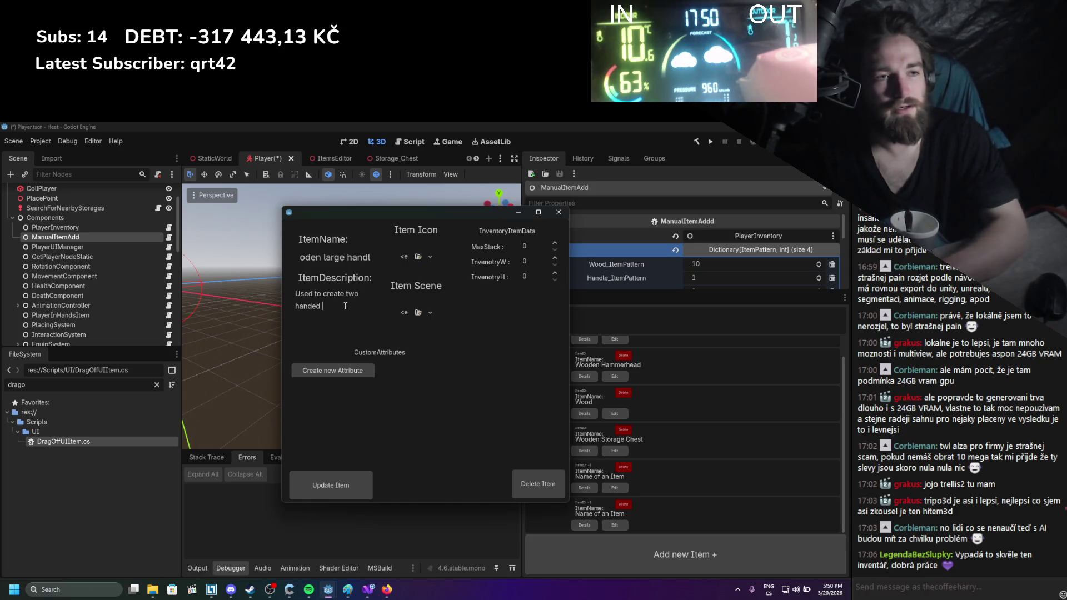
{"action": "type", "text": "m"}
{"action": "key", "text": "BackSpace"}
{"action": "type", "text": "tools."}
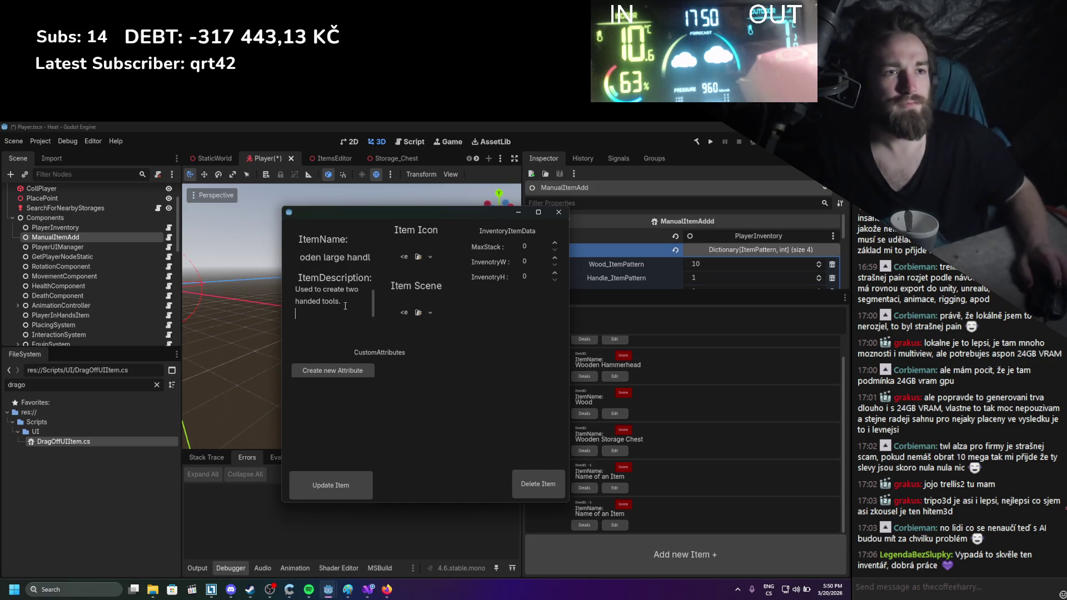
{"action": "left_click", "coordinate": [421, 256]}
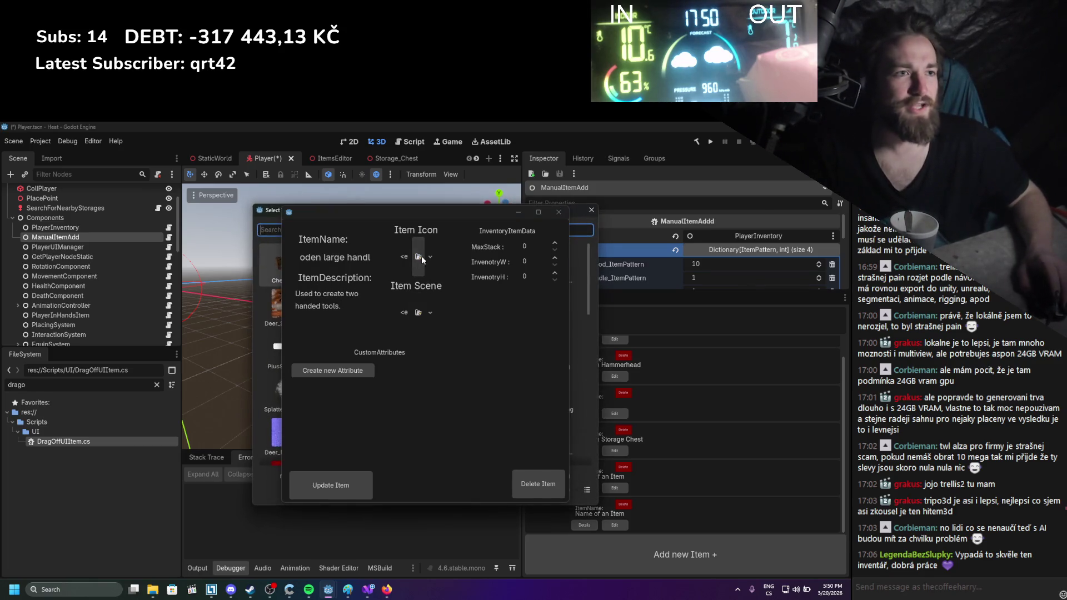
{"action": "left_click_drag", "start_coordinate": [386, 211], "coordinate": [537, 228]}
{"action": "type", "text": "large"}
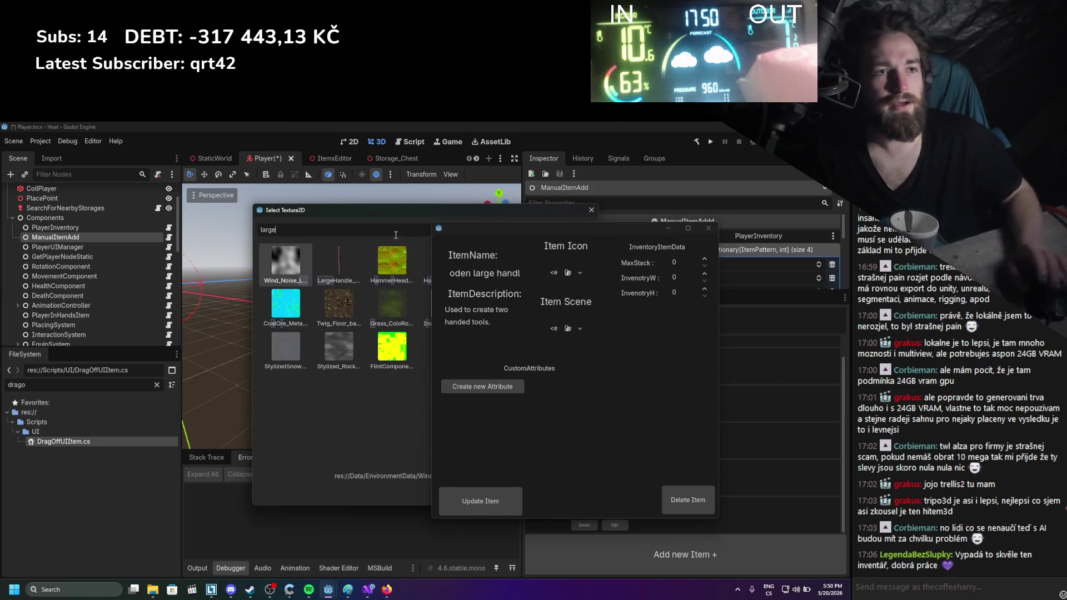
{"action": "double_click", "coordinate": [316, 283]}
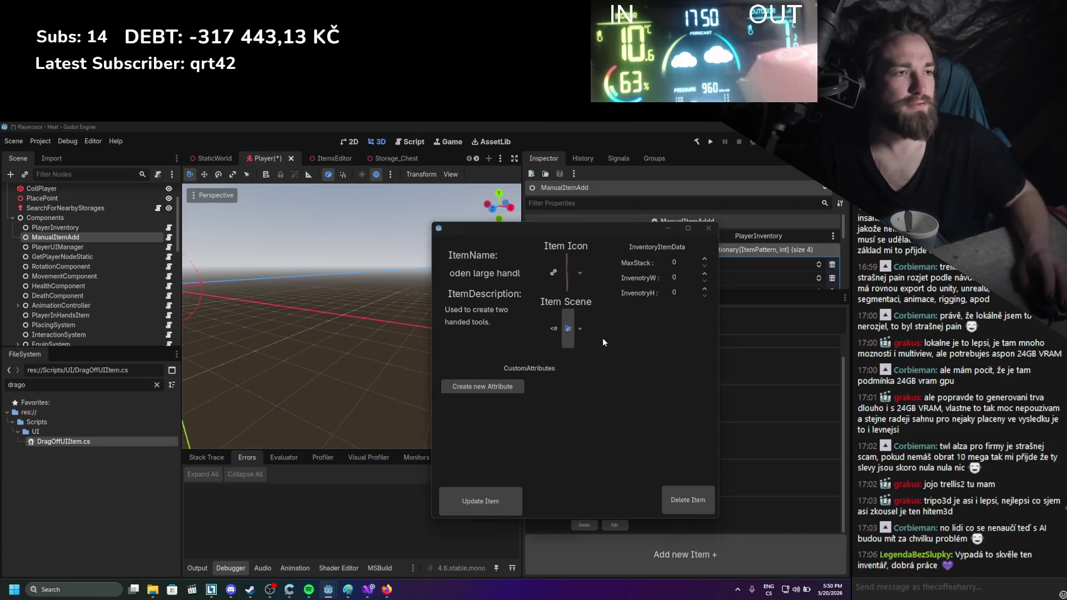
- Assign the large handle assembly scene as the item's Item Scene
{"action": "left_click", "coordinate": [568, 328]}
{"action": "type", "text": "large"}
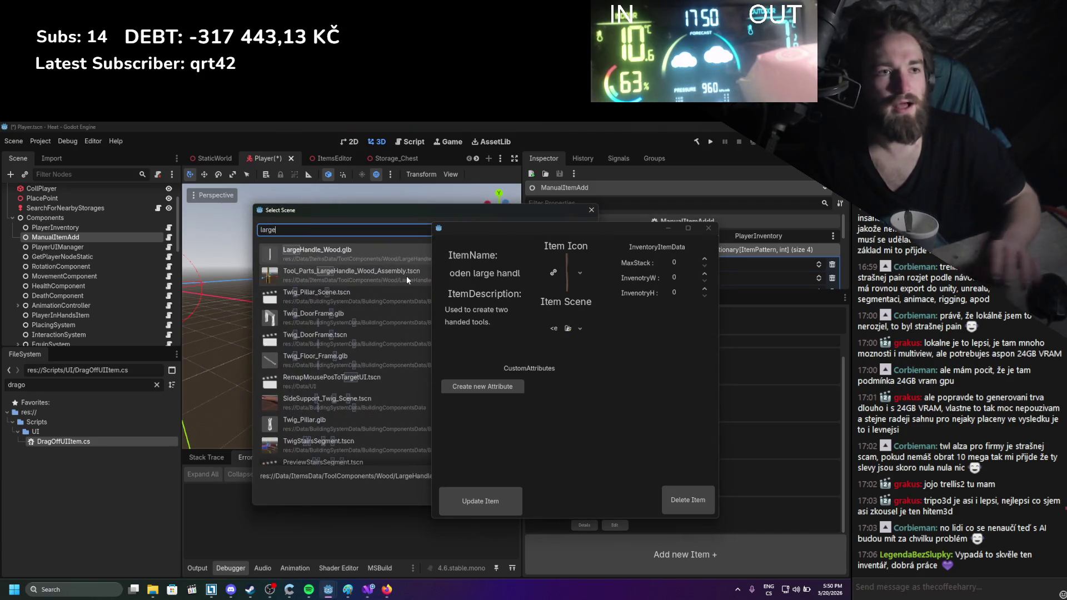
{"action": "double_click", "coordinate": [369, 279]}
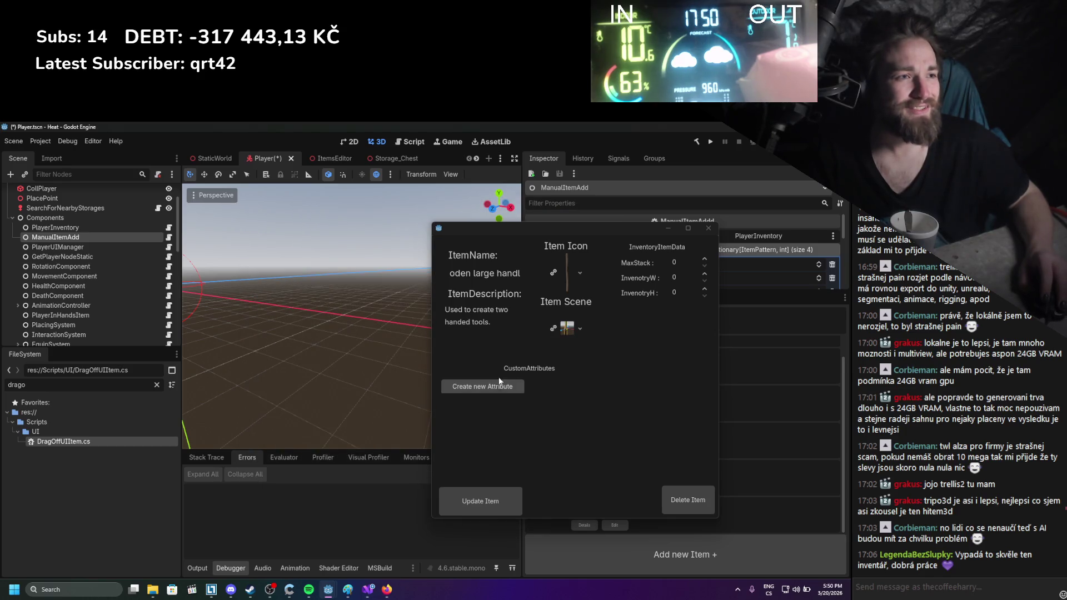
{"action": "left_click_drag", "start_coordinate": [578, 228], "coordinate": [407, 191]}
- Filter the FileSystem for 'large' and inspect 14_LargeHandle_Wood.tres with all its attributes
{"action": "left_click", "coordinate": [41, 384]}
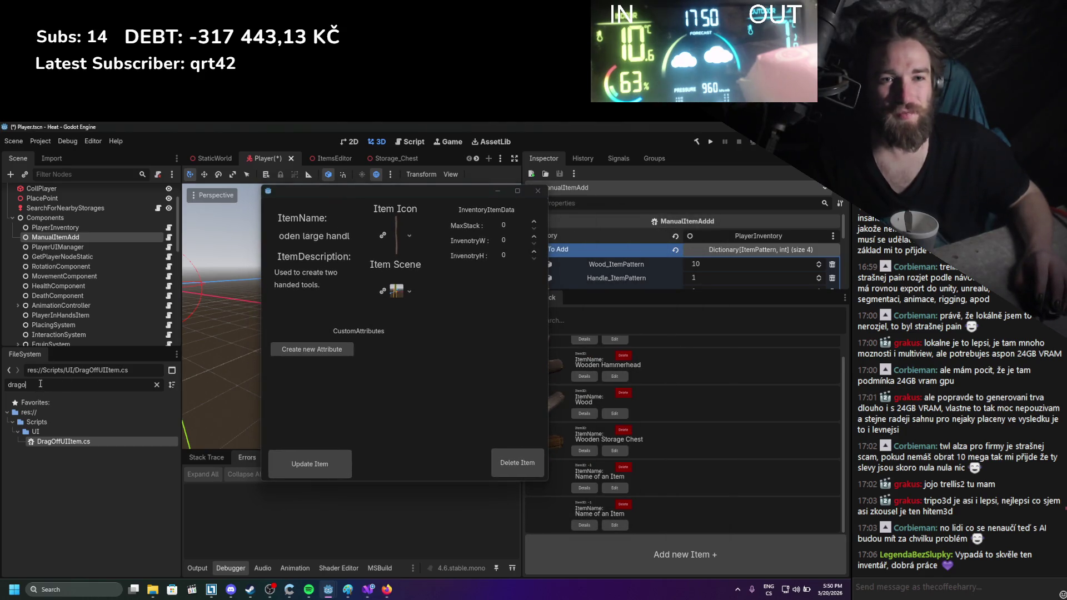
{"action": "key", "text": "BackSpace"}
{"action": "key", "text": "BackSpace"}
{"action": "key", "text": "BackSpace"}
{"action": "type", "text": "lar"}
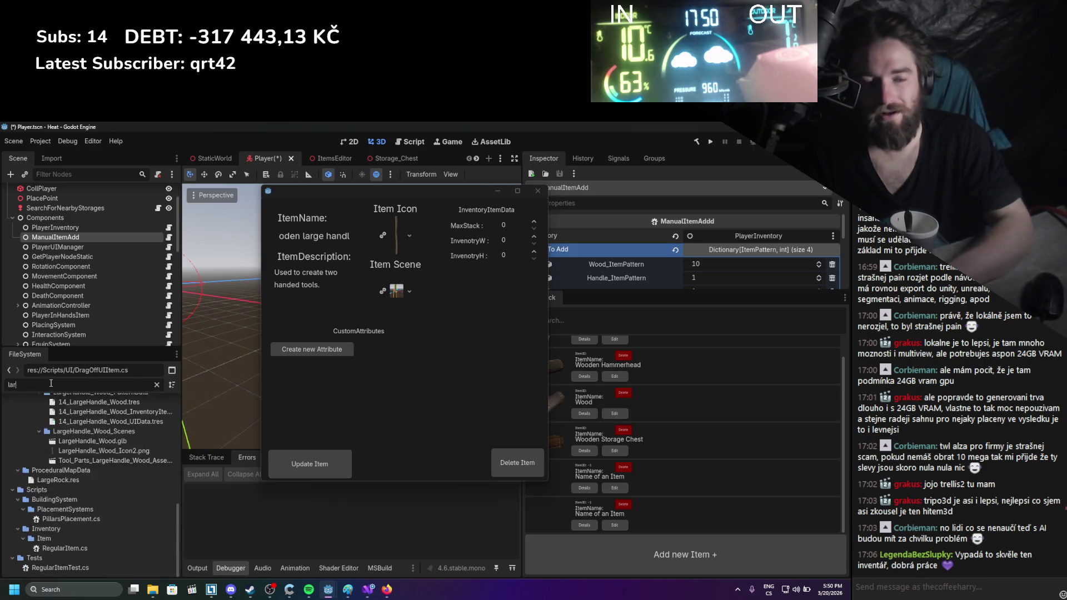
{"action": "type", "text": "ge"}
{"action": "left_click", "coordinate": [134, 489]}
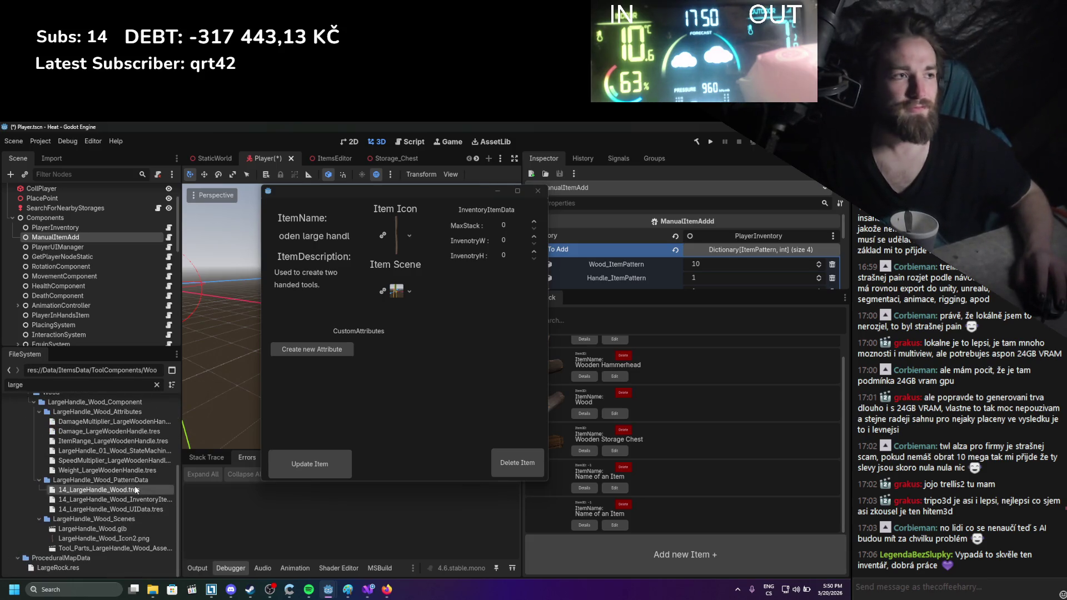
{"action": "left_click", "coordinate": [134, 487]}
{"action": "left_click_drag", "start_coordinate": [671, 289], "coordinate": [688, 533]}
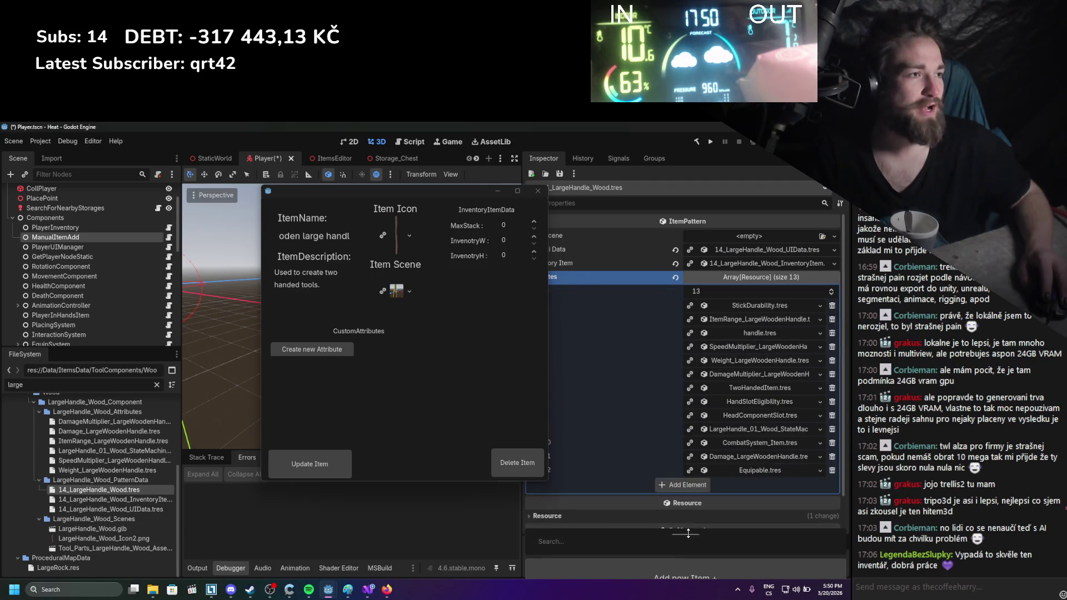
{"action": "left_click_drag", "start_coordinate": [436, 195], "coordinate": [374, 192]}
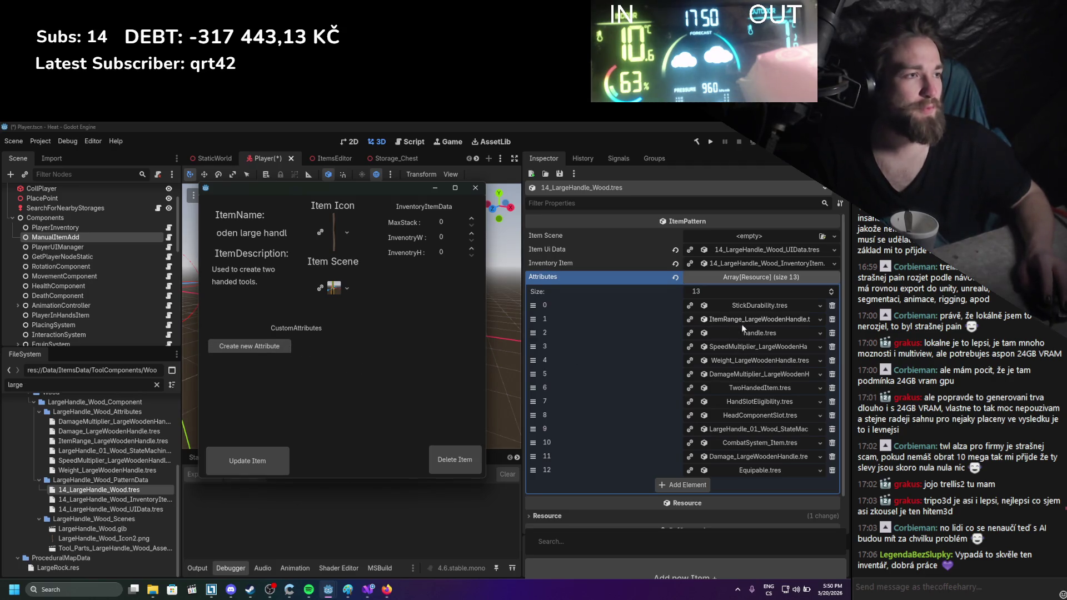
{"action": "left_click", "coordinate": [267, 346]}
- Add an AttrItemComponentType attribute with STRING value 'handle' and update the item
{"action": "left_click", "coordinate": [358, 358]}
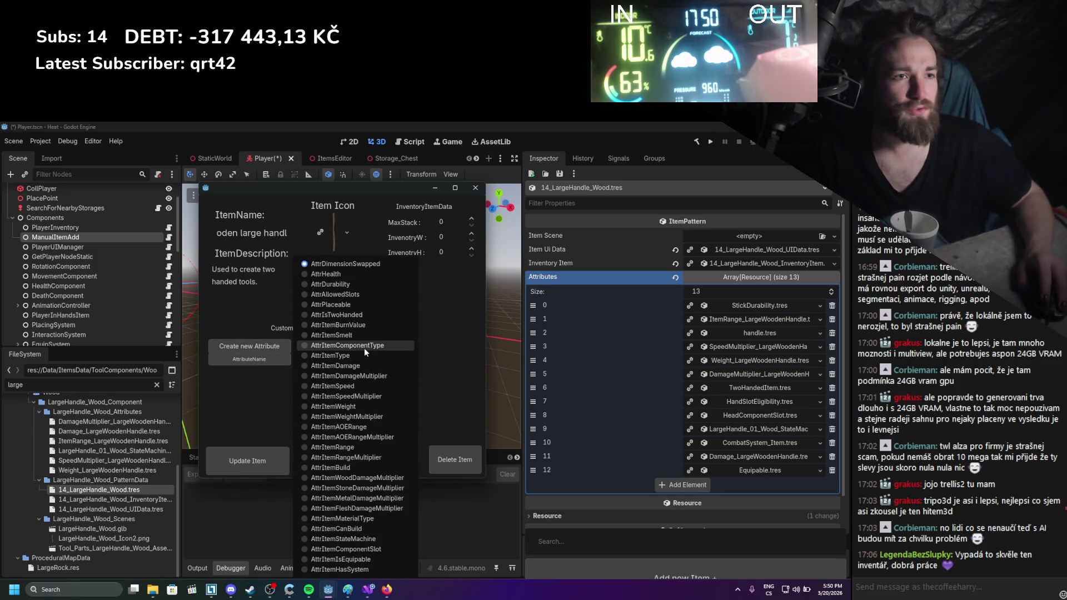
{"action": "left_click", "coordinate": [363, 345]}
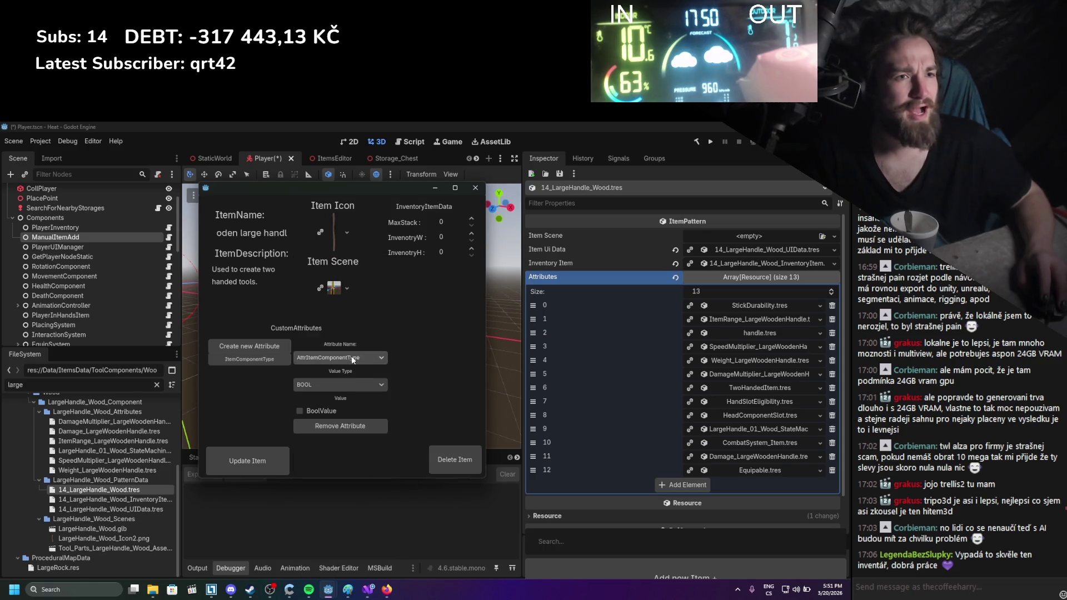
{"action": "left_click", "coordinate": [345, 383]}
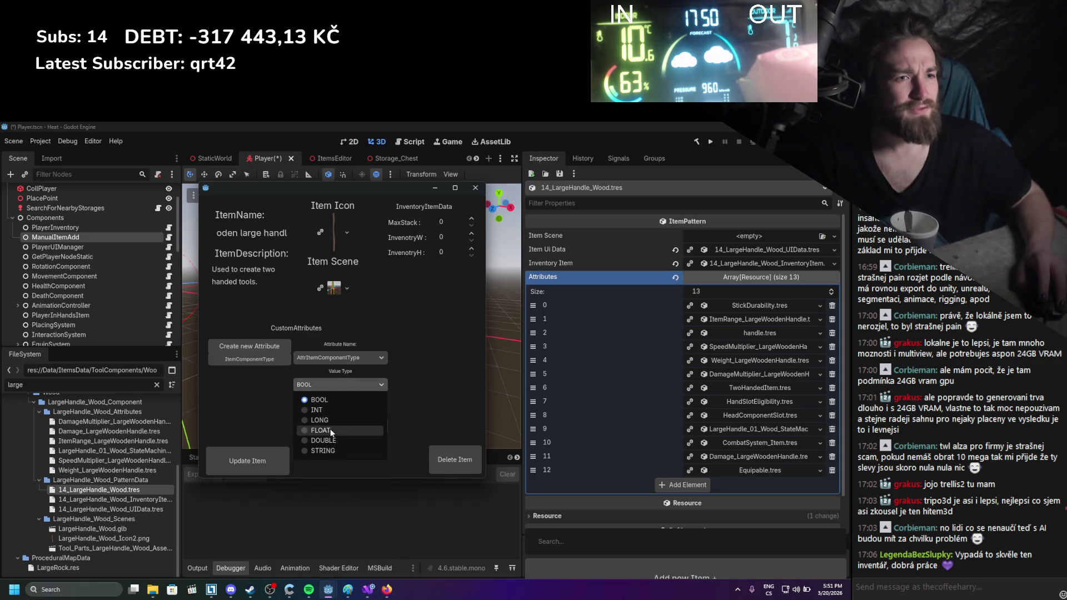
{"action": "left_click", "coordinate": [332, 451]}
{"action": "double_click", "coordinate": [325, 411]}
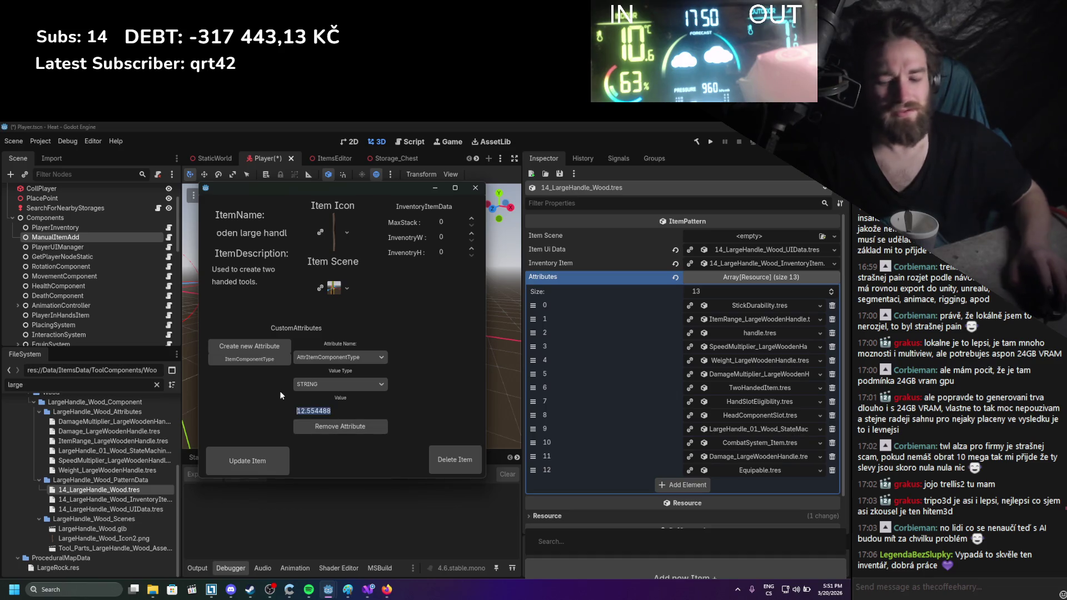
{"action": "type", "text": "handle"}
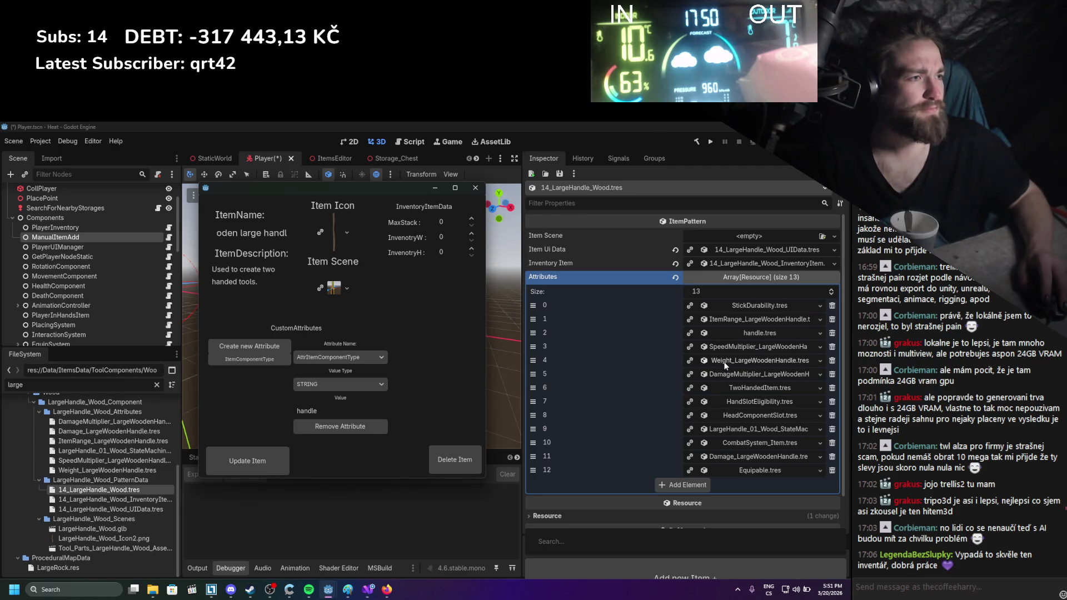
{"action": "left_click", "coordinate": [247, 460]}
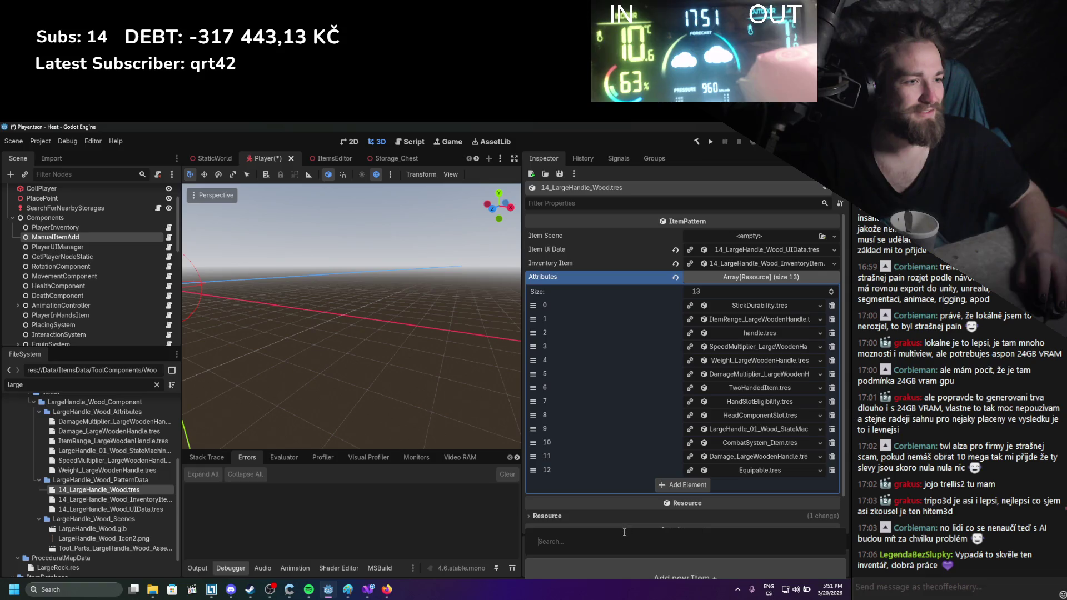
{"action": "mouse_move", "coordinate": [525, 533]}
{"action": "left_mouse_down"}
{"action": "mouse_move", "coordinate": [526, 397]}
{"action": "mouse_move", "coordinate": [525, 428]}
{"action": "left_mouse_up"}
- Reopen Wooden large handle in the item editor and review its ItemComponentType attribute
{"action": "scroll", "coordinate": [605, 489], "scroll_direction": "up", "scroll_amount": 1}
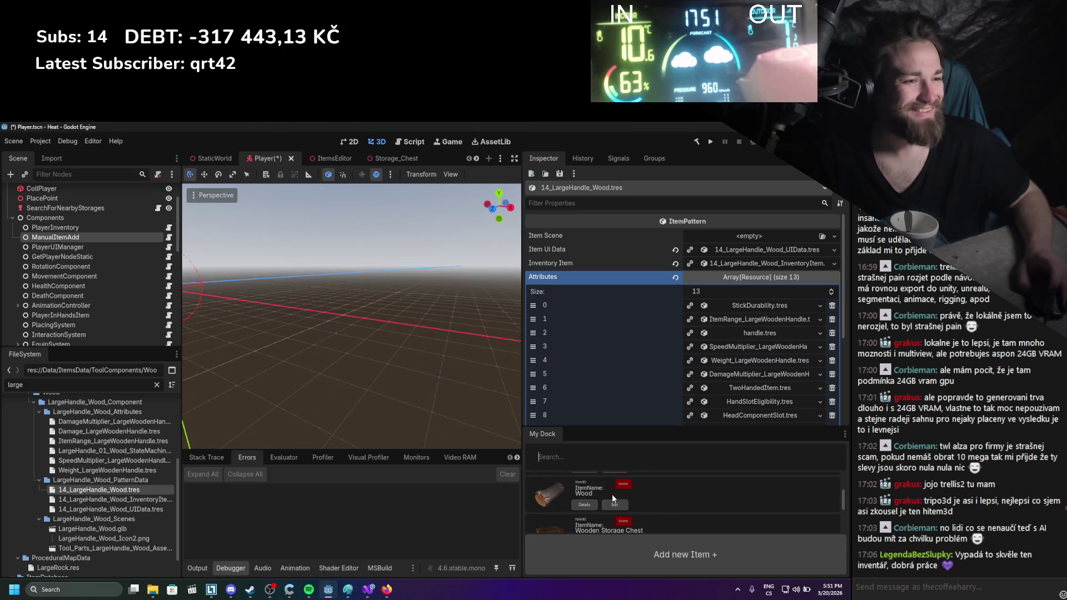
{"action": "left_click", "coordinate": [613, 495]}
{"action": "left_click_drag", "start_coordinate": [454, 212], "coordinate": [340, 212]}
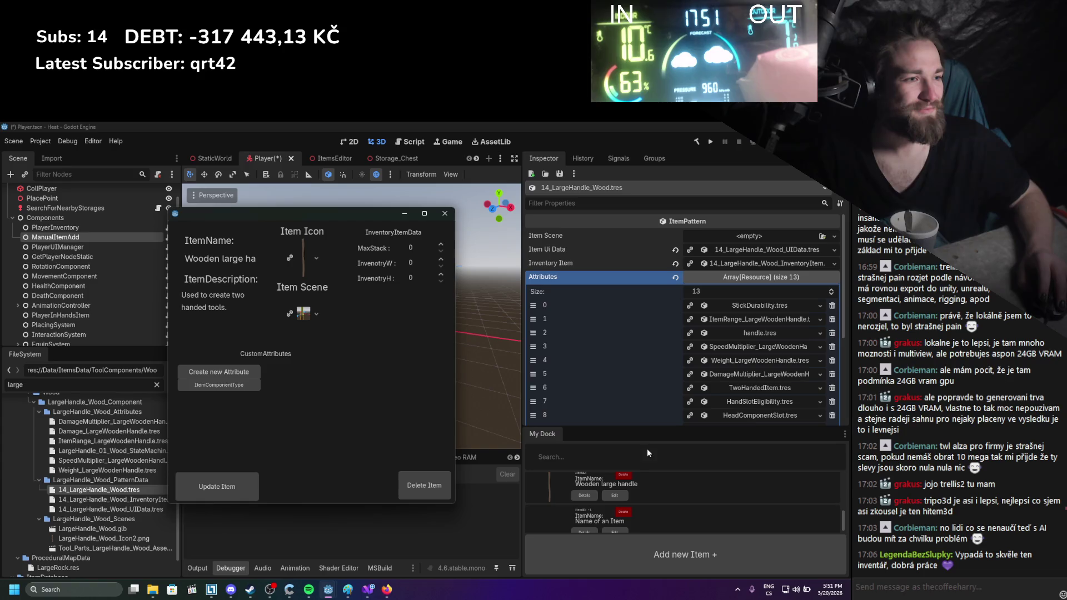
{"action": "scroll", "coordinate": [643, 366], "scroll_direction": "down", "scroll_amount": 2}
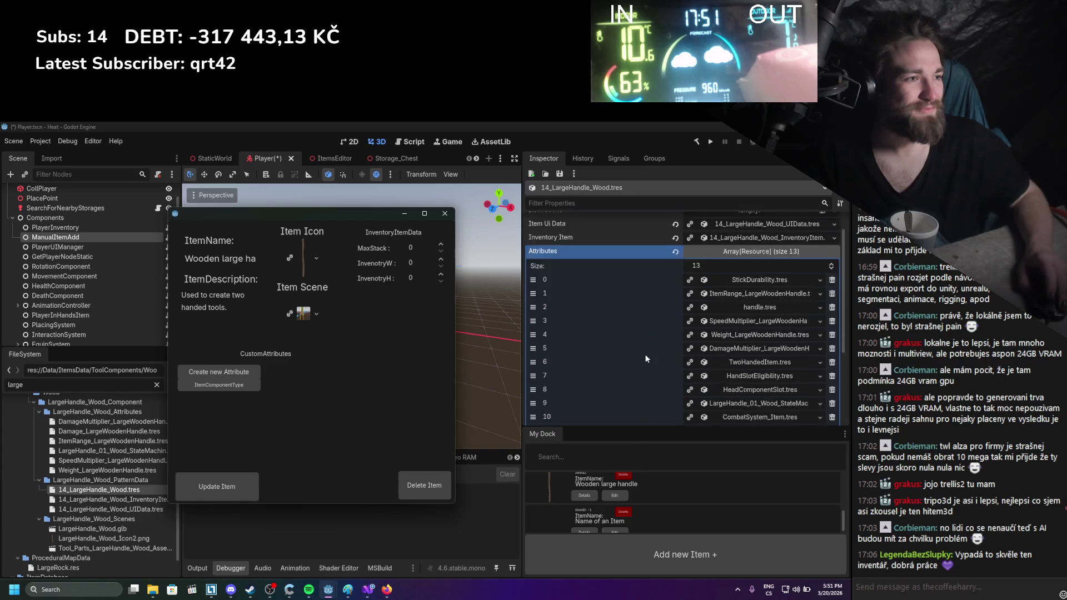
{"action": "left_click", "coordinate": [237, 387]}
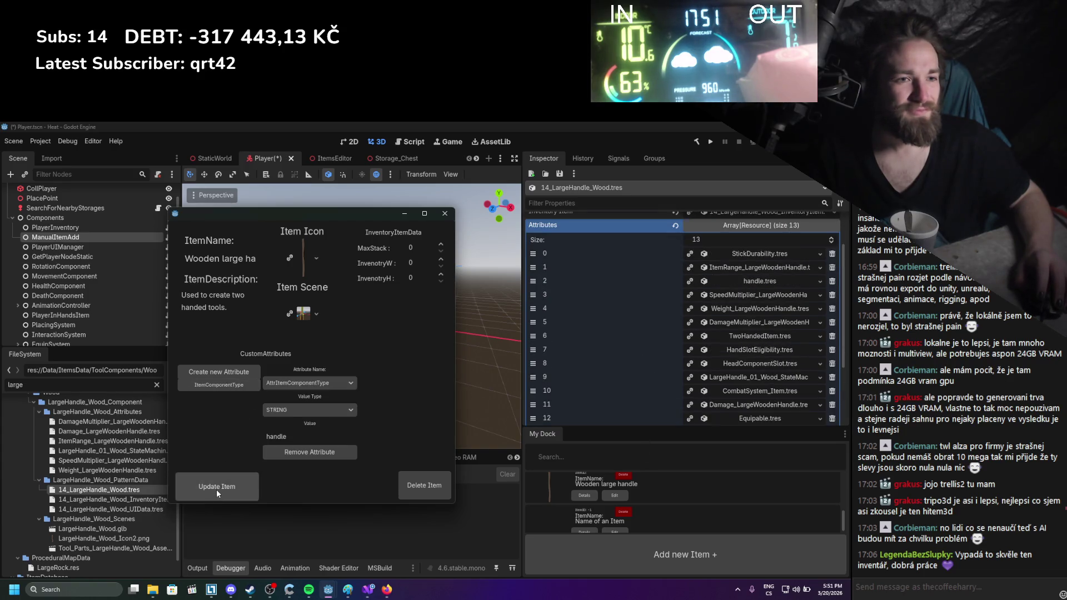
- Add an AttrItemWeight attribute as FLOAT 10, followed by another blank attribute
{"action": "left_click", "coordinate": [232, 401]}
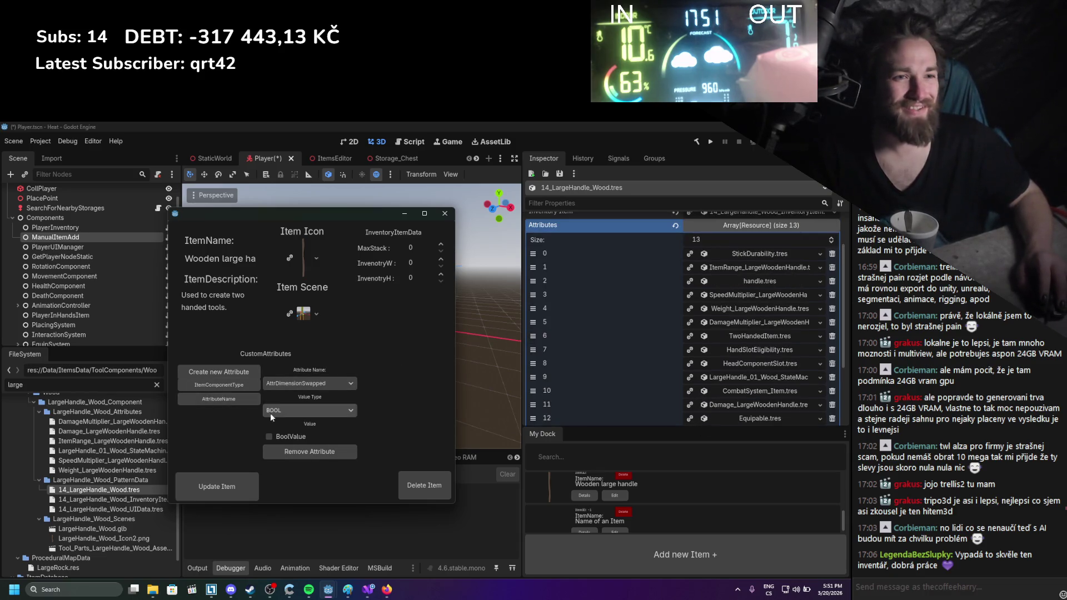
{"action": "left_click", "coordinate": [294, 384]}
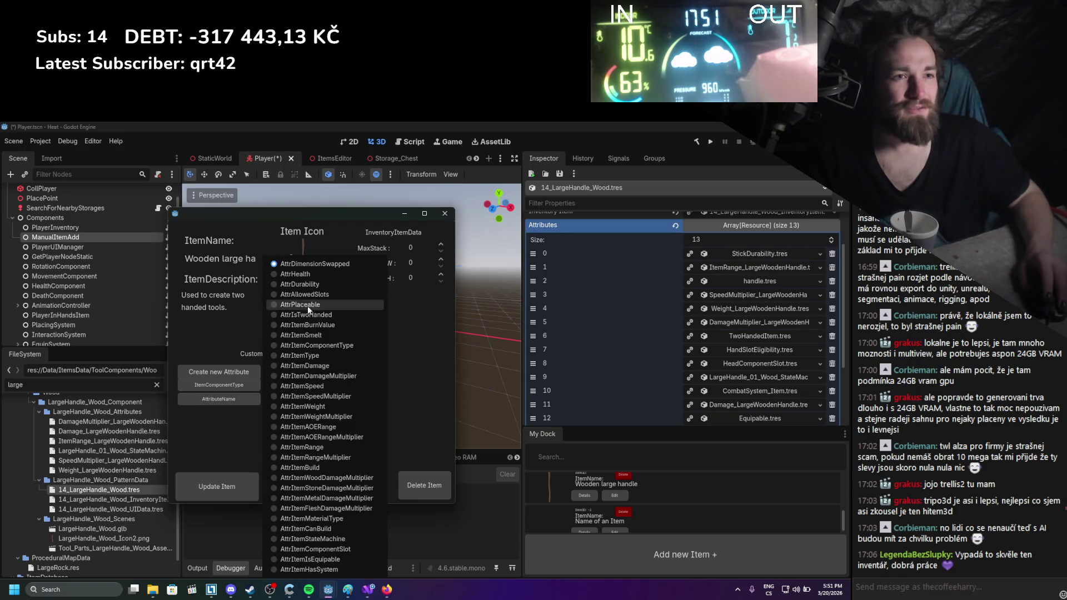
{"action": "left_click", "coordinate": [303, 406]}
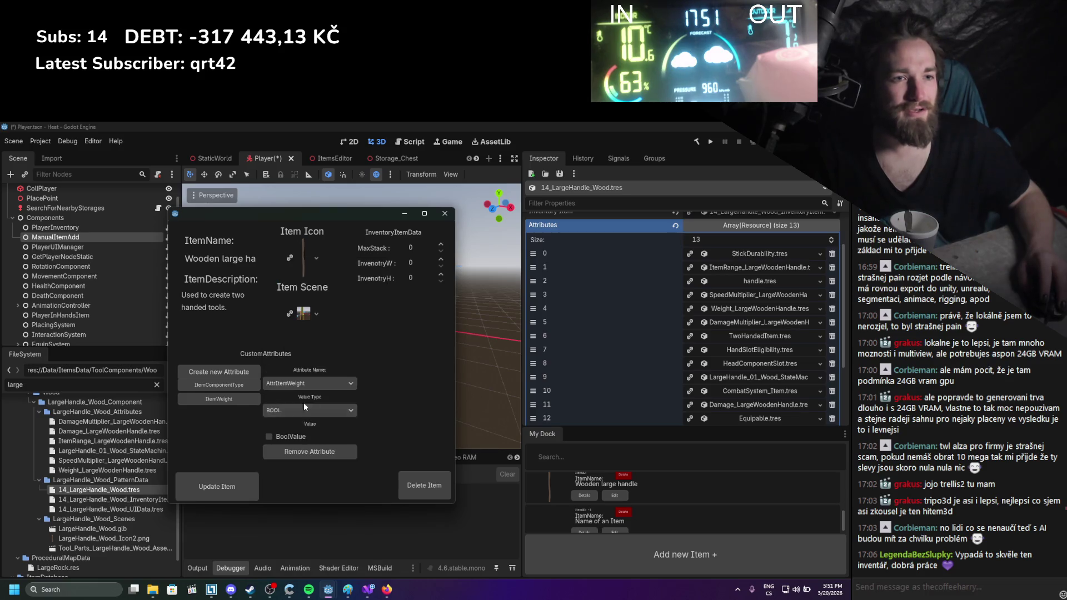
{"action": "left_click", "coordinate": [298, 412]}
{"action": "left_click", "coordinate": [290, 456]}
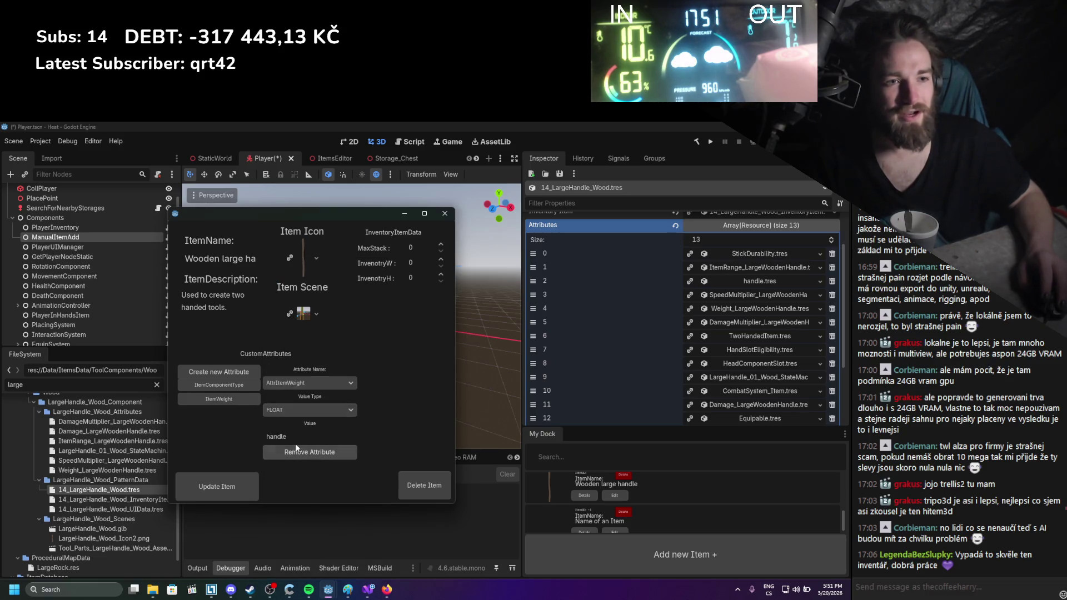
{"action": "type", "text": "10"}
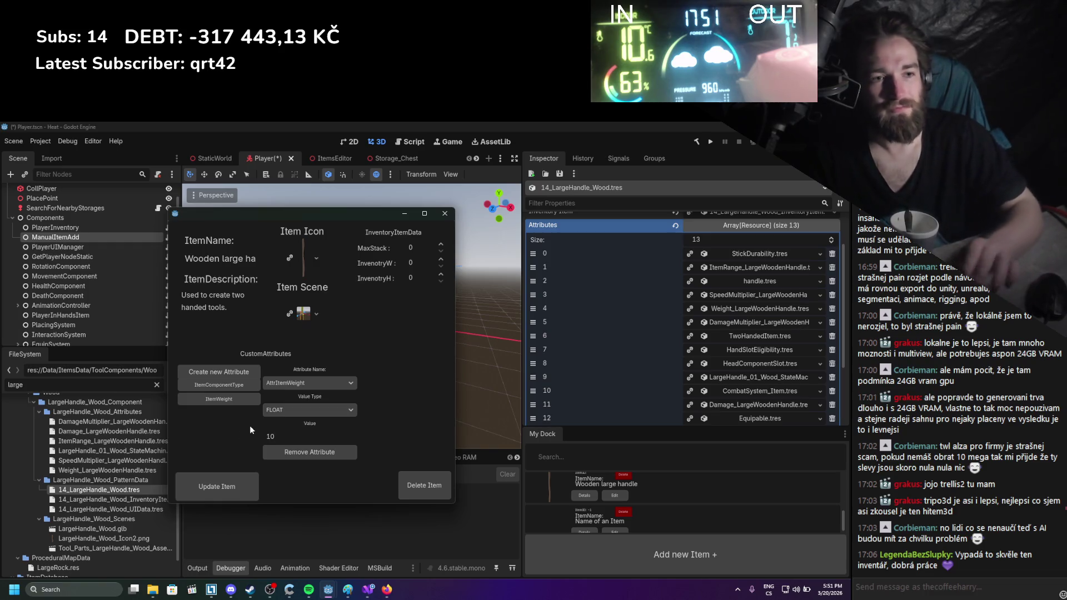
{"action": "left_click", "coordinate": [249, 377]}
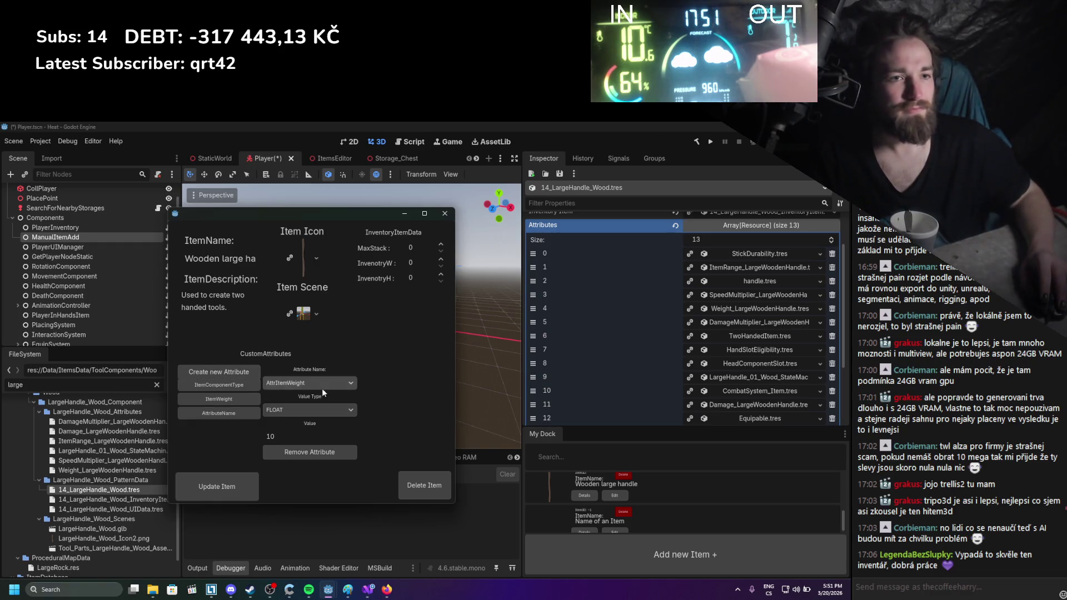
{"action": "scroll", "coordinate": [725, 279], "scroll_direction": "down", "scroll_amount": 1}
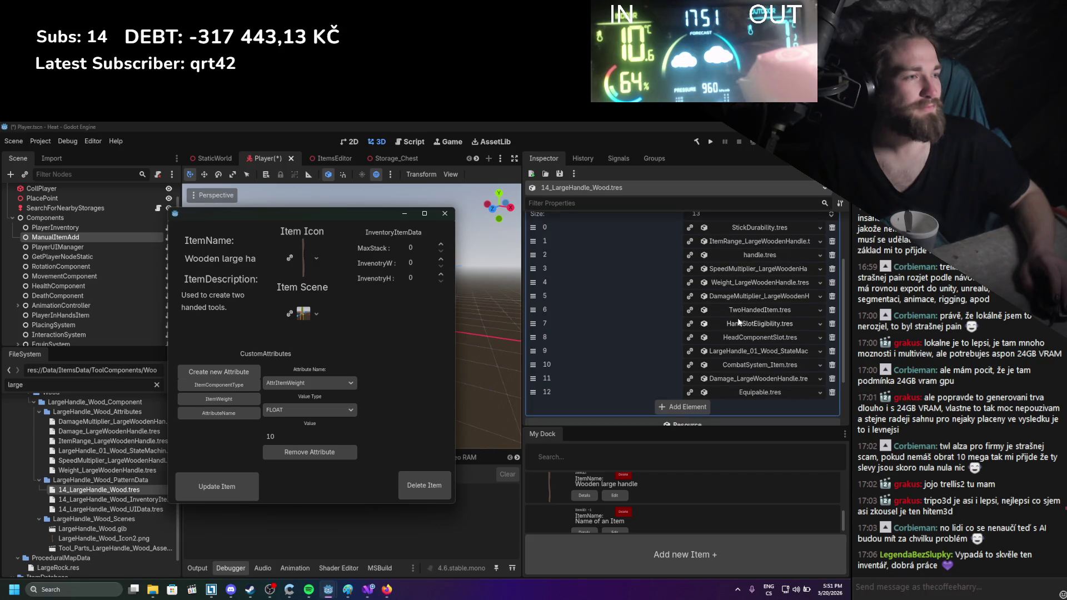
- Inspect the weight and TwoHandedItem resources, keeping the second attribute as AttrItemWeight
{"action": "left_click", "coordinate": [736, 281]}
{"action": "left_click", "coordinate": [737, 282]}
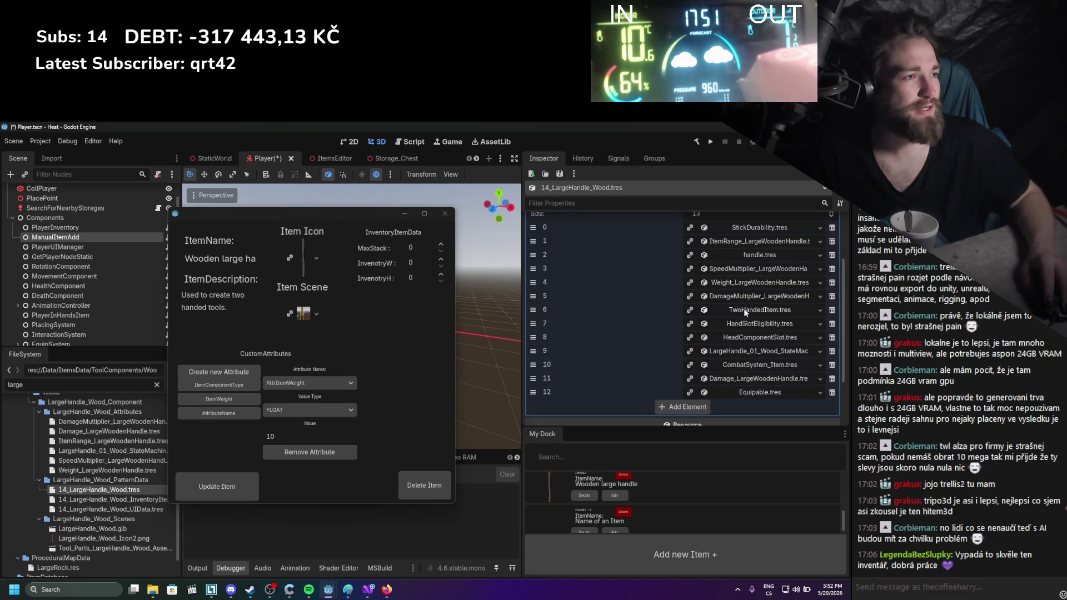
{"action": "left_click", "coordinate": [744, 309]}
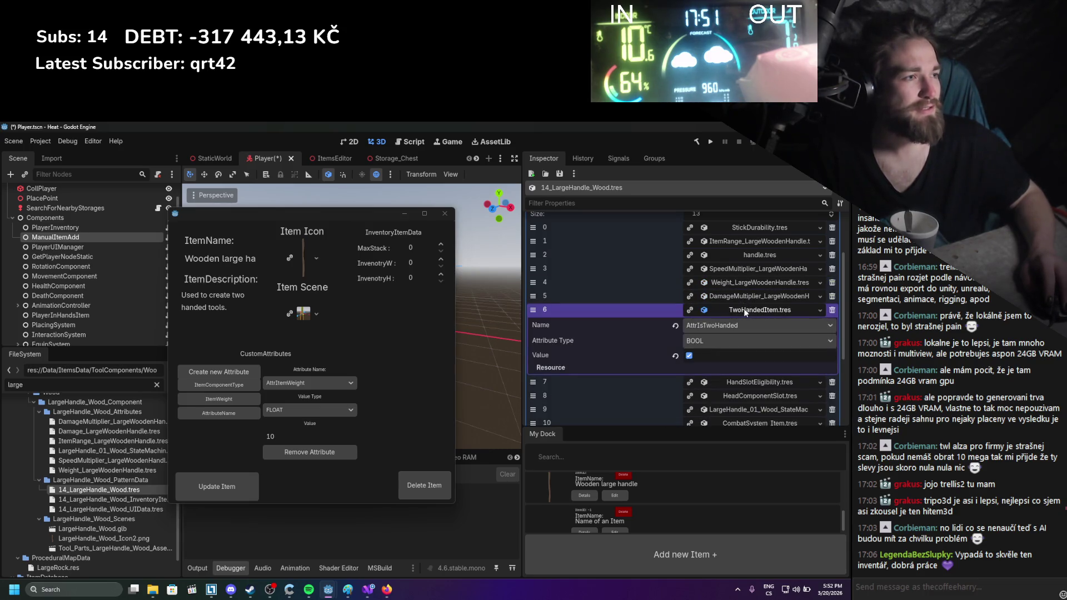
{"action": "left_click", "coordinate": [285, 383]}
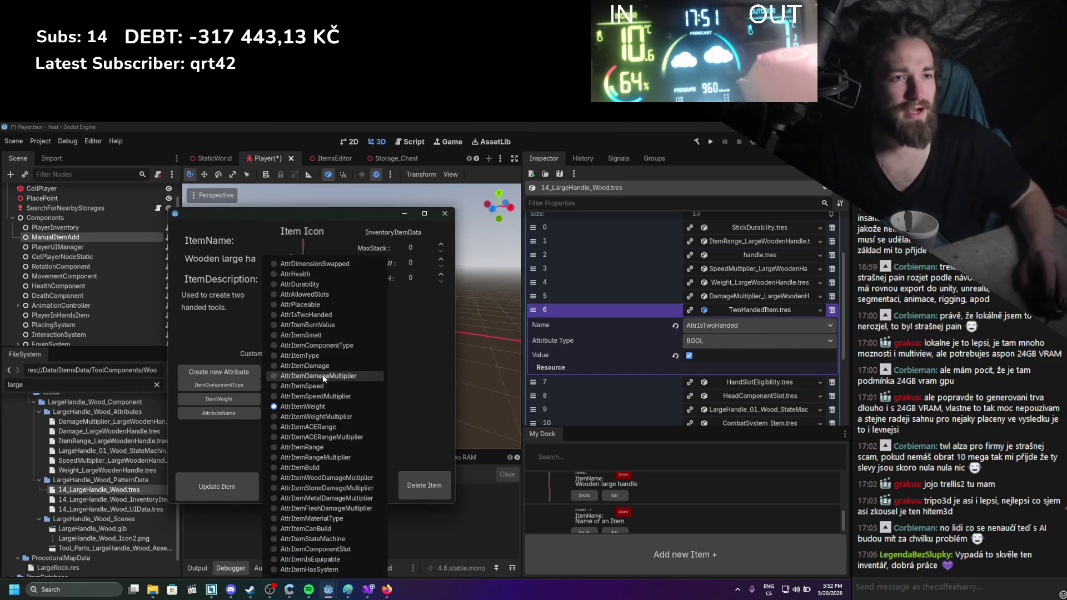
{"action": "left_click", "coordinate": [328, 315]}
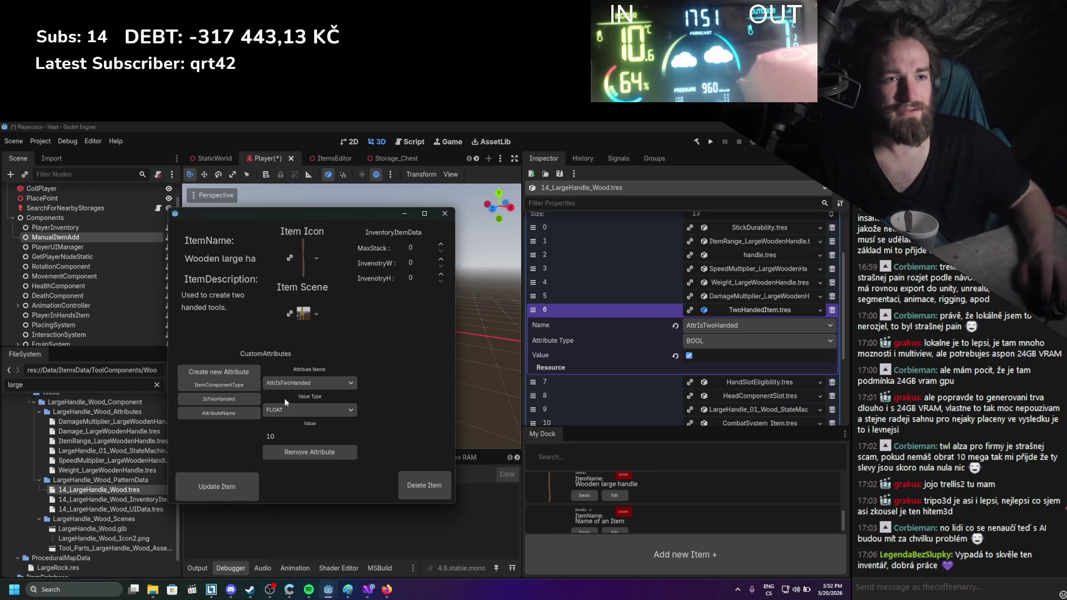
{"action": "left_click", "coordinate": [269, 384]}
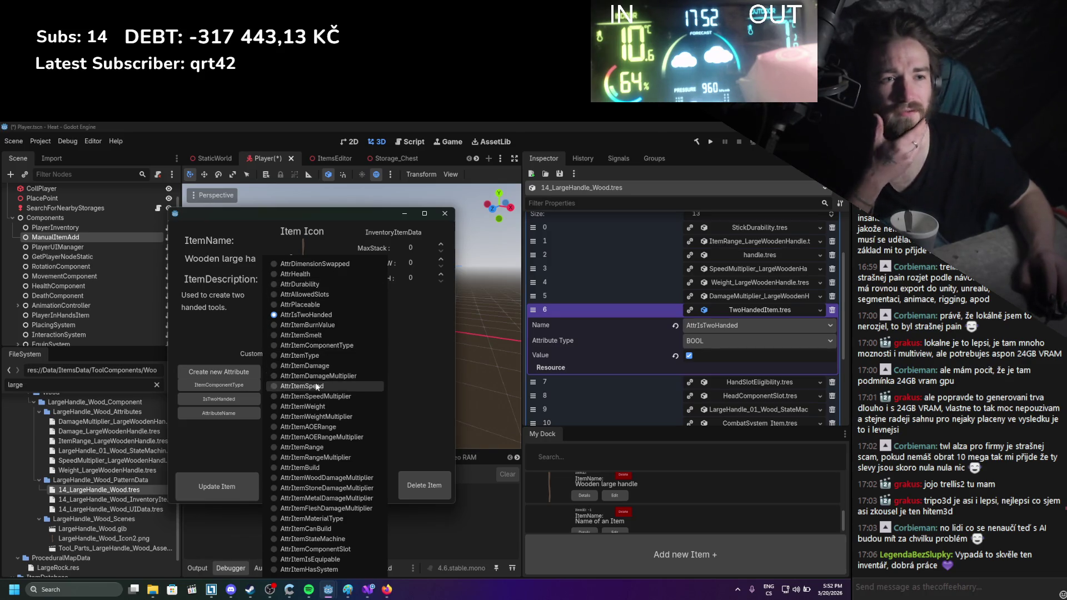
{"action": "left_click", "coordinate": [327, 417]}
- Make the third attribute AttrIsTwoHanded and add a fourth blank attribute
{"action": "left_click", "coordinate": [243, 415]}
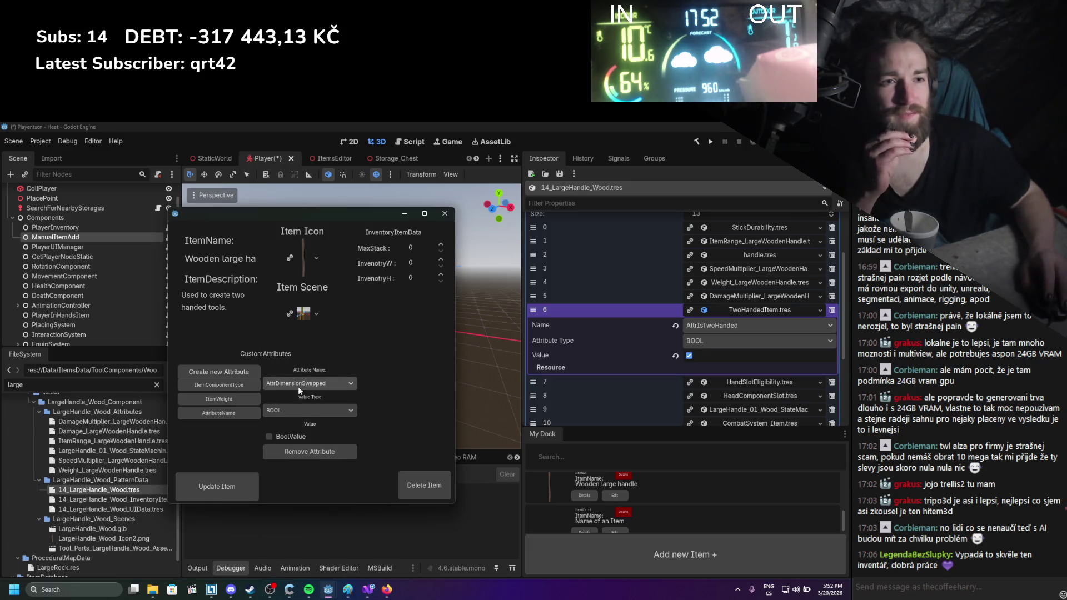
{"action": "left_click", "coordinate": [300, 380]}
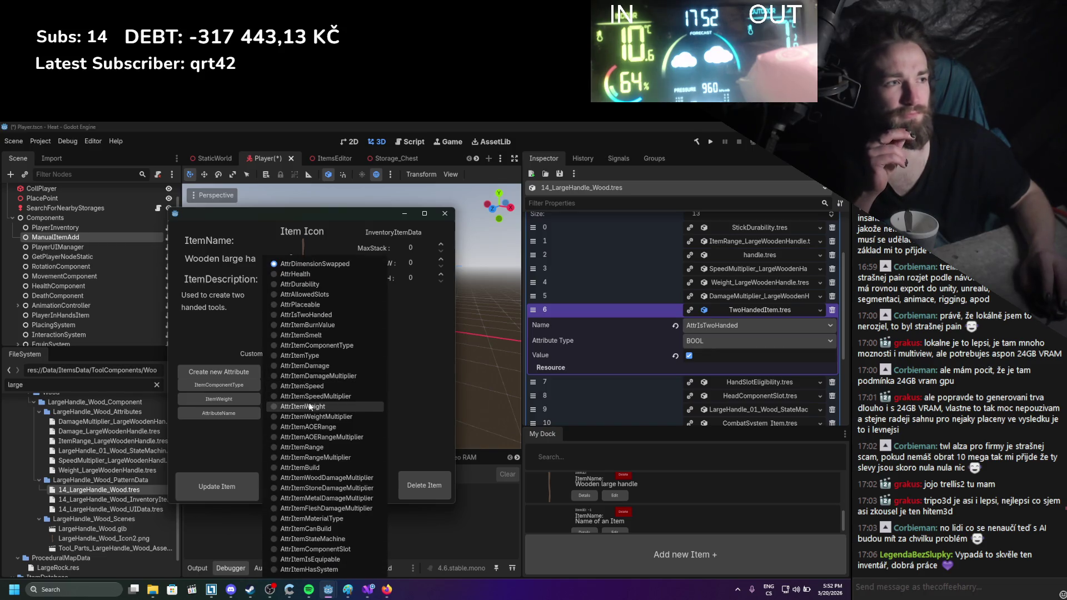
{"action": "left_click", "coordinate": [309, 315]}
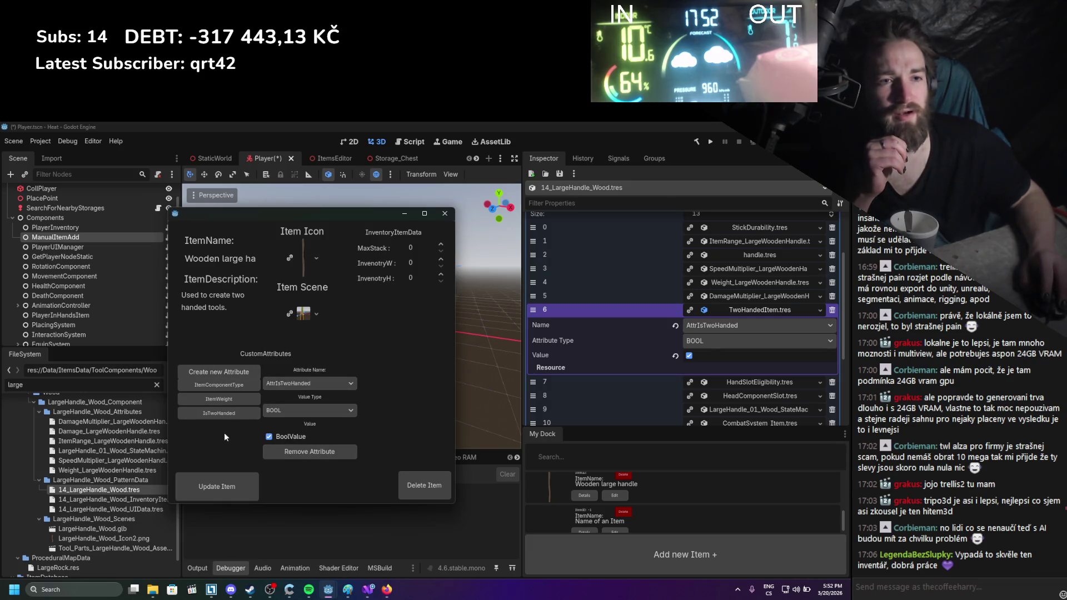
{"action": "left_click", "coordinate": [224, 371]}
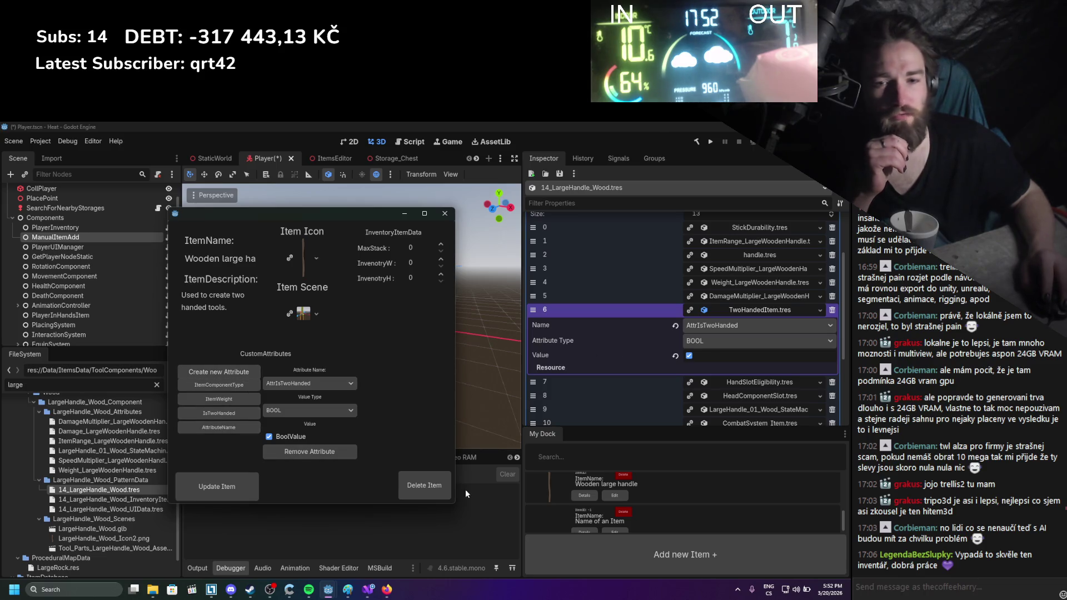
{"action": "left_click", "coordinate": [218, 427]}
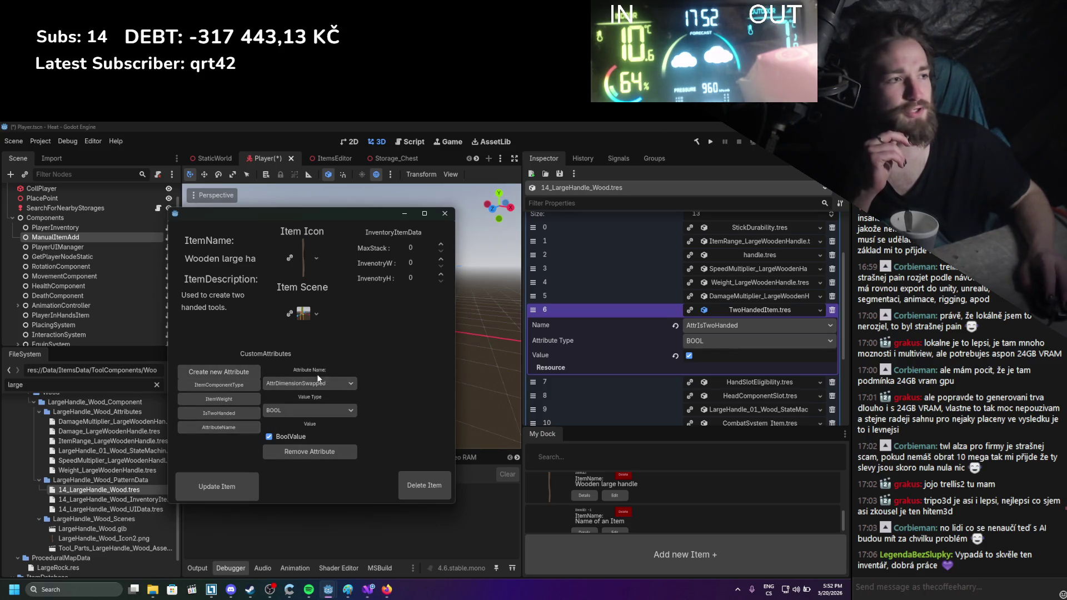
{"action": "left_click", "coordinate": [736, 311]}
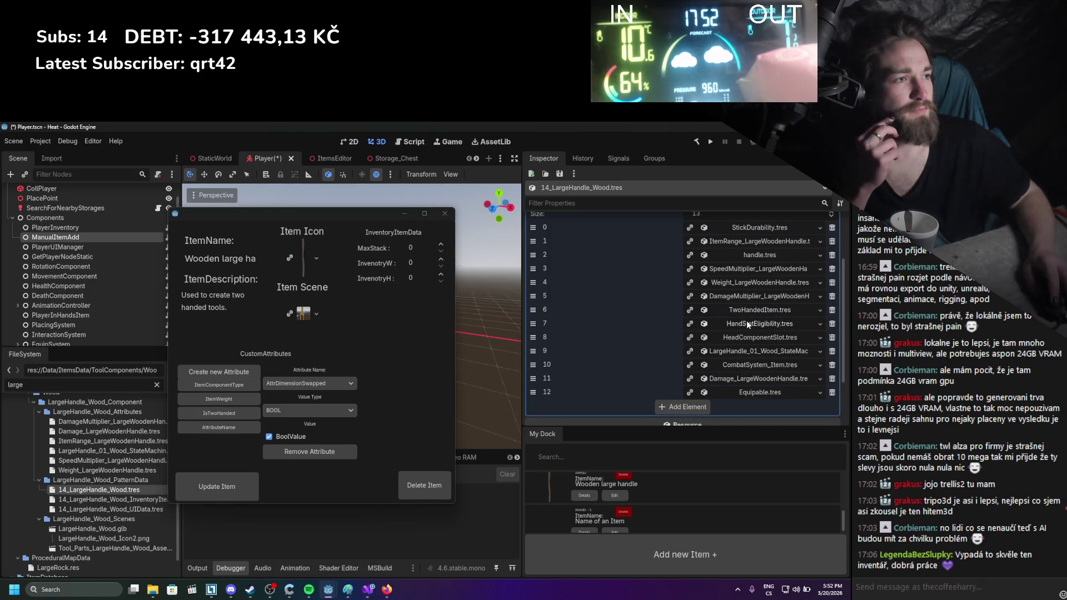
- Make the attribute AttrAllowedSlots with an INT value of 1
{"action": "left_click", "coordinate": [746, 321]}
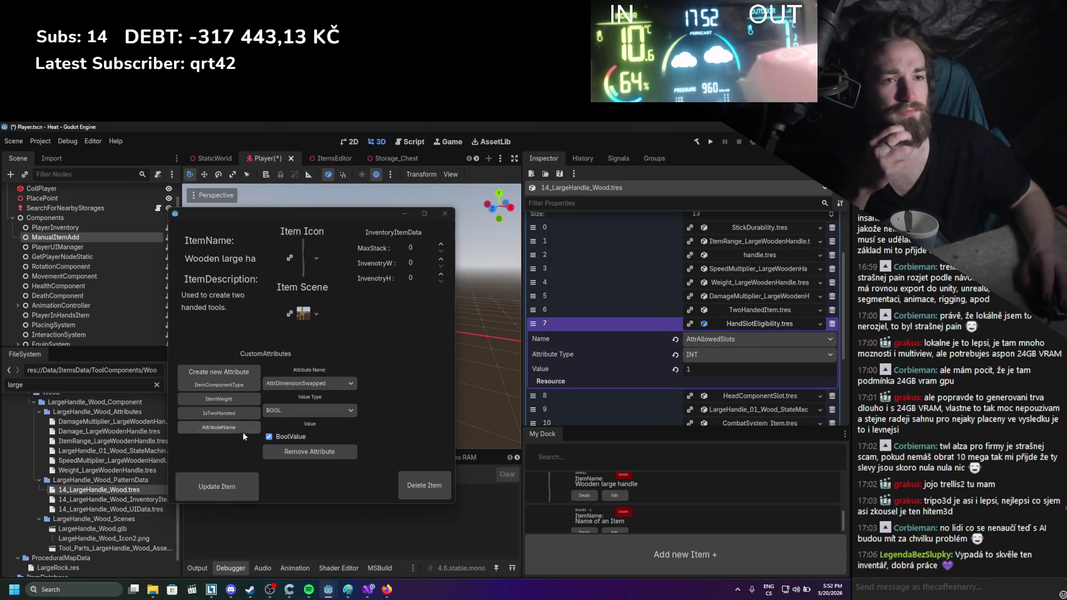
{"action": "left_click", "coordinate": [309, 383]}
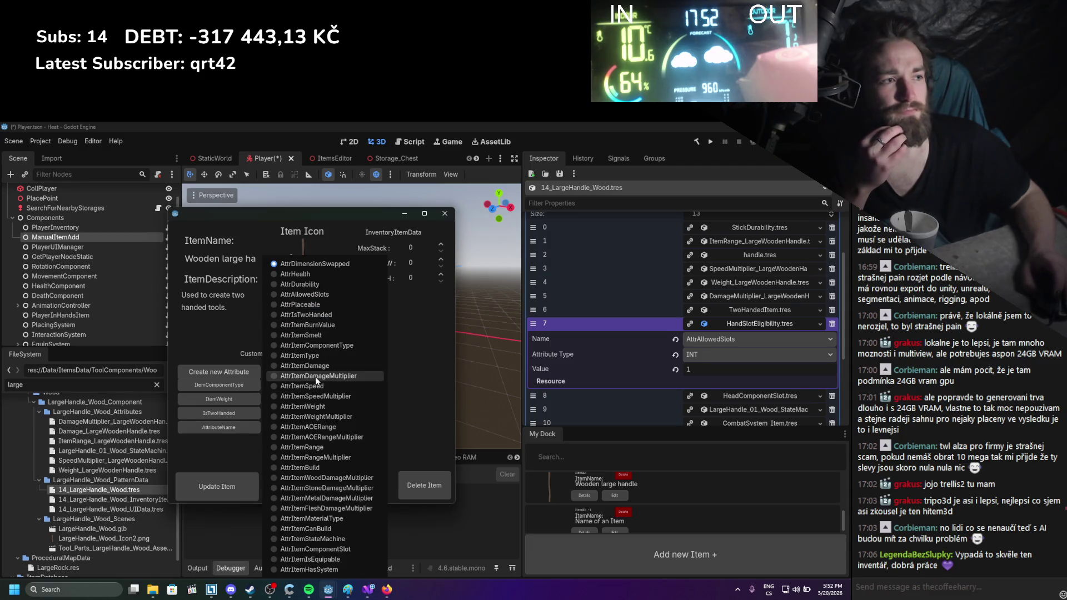
{"action": "left_click", "coordinate": [307, 295]}
{"action": "left_click", "coordinate": [293, 412]}
{"action": "left_click", "coordinate": [298, 436]}
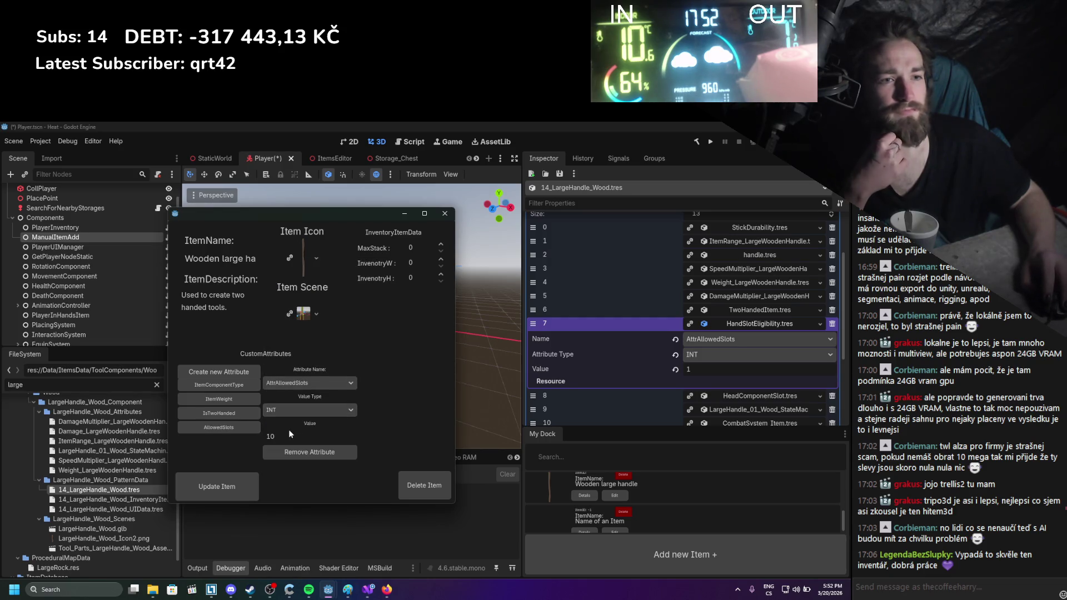
{"action": "key", "text": "BackSpace"}
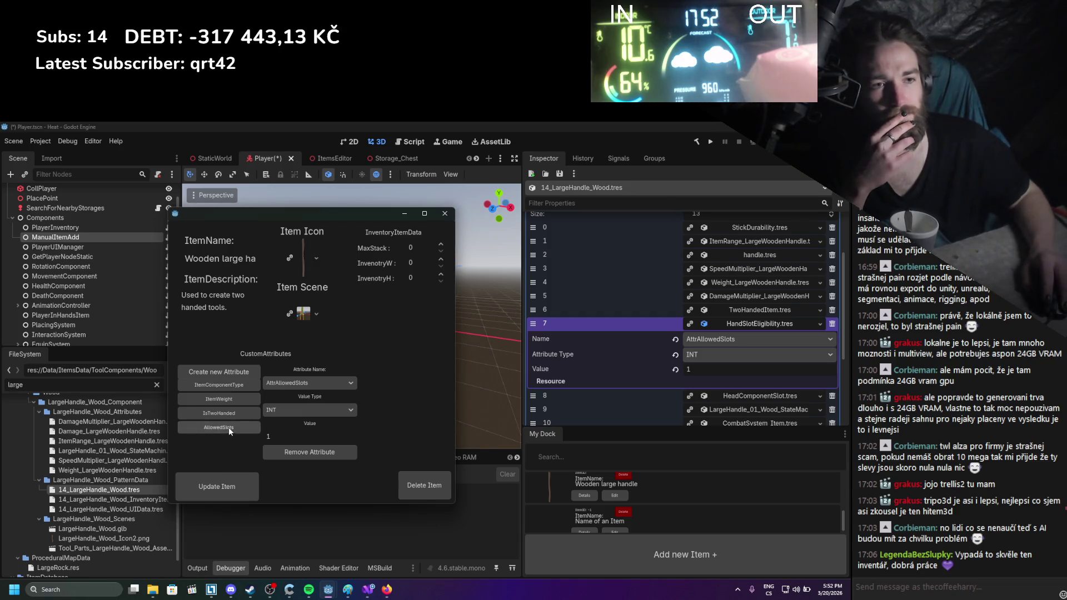
- Add a new blank attribute and check the existing HandSlotEligibility and HeadComponentSlot entries
{"action": "left_click", "coordinate": [232, 373]}
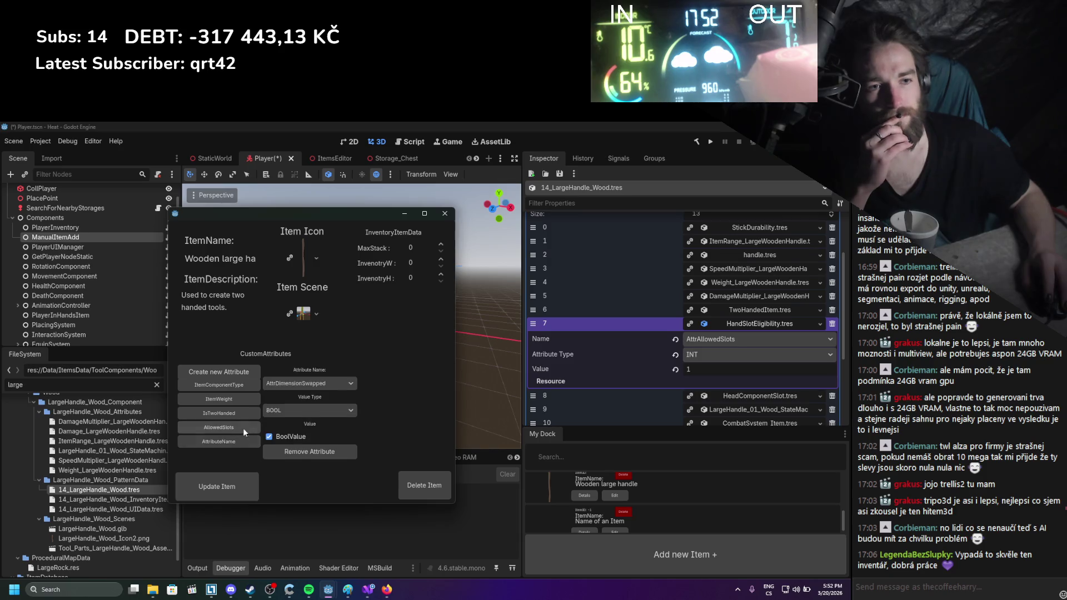
{"action": "left_click", "coordinate": [224, 413]}
{"action": "left_click", "coordinate": [225, 439]}
{"action": "left_click", "coordinate": [228, 430]}
{"action": "left_click", "coordinate": [229, 436]}
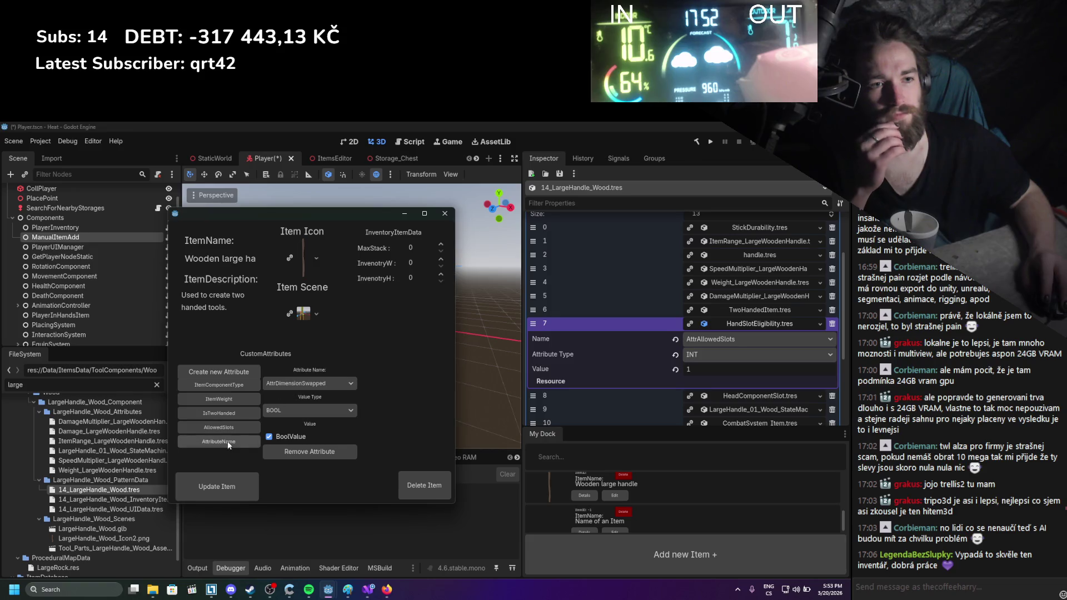
{"action": "left_click", "coordinate": [748, 323]}
{"action": "left_click", "coordinate": [743, 337]}
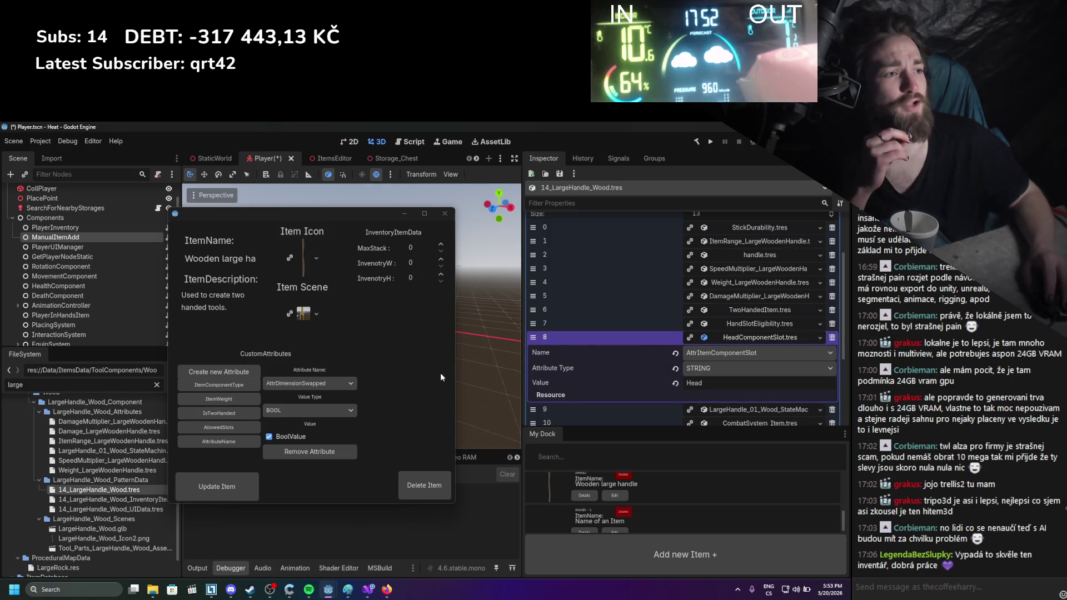
{"action": "left_click", "coordinate": [292, 385]}
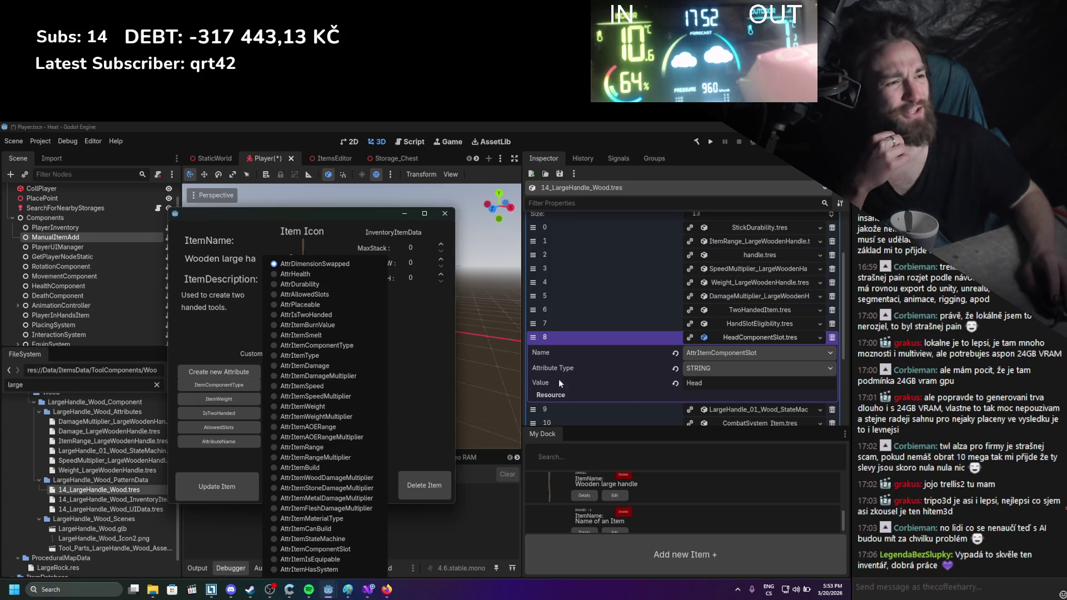
{"action": "left_click", "coordinate": [721, 334]}
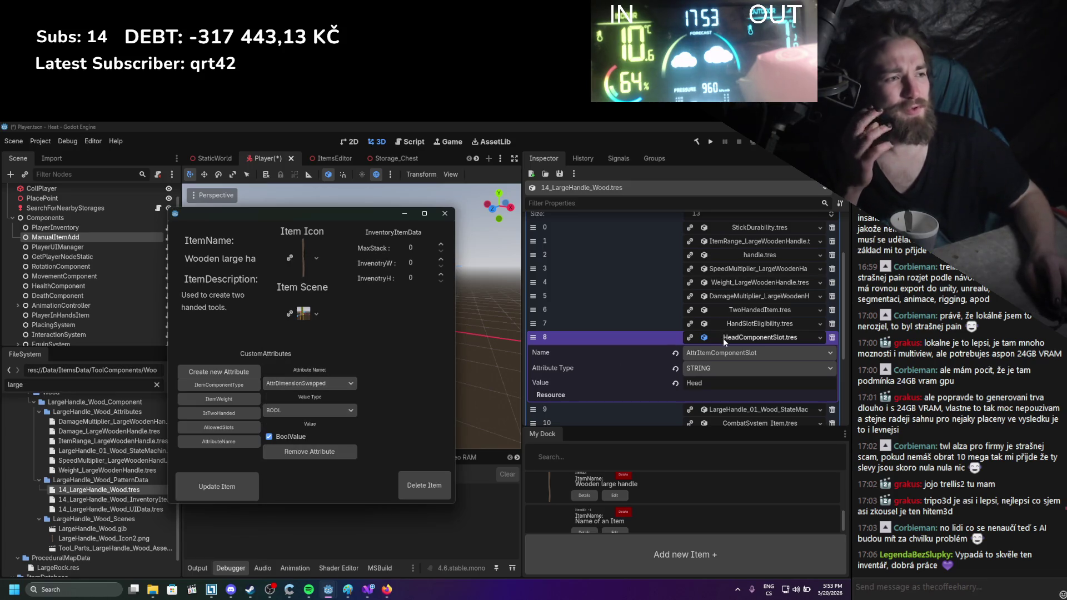
{"action": "left_click", "coordinate": [722, 338]}
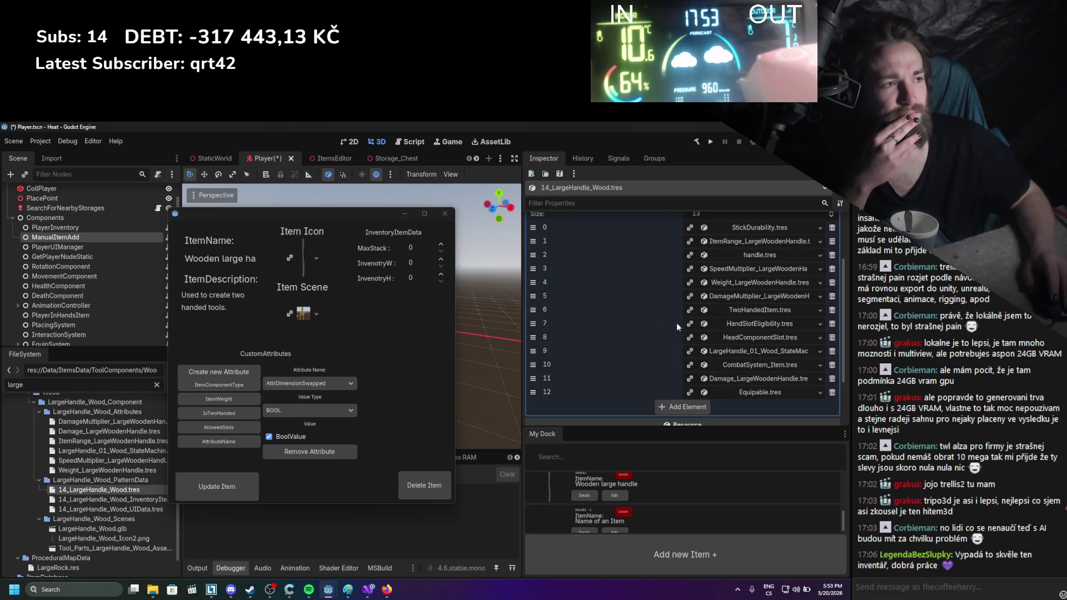
- Make the new attribute AttrItemStateMachine, a STRING holding the copied Hammer_StateMachine.tres path
{"action": "left_click", "coordinate": [778, 351]}
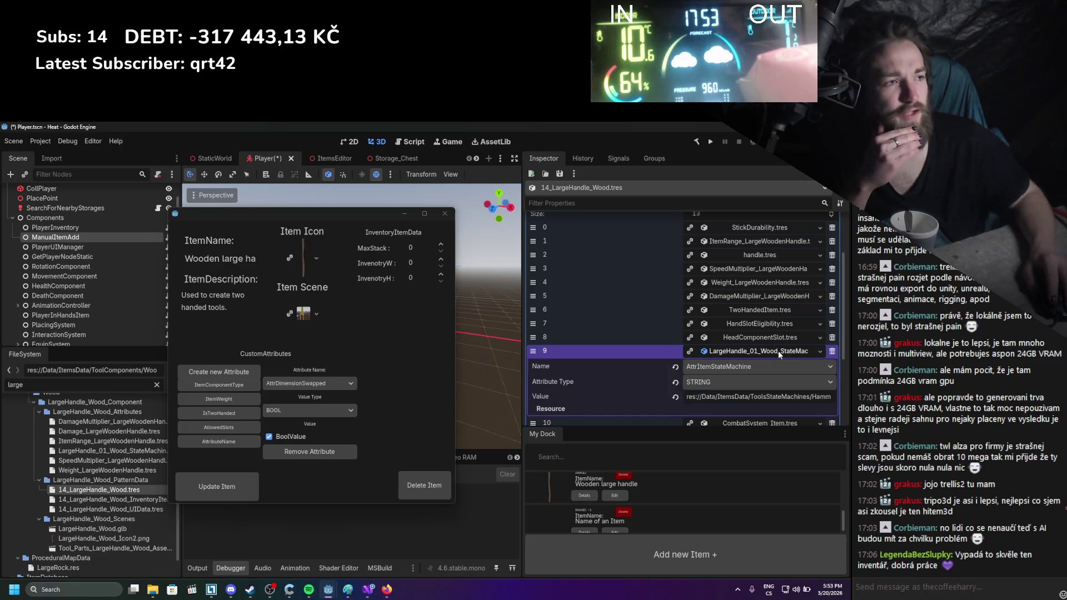
{"action": "left_click", "coordinate": [331, 381]}
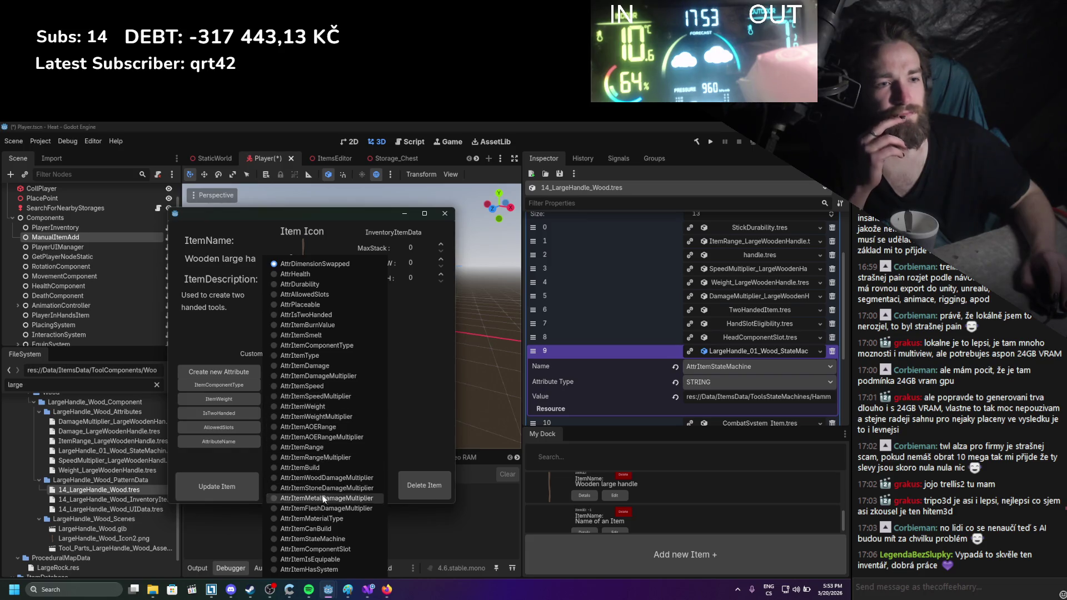
{"action": "left_click", "coordinate": [316, 539]}
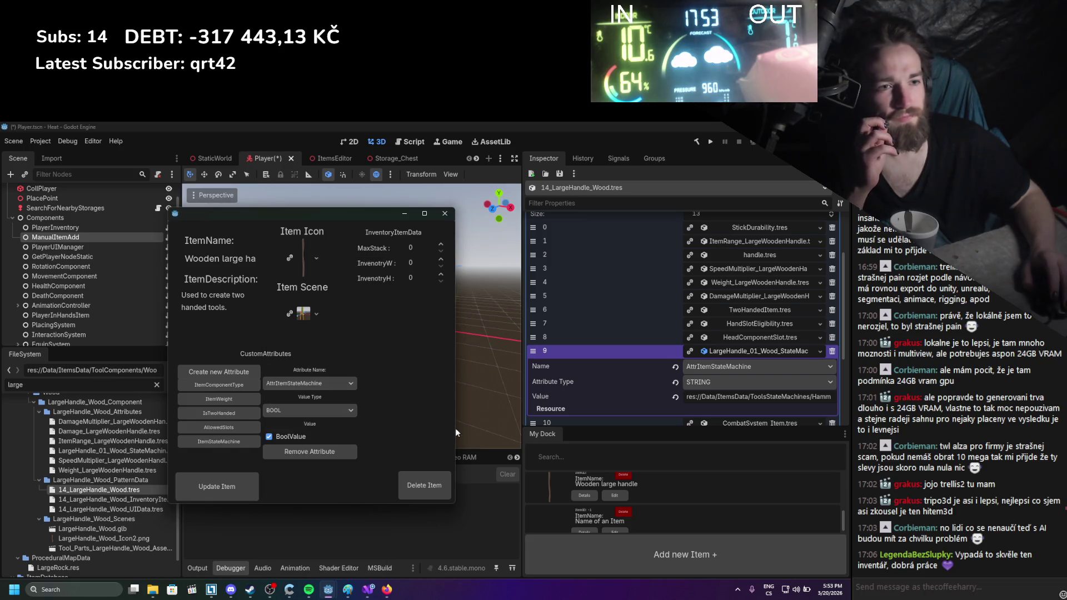
{"action": "left_click", "coordinate": [313, 412]}
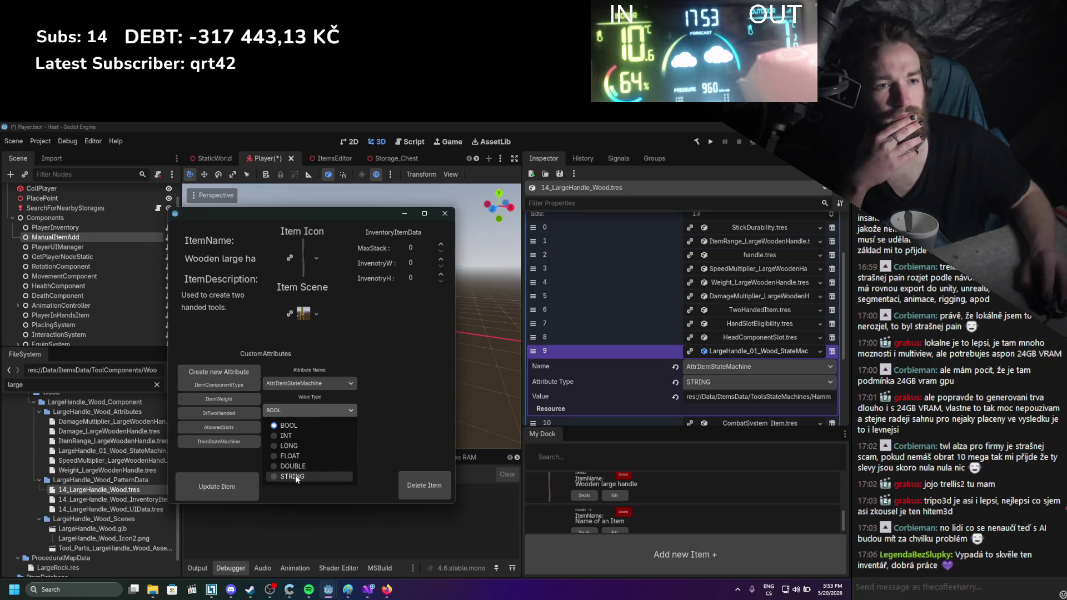
{"action": "left_click", "coordinate": [308, 472]}
{"action": "triple_click", "coordinate": [749, 399]}
{"action": "left_click", "coordinate": [301, 435]}
{"action": "key", "text": "ctrl+v"}
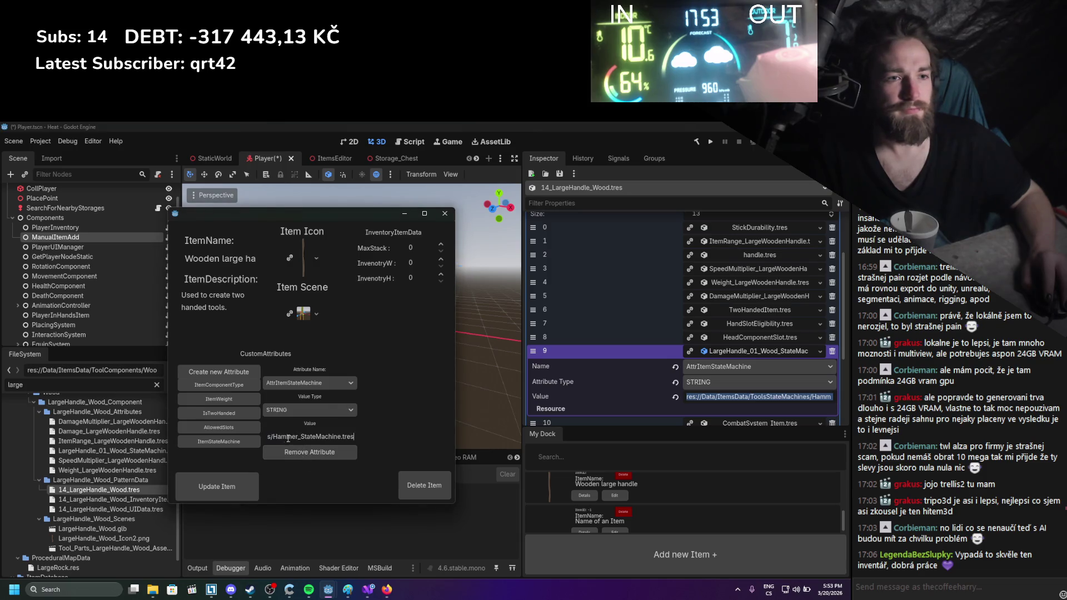
{"action": "left_click", "coordinate": [381, 430]}
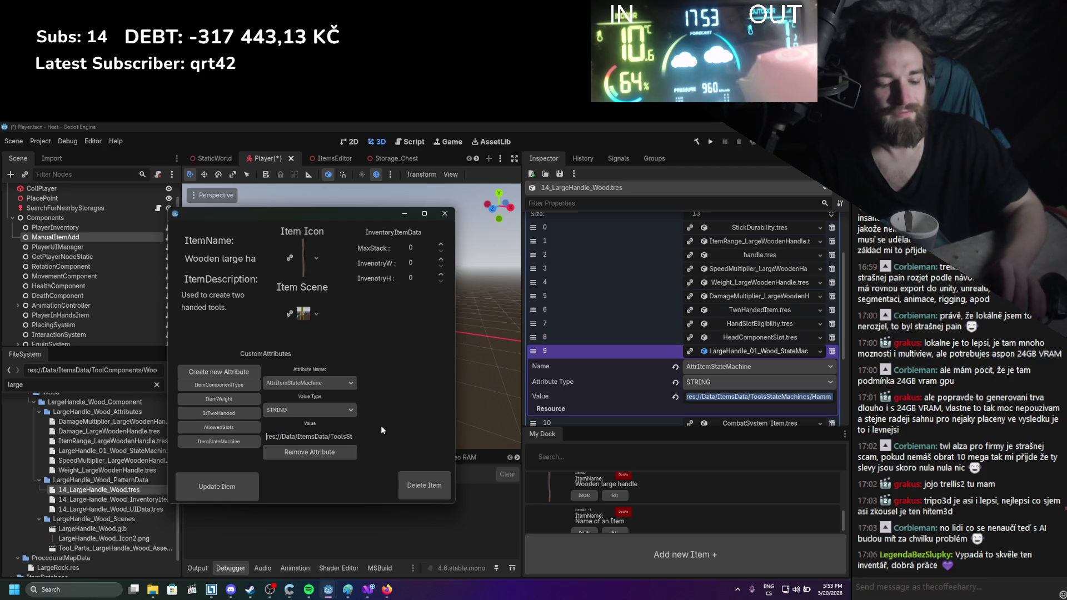
{"action": "type", "text": "0"}
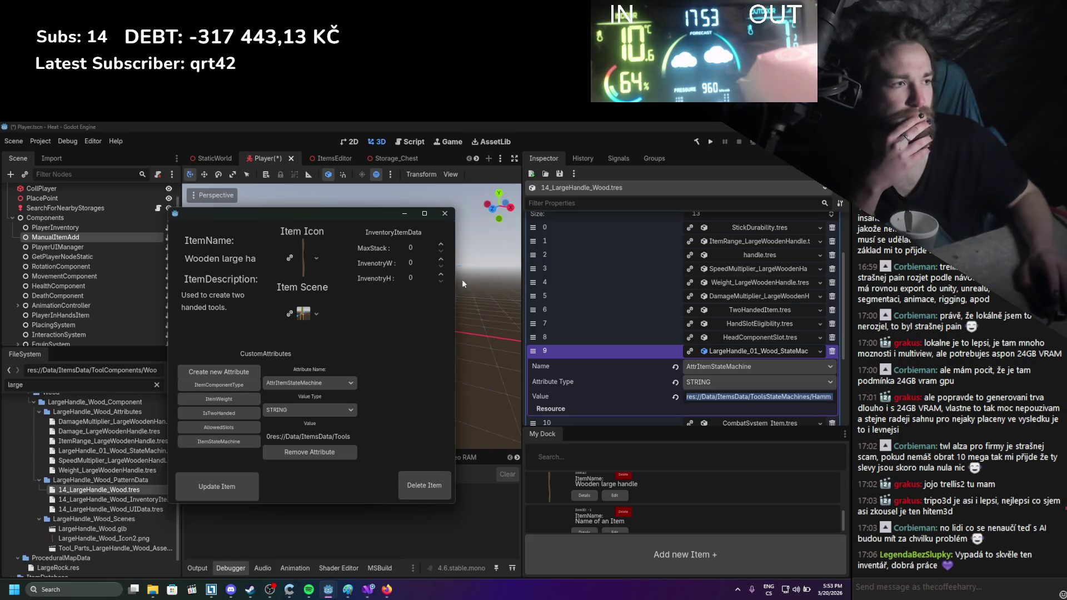
{"action": "left_click", "coordinate": [724, 351]}
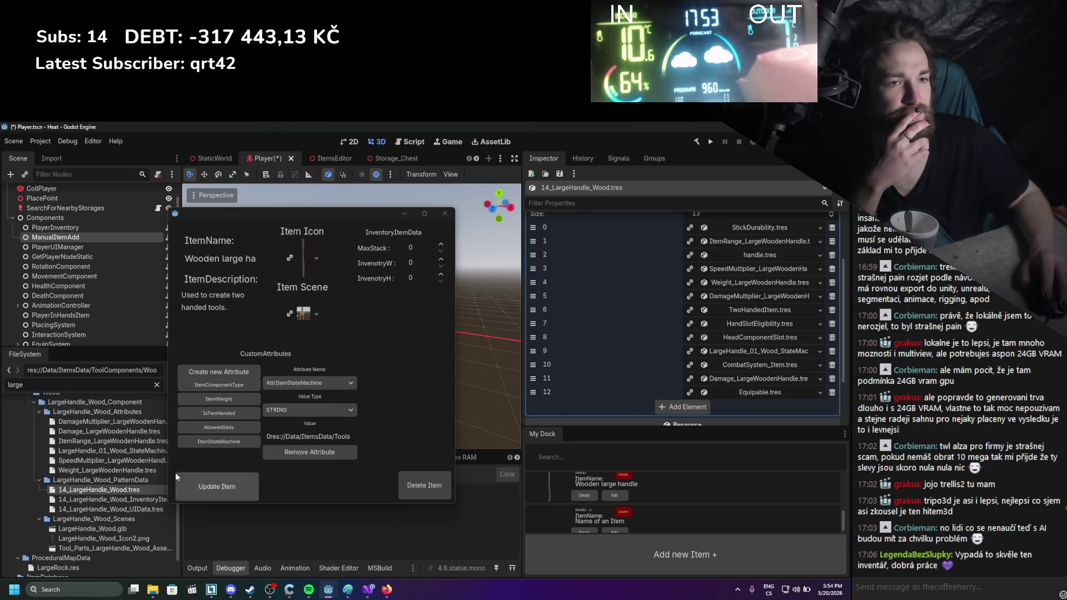
- Add an AttrItemDamage attribute with a decimal value of 20
{"action": "left_click", "coordinate": [221, 371]}
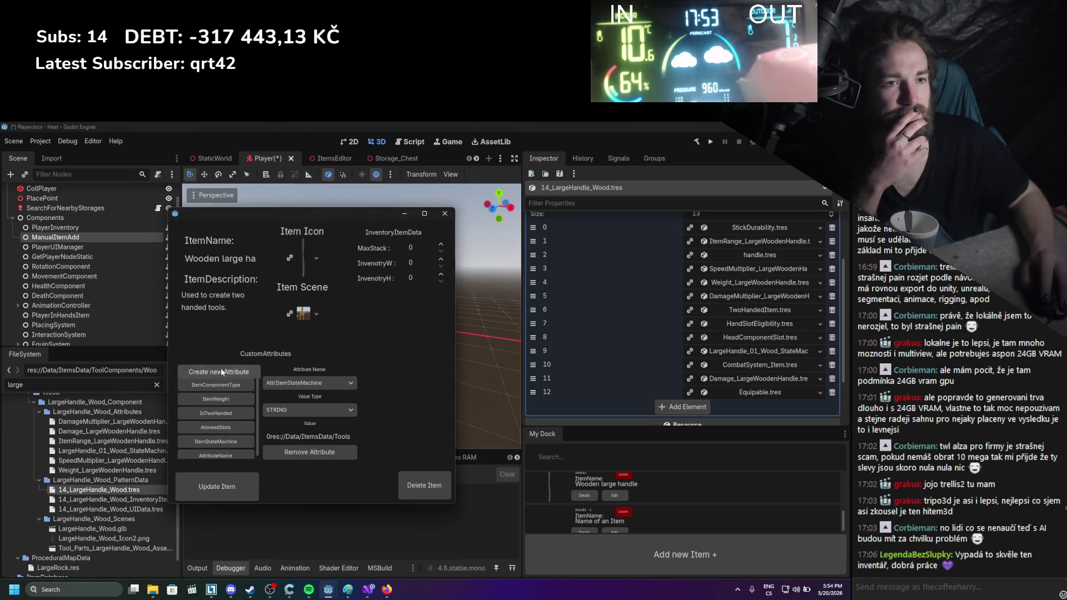
{"action": "left_click", "coordinate": [218, 455]}
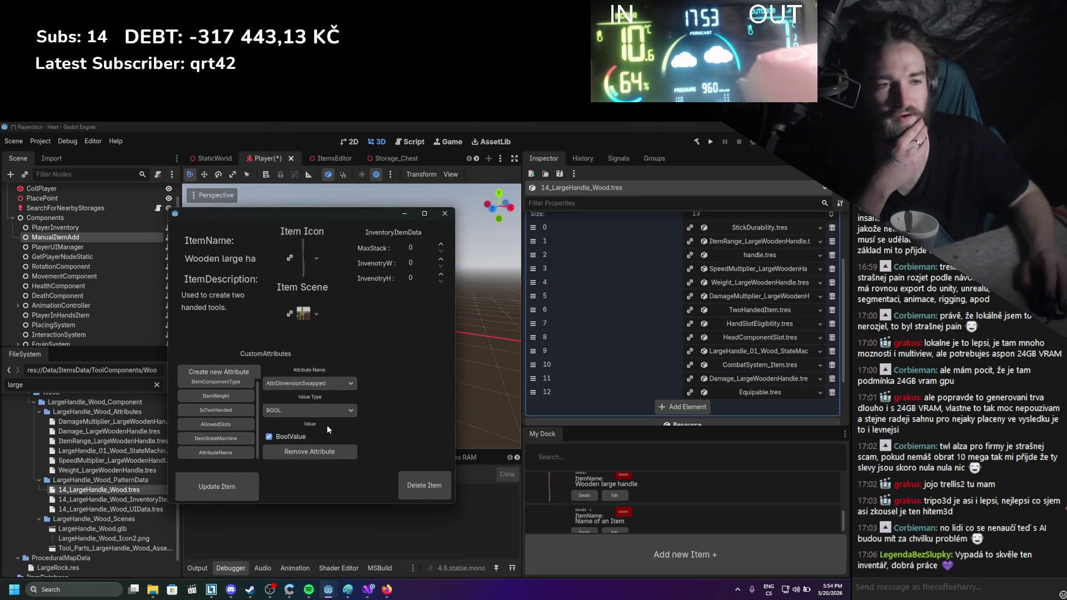
{"action": "left_click", "coordinate": [335, 391]}
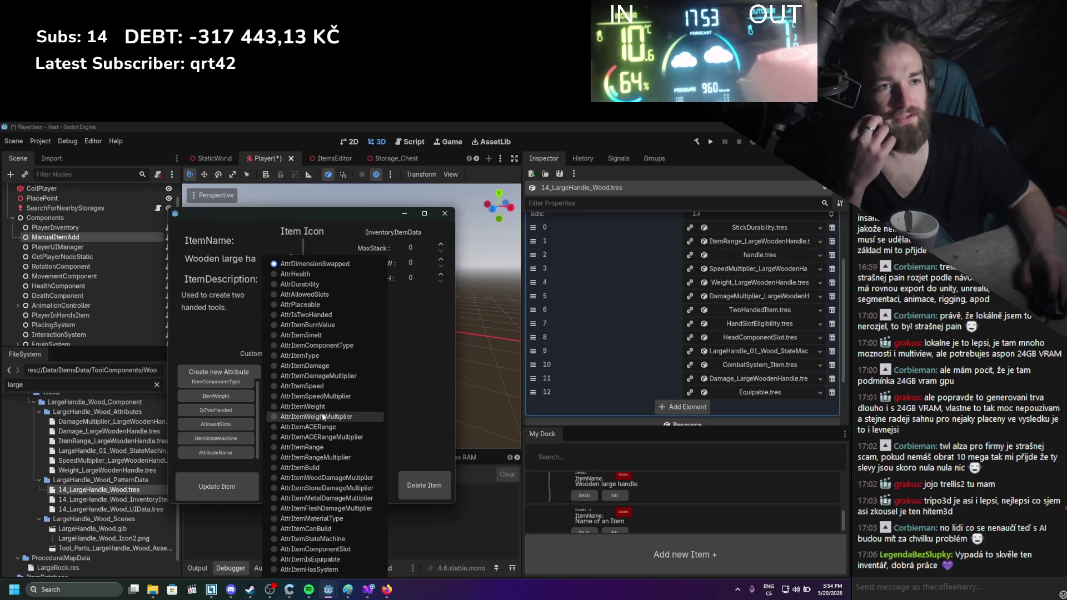
{"action": "left_click", "coordinate": [308, 366]}
{"action": "left_click", "coordinate": [315, 384]}
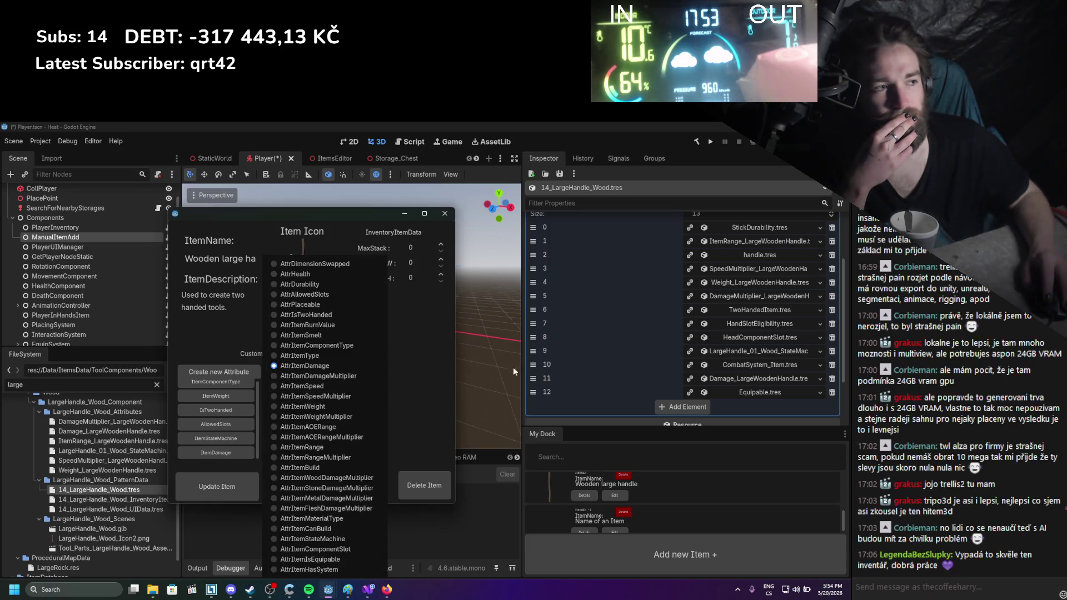
{"action": "left_click", "coordinate": [741, 382]}
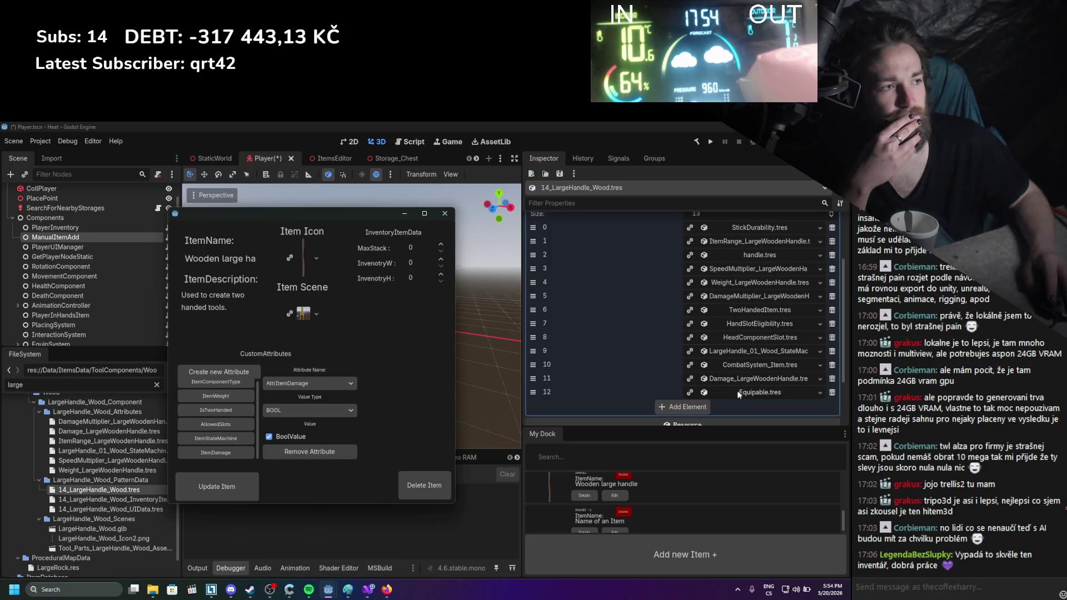
{"action": "left_click", "coordinate": [741, 378]}
{"action": "left_click", "coordinate": [741, 378]}
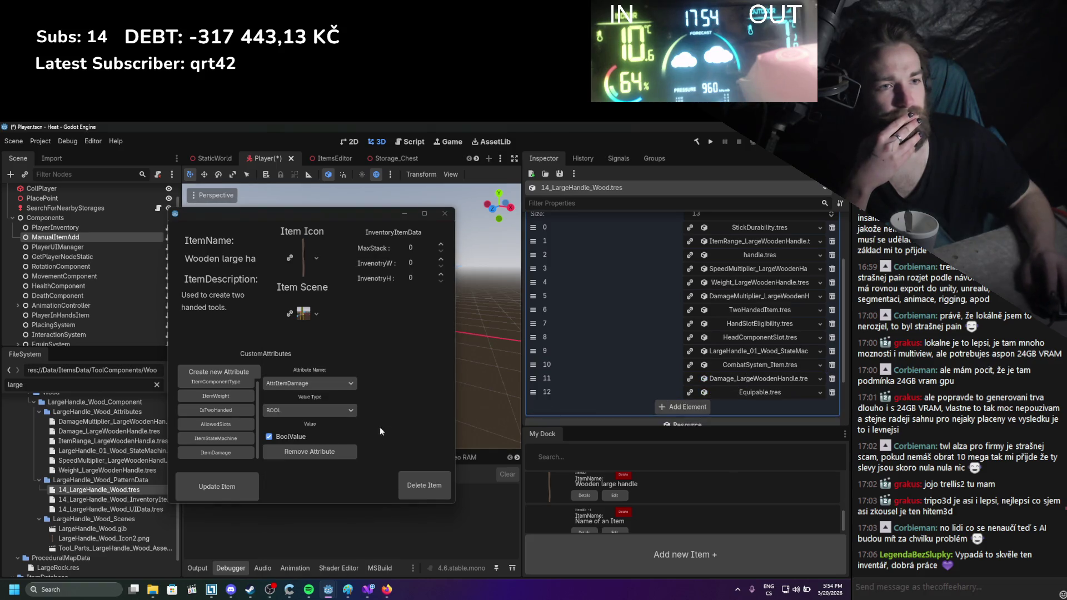
{"action": "left_click", "coordinate": [349, 411]}
{"action": "left_click", "coordinate": [292, 455]}
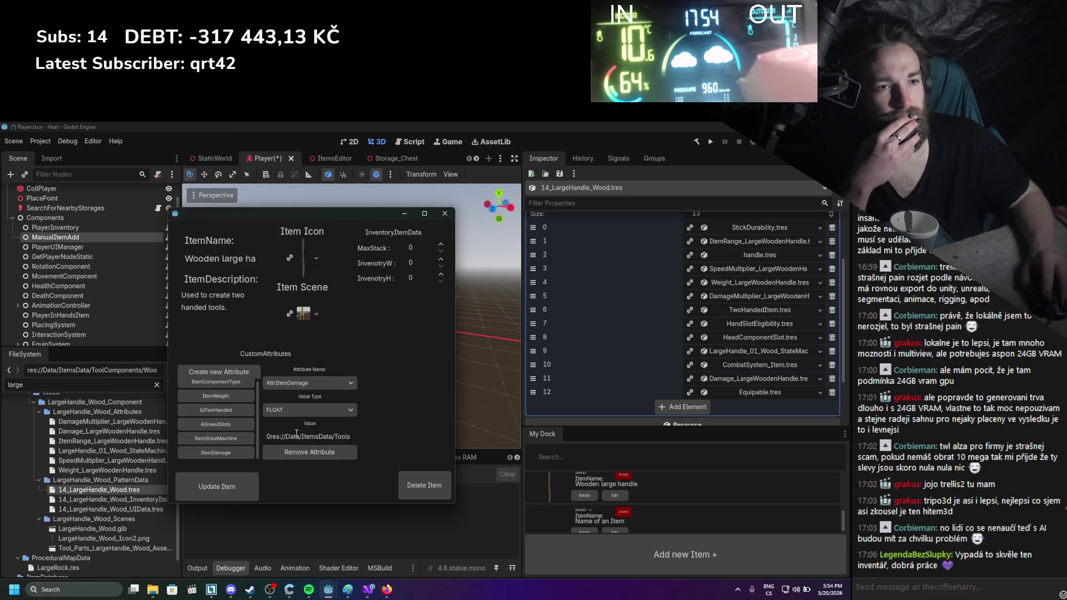
{"action": "triple_click", "coordinate": [299, 442]}
{"action": "type", "text": "20"}
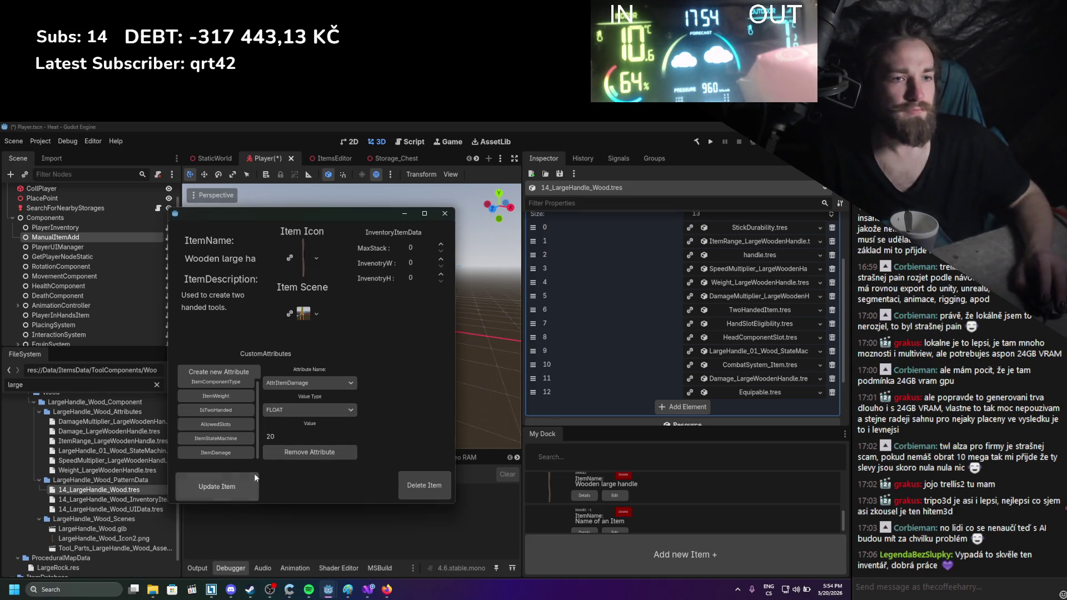
- Add an AttrItemIsEquipable attribute to the item
{"action": "left_click", "coordinate": [234, 376]}
{"action": "left_click", "coordinate": [229, 447]}
{"action": "left_click", "coordinate": [328, 384]}
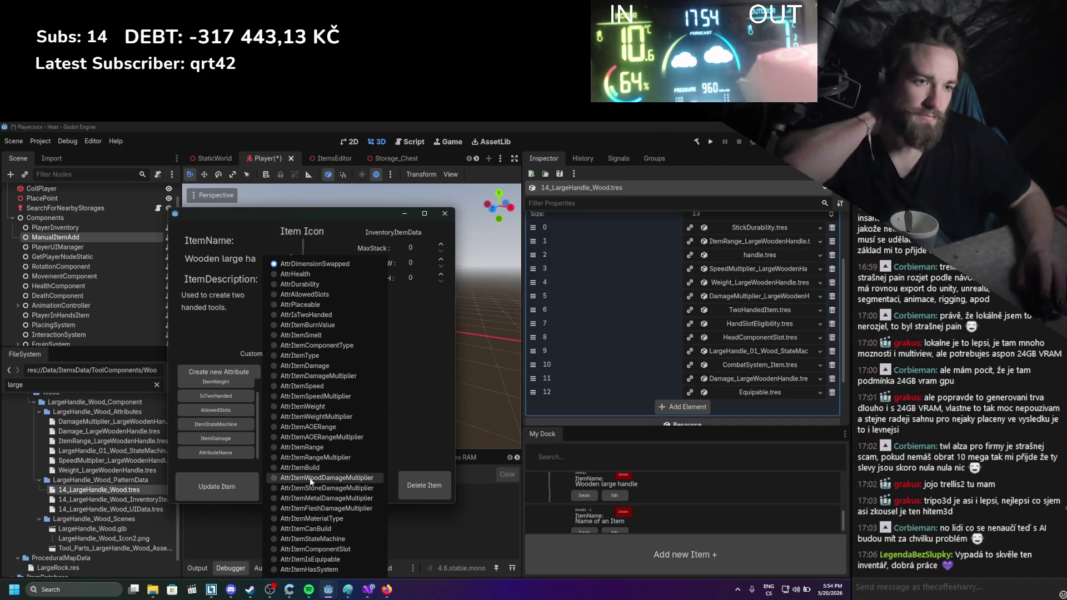
{"action": "left_click", "coordinate": [310, 558]}
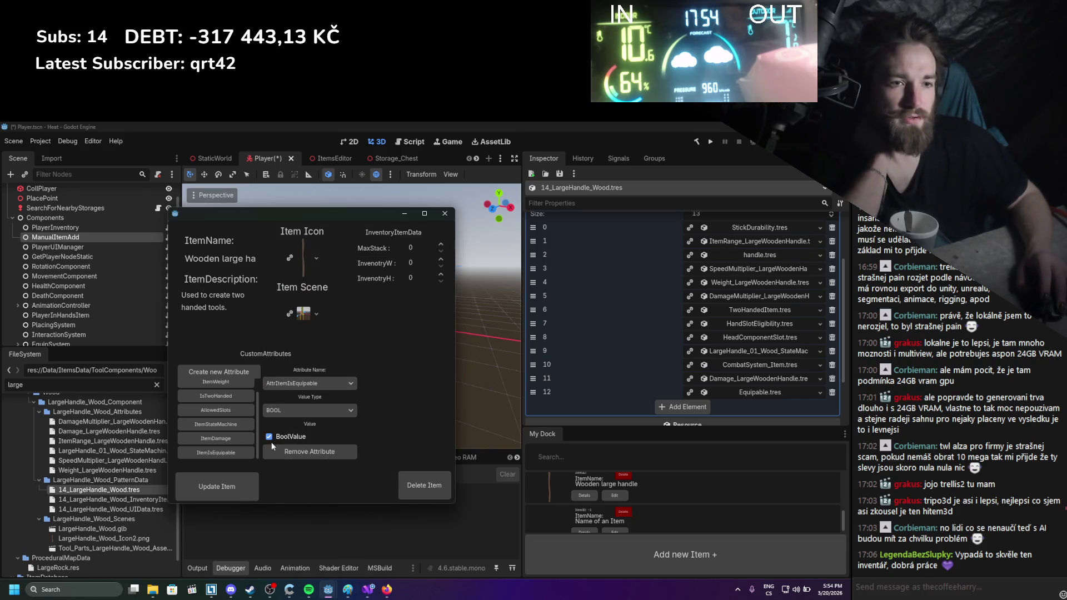
{"action": "scroll", "coordinate": [221, 433], "scroll_direction": "up", "scroll_amount": 1}
{"action": "scroll", "coordinate": [220, 406], "scroll_direction": "down", "scroll_amount": 1}
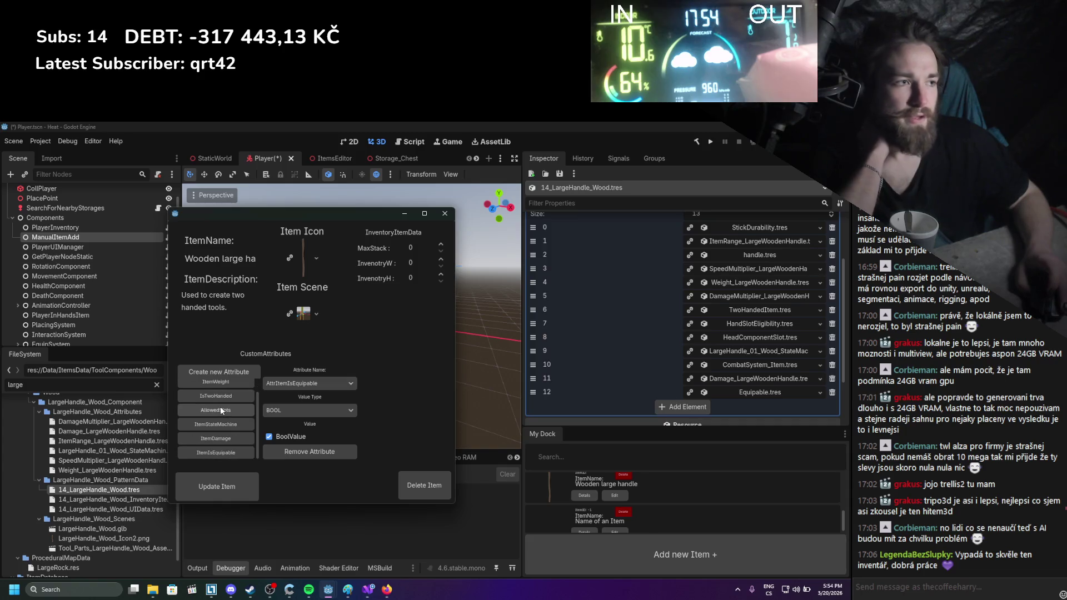
- Add AttrItemHasSystem as a STRING set to CombatSystem_Item, then update the item
{"action": "left_click", "coordinate": [219, 373]}
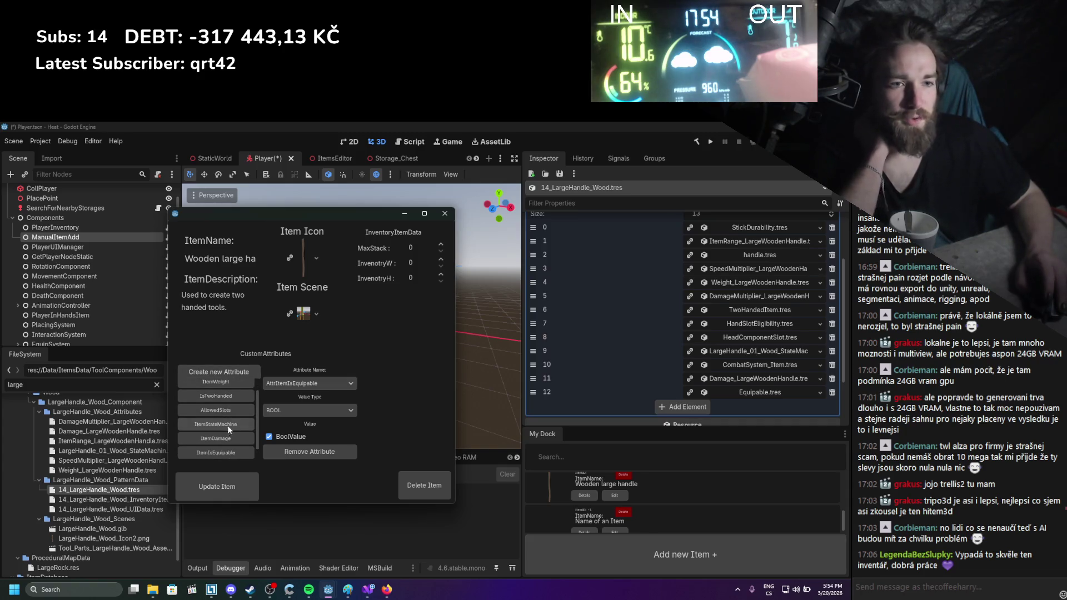
{"action": "left_click", "coordinate": [225, 452]}
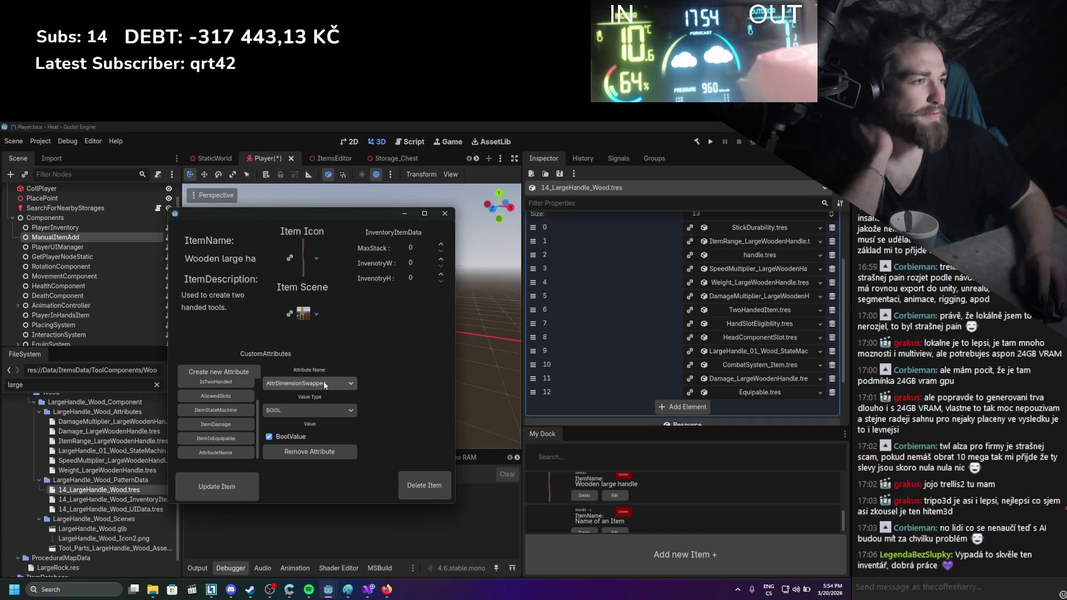
{"action": "left_click", "coordinate": [324, 382]}
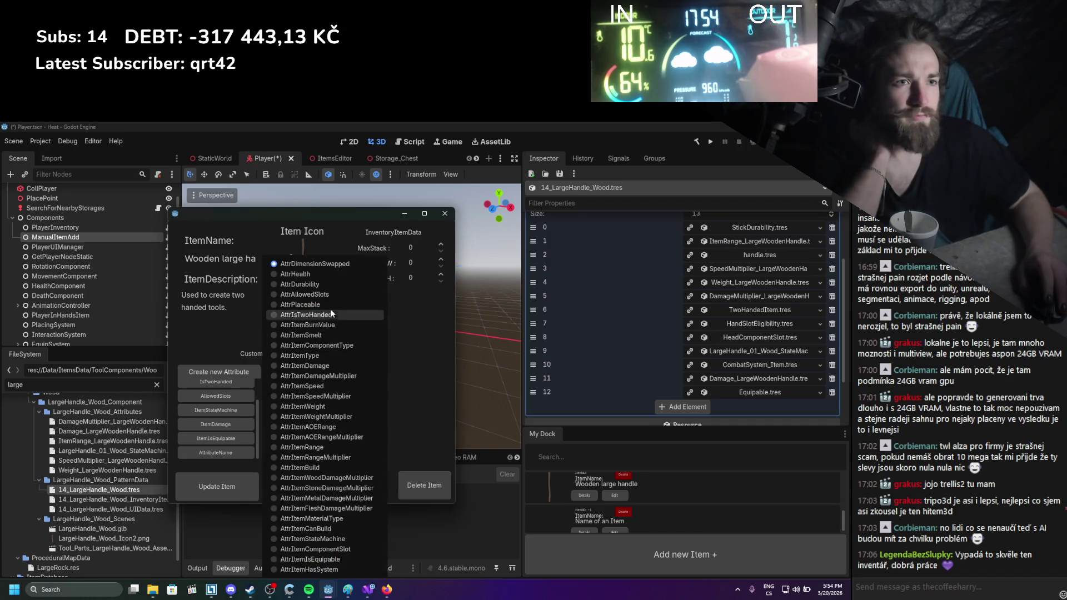
{"action": "left_click", "coordinate": [327, 569]}
{"action": "left_click", "coordinate": [297, 410]}
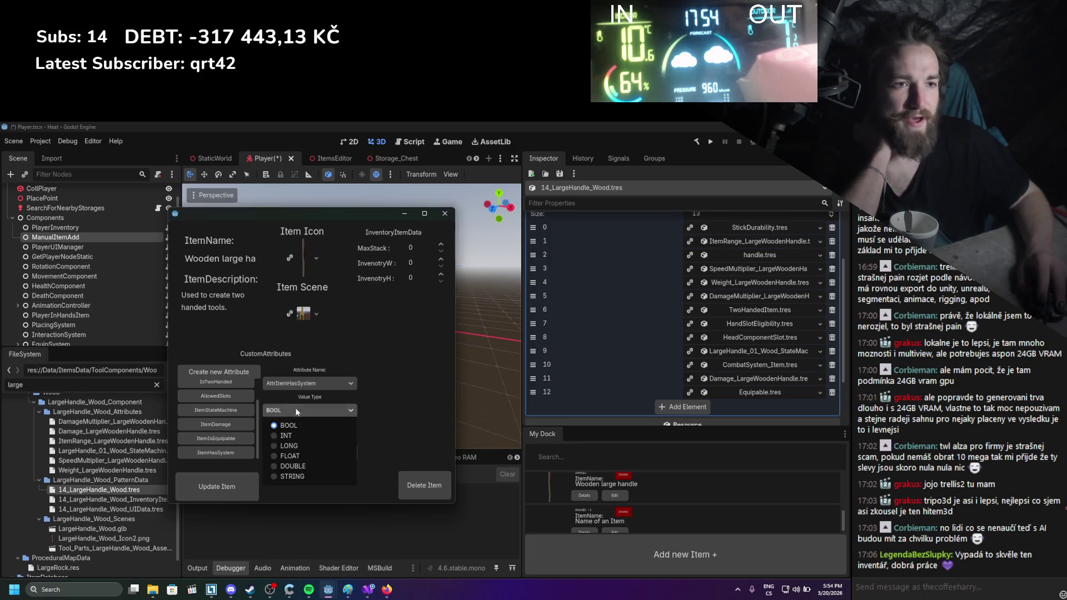
{"action": "left_click", "coordinate": [292, 476]}
{"action": "left_click", "coordinate": [767, 362]}
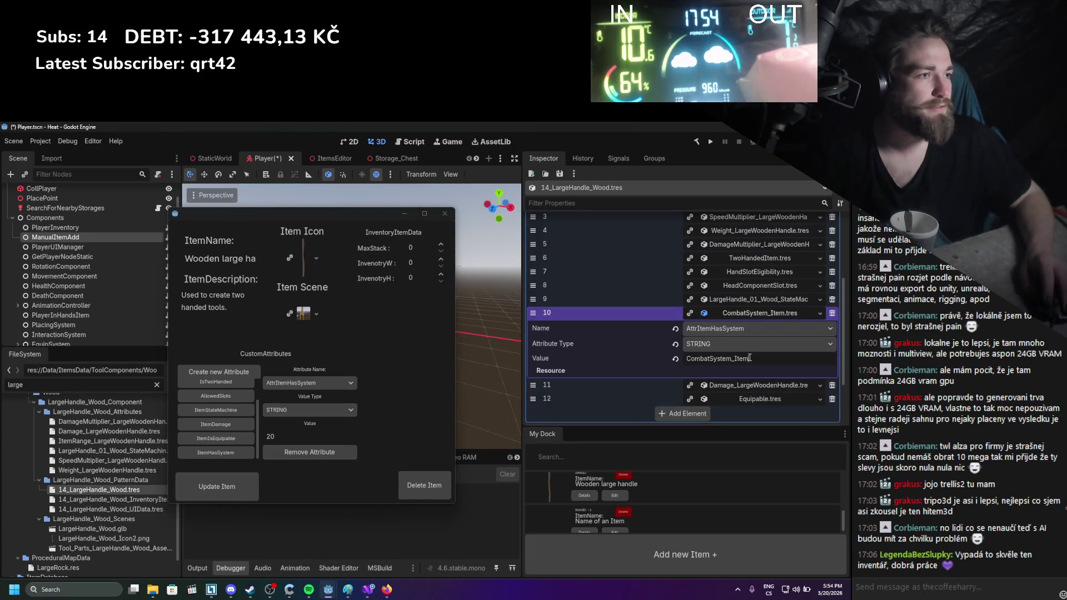
{"action": "double_click", "coordinate": [283, 437]}
{"action": "type", "text": "CombatSystem_Item"}
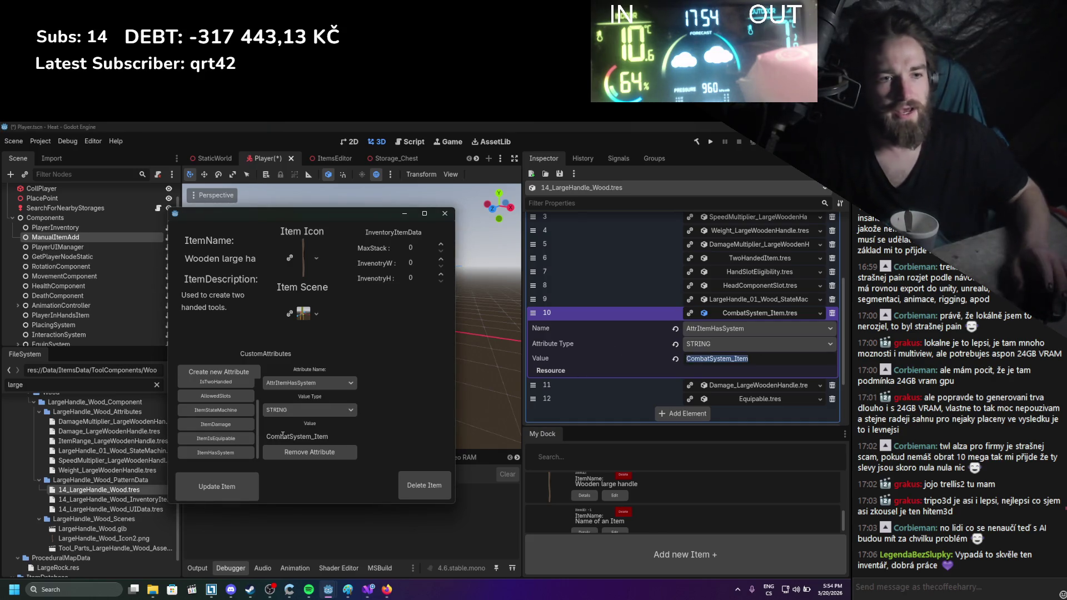
{"action": "left_click", "coordinate": [241, 475]}
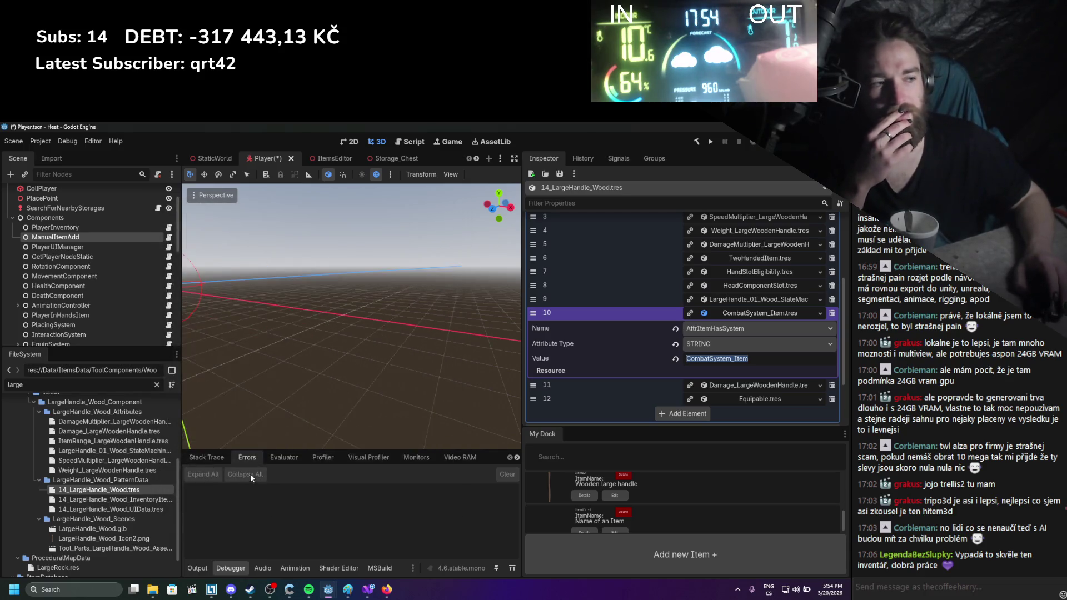
- Enlarge the dock and enter the description 'Used for creating hammer type tools.'
{"action": "mouse_move", "coordinate": [611, 424]}
{"action": "left_mouse_down"}
{"action": "mouse_move", "coordinate": [609, 328]}
{"action": "mouse_move", "coordinate": [602, 352]}
{"action": "left_mouse_up"}
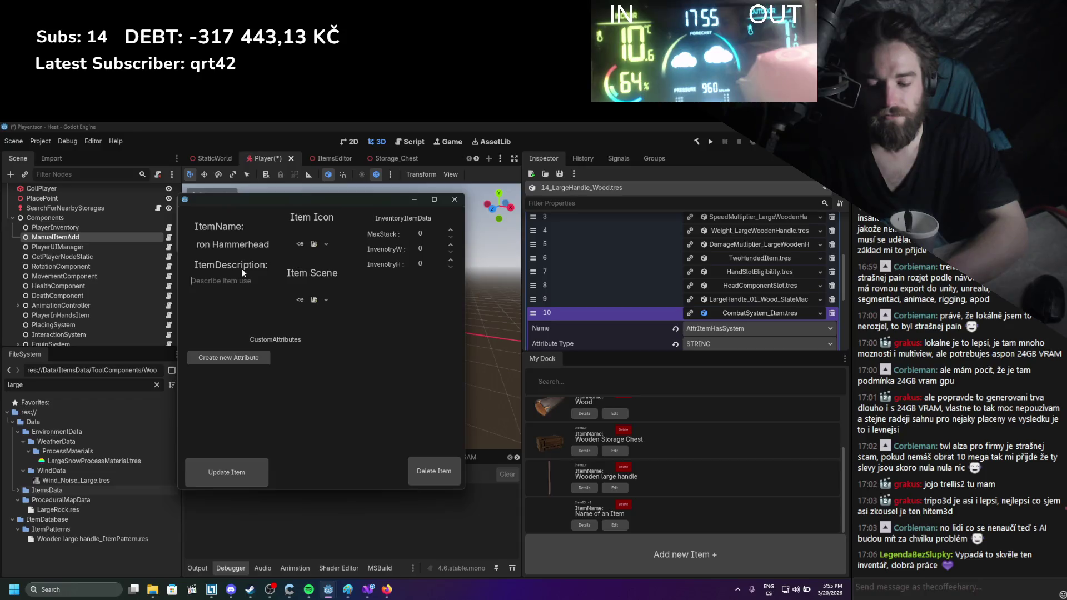
{"action": "type", "text": "use"}
{"action": "key", "text": "BackSpace"}
{"action": "key", "text": "BackSpace"}
{"action": "key", "text": "BackSpace"}
{"action": "type", "text": "Use"}
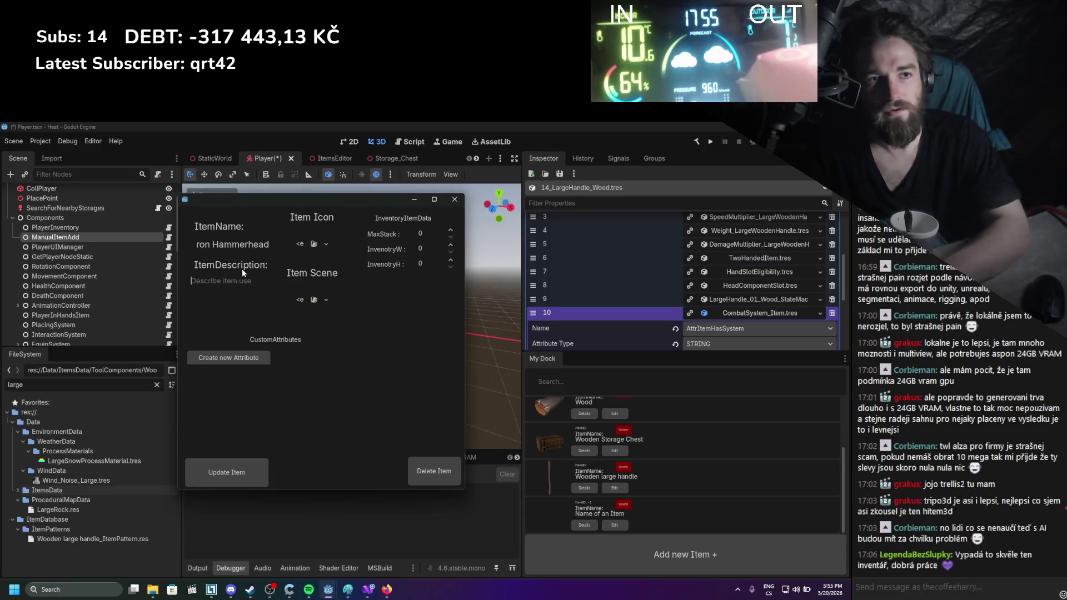
{"action": "type", "text": "d for crea"}
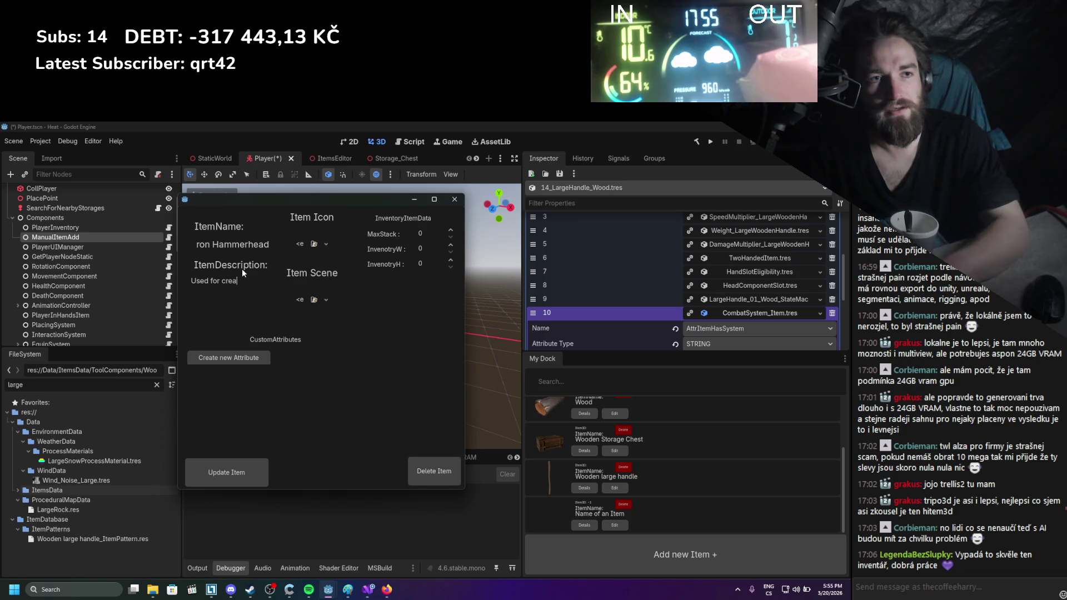
{"action": "type", "text": "ting ham"}
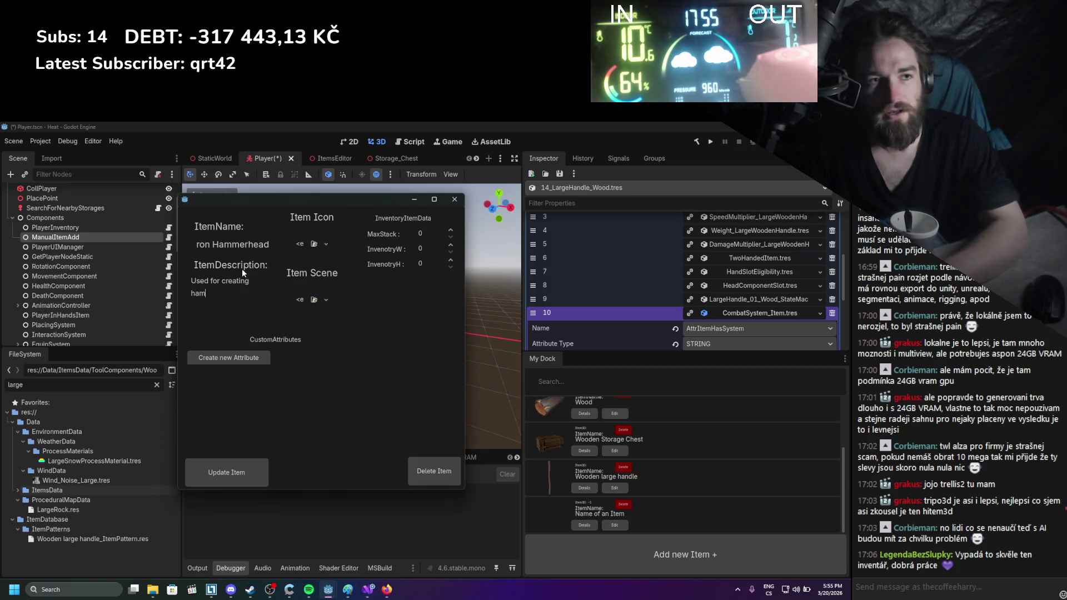
{"action": "type", "text": "mer type too"}
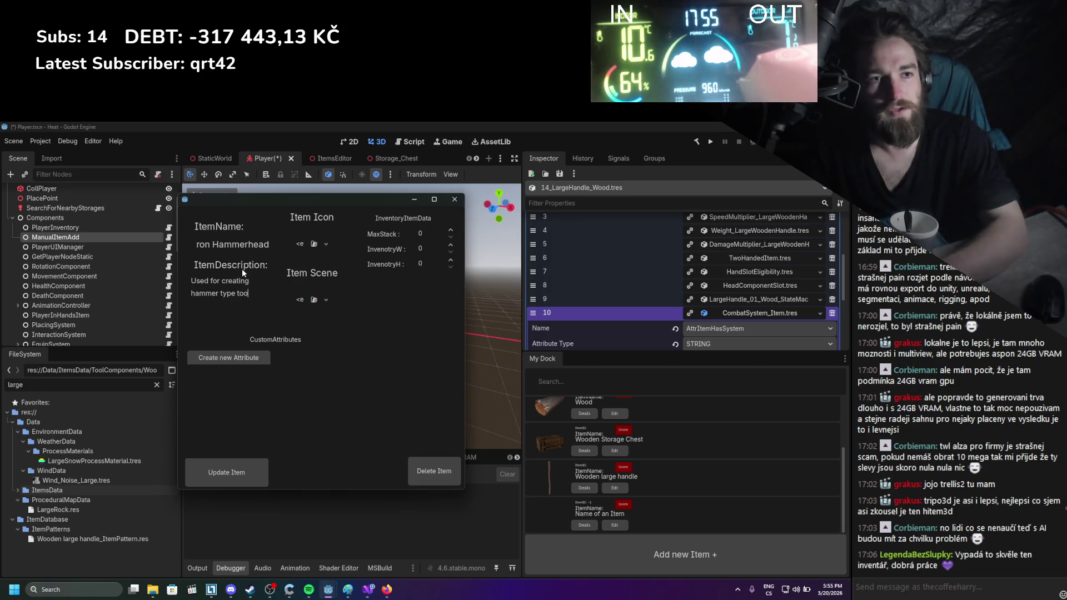
{"action": "type", "text": "ls."}
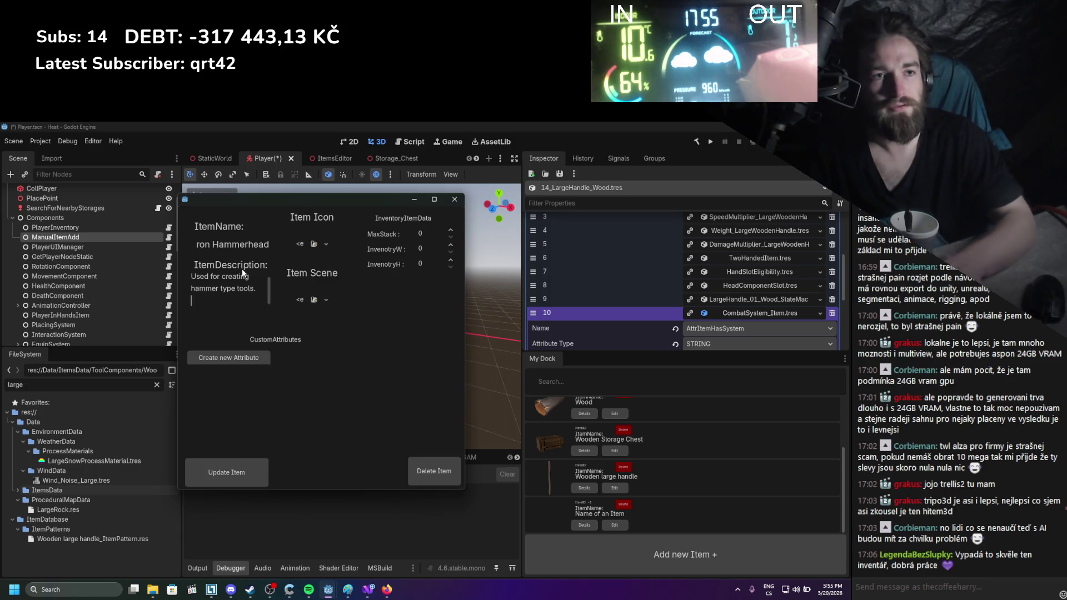
- Assign the hammer texture as Item Icon and the iron hammer assembly as Item Scene
{"action": "left_click", "coordinate": [319, 238]}
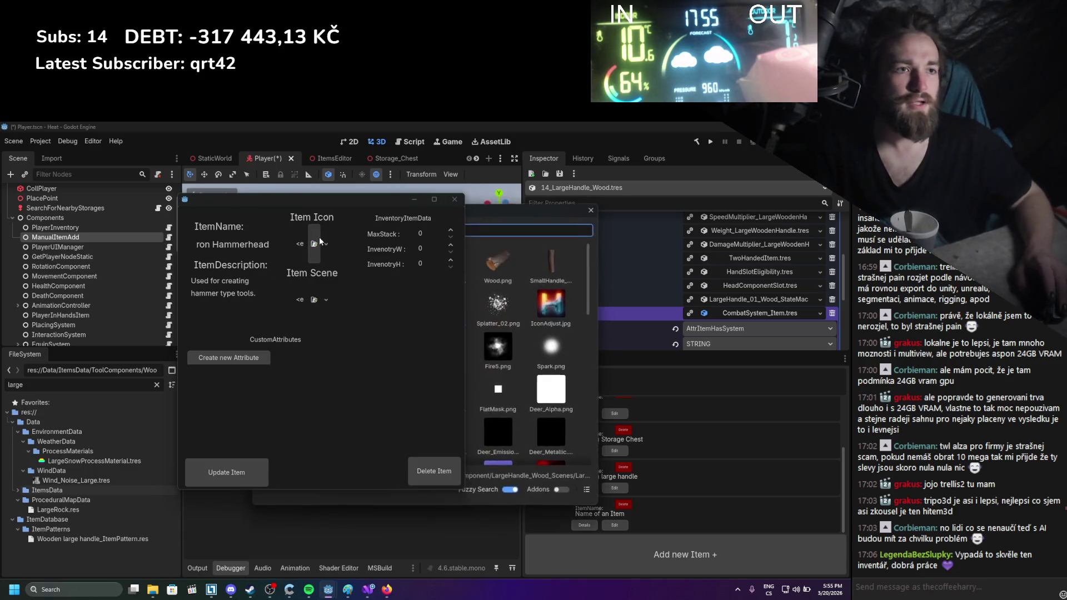
{"action": "type", "text": "hammer"}
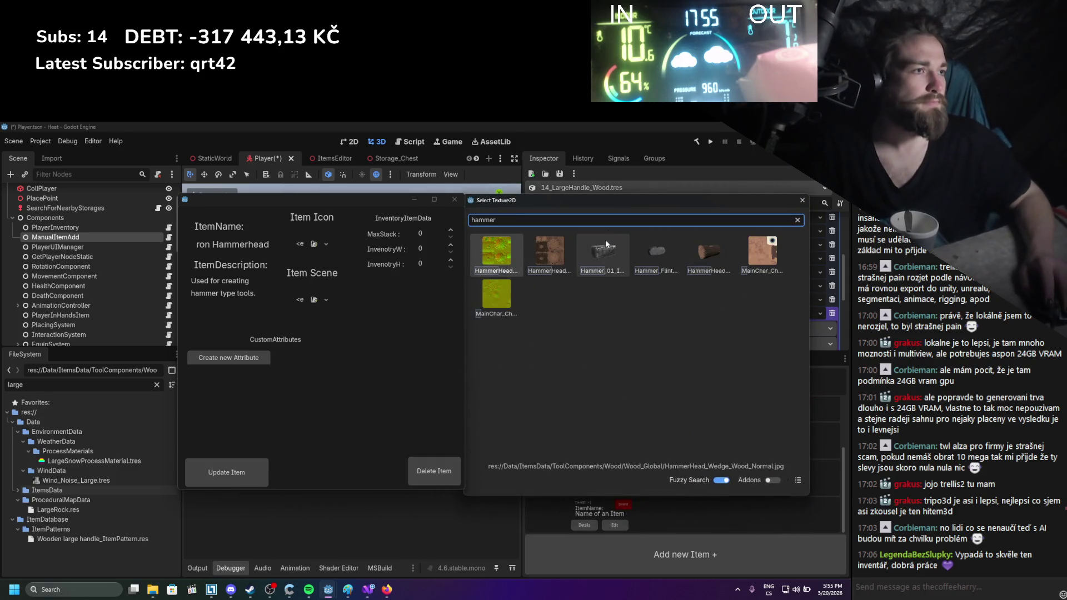
{"action": "double_click", "coordinate": [604, 250]}
{"action": "left_click", "coordinate": [314, 299]}
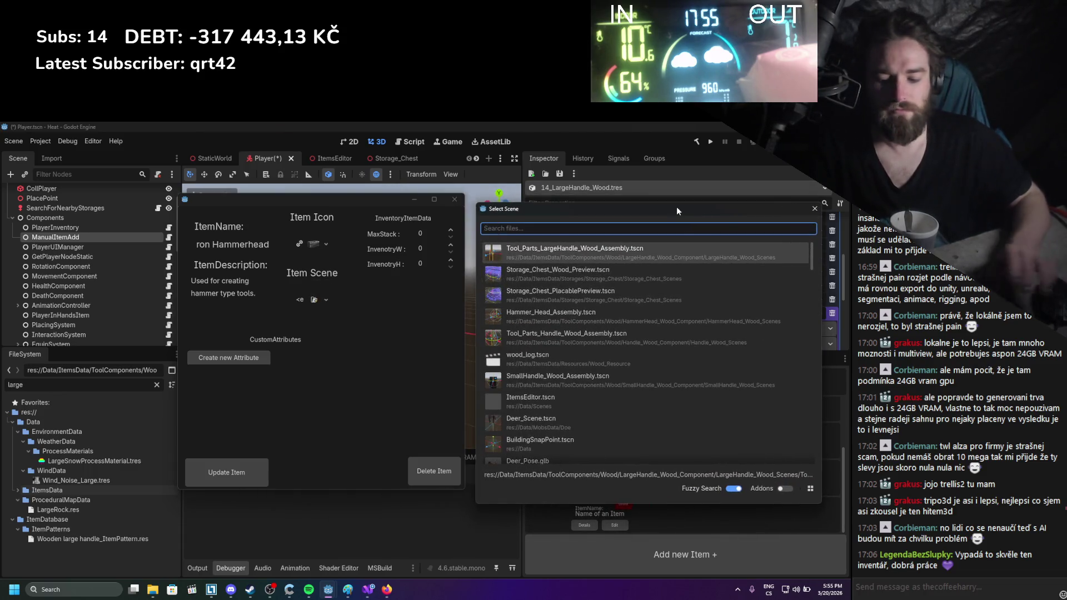
{"action": "type", "text": "hammer"}
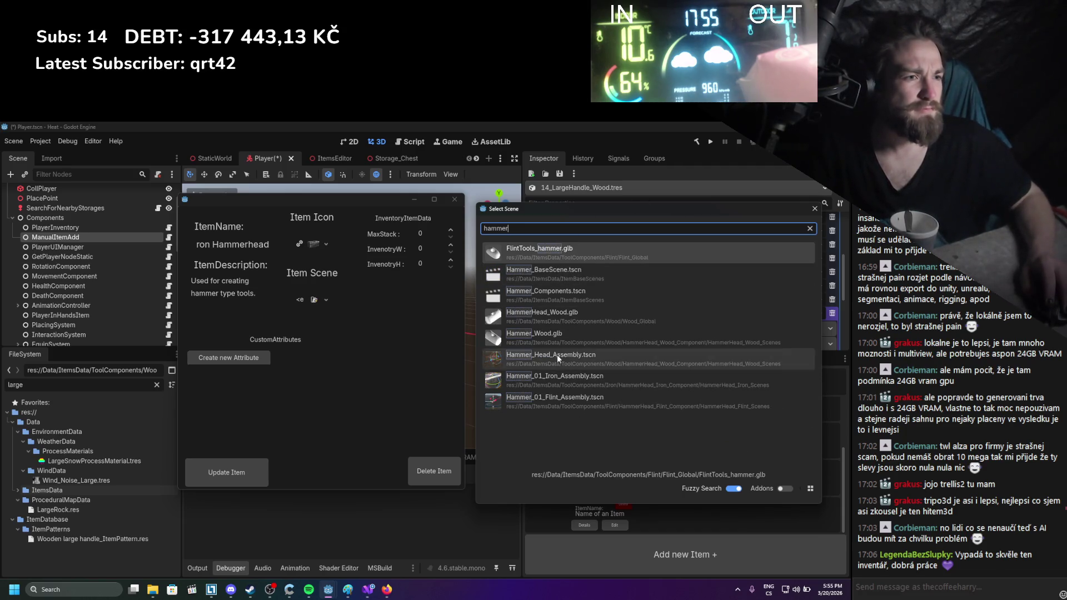
{"action": "double_click", "coordinate": [562, 379]}
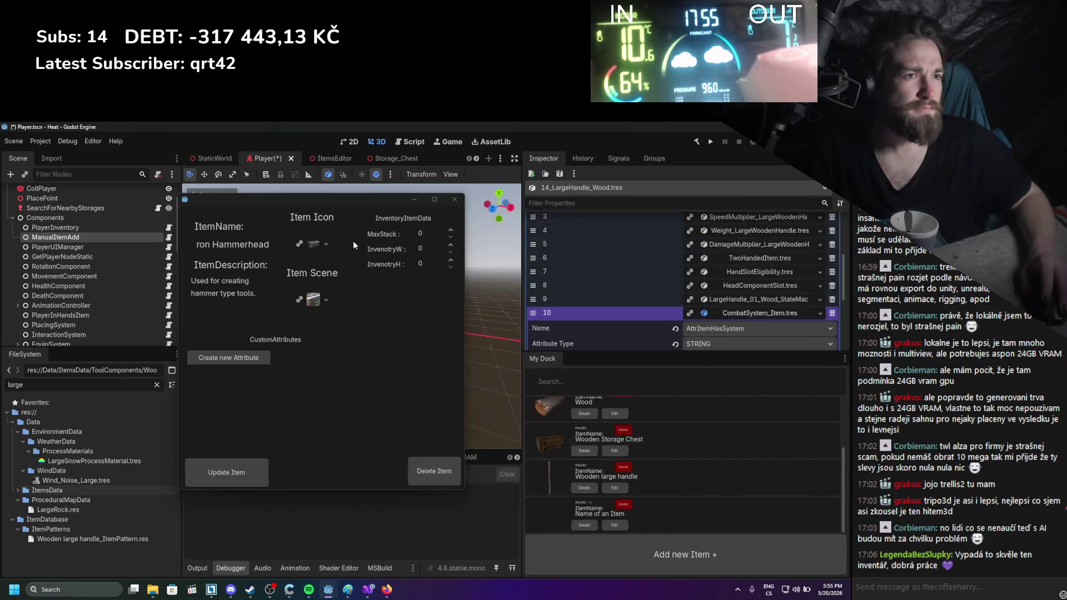
- Give Iron Hammerhead max stack 1 and a 2×2 inventory size, and save it
{"action": "left_click", "coordinate": [450, 232]}
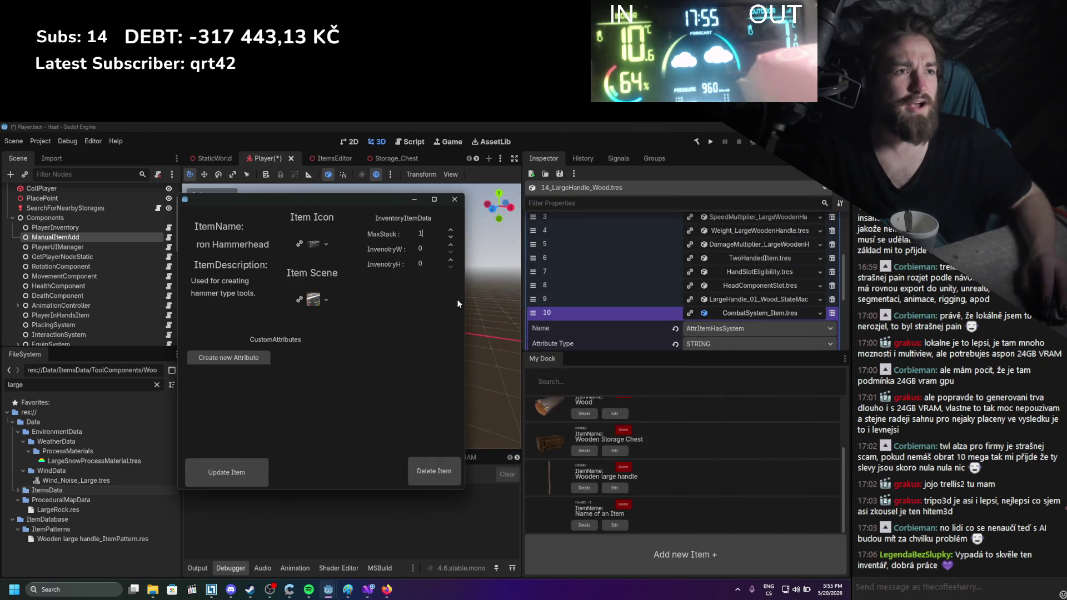
{"action": "double_click", "coordinate": [451, 244]}
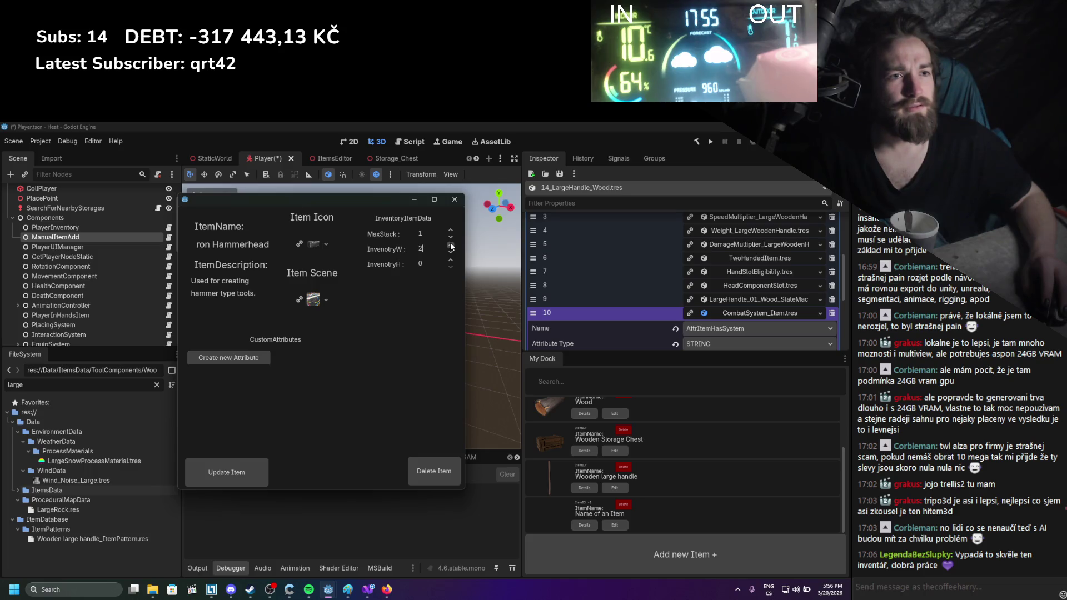
{"action": "left_click", "coordinate": [451, 259]}
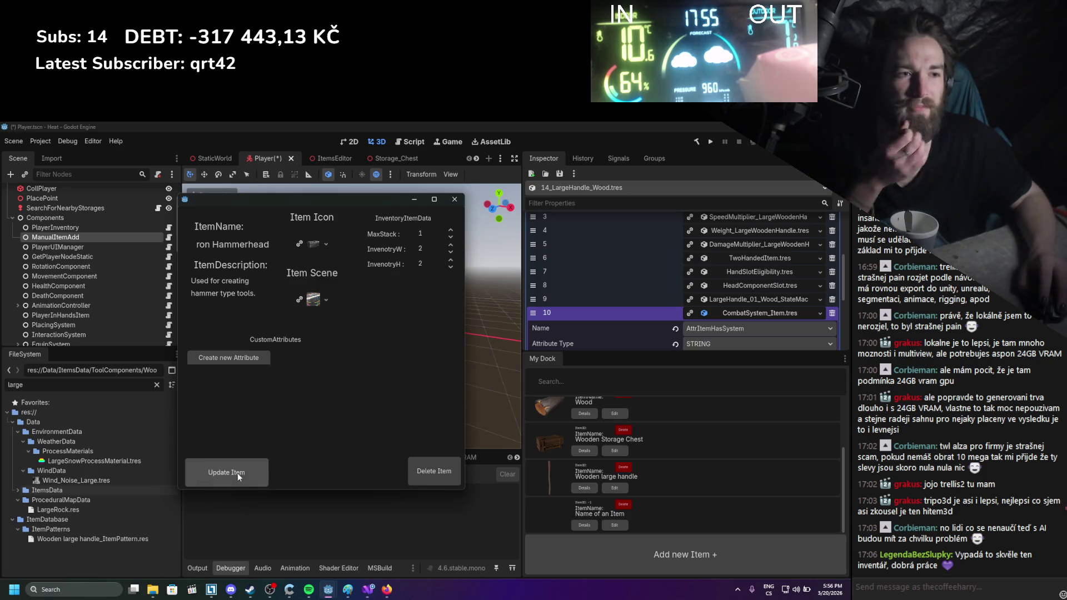
{"action": "left_click", "coordinate": [255, 473]}
- Set the Wooden large handle's inventory height to 3 and update it
{"action": "left_click", "coordinate": [623, 488]}
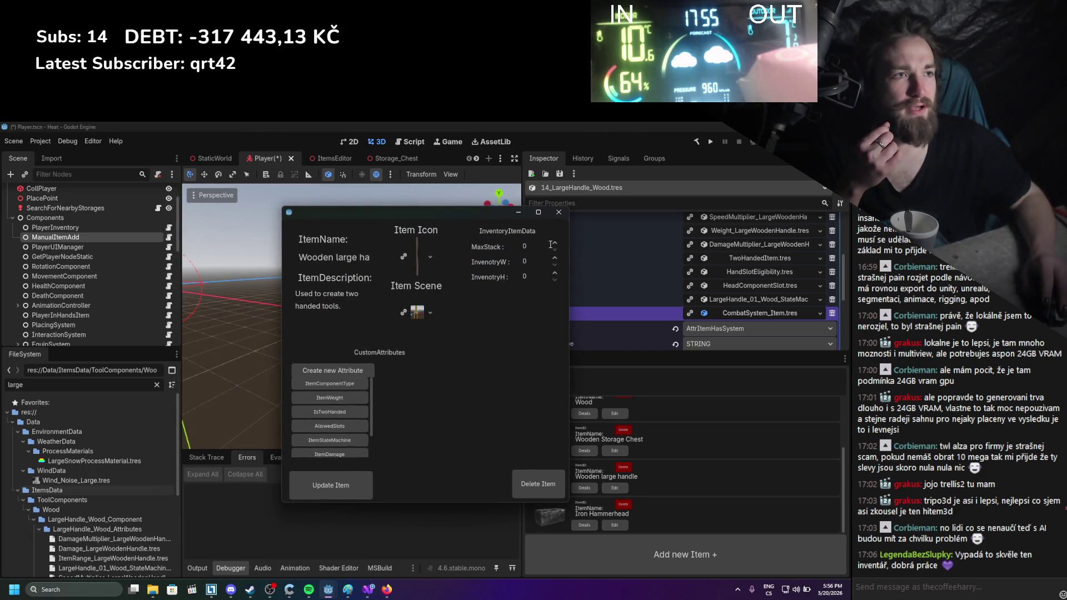
{"action": "double_click", "coordinate": [554, 272]}
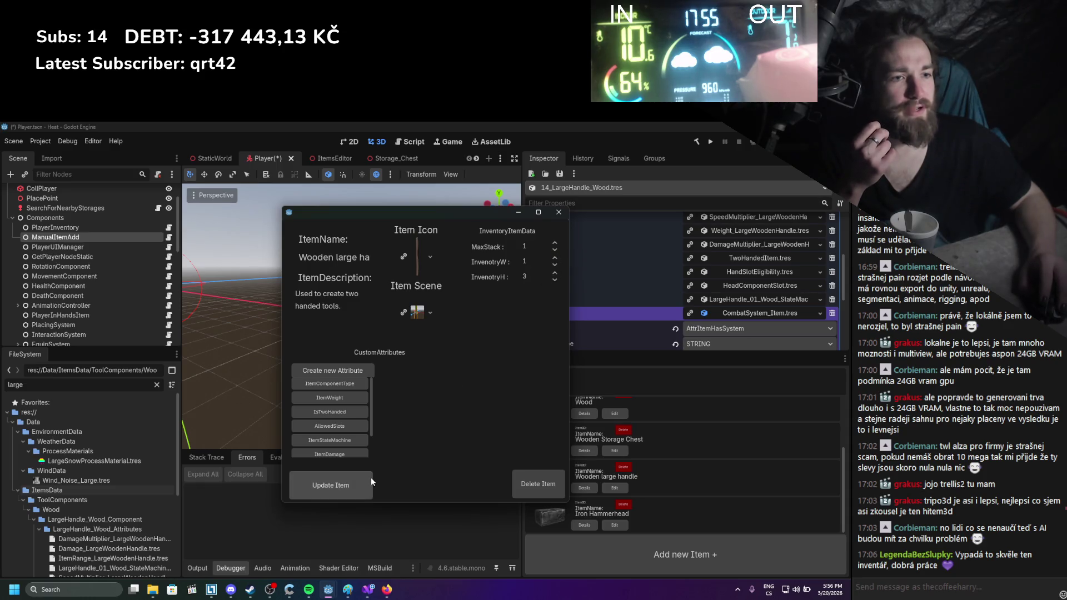
{"action": "left_click", "coordinate": [370, 478]}
- Reopen Iron Hammerhead for editing and close the Wooden large handle editor
{"action": "left_click", "coordinate": [615, 525]}
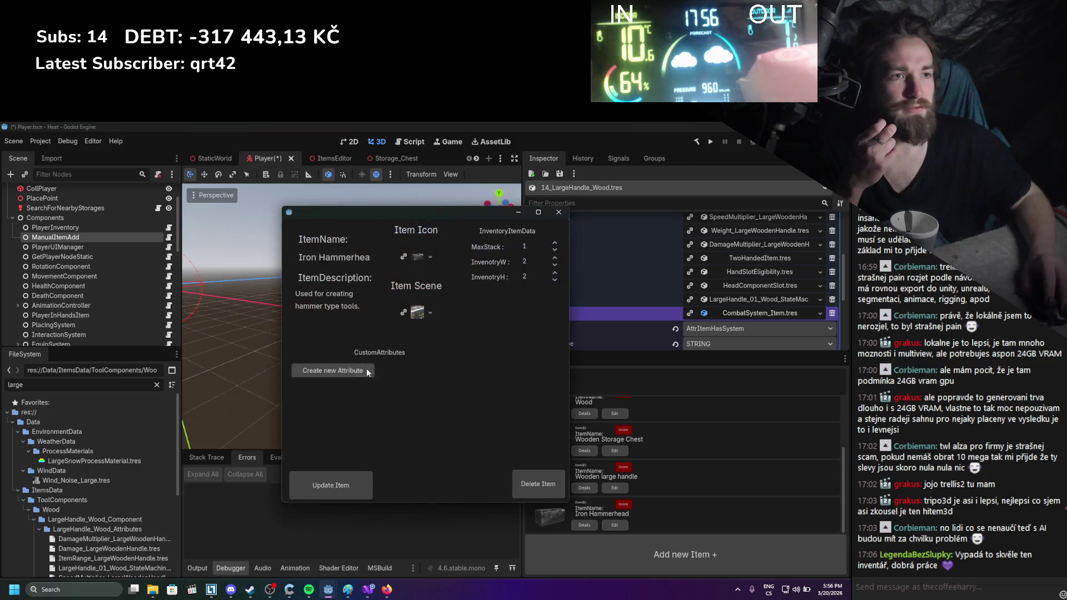
{"action": "left_click", "coordinate": [620, 485]}
{"action": "mouse_move", "coordinate": [427, 211]}
{"action": "left_mouse_down"}
{"action": "mouse_move", "coordinate": [521, 248]}
{"action": "mouse_move", "coordinate": [587, 292]}
{"action": "mouse_move", "coordinate": [295, 185]}
{"action": "left_mouse_up"}
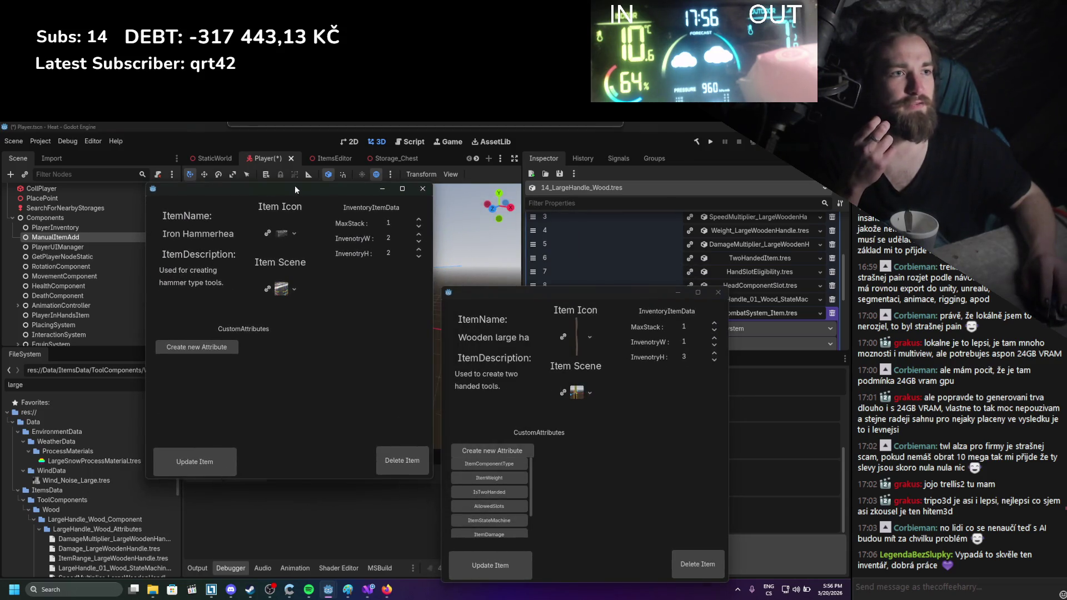
{"action": "left_click", "coordinate": [718, 295]}
{"action": "mouse_move", "coordinate": [314, 185]}
{"action": "left_mouse_down"}
{"action": "mouse_move", "coordinate": [384, 187]}
{"action": "mouse_move", "coordinate": [353, 189]}
{"action": "left_mouse_up"}
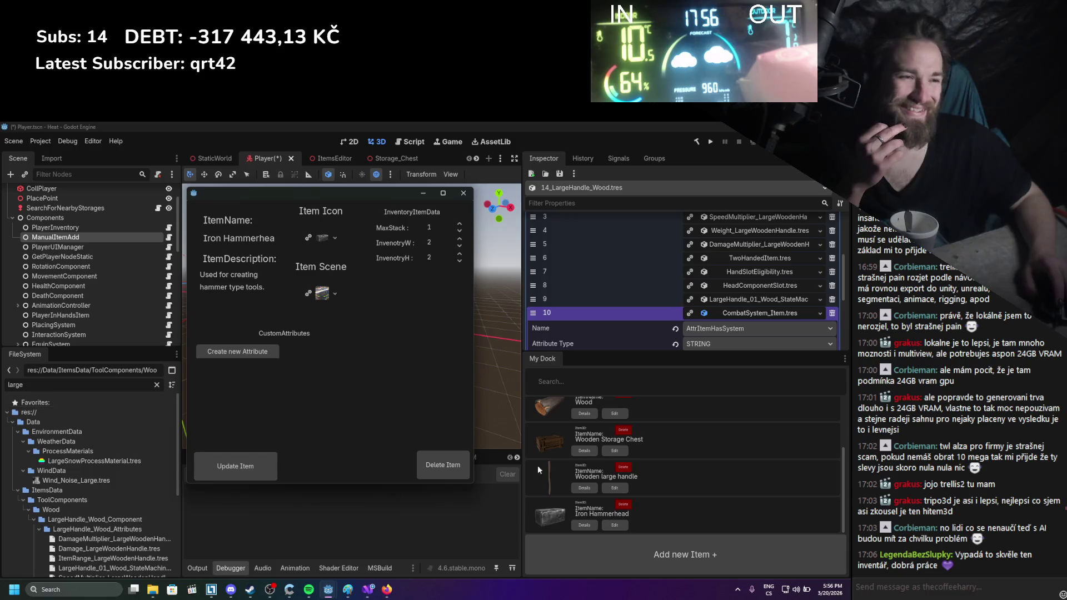
{"action": "scroll", "coordinate": [563, 455], "scroll_direction": "up", "scroll_amount": 3}
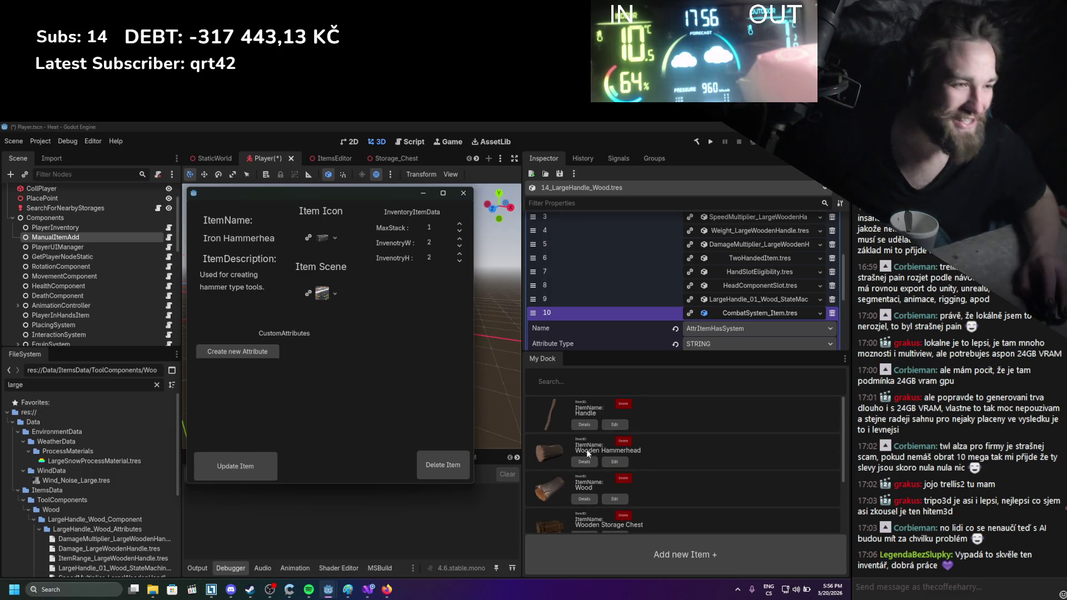
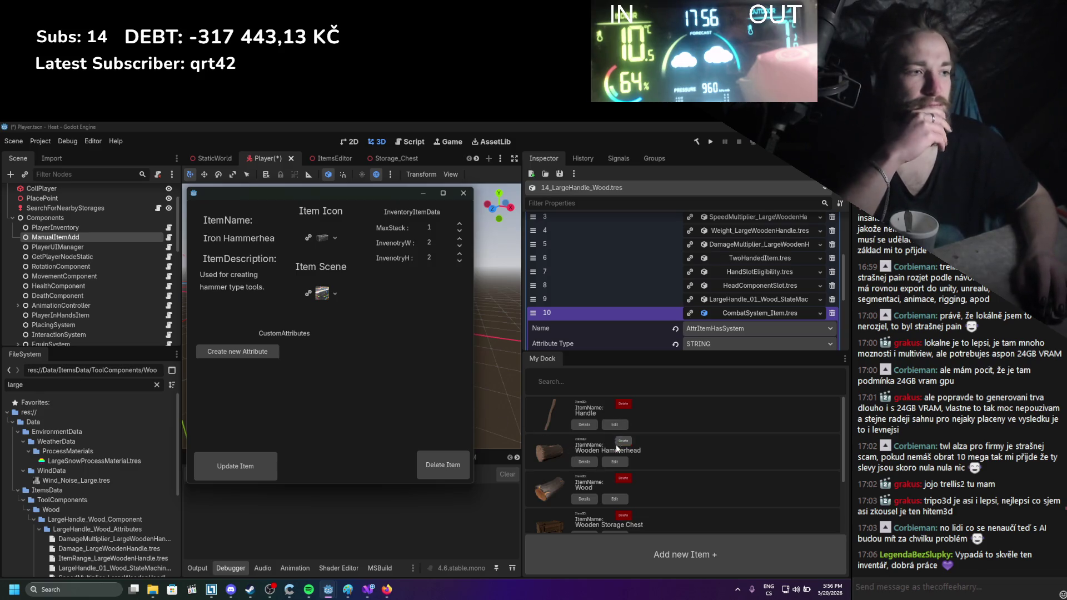
- Open the Wooden Hammerhead editor beside the iron hammerhead's and add an AttrItemDamage attribute
{"action": "left_click", "coordinate": [615, 461]}
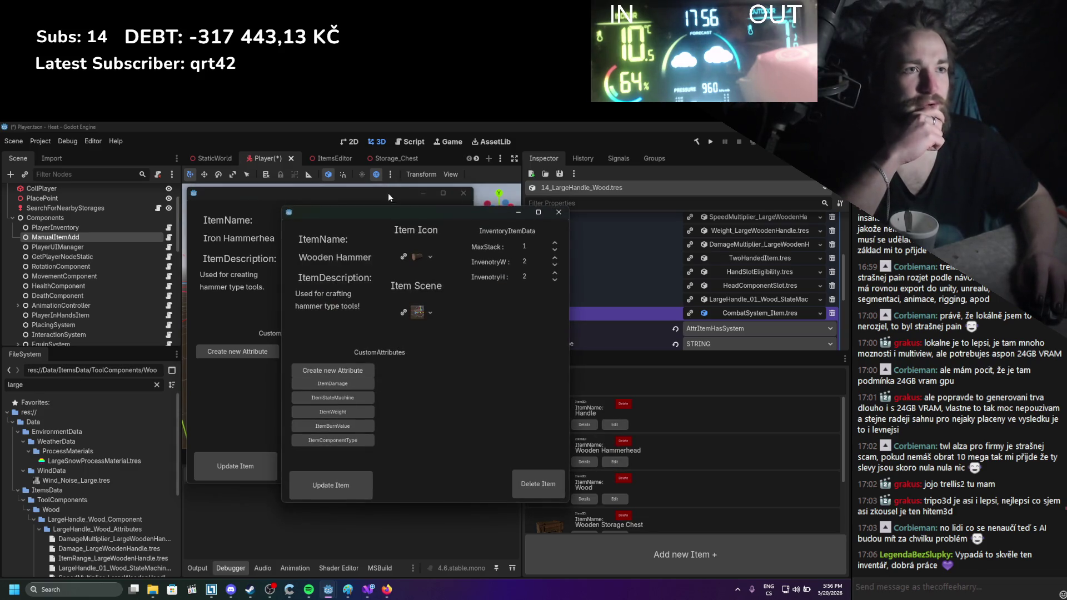
{"action": "left_click_drag", "start_coordinate": [388, 192], "coordinate": [602, 194]}
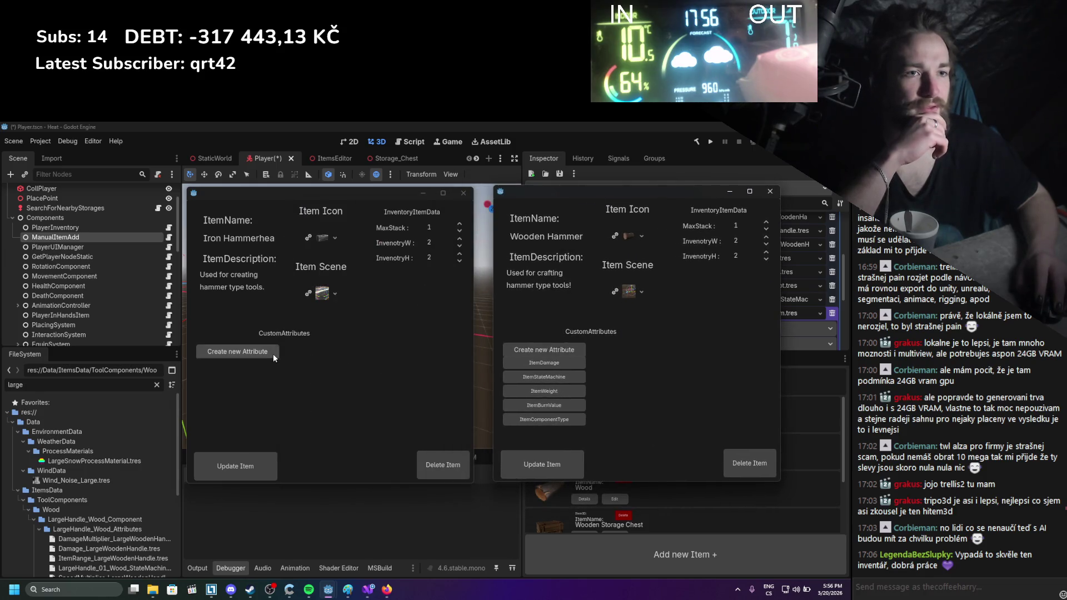
{"action": "left_click", "coordinate": [202, 354]}
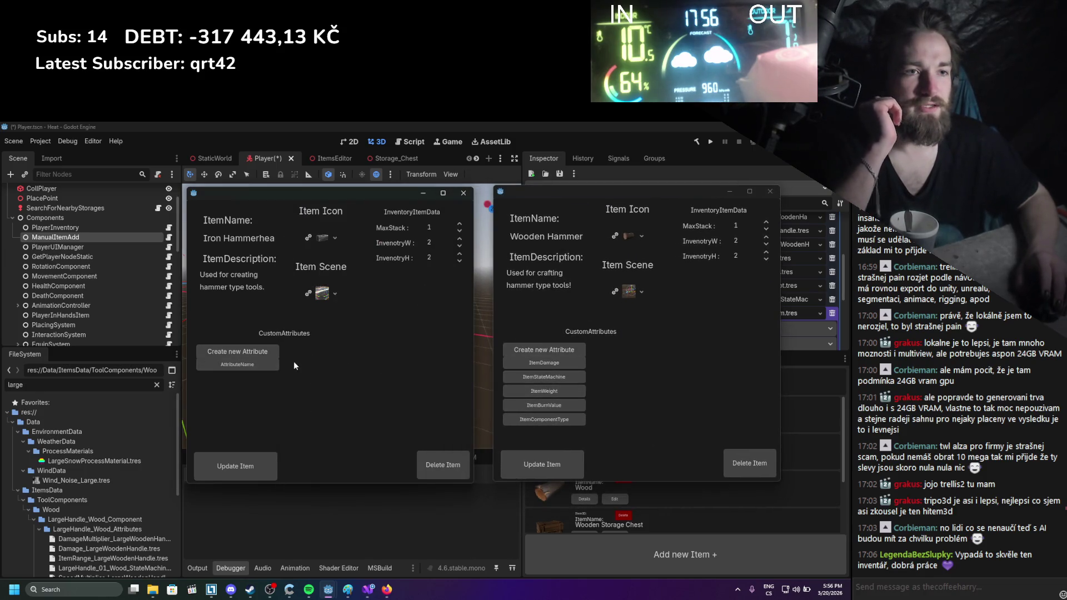
{"action": "left_click", "coordinate": [237, 364]}
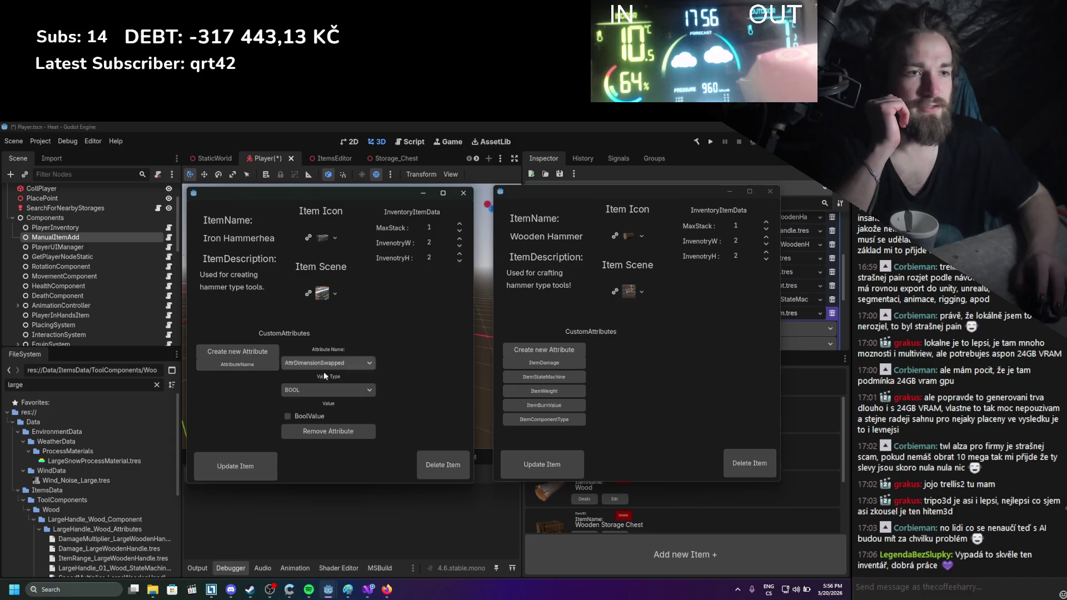
{"action": "left_click", "coordinate": [363, 366]}
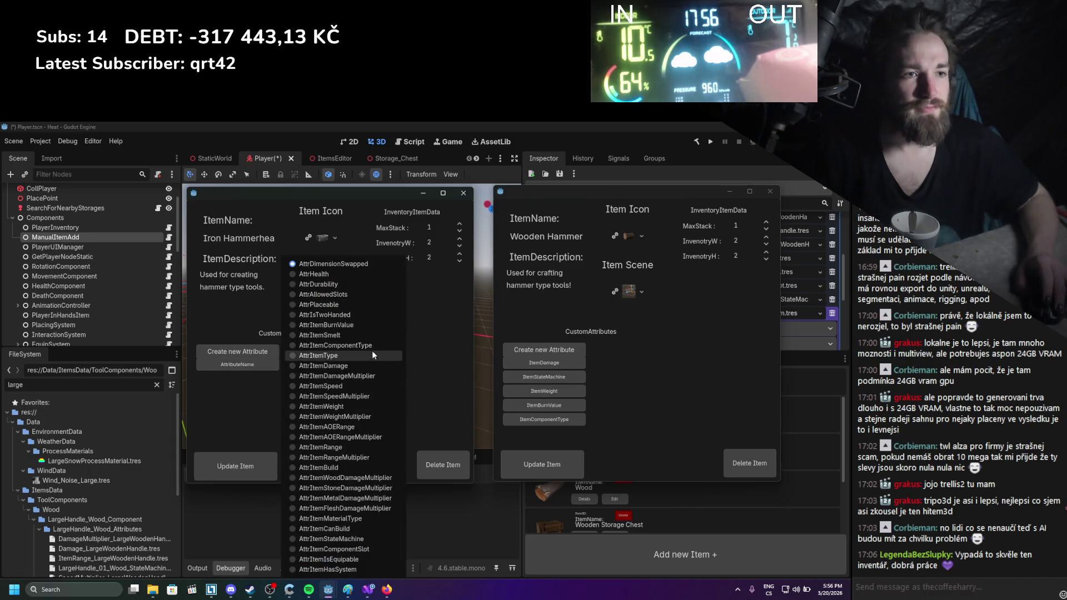
{"action": "left_click", "coordinate": [369, 366]}
- Make the damage attribute FLOAT with value 20, then add a second blank attribute
{"action": "left_click", "coordinate": [544, 362]}
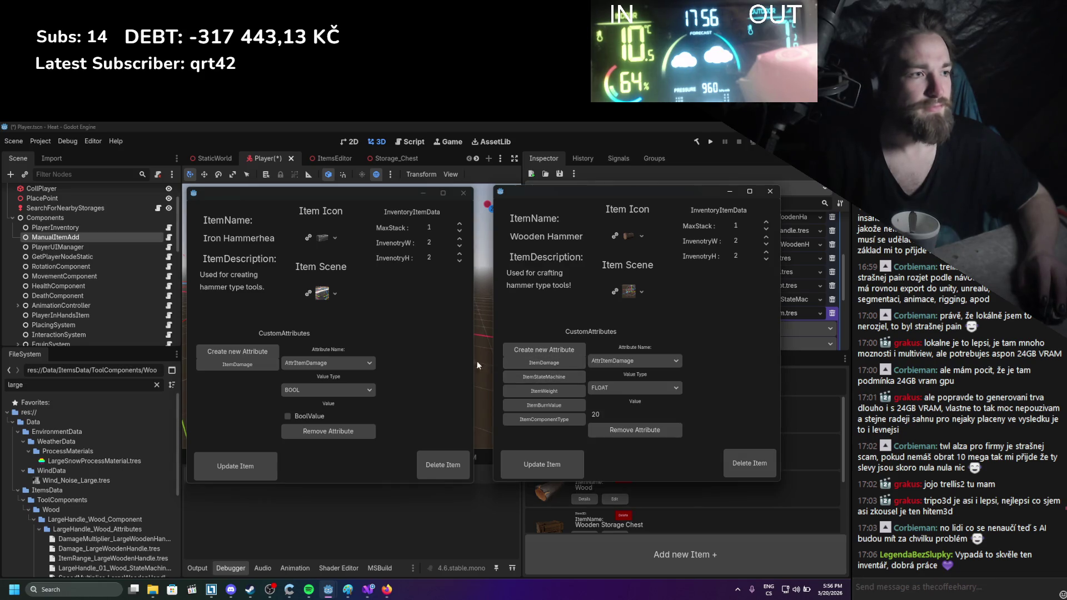
{"action": "left_click", "coordinate": [319, 392]}
{"action": "left_click", "coordinate": [322, 437]}
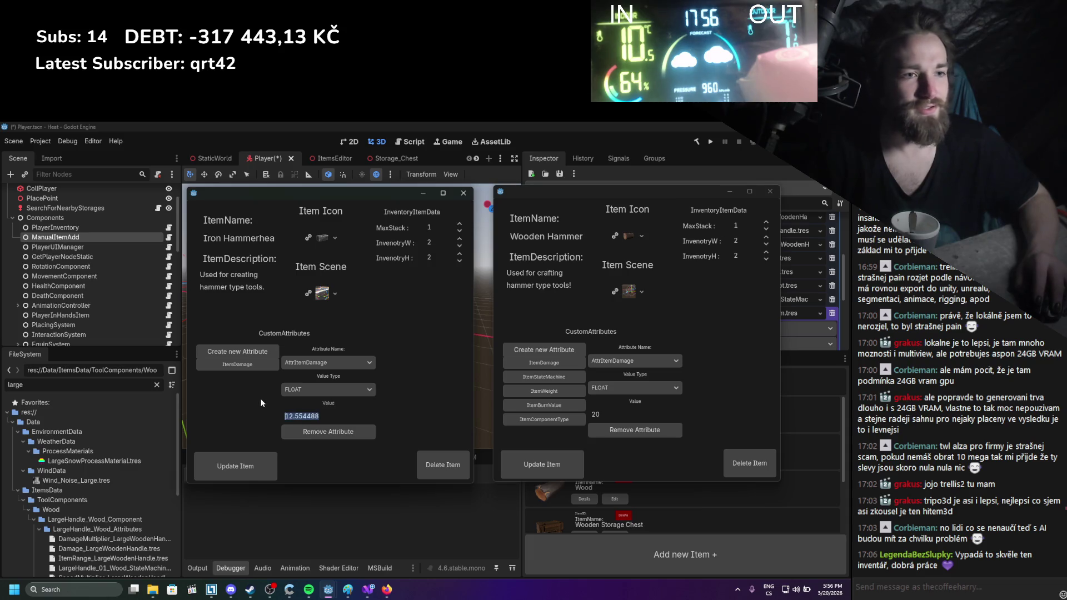
{"action": "type", "text": "20"}
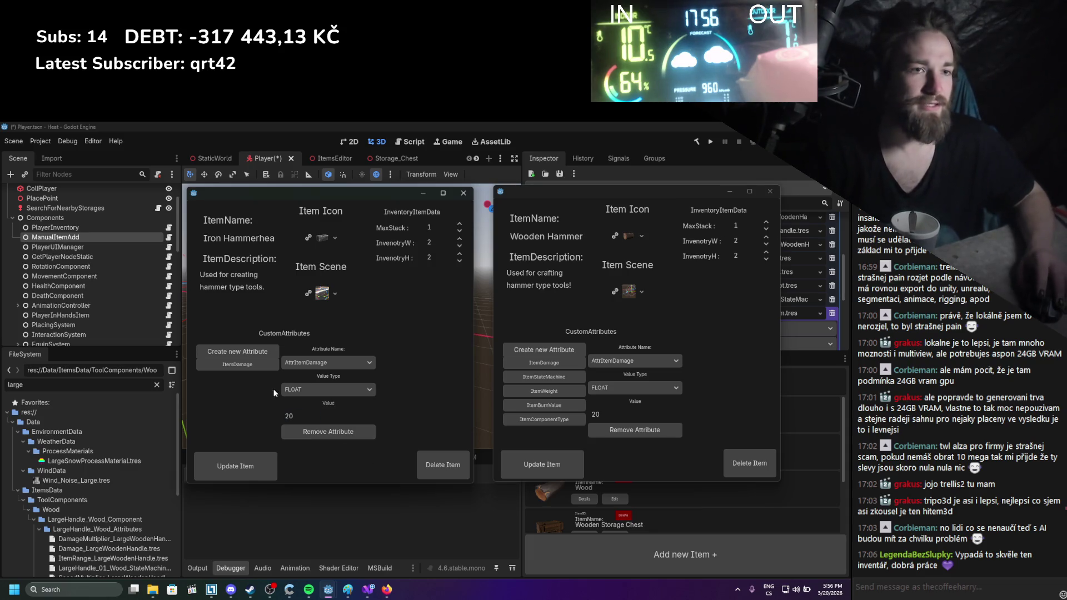
{"action": "left_click", "coordinate": [251, 350]}
{"action": "left_click", "coordinate": [273, 379]}
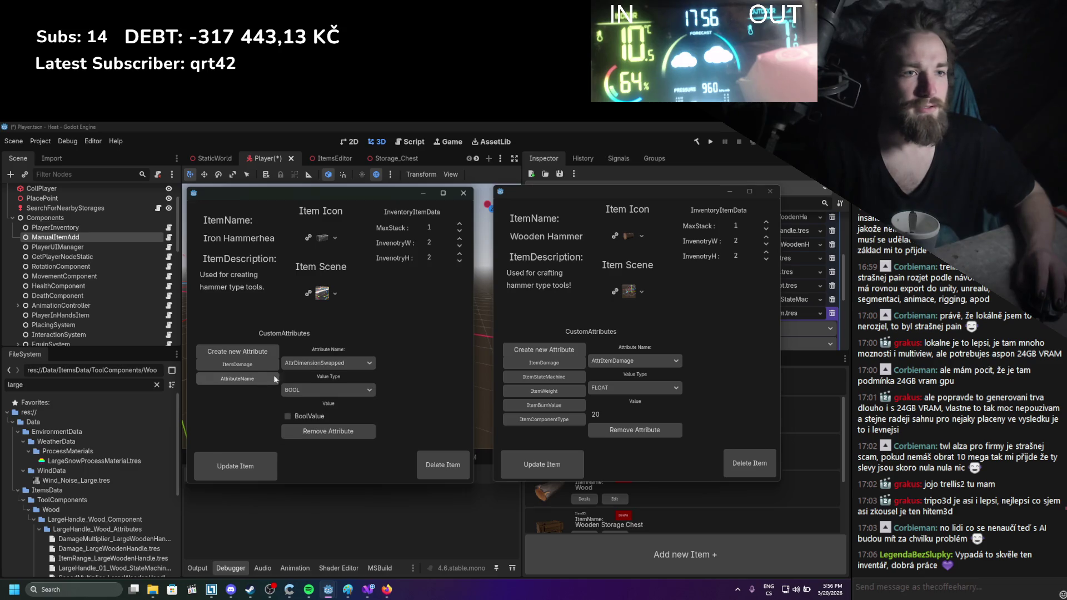
- Set the new attribute to AttrItemStateMachine with a STRING path, matching the Wooden Hammer's
{"action": "left_click", "coordinate": [361, 363]}
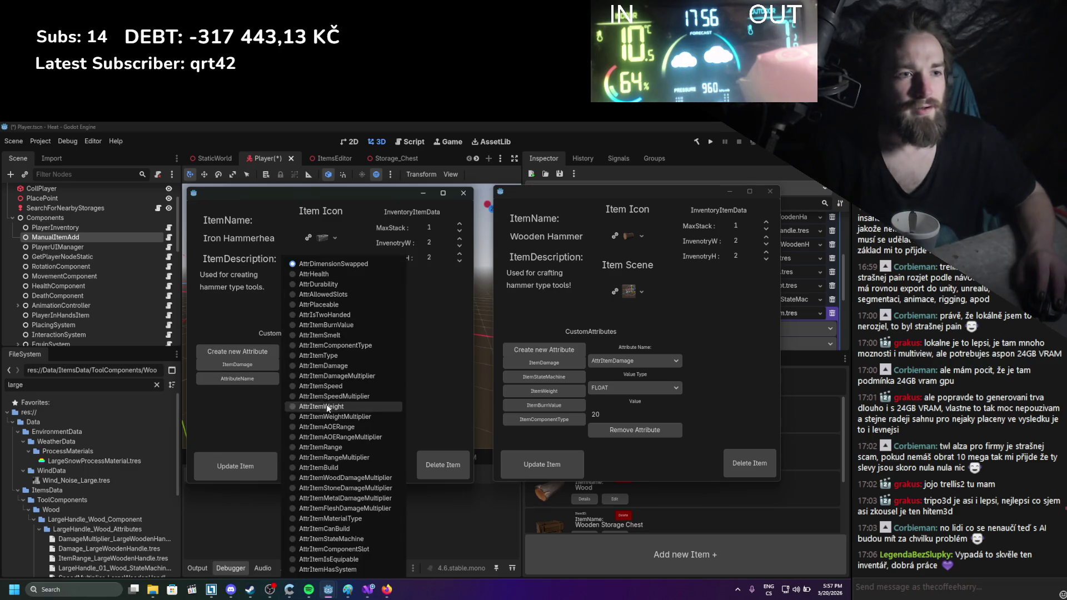
{"action": "left_click", "coordinate": [331, 539]}
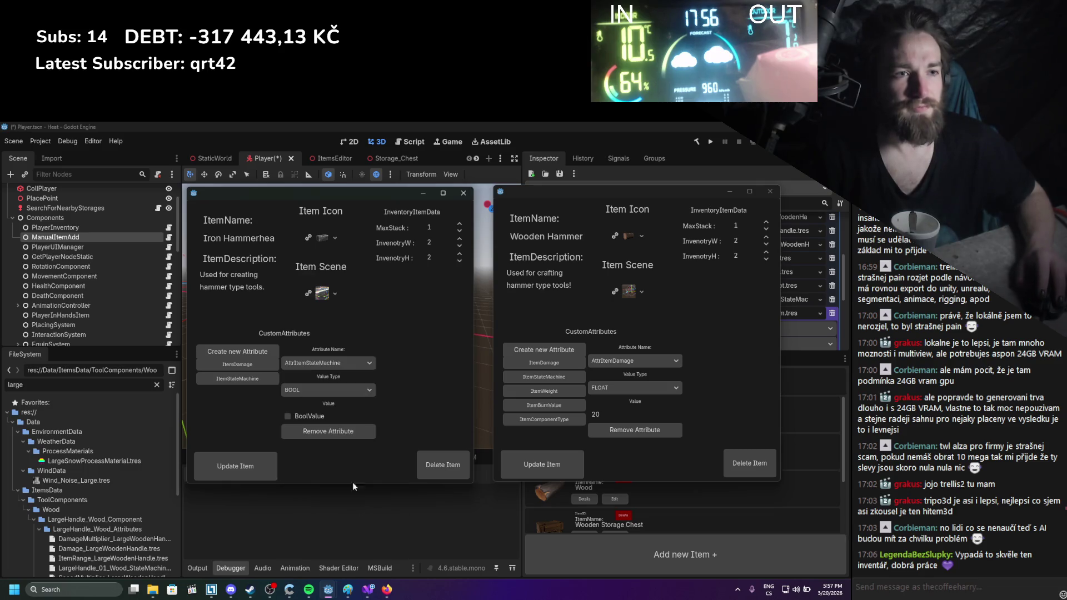
{"action": "left_click", "coordinate": [345, 391]}
{"action": "left_click", "coordinate": [311, 448]}
{"action": "left_click", "coordinate": [571, 380]}
{"action": "triple_click", "coordinate": [651, 416]}
{"action": "left_click", "coordinate": [364, 423]}
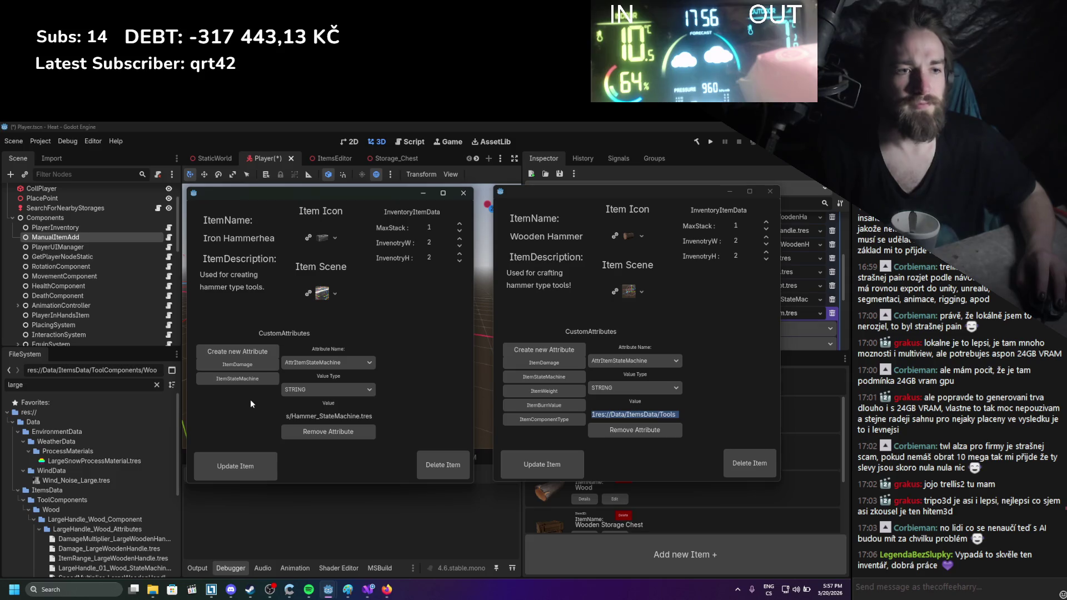
- Add an AttrItemWeight attribute as FLOAT 10, then add another blank attribute
{"action": "left_click", "coordinate": [268, 351]}
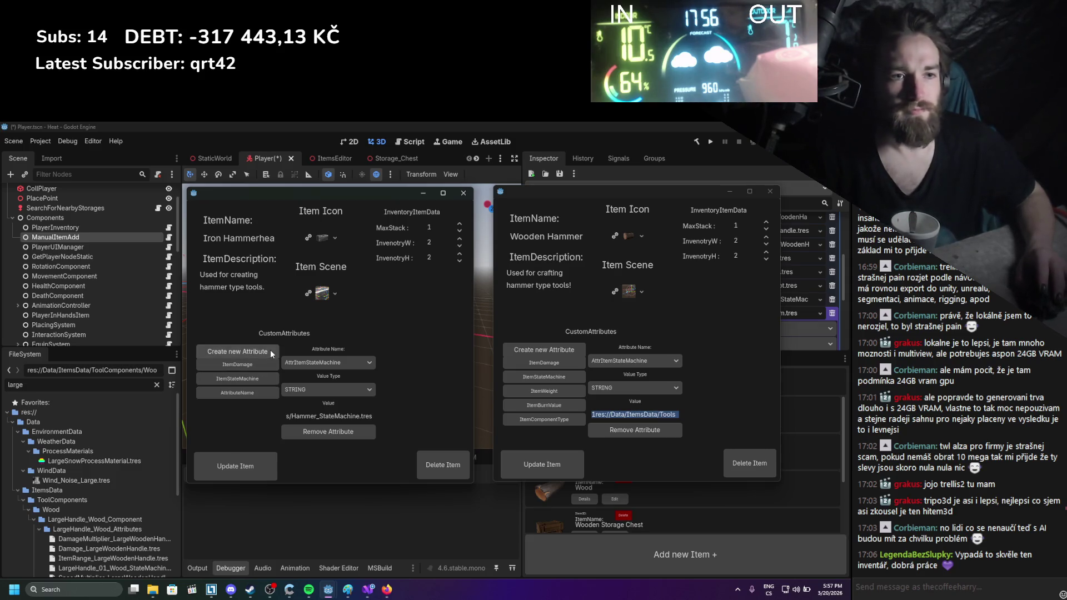
{"action": "left_click", "coordinate": [558, 390]}
{"action": "left_click", "coordinate": [237, 392]}
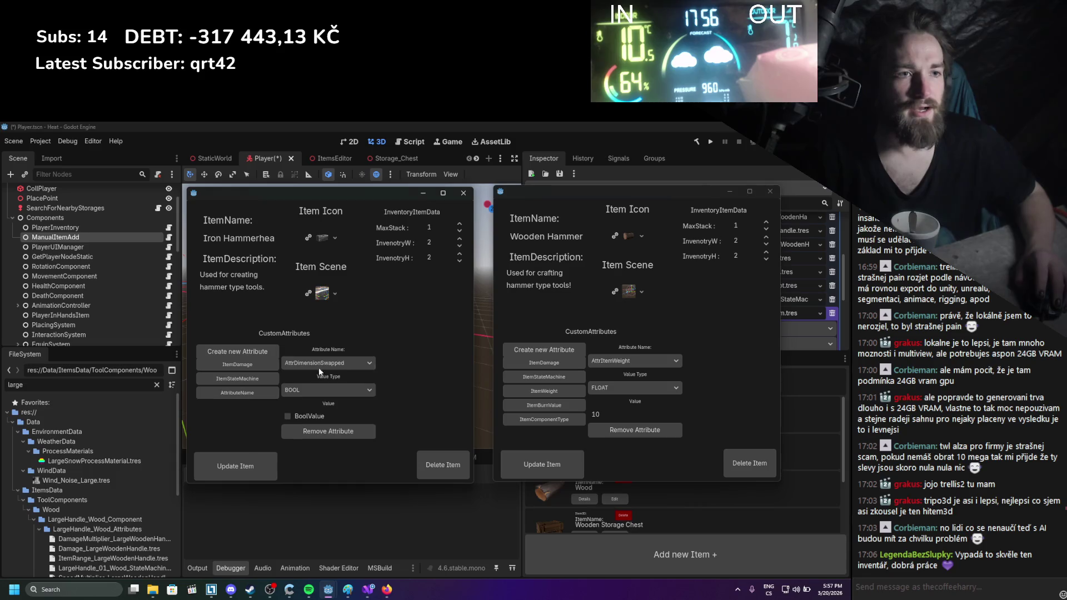
{"action": "left_click", "coordinate": [328, 362]}
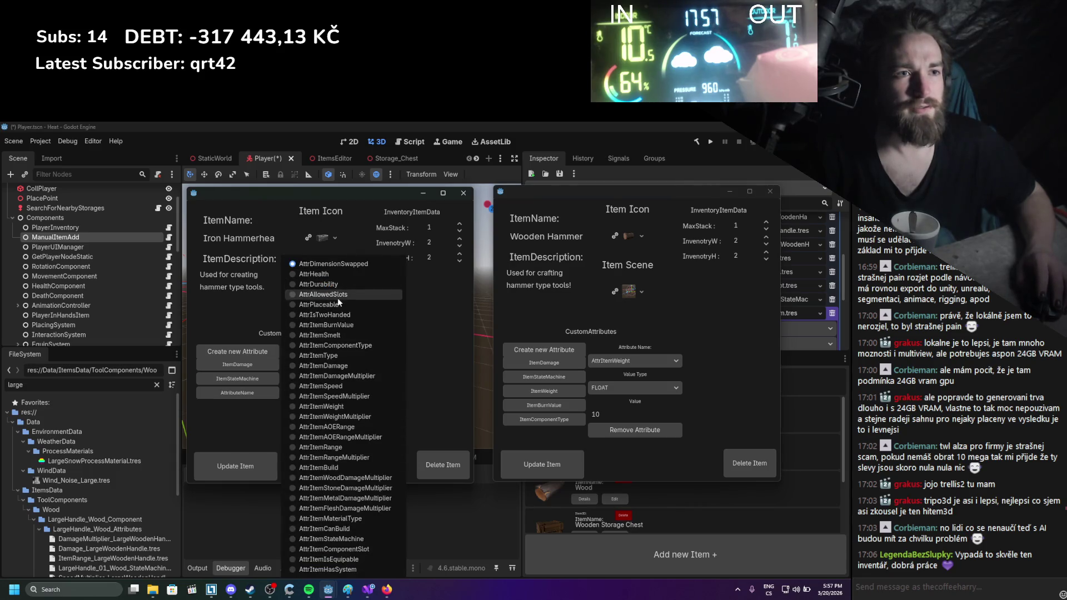
{"action": "left_click", "coordinate": [323, 406]}
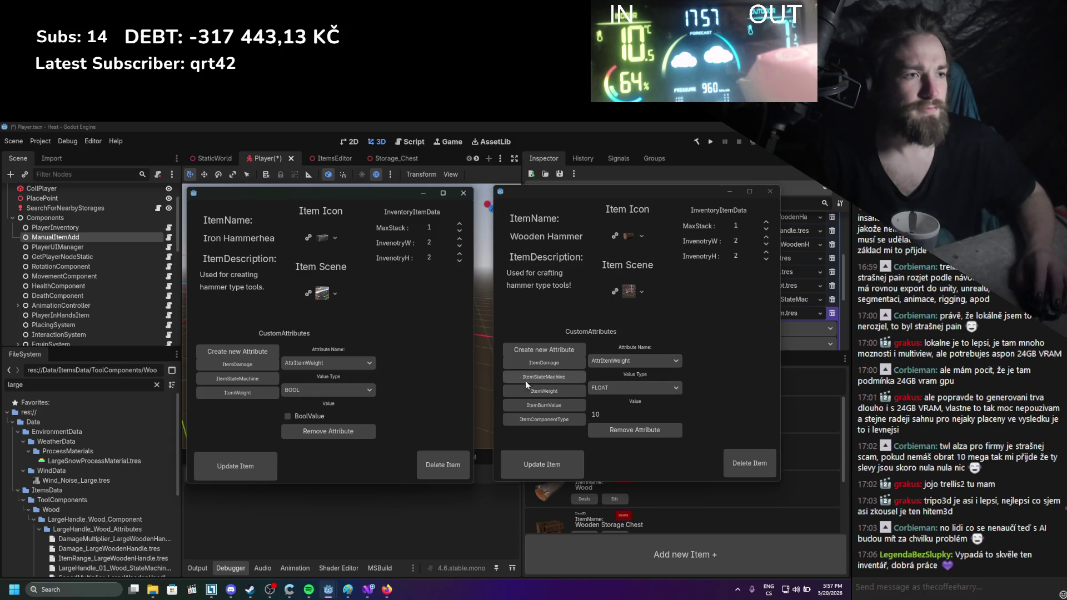
{"action": "left_click", "coordinate": [300, 390]}
{"action": "left_click", "coordinate": [307, 437]}
{"action": "left_click", "coordinate": [315, 416]}
{"action": "type", "text": "10"}
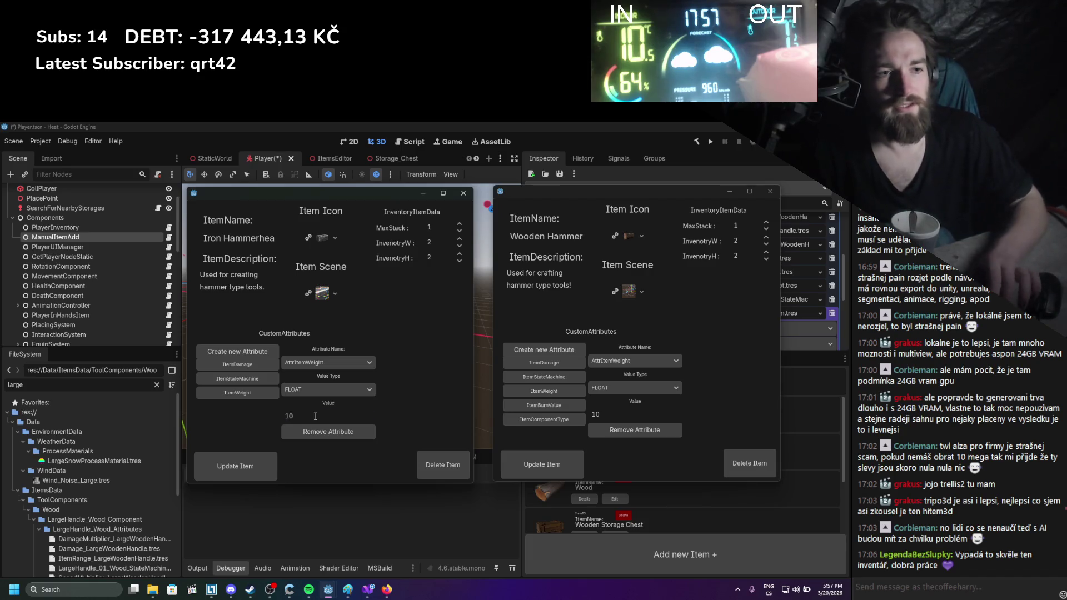
{"action": "left_click", "coordinate": [562, 404]}
{"action": "left_click", "coordinate": [251, 351]}
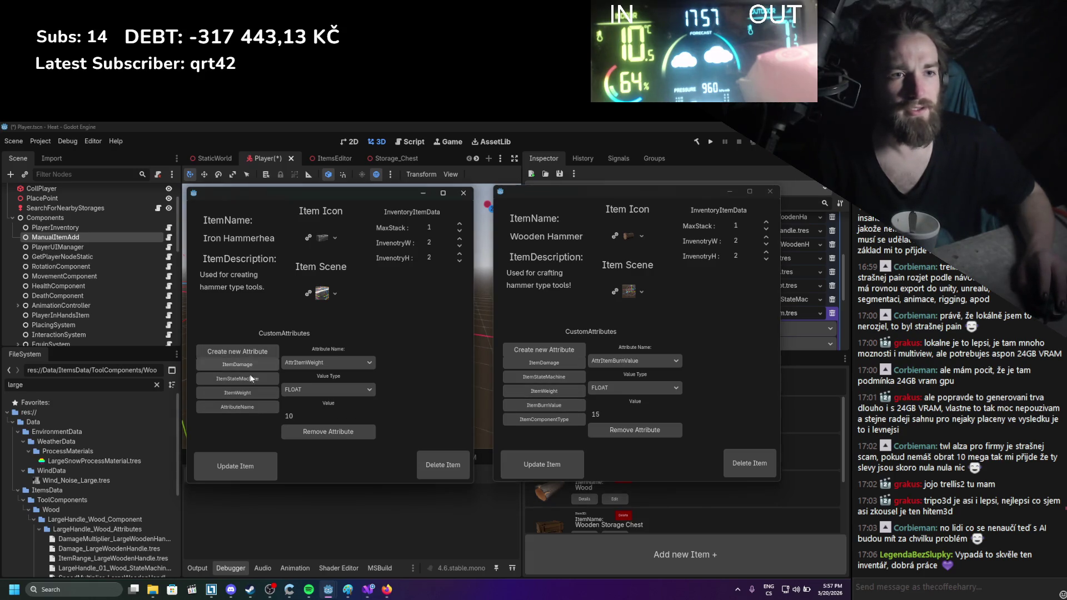
- Set the blank attribute to AttrItemComponentType with a STRING value type
{"action": "left_click", "coordinate": [251, 405]}
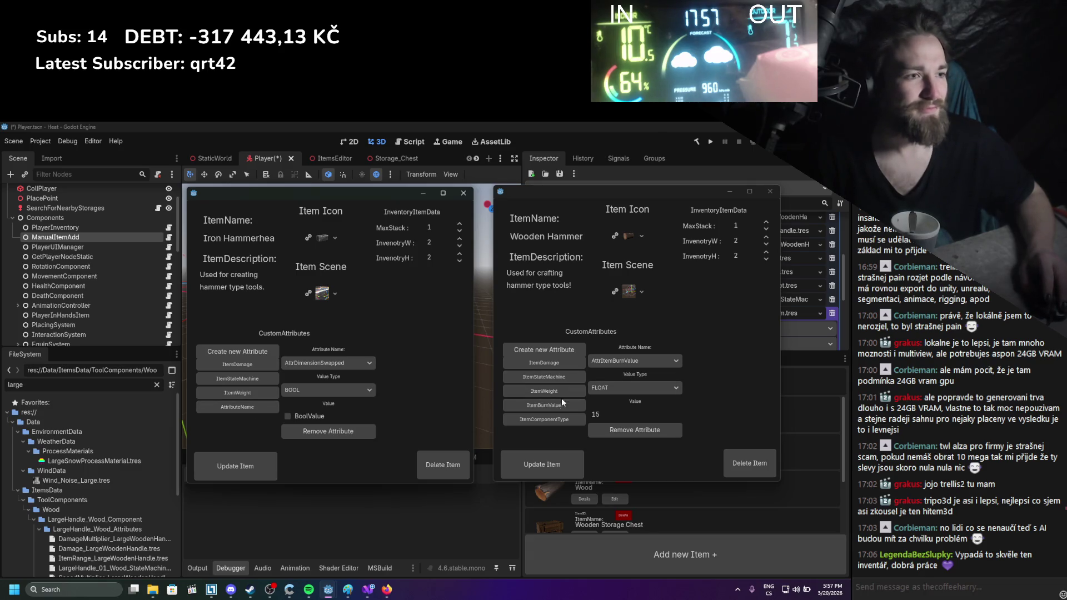
{"action": "left_click", "coordinate": [562, 418]}
{"action": "left_click", "coordinate": [340, 364]}
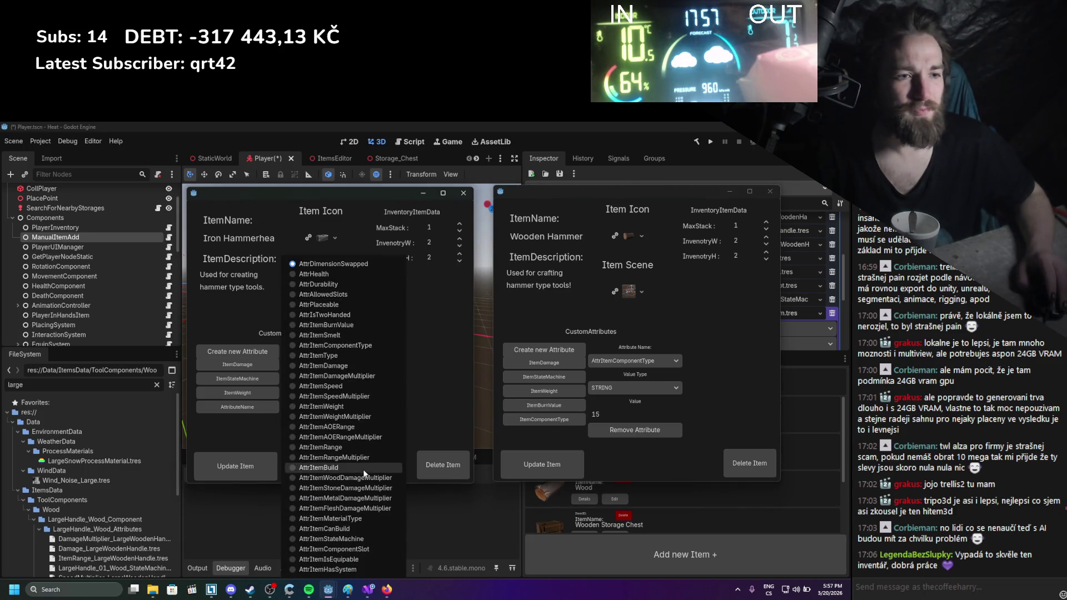
{"action": "left_click", "coordinate": [348, 549]}
{"action": "left_click", "coordinate": [331, 364]}
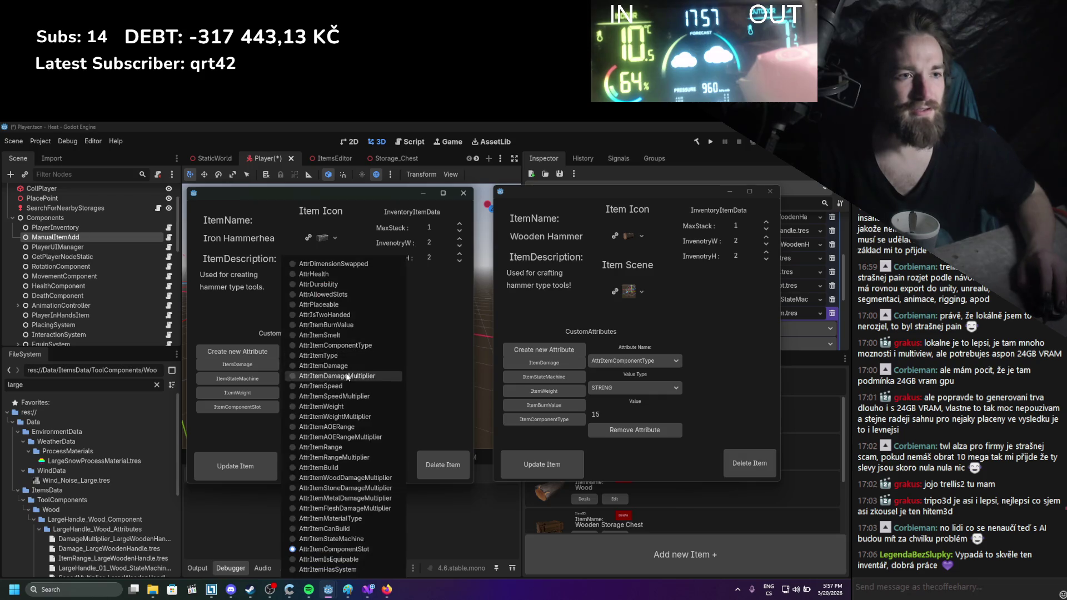
{"action": "left_click", "coordinate": [349, 349]}
{"action": "left_click", "coordinate": [335, 395]}
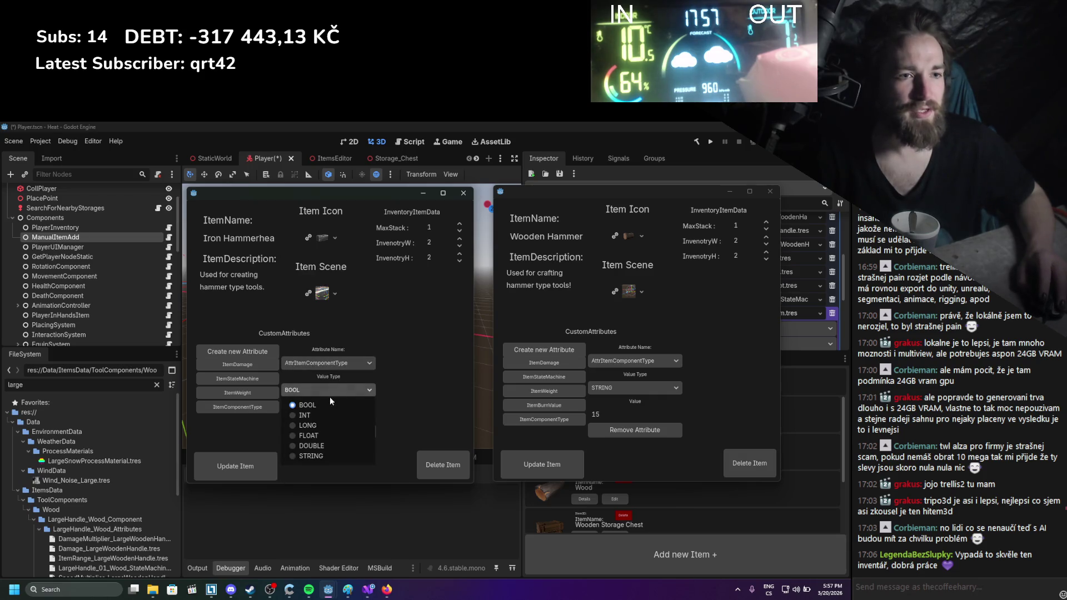
{"action": "left_click", "coordinate": [320, 456]}
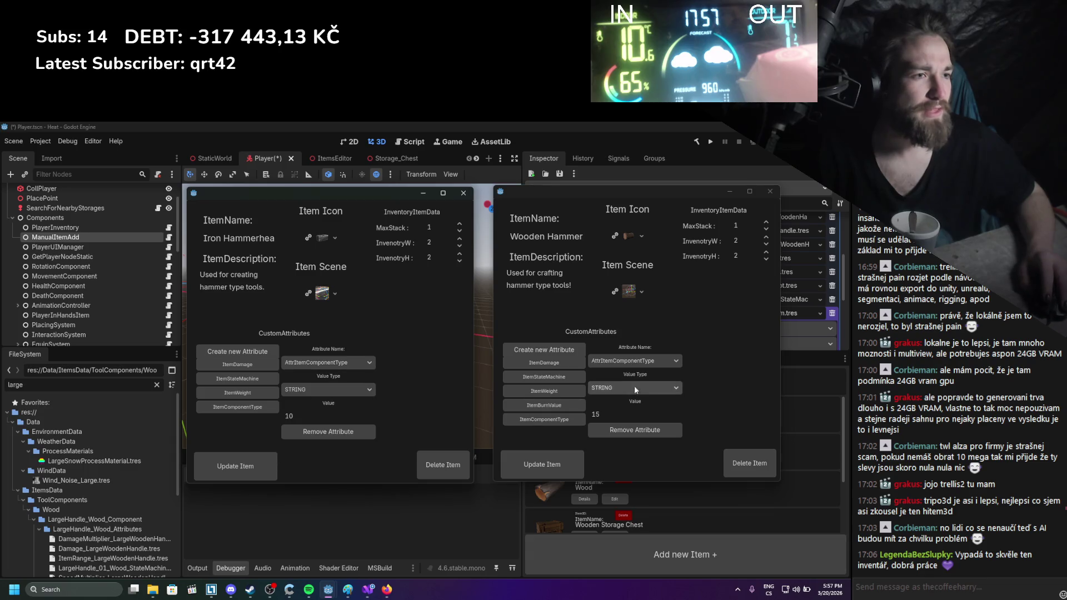
- Change the Wooden Hammer's ItemComponentType value to 'head' and update the item
{"action": "left_click", "coordinate": [558, 424]}
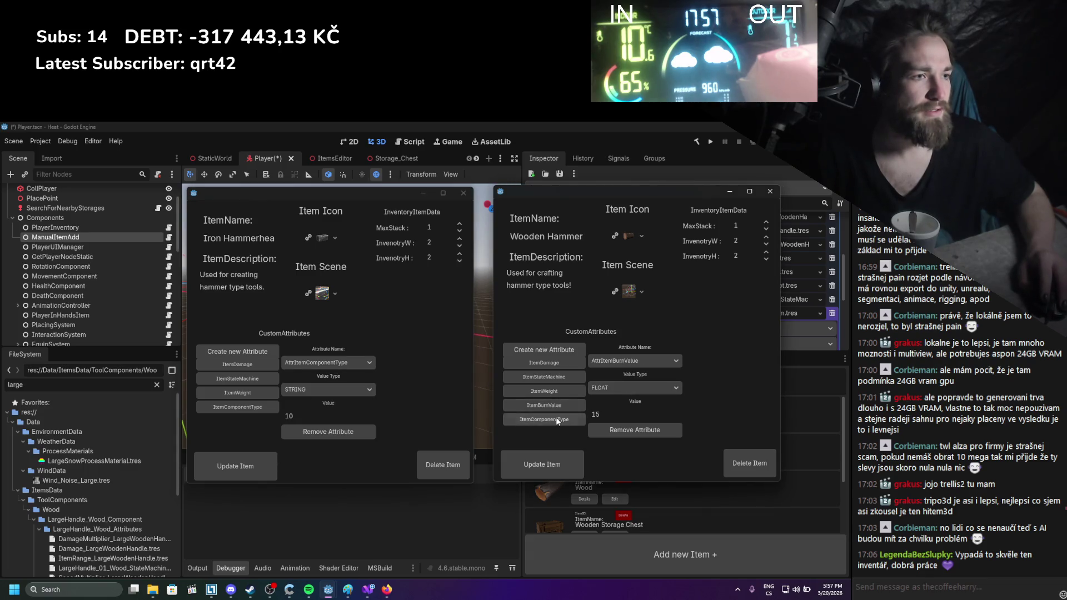
{"action": "left_click", "coordinate": [553, 392]}
{"action": "left_click", "coordinate": [556, 421]}
{"action": "left_click", "coordinate": [619, 415]}
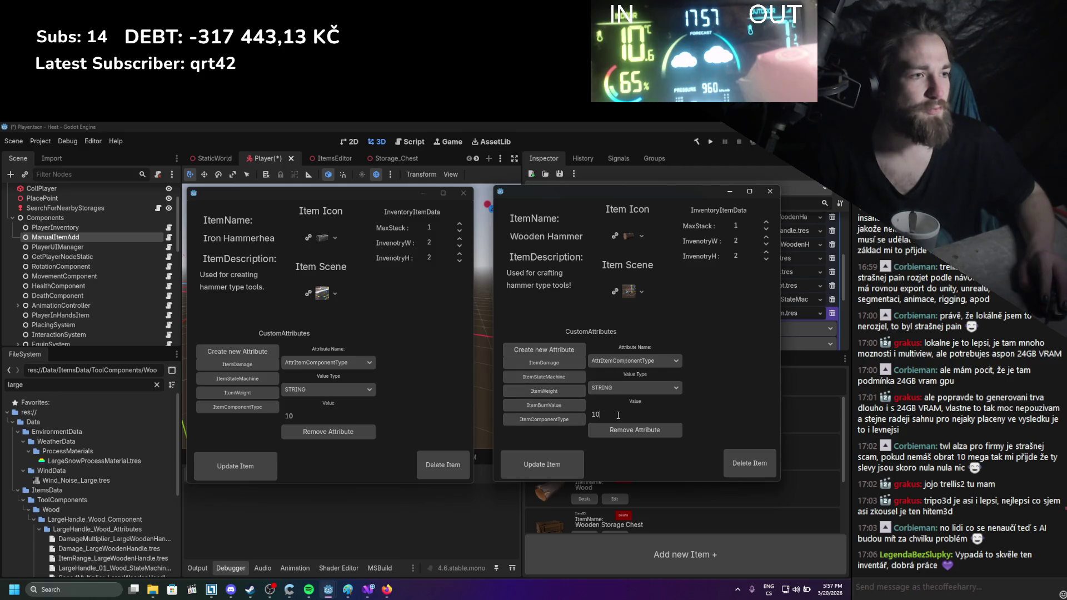
{"action": "key", "text": "BackSpace"}
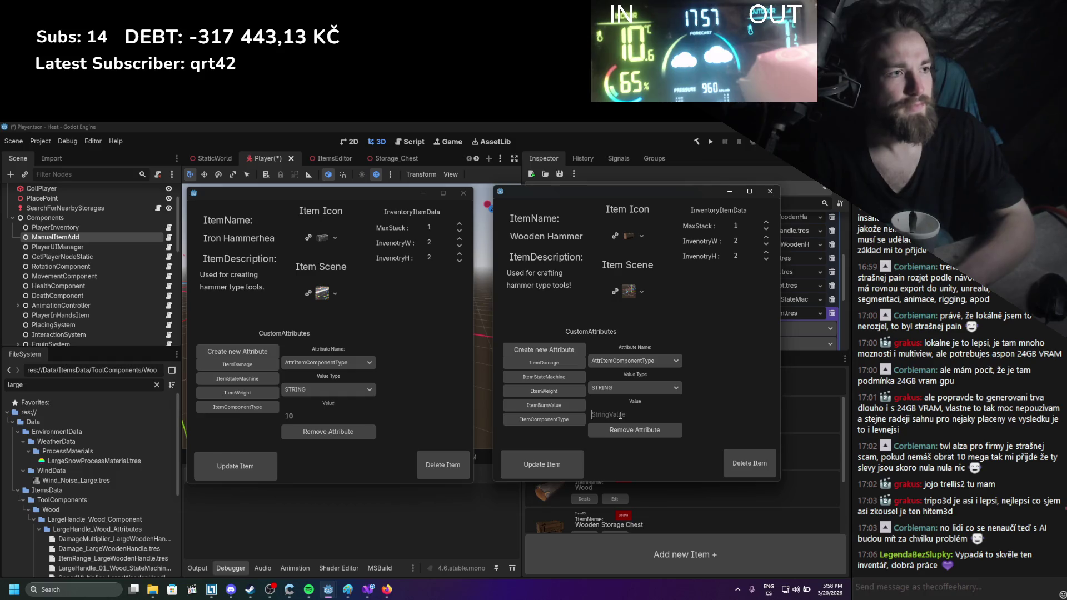
{"action": "type", "text": "ehad"}
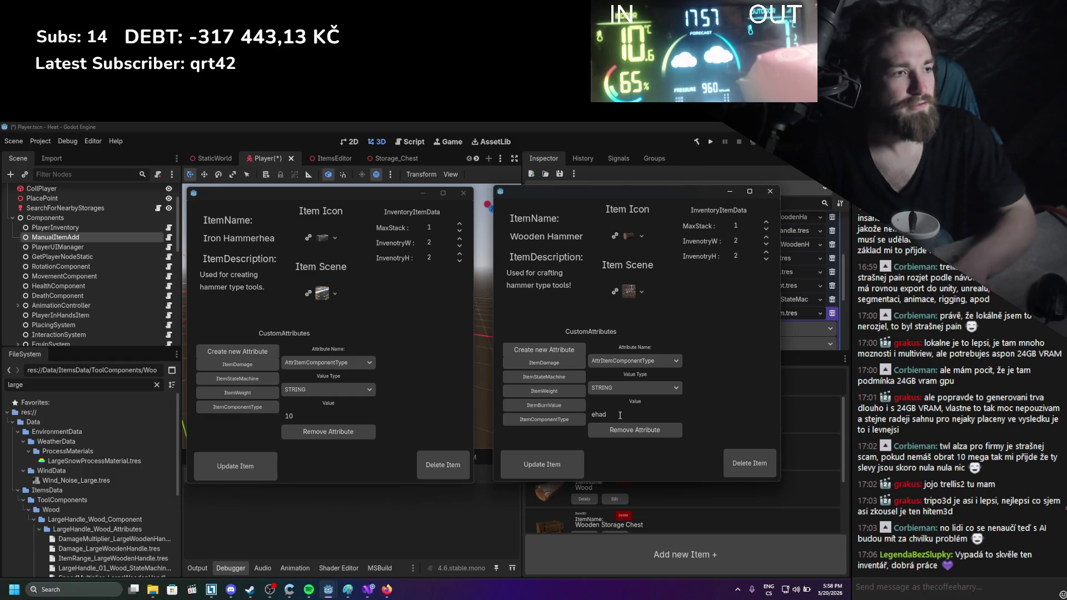
{"action": "key", "text": "BackSpace"}
{"action": "key", "text": "BackSpace"}
{"action": "key", "text": "BackSpace"}
{"action": "type", "text": "head"}
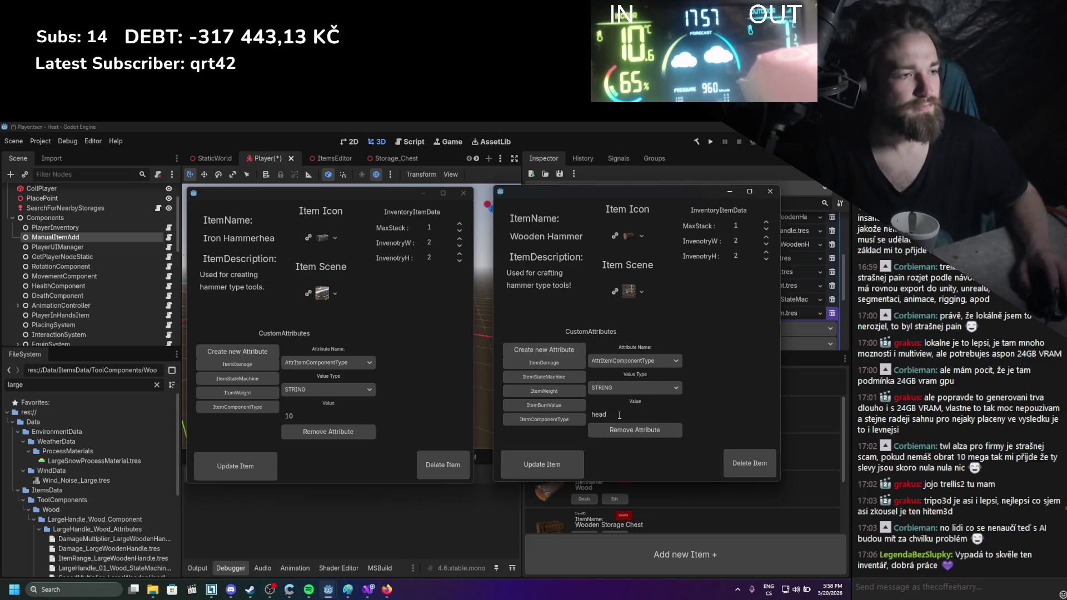
{"action": "left_click", "coordinate": [562, 377]}
{"action": "left_click", "coordinate": [565, 367]}
{"action": "left_click", "coordinate": [536, 462]}
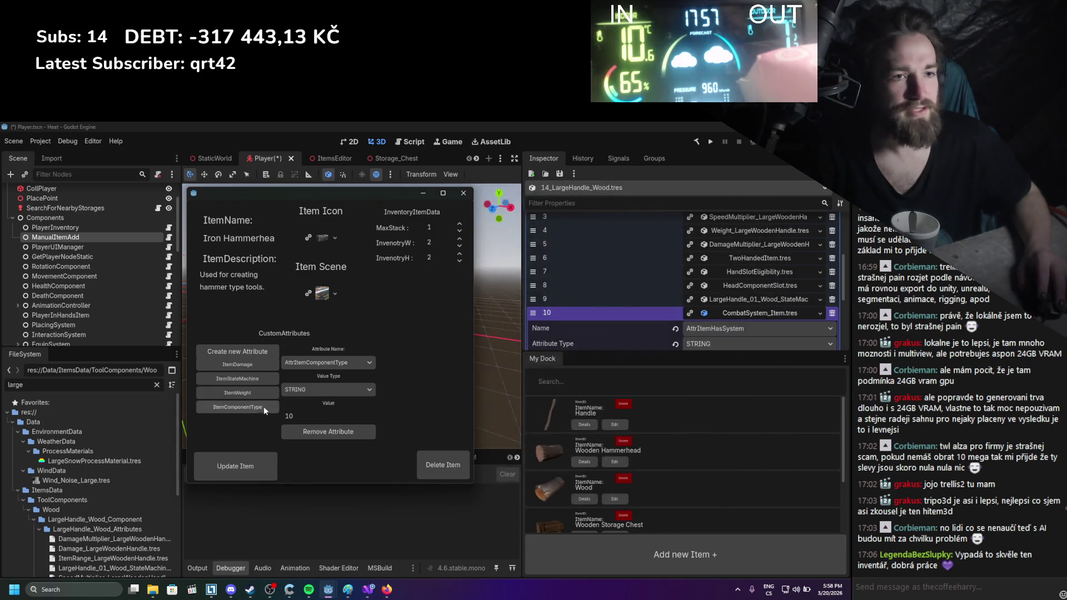
- Set Iron Hammerhead's ItemComponentType value to 'head' and update the item
{"action": "key", "text": "BackSpace"}
{"action": "key", "text": "BackSpace"}
{"action": "type", "text": "h"}
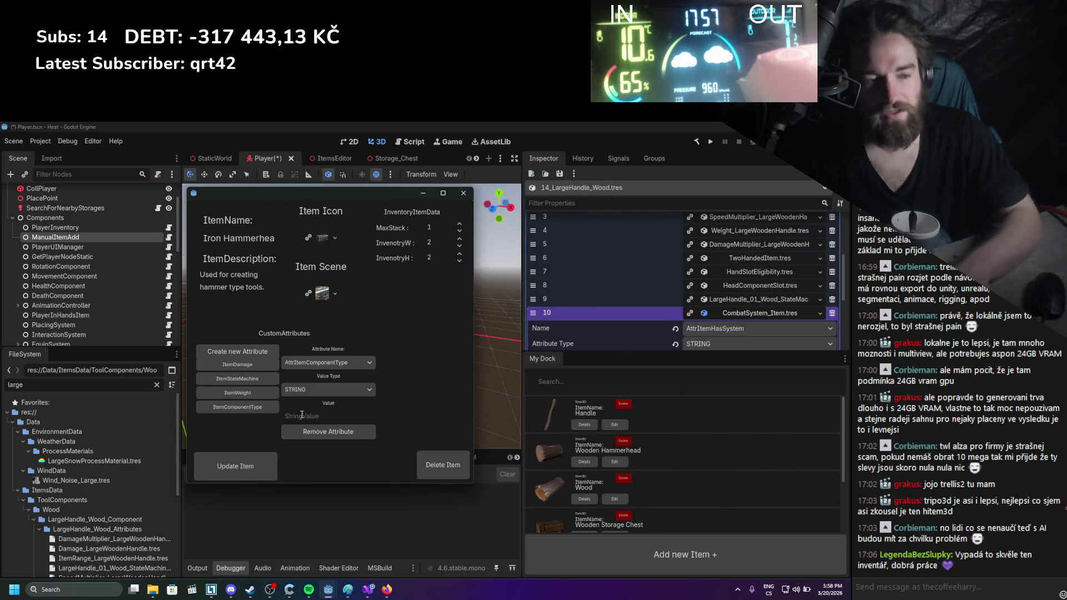
{"action": "type", "text": "ead"}
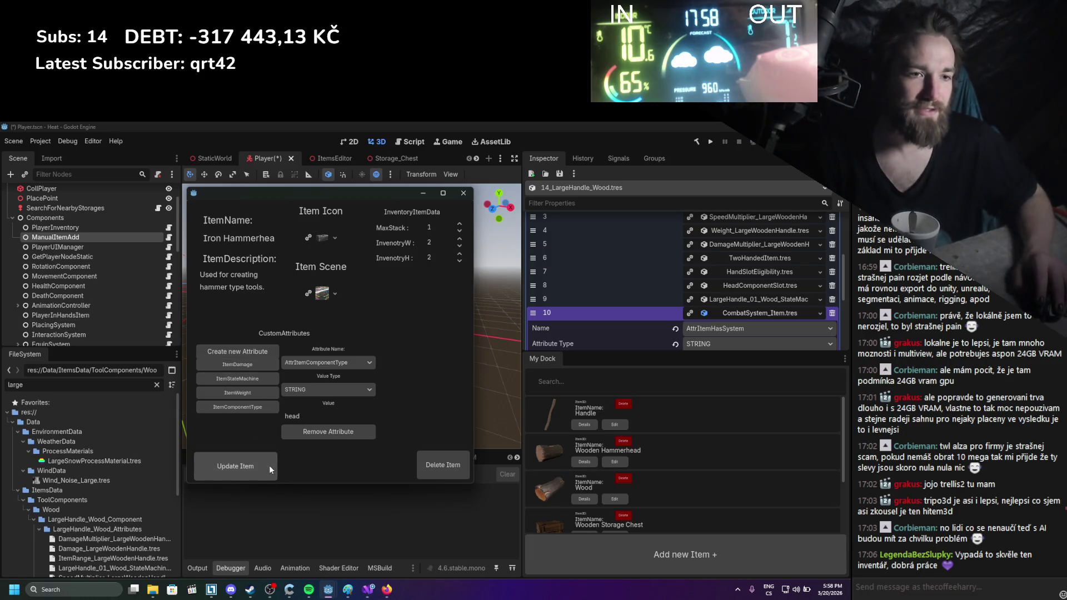
{"action": "left_click", "coordinate": [259, 395]}
{"action": "left_click", "coordinate": [258, 409]}
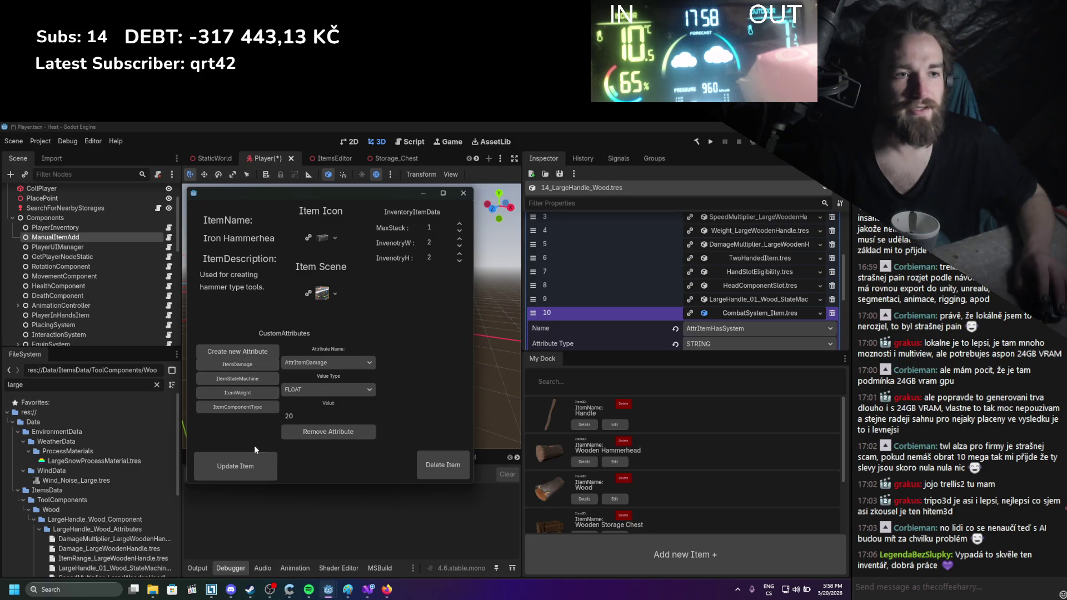
{"action": "left_click", "coordinate": [246, 472]}
- Save the scene and select a component node in the scene tree
{"action": "key", "text": "ctrl+s"}
{"action": "scroll", "coordinate": [579, 434], "scroll_direction": "down", "scroll_amount": 3}
{"action": "scroll", "coordinate": [740, 337], "scroll_direction": "down", "scroll_amount": 3}
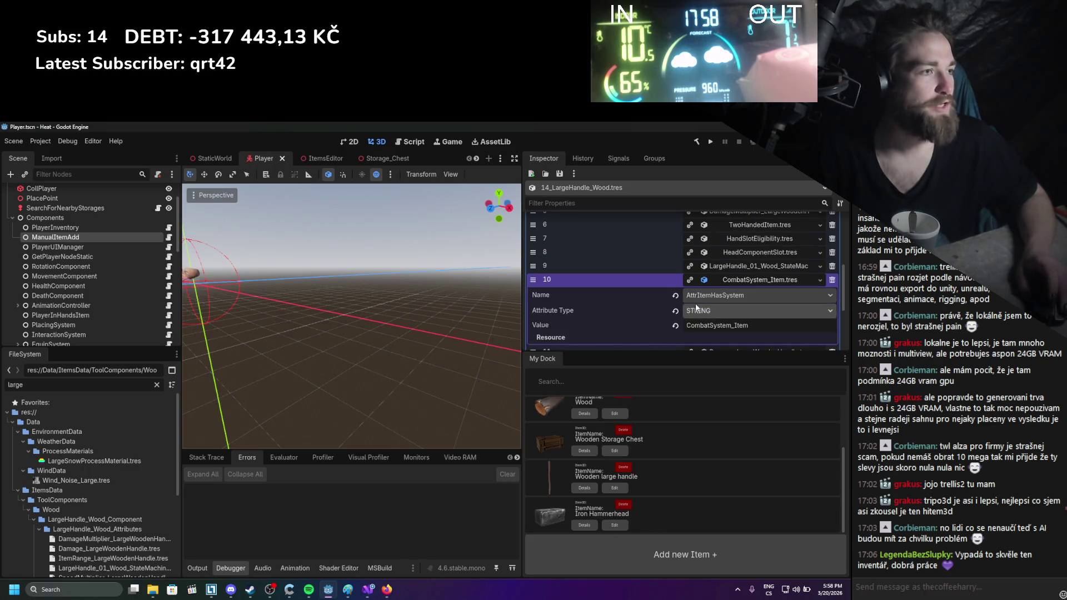
{"action": "left_click", "coordinate": [113, 248]}
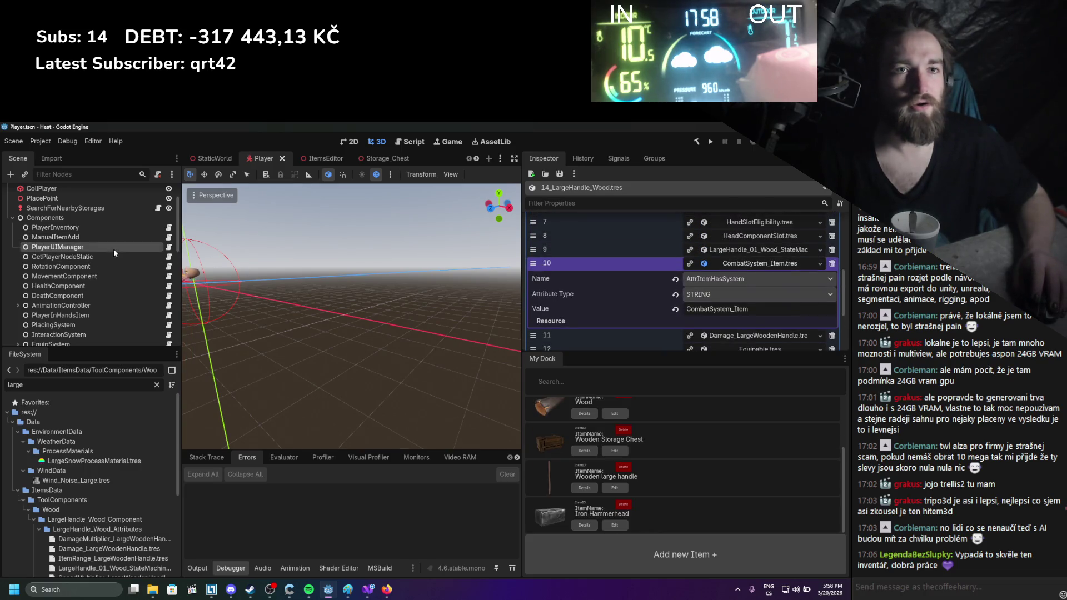
- Add Wooden large handle_ItemPattern with quantity 1 to ManualItemAdd's Items To Add
{"action": "left_click", "coordinate": [116, 238]}
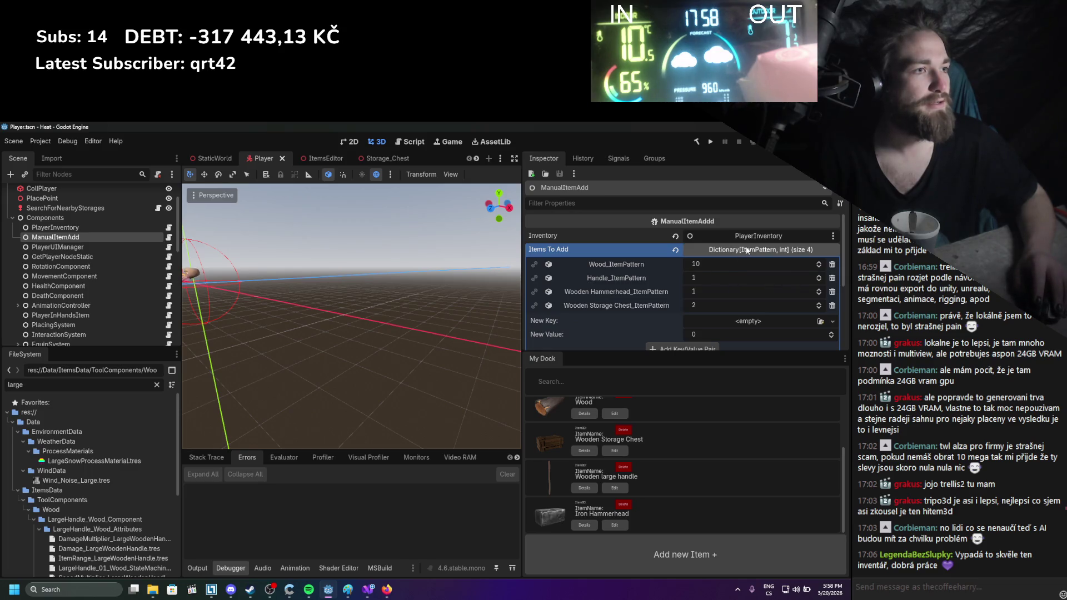
{"action": "left_click", "coordinate": [745, 245]}
{"action": "left_click", "coordinate": [746, 246]}
{"action": "scroll", "coordinate": [700, 266], "scroll_direction": "down", "scroll_amount": 2}
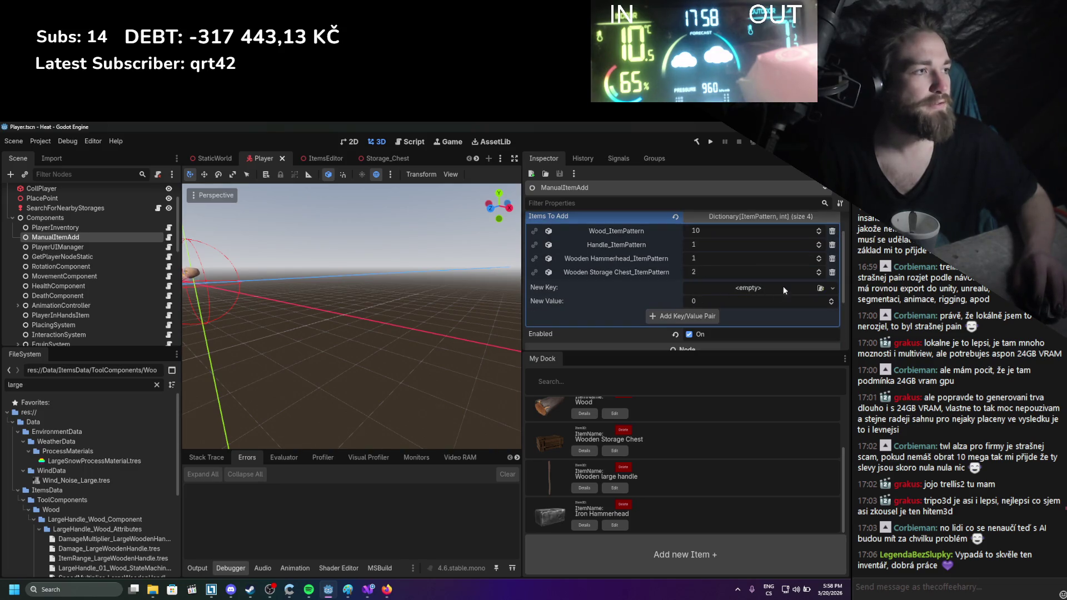
{"action": "left_click", "coordinate": [819, 288]}
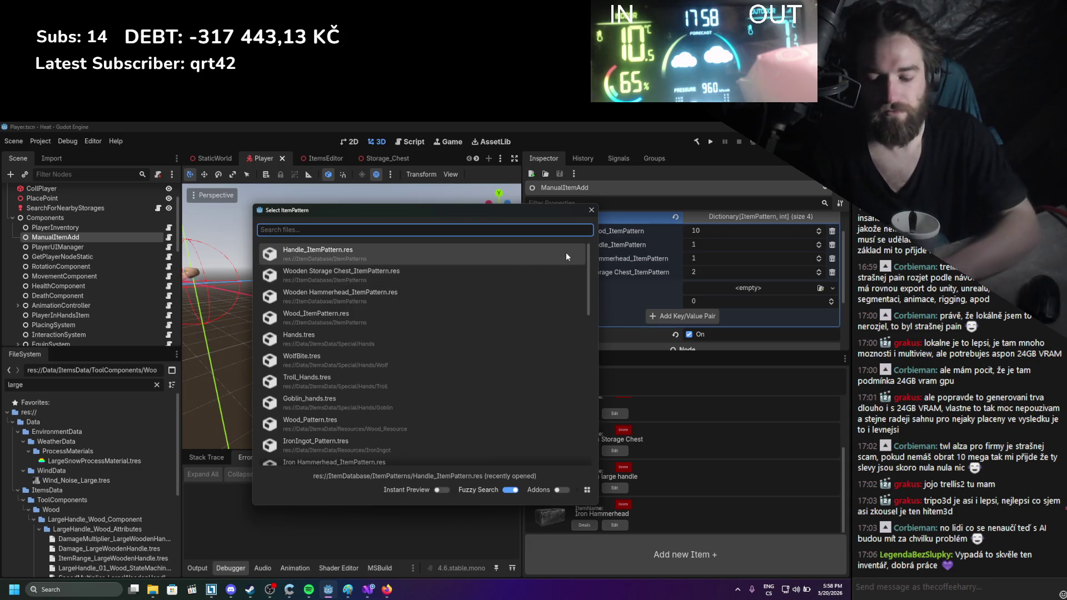
{"action": "type", "text": "large"}
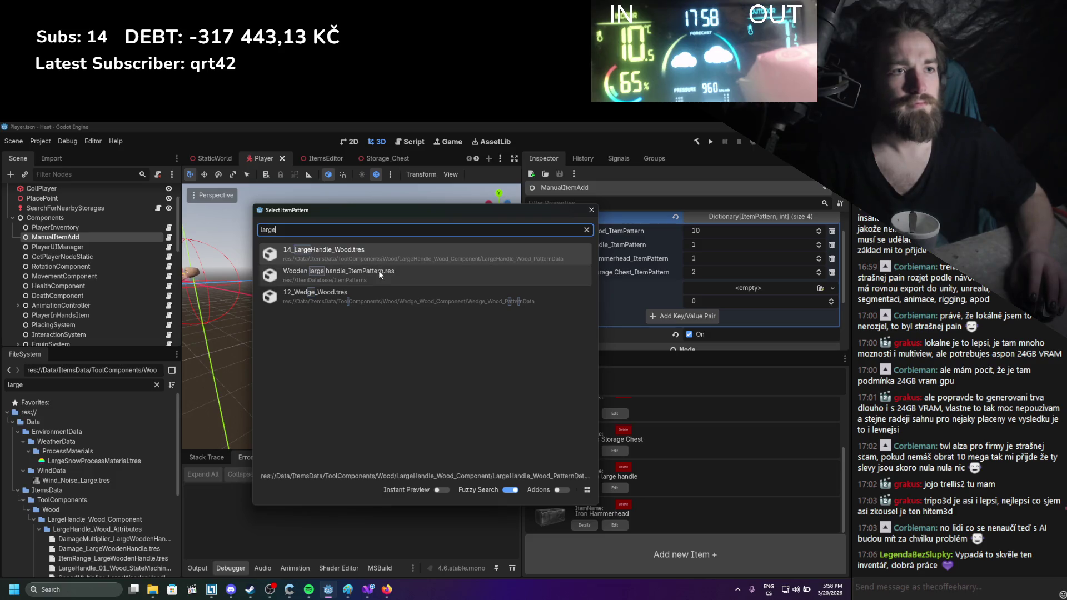
{"action": "left_click", "coordinate": [378, 275]}
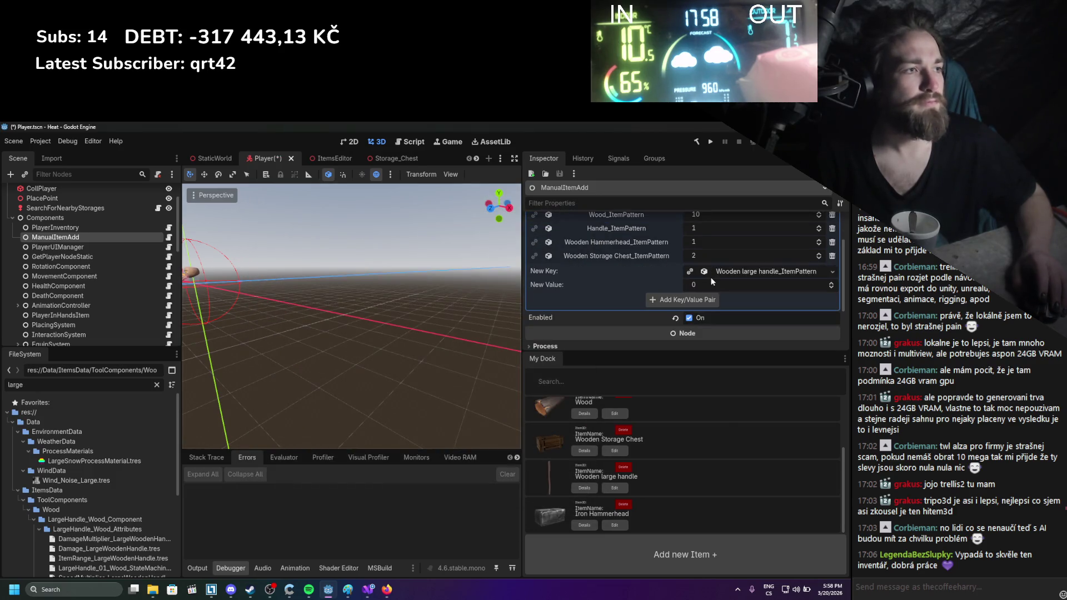
{"action": "left_click", "coordinate": [708, 285]}
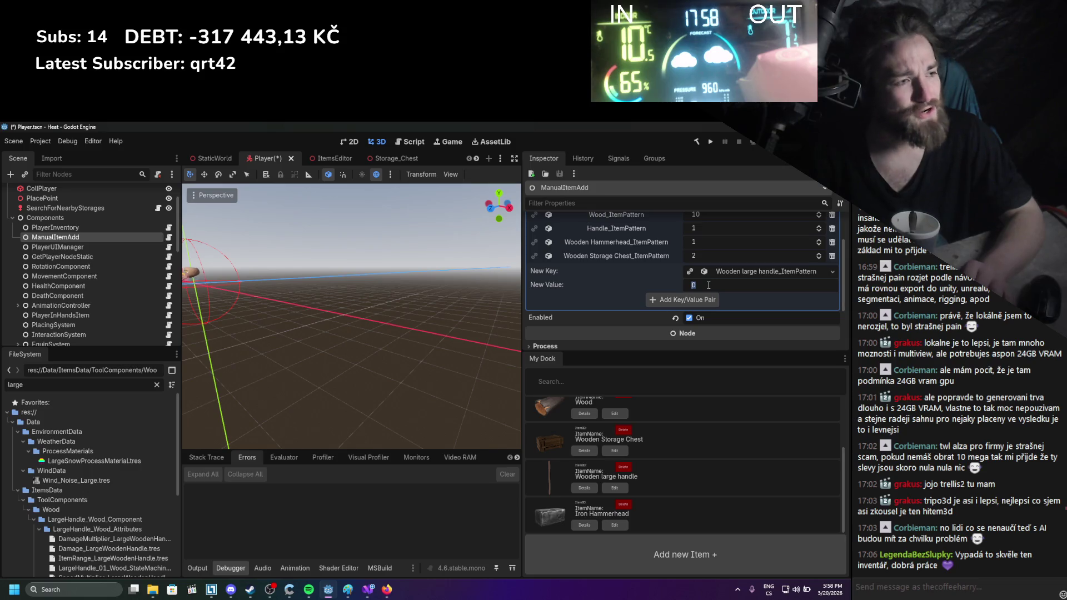
{"action": "type", "text": "1"}
{"action": "key", "text": "Return"}
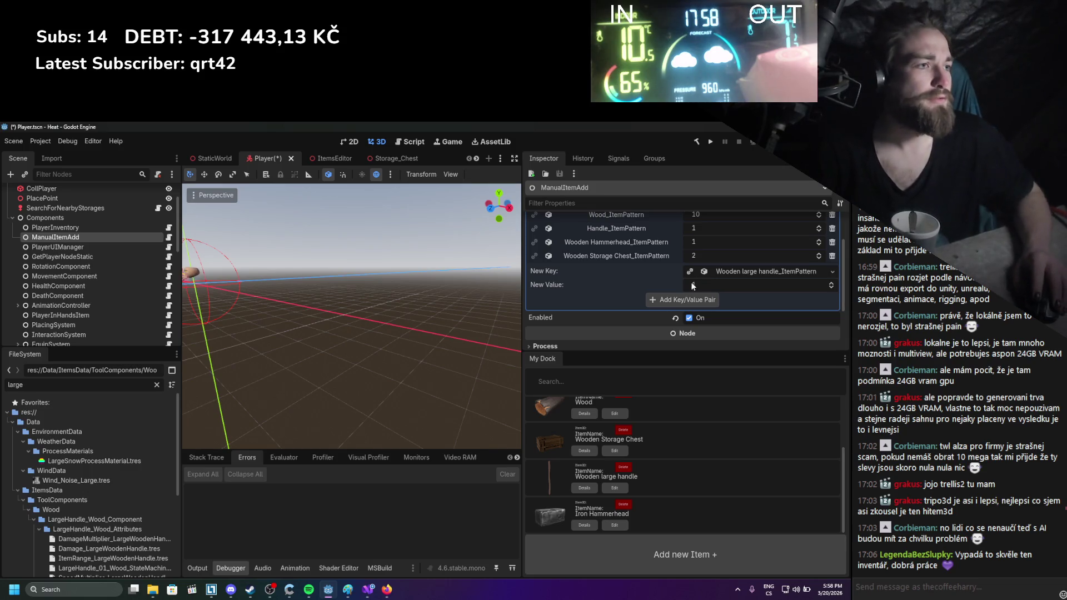
{"action": "left_click", "coordinate": [669, 300]}
- Add Iron Hammerhead_ItemPattern with quantity 1 and save the scene
{"action": "left_click", "coordinate": [821, 286]}
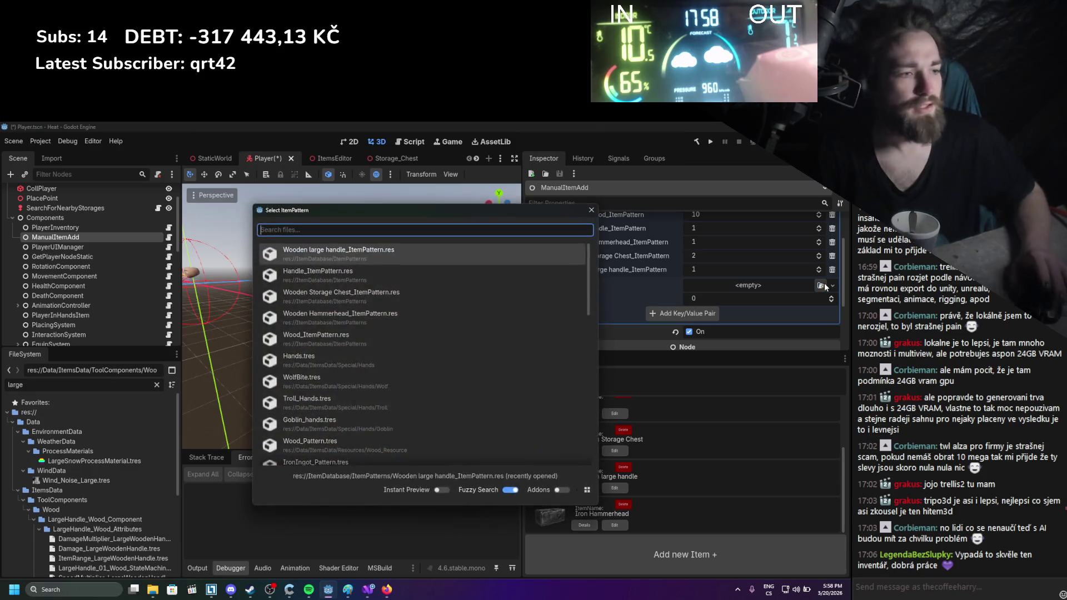
{"action": "type", "text": "iron"}
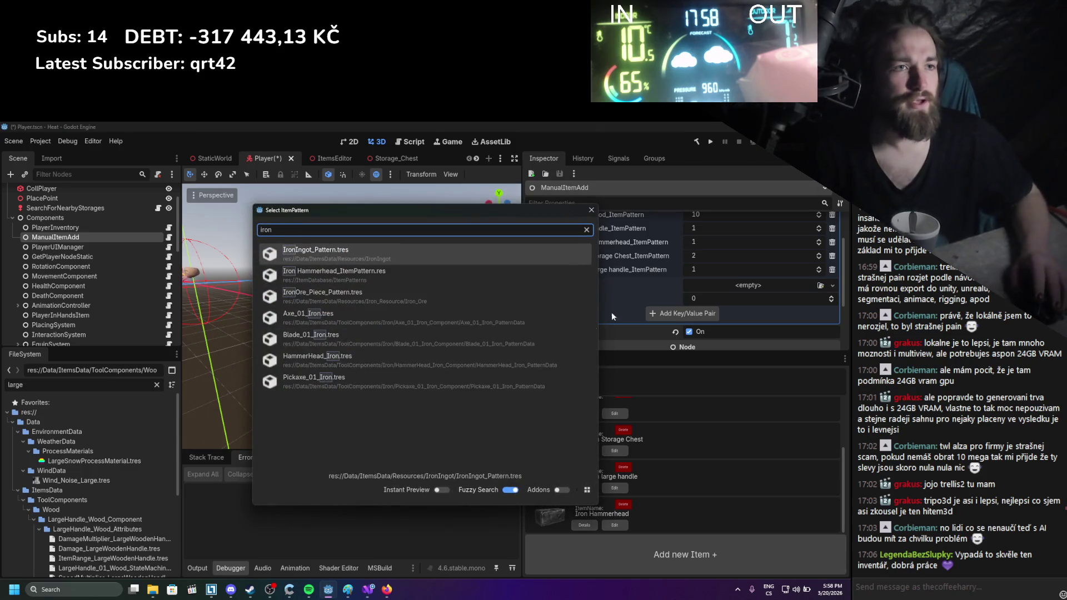
{"action": "left_click", "coordinate": [507, 271]}
{"action": "left_click", "coordinate": [739, 284]}
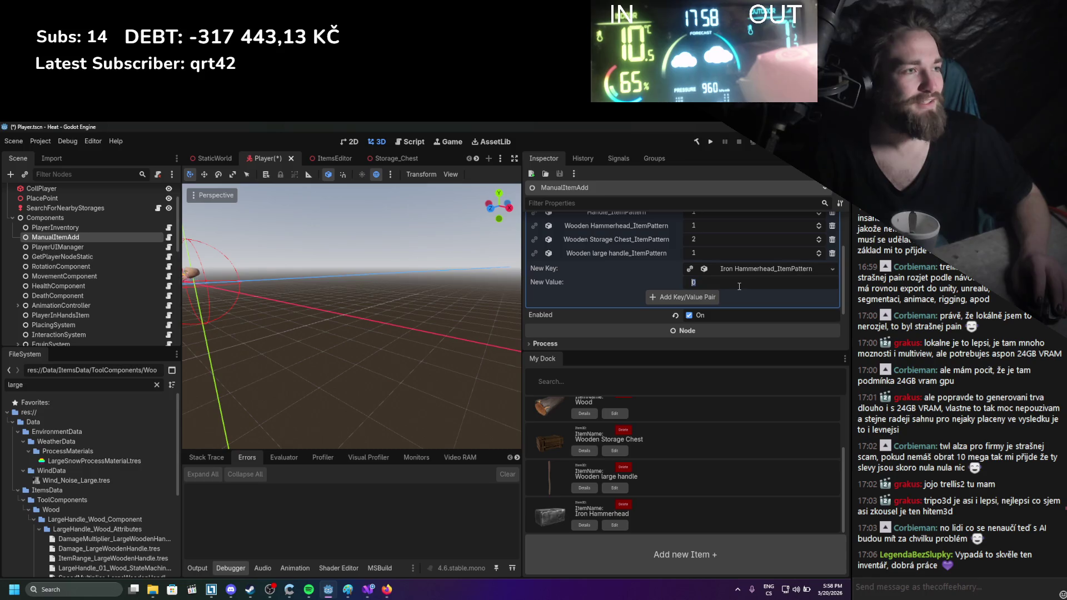
{"action": "type", "text": "1"}
{"action": "left_click", "coordinate": [660, 299]}
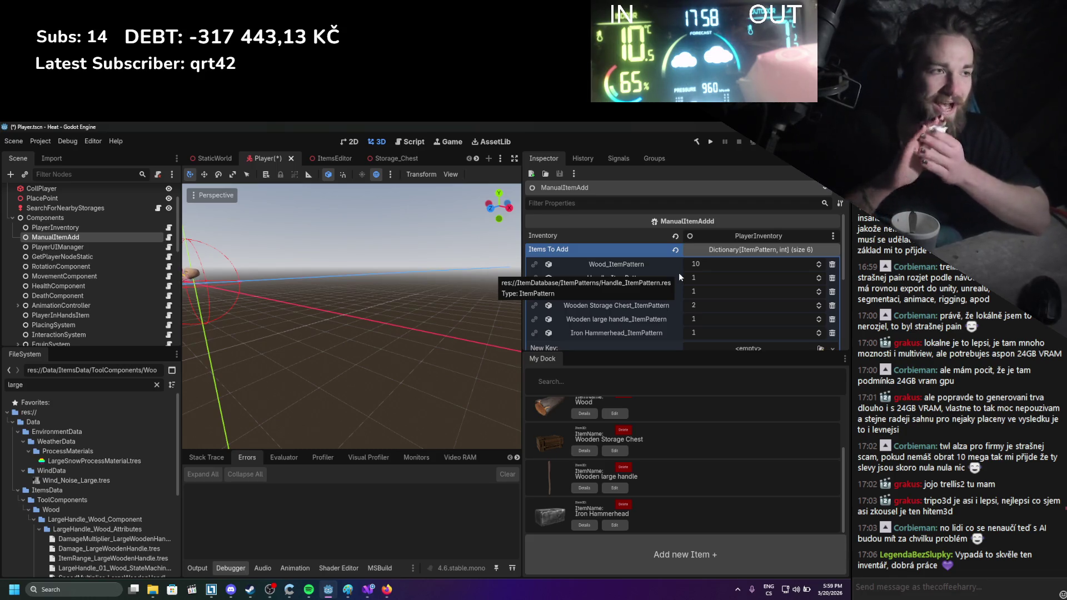
{"action": "key", "text": "ctrl+s"}
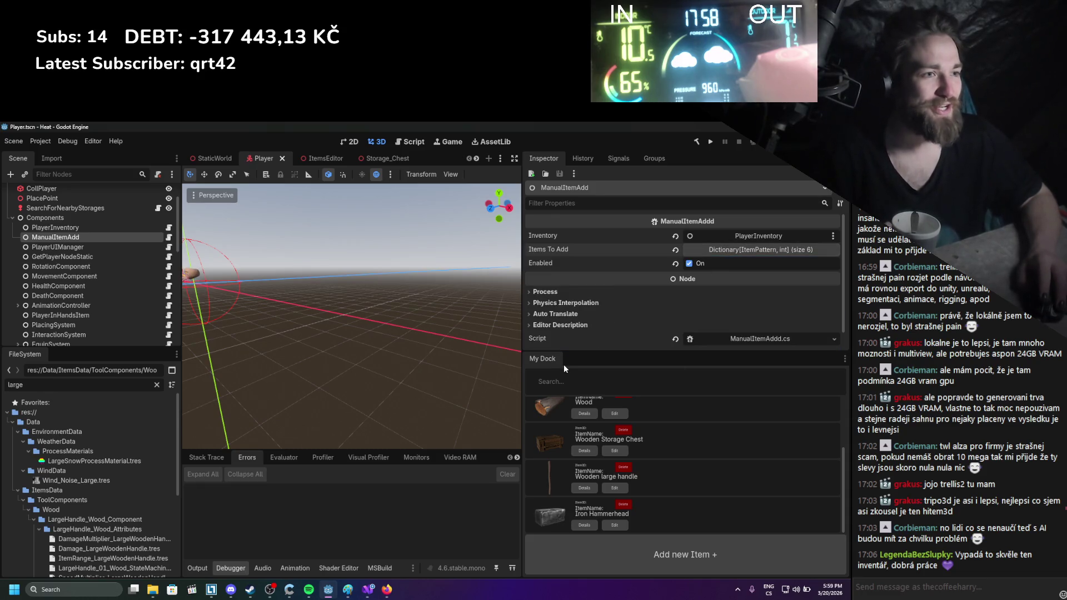
{"action": "left_click_drag", "start_coordinate": [522, 314], "coordinate": [683, 314]}
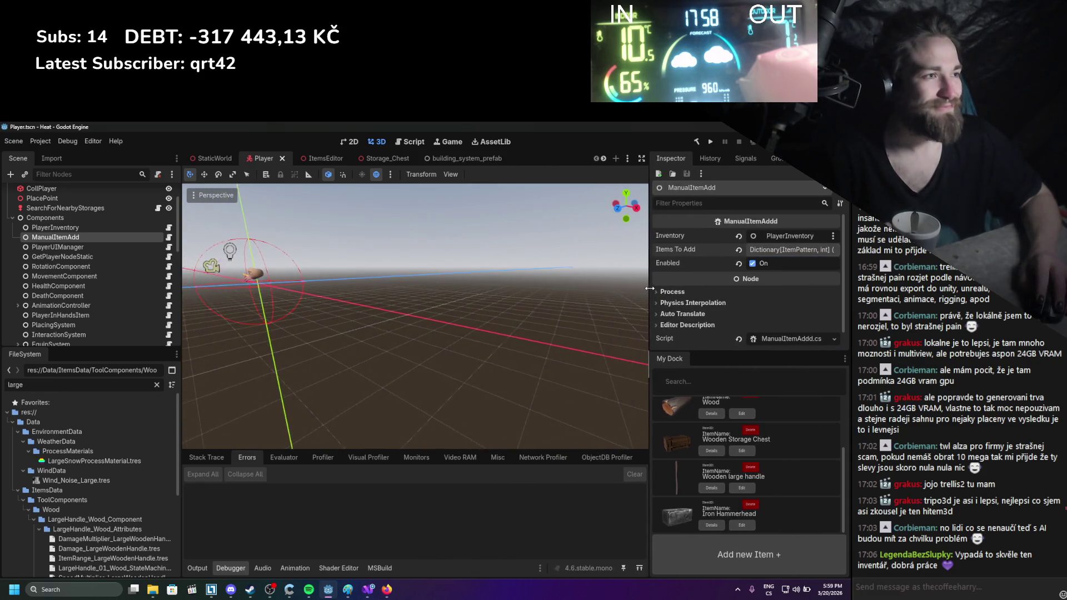
{"action": "left_click", "coordinate": [169, 238]}
{"action": "left_click_drag", "start_coordinate": [281, 477], "coordinate": [76, 400]}
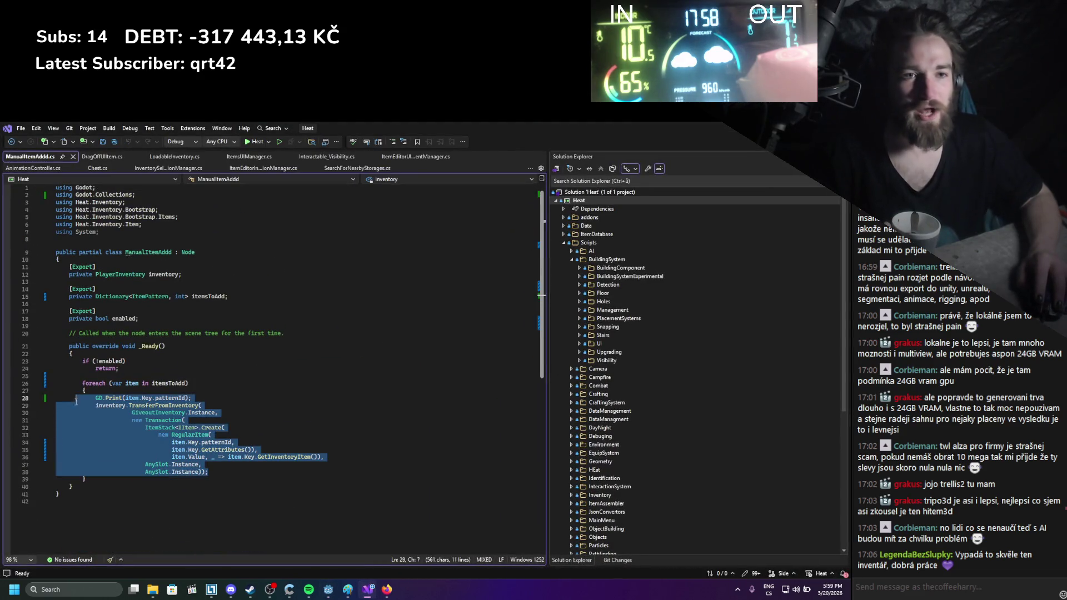
{"action": "left_click", "coordinate": [250, 401]}
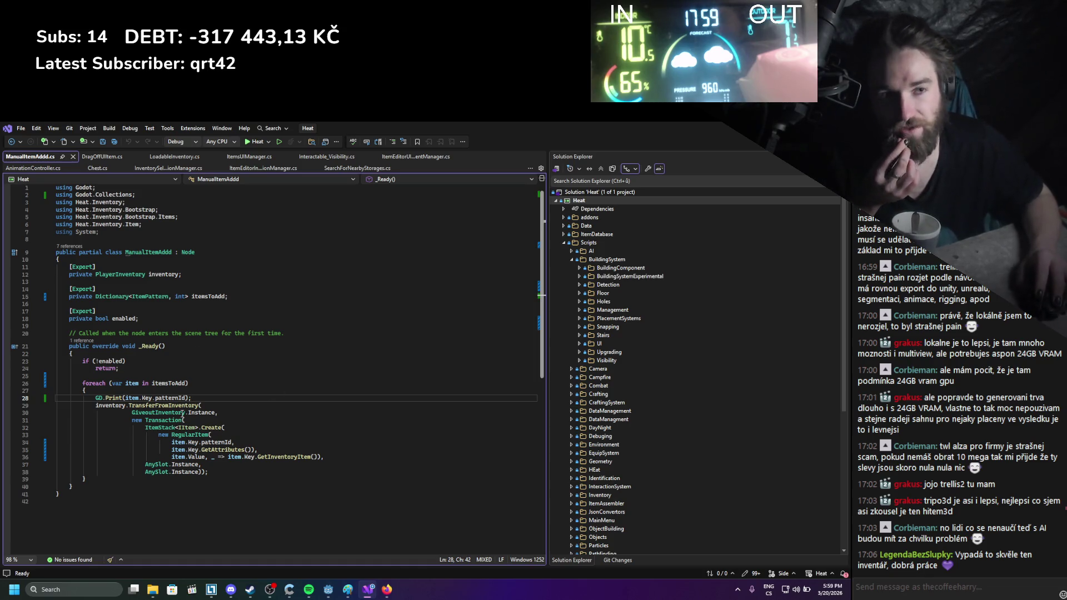
{"action": "left_click_drag", "start_coordinate": [211, 473], "coordinate": [56, 334]}
{"action": "left_click", "coordinate": [274, 404]}
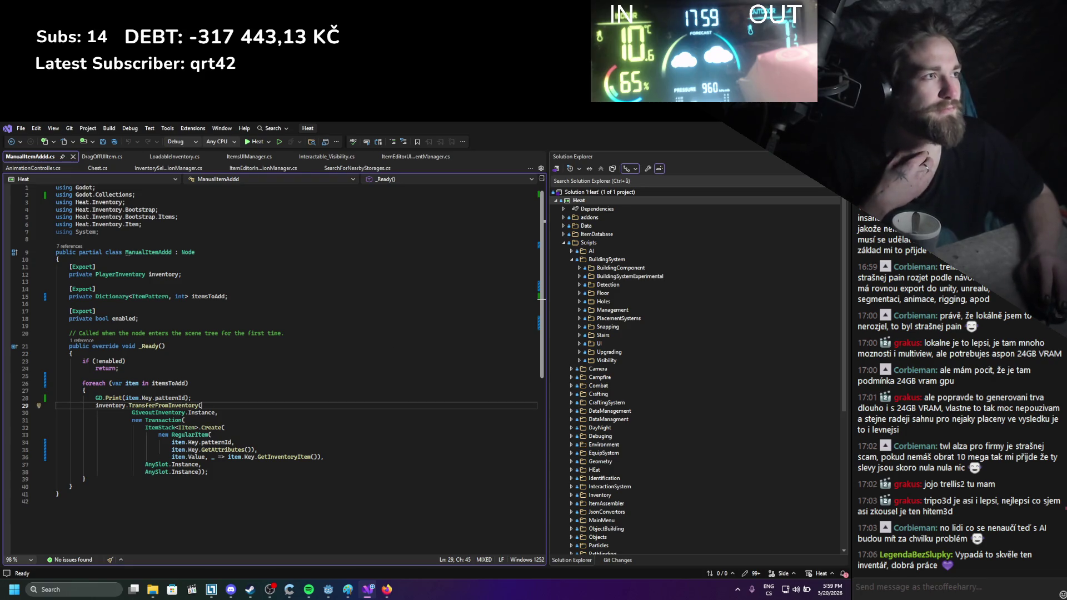
{"action": "key", "text": "alt+Tab"}
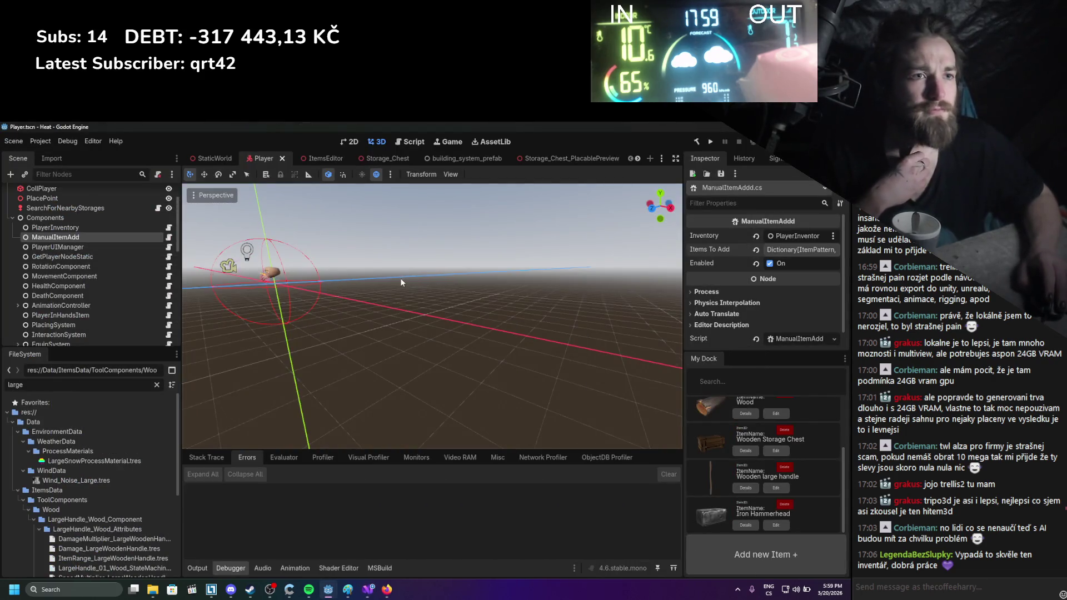
- Save the scene and launch the game to test the inventory
{"action": "key", "text": "ctrl+s"}
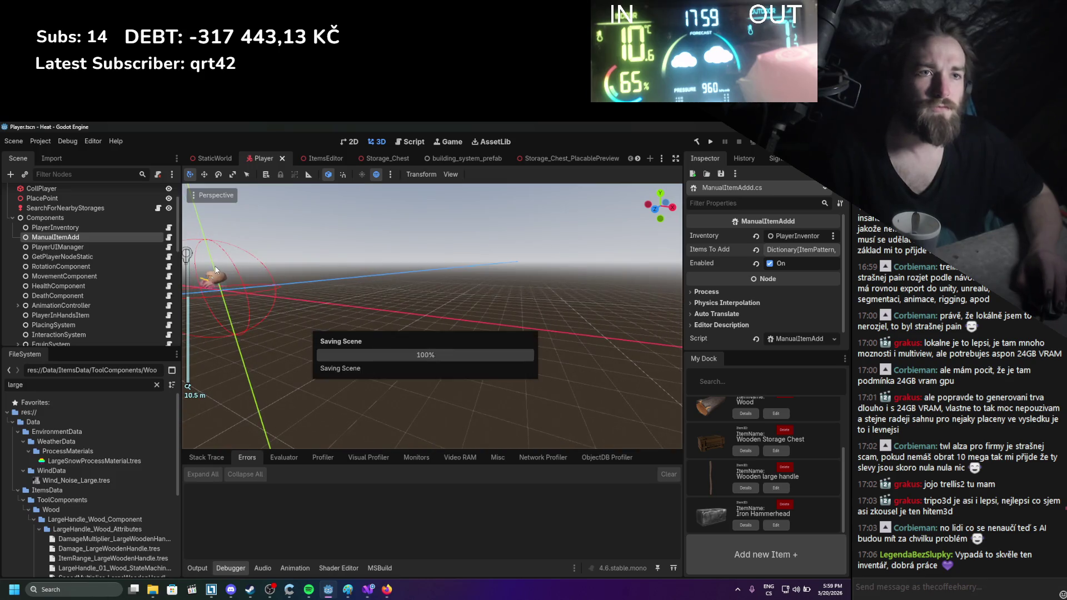
{"action": "scroll", "coordinate": [227, 280], "scroll_direction": "up", "scroll_amount": 5}
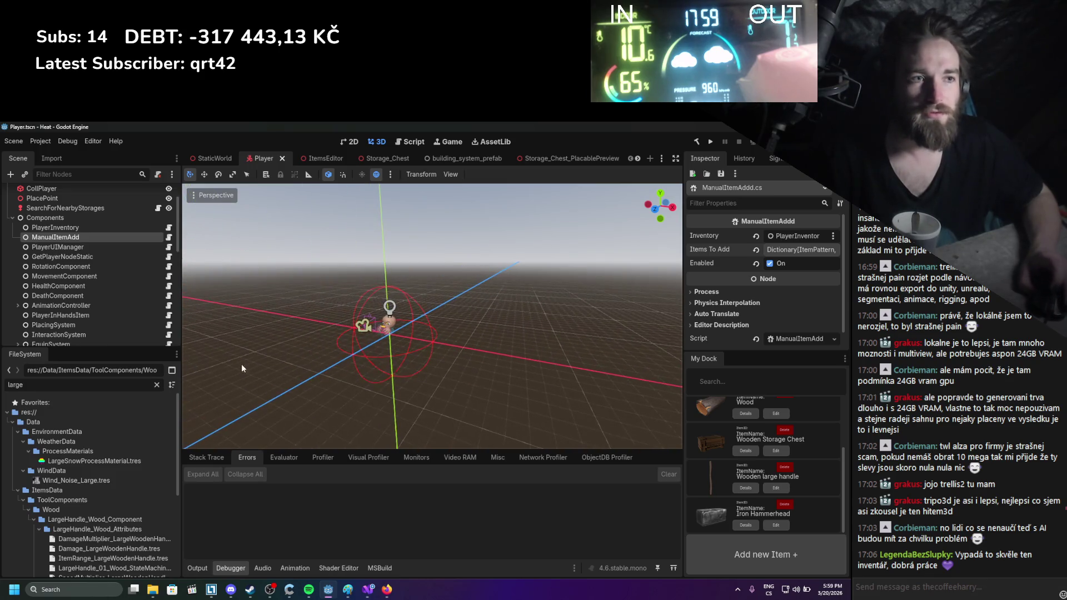
{"action": "scroll", "coordinate": [346, 365], "scroll_direction": "down", "scroll_amount": 10}
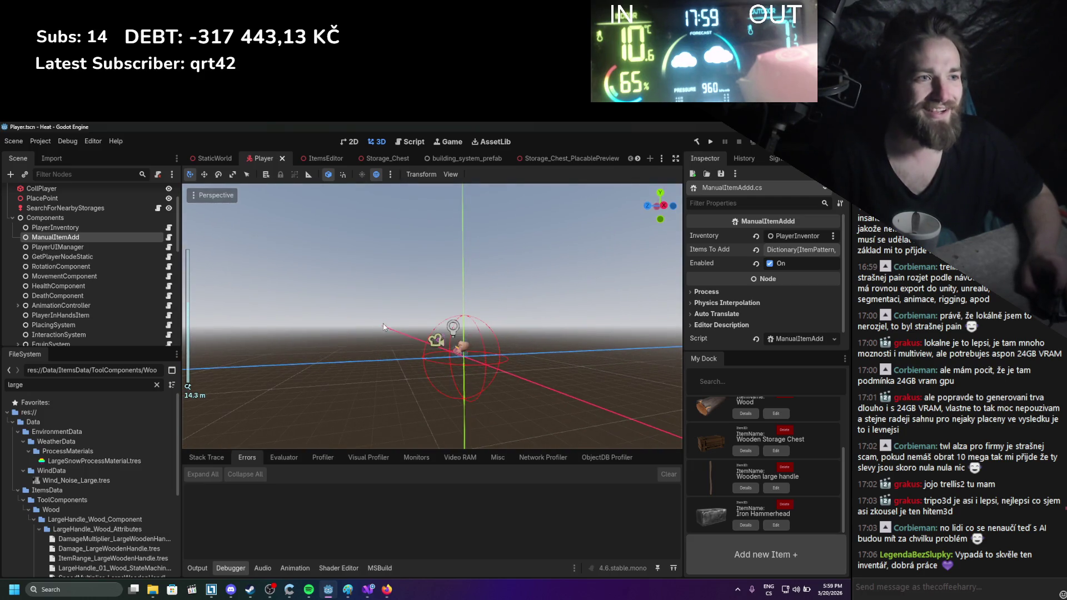
{"action": "scroll", "coordinate": [463, 360], "scroll_direction": "up", "scroll_amount": 3}
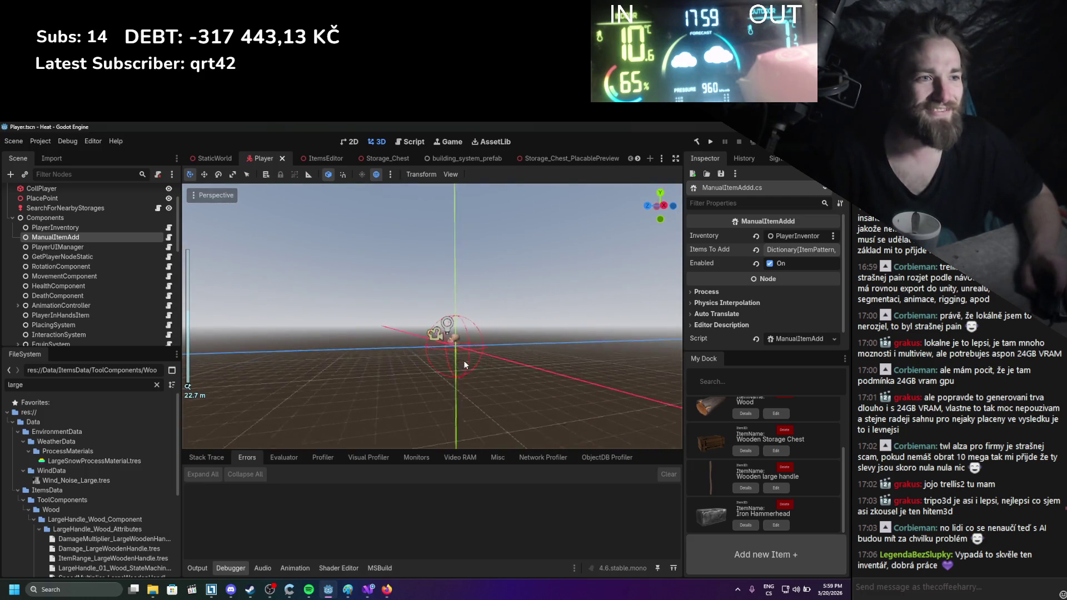
{"action": "scroll", "coordinate": [412, 352], "scroll_direction": "up", "scroll_amount": 6}
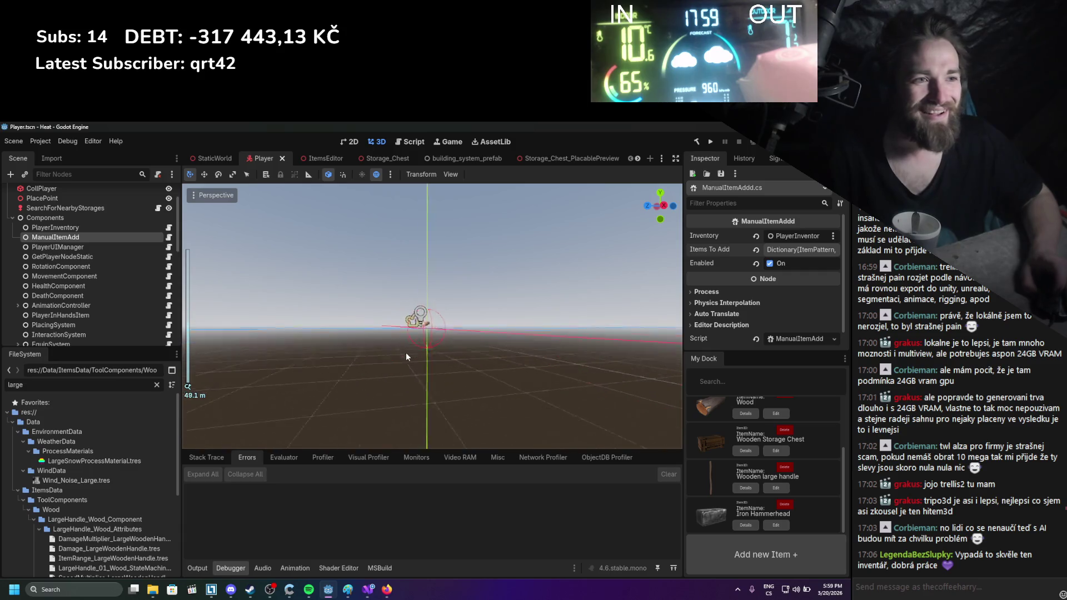
{"action": "scroll", "coordinate": [394, 359], "scroll_direction": "down", "scroll_amount": 8}
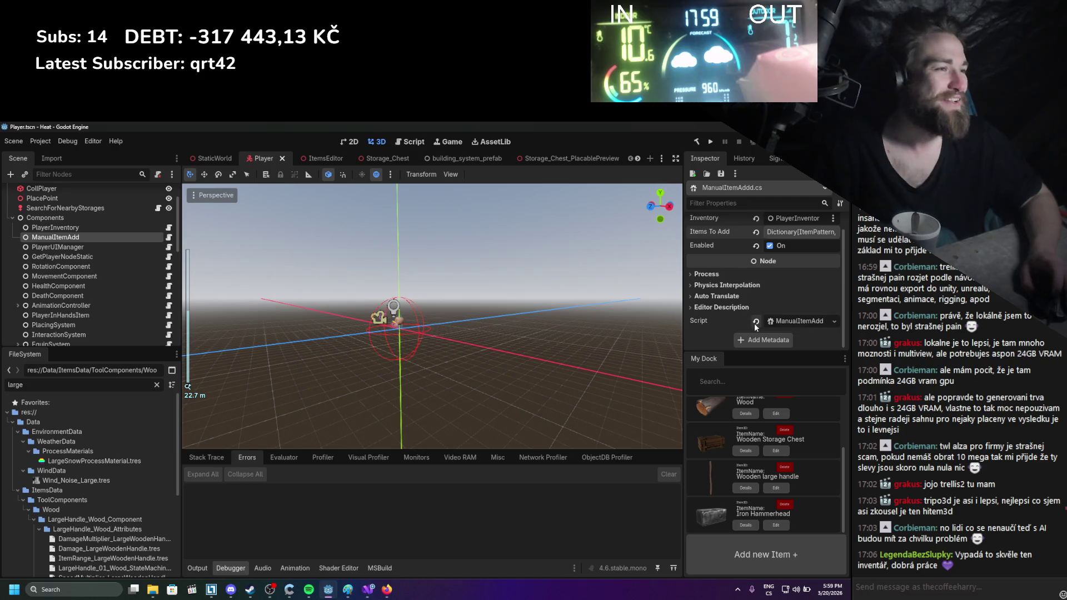
{"action": "left_click", "coordinate": [710, 143]}
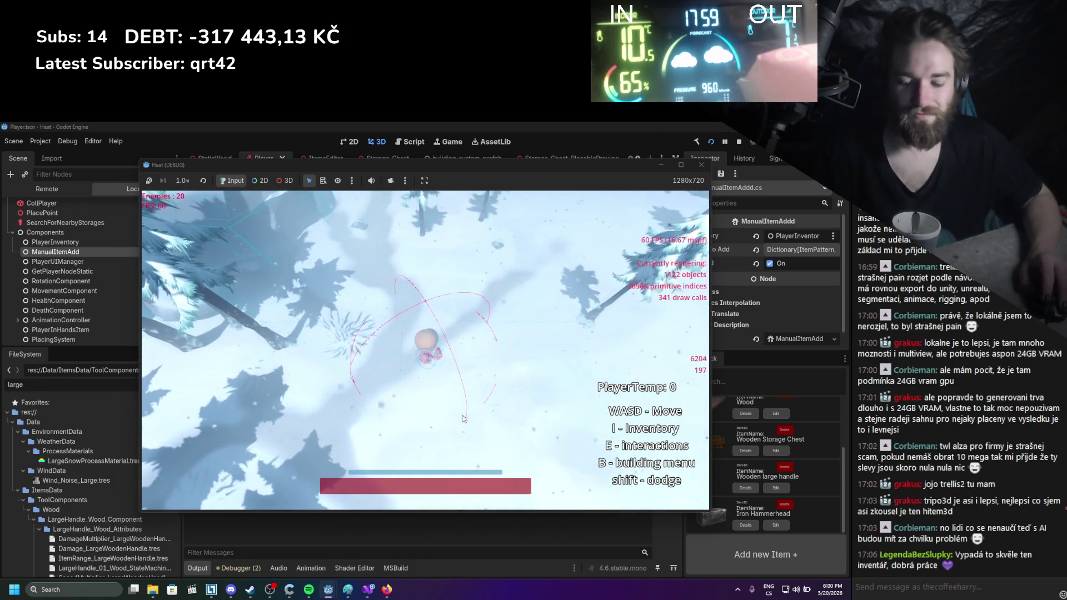
- Open the in-game inventory, drop the storage chest onto the snow, then stop the game
{"action": "key", "text": "i"}
{"action": "mouse_move", "coordinate": [256, 242]}
{"action": "left_mouse_down"}
{"action": "mouse_move", "coordinate": [382, 309]}
{"action": "mouse_move", "coordinate": [370, 392]}
{"action": "left_mouse_up"}
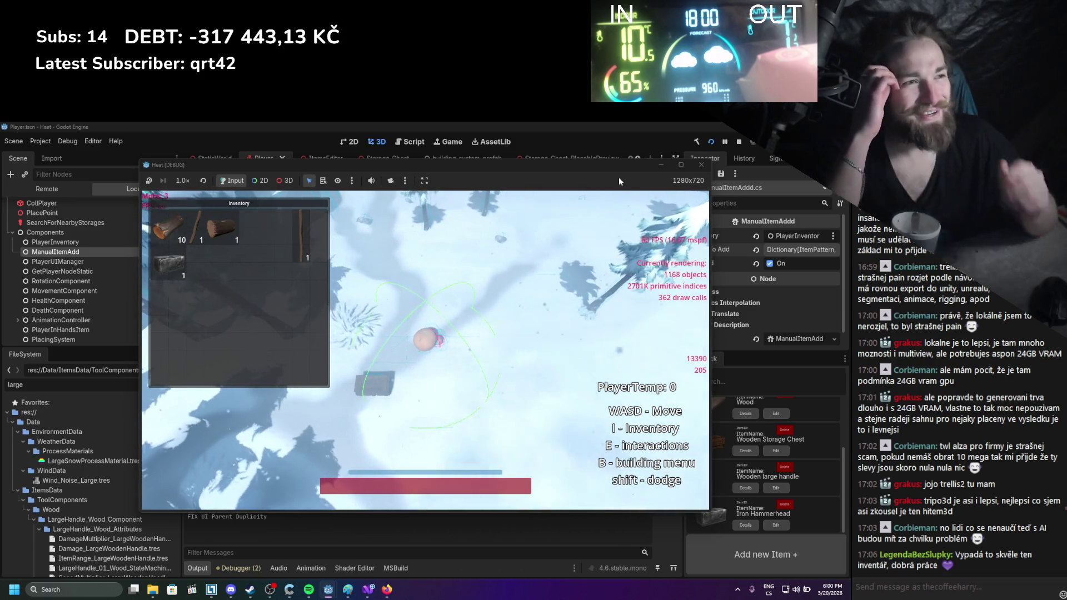
{"action": "left_click", "coordinate": [741, 140]}
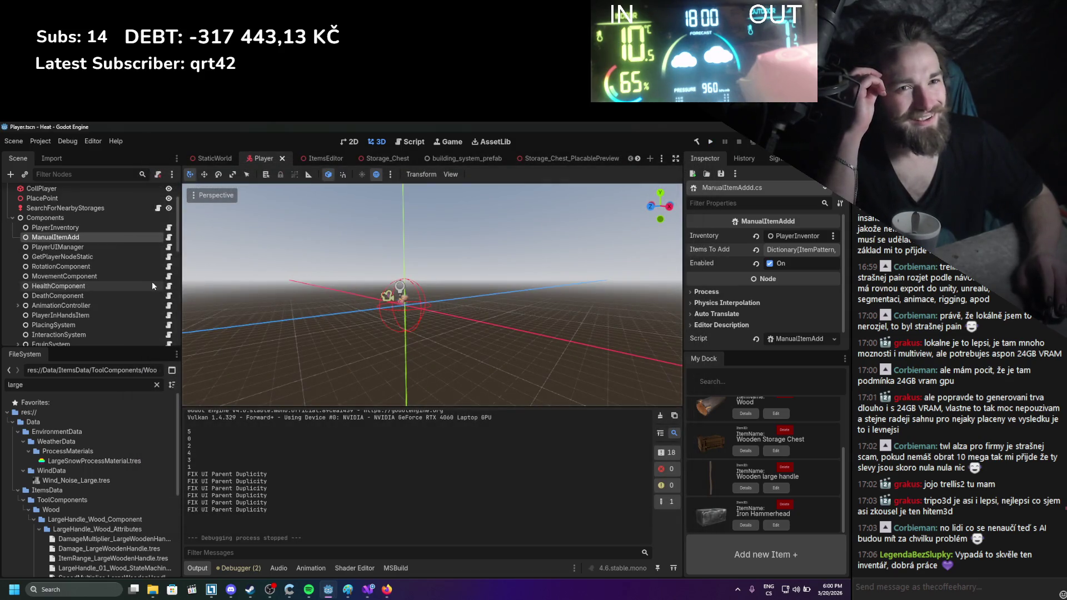
{"action": "scroll", "coordinate": [141, 306], "scroll_direction": "down", "scroll_amount": 1}
{"action": "left_click", "coordinate": [139, 306]}
{"action": "left_click", "coordinate": [168, 306]}
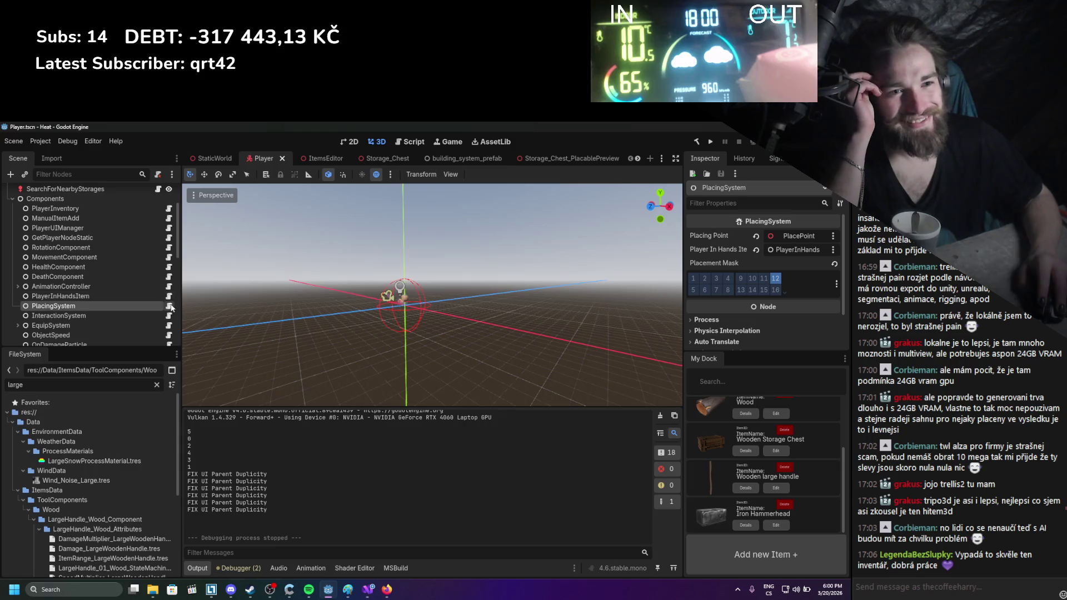
{"action": "scroll", "coordinate": [259, 316], "scroll_direction": "down", "scroll_amount": 20}
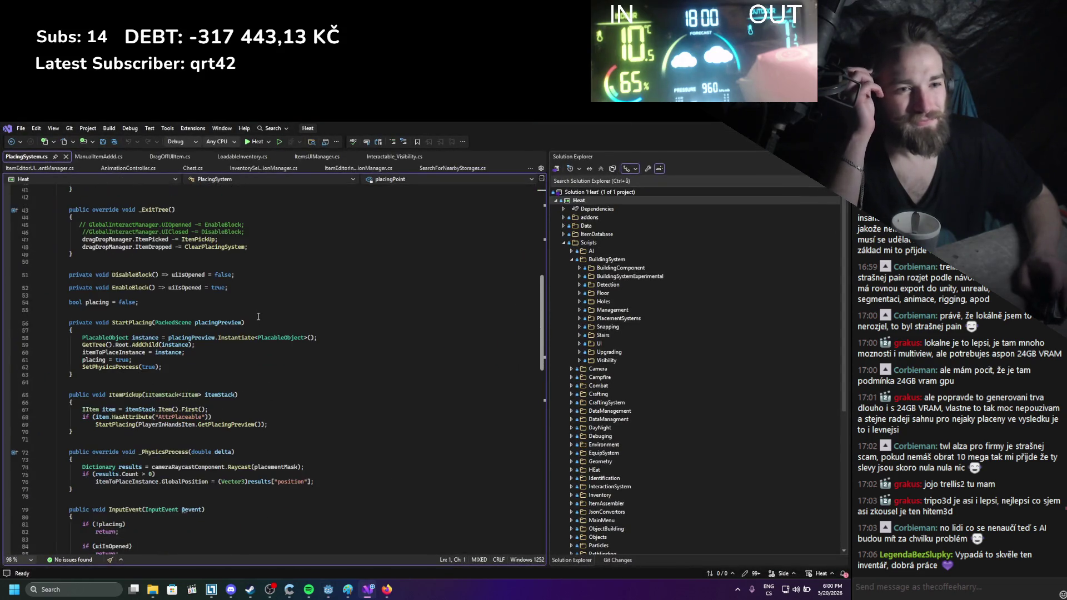
{"action": "scroll", "coordinate": [258, 316], "scroll_direction": "down", "scroll_amount": 2}
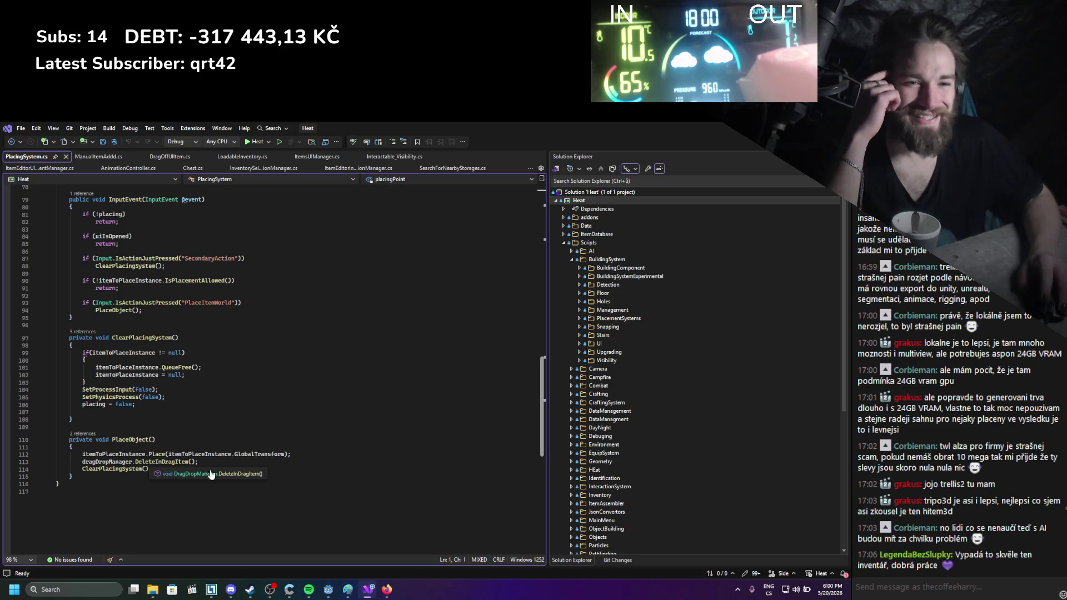
{"action": "scroll", "coordinate": [212, 461], "scroll_direction": "up", "scroll_amount": 10}
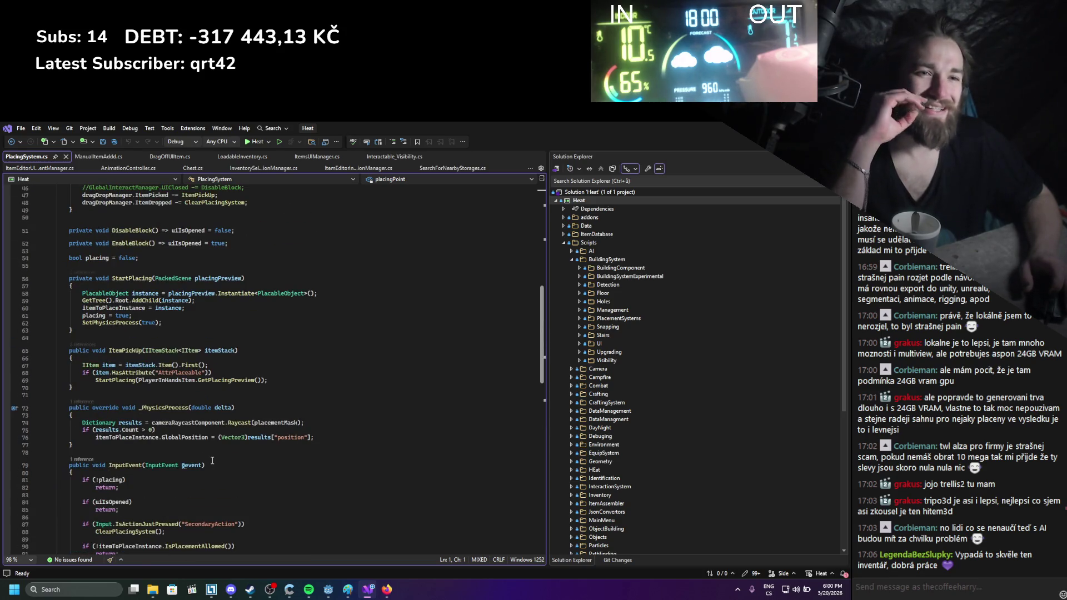
{"action": "scroll", "coordinate": [211, 460], "scroll_direction": "up", "scroll_amount": 12}
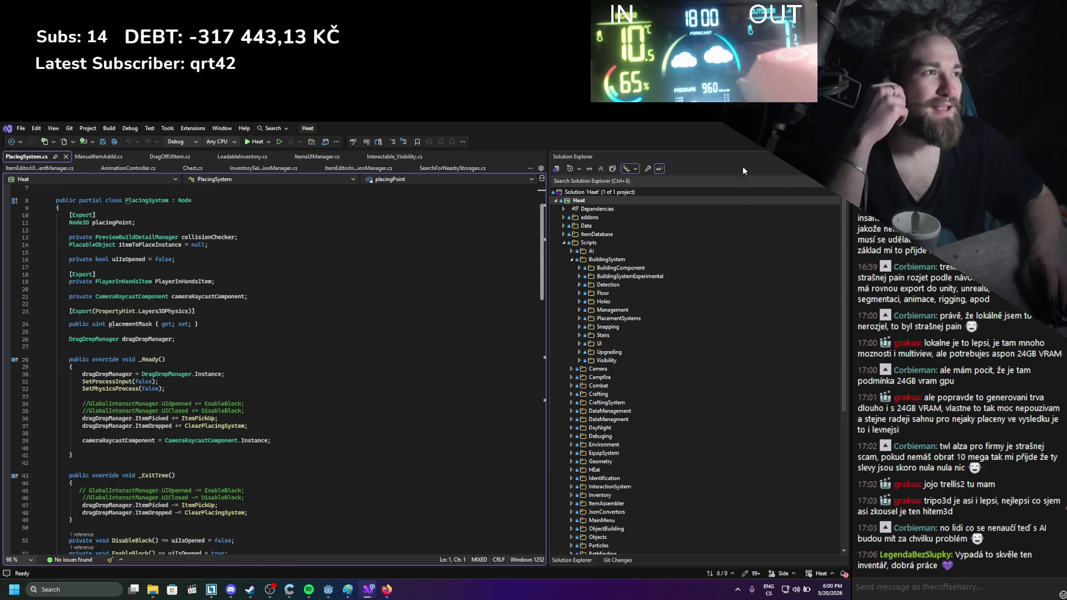
{"action": "key", "text": "alt+Tab"}
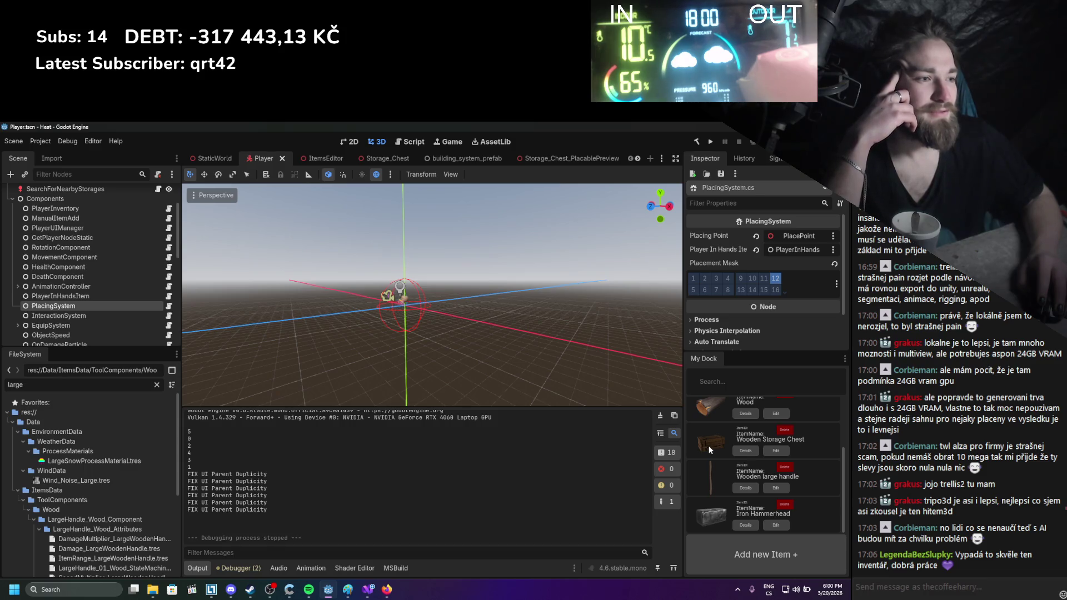
- Run the game and place both wooden chests from the inventory into the snow
{"action": "left_click", "coordinate": [710, 141]}
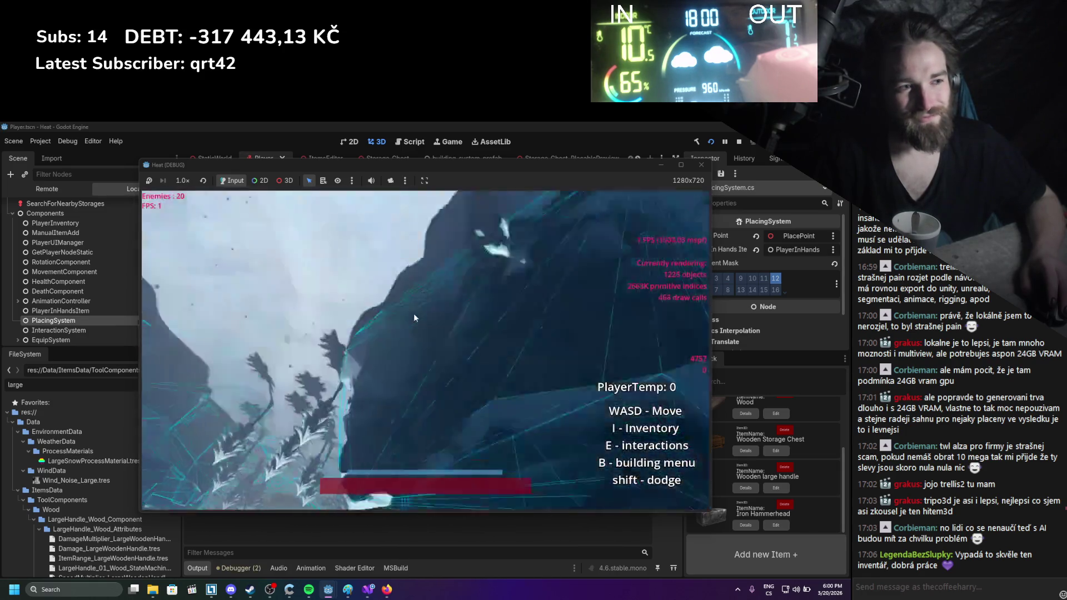
{"action": "key", "text": "i"}
{"action": "mouse_move", "coordinate": [265, 228]}
{"action": "left_mouse_down"}
{"action": "mouse_move", "coordinate": [476, 333]}
{"action": "mouse_move", "coordinate": [419, 398]}
{"action": "mouse_move", "coordinate": [407, 392]}
{"action": "left_mouse_up"}
{"action": "mouse_move", "coordinate": [274, 223]}
{"action": "left_mouse_down"}
{"action": "mouse_move", "coordinate": [469, 378]}
{"action": "mouse_move", "coordinate": [462, 398]}
{"action": "left_mouse_up"}
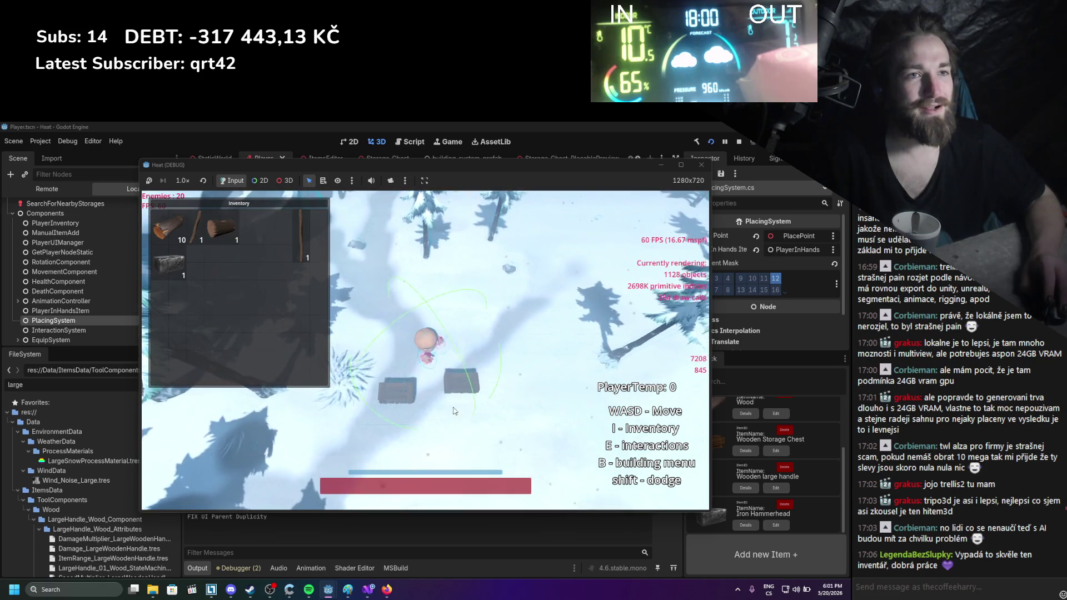
- Move the log into a chest and back out, then put the stick in the chest
{"action": "left_click", "coordinate": [404, 388]}
{"action": "mouse_move", "coordinate": [222, 234]}
{"action": "left_mouse_down"}
{"action": "mouse_move", "coordinate": [354, 225]}
{"action": "mouse_move", "coordinate": [565, 260]}
{"action": "left_mouse_up"}
{"action": "left_click", "coordinate": [453, 368]}
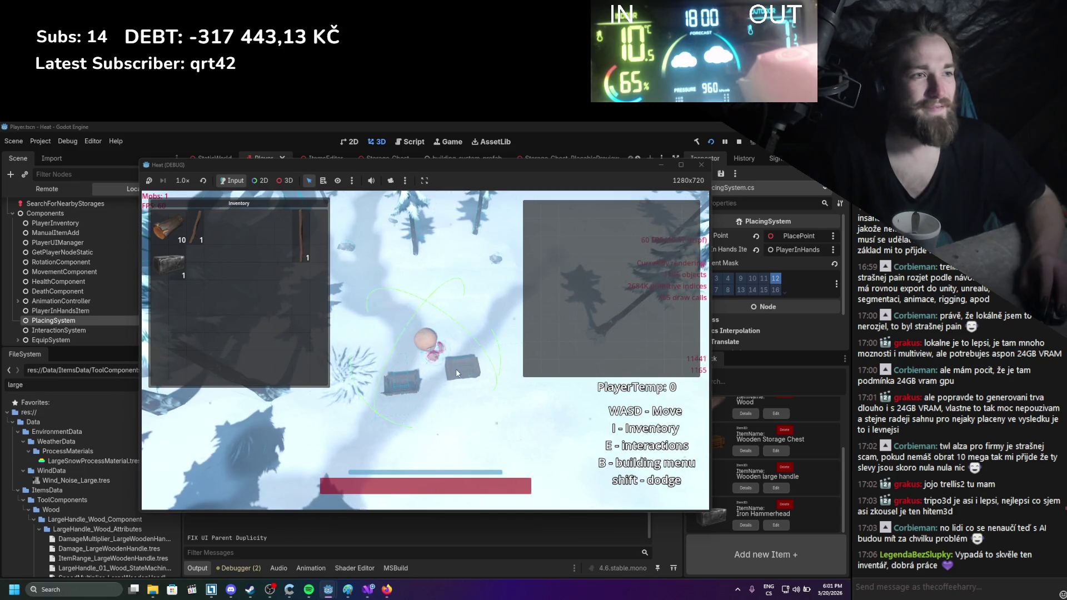
{"action": "left_click_drag", "start_coordinate": [304, 235], "coordinate": [579, 271]}
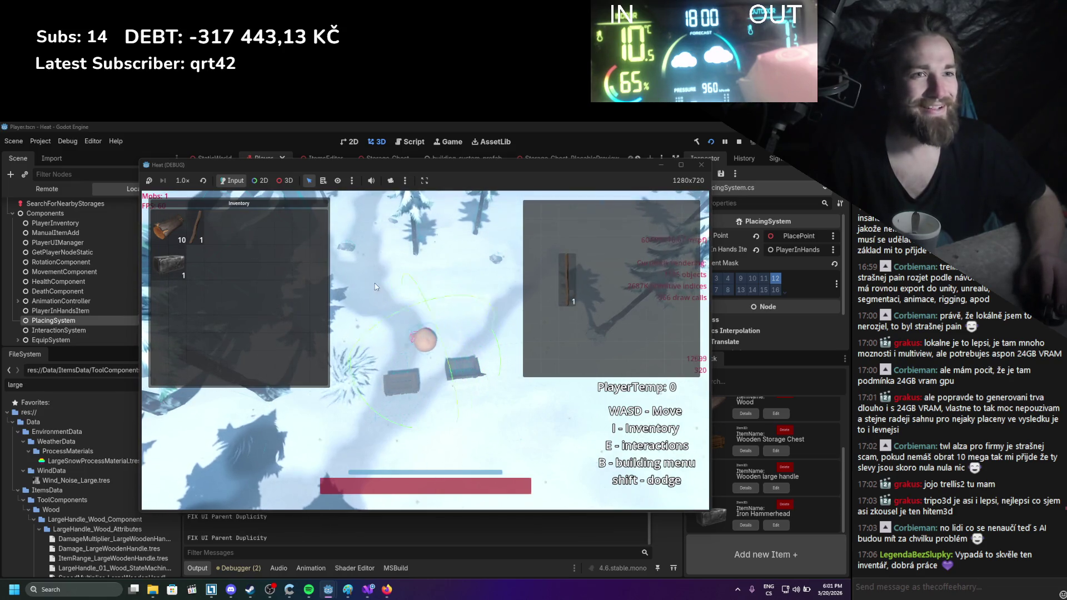
{"action": "right_click", "coordinate": [195, 225]}
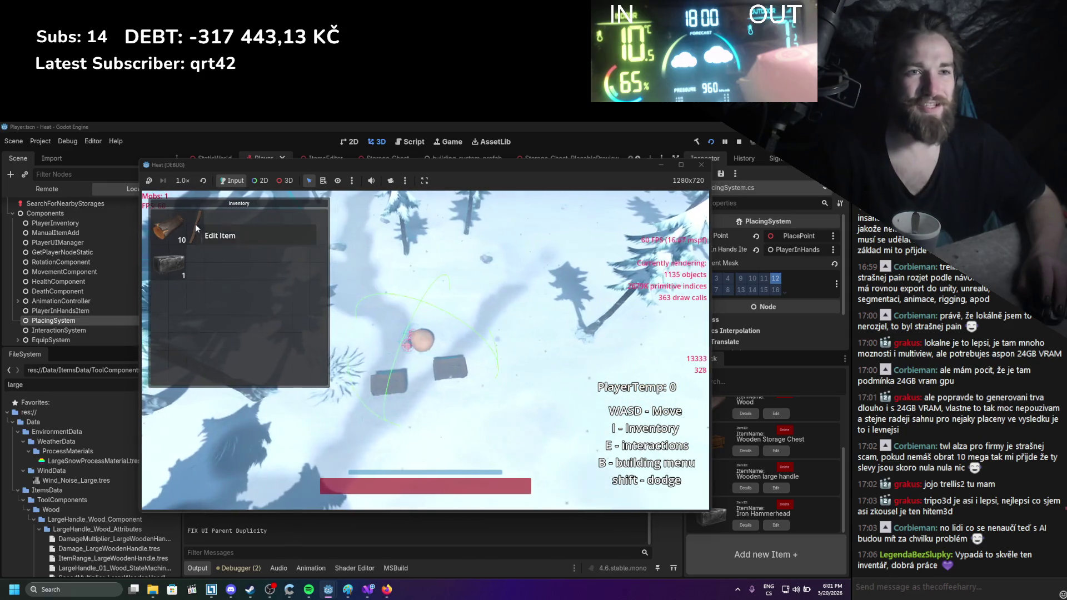
- Open the stick in the item editor, cycle between Player Inventory and both Chest_01s, then stop the game
{"action": "left_click", "coordinate": [220, 234]}
{"action": "left_click", "coordinate": [259, 219]}
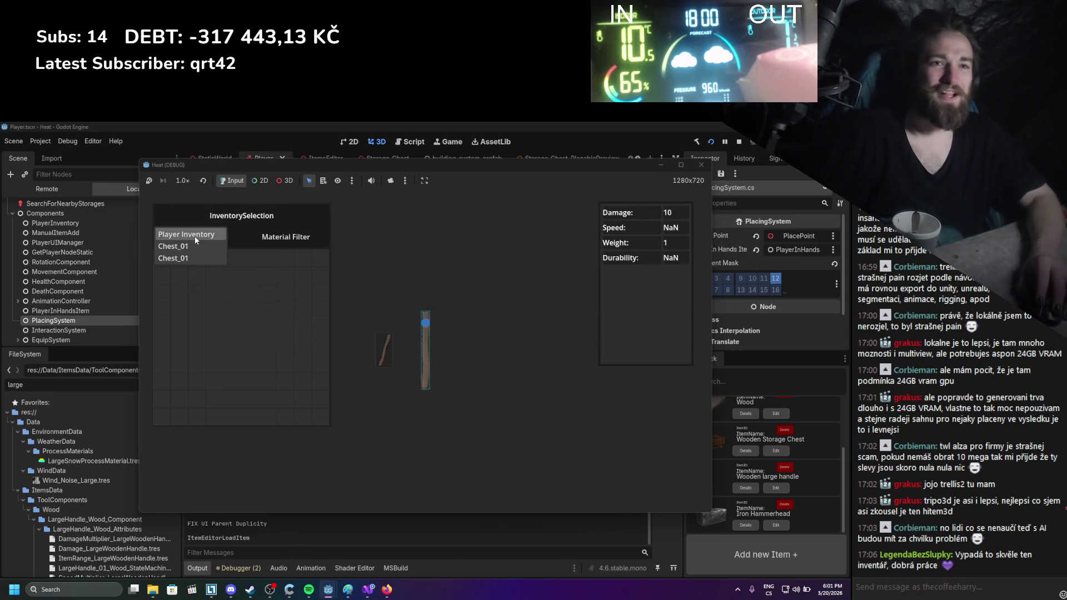
{"action": "left_click", "coordinate": [195, 238]}
{"action": "left_click", "coordinate": [230, 215]}
{"action": "left_click", "coordinate": [209, 247]}
{"action": "left_click", "coordinate": [212, 217]}
{"action": "left_click", "coordinate": [201, 258]}
{"action": "left_click", "coordinate": [221, 219]}
{"action": "left_click", "coordinate": [209, 236]}
{"action": "left_click", "coordinate": [233, 216]}
{"action": "left_click", "coordinate": [210, 259]}
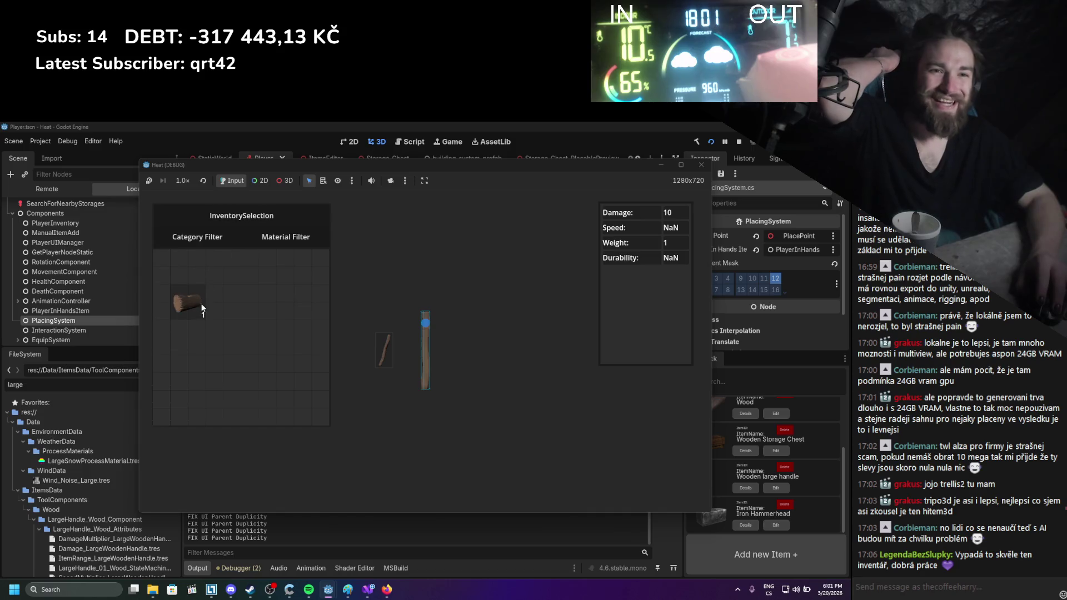
{"action": "left_click", "coordinate": [227, 216]}
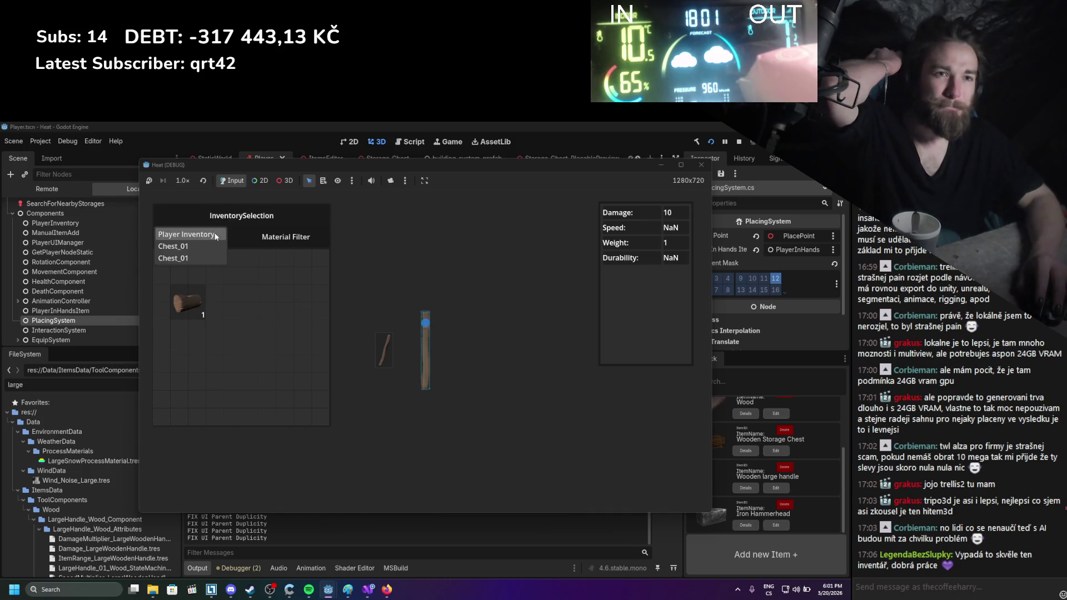
{"action": "left_click", "coordinate": [209, 234]}
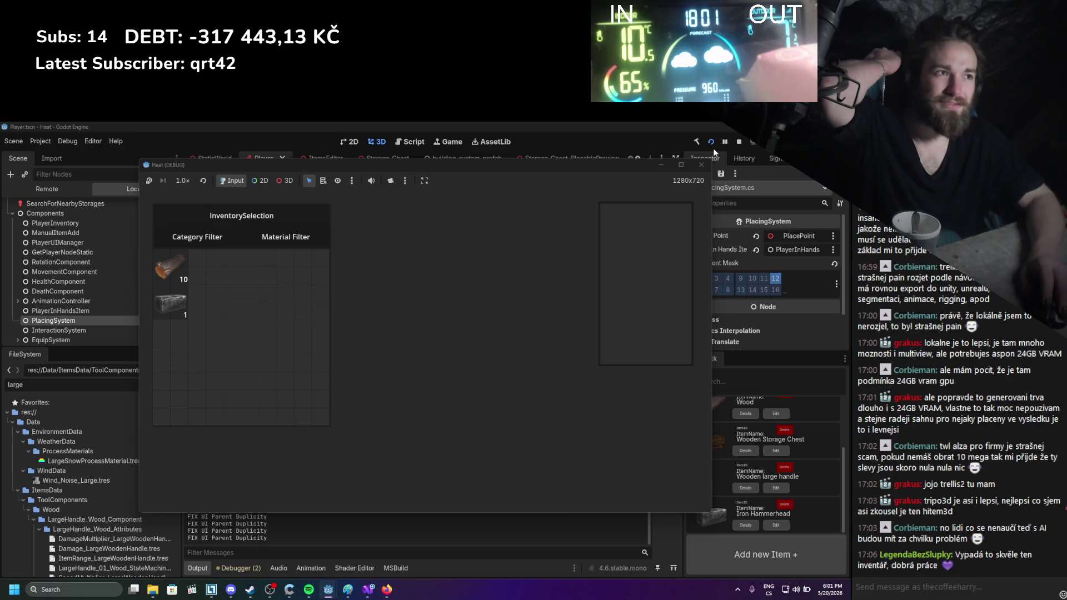
{"action": "left_click", "coordinate": [707, 166]}
{"action": "scroll", "coordinate": [76, 319], "scroll_direction": "down", "scroll_amount": 10}
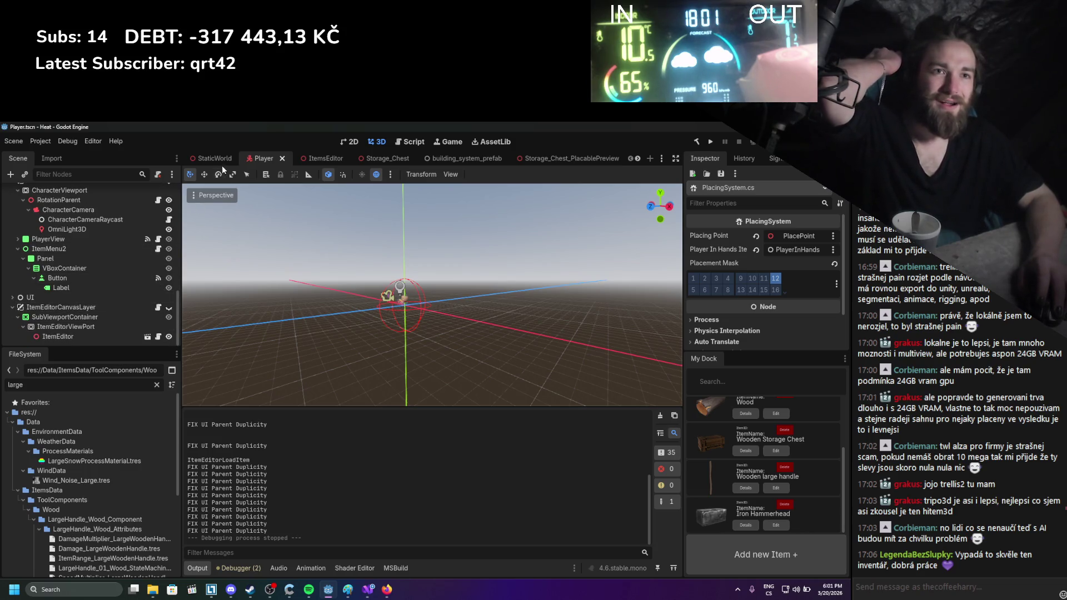
- Set StaticWorld's ItemInHandManager canvas layer to 100 and run the game again
{"action": "left_click", "coordinate": [85, 308]}
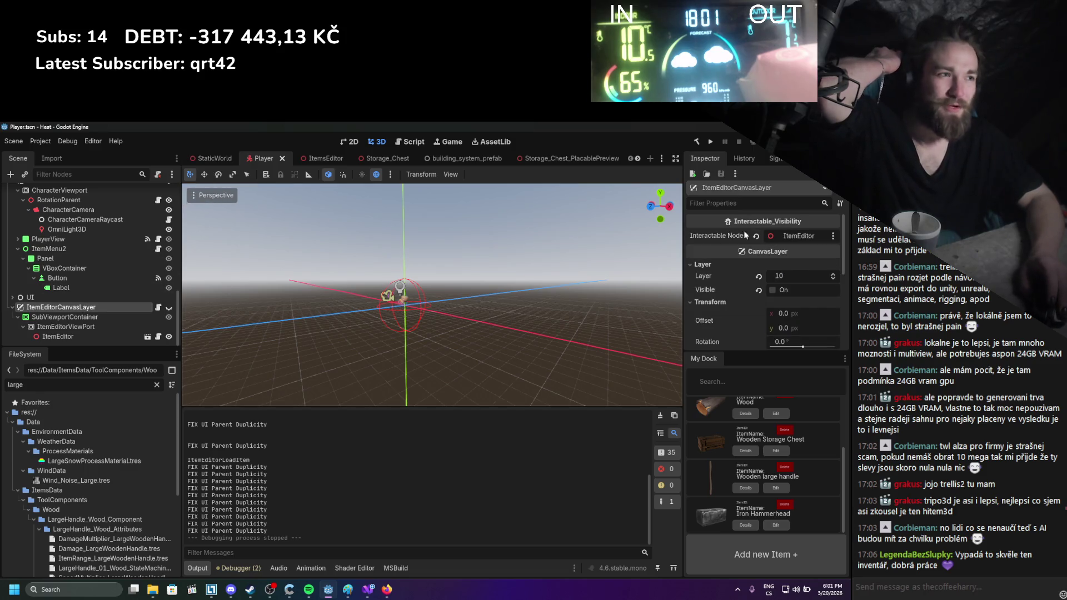
{"action": "left_click", "coordinate": [228, 160]}
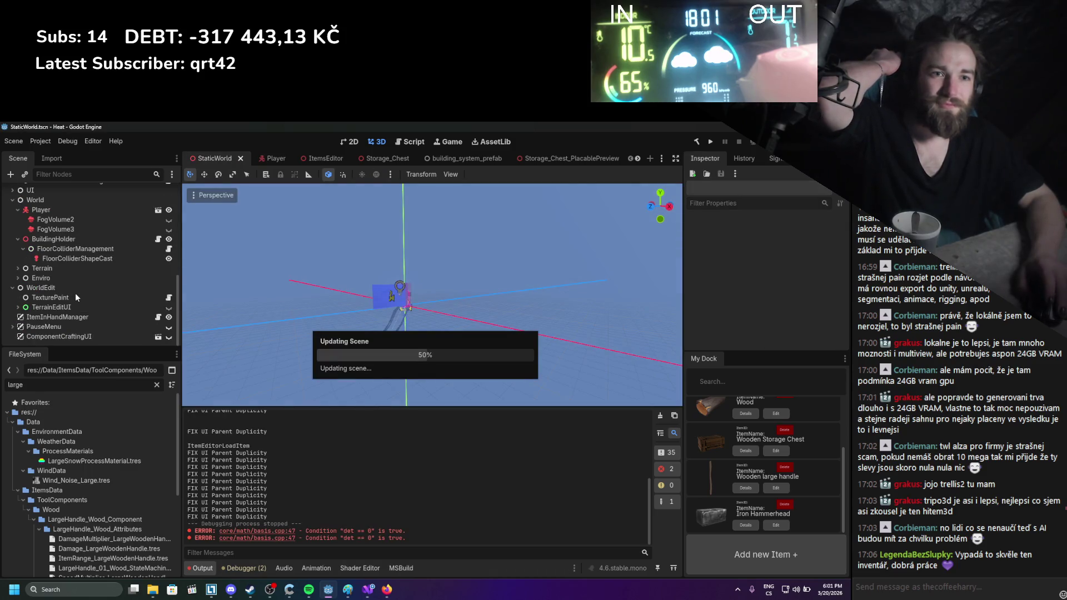
{"action": "scroll", "coordinate": [75, 302], "scroll_direction": "down", "scroll_amount": 5}
{"action": "left_click", "coordinate": [64, 335]}
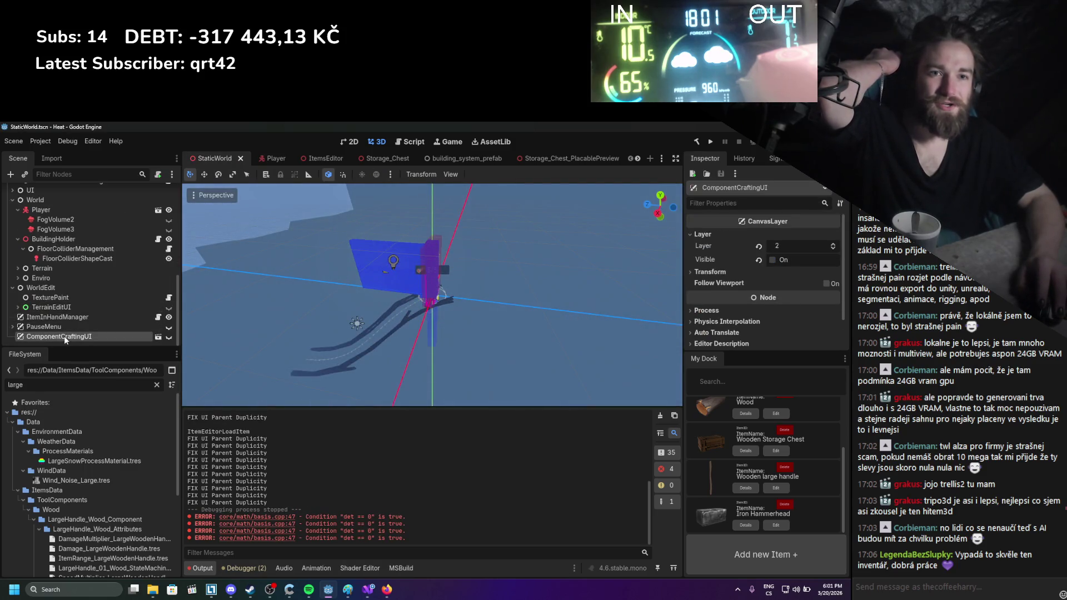
{"action": "left_click", "coordinate": [796, 245]}
{"action": "type", "text": "00"}
{"action": "key", "text": "Return"}
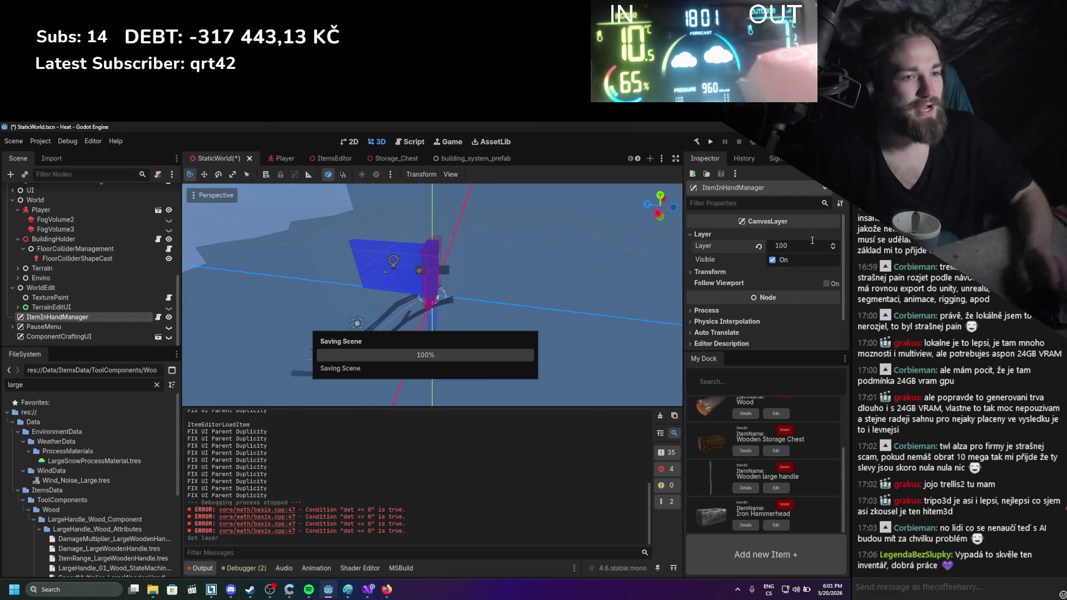
{"action": "left_click", "coordinate": [710, 143]}
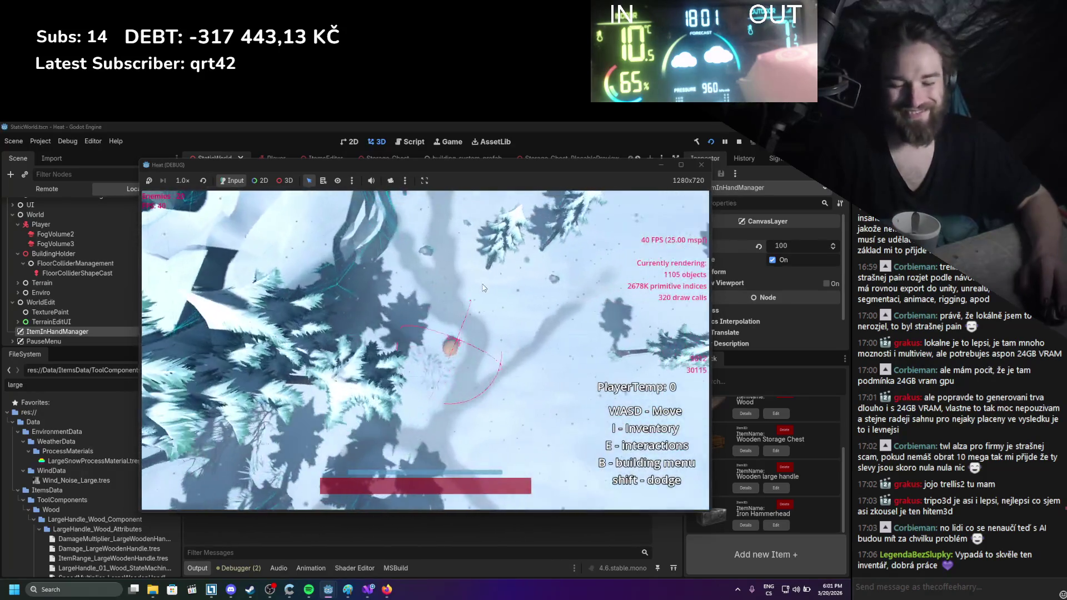
- Open the inventory and place both storage crates in the game world
{"action": "key", "text": "i"}
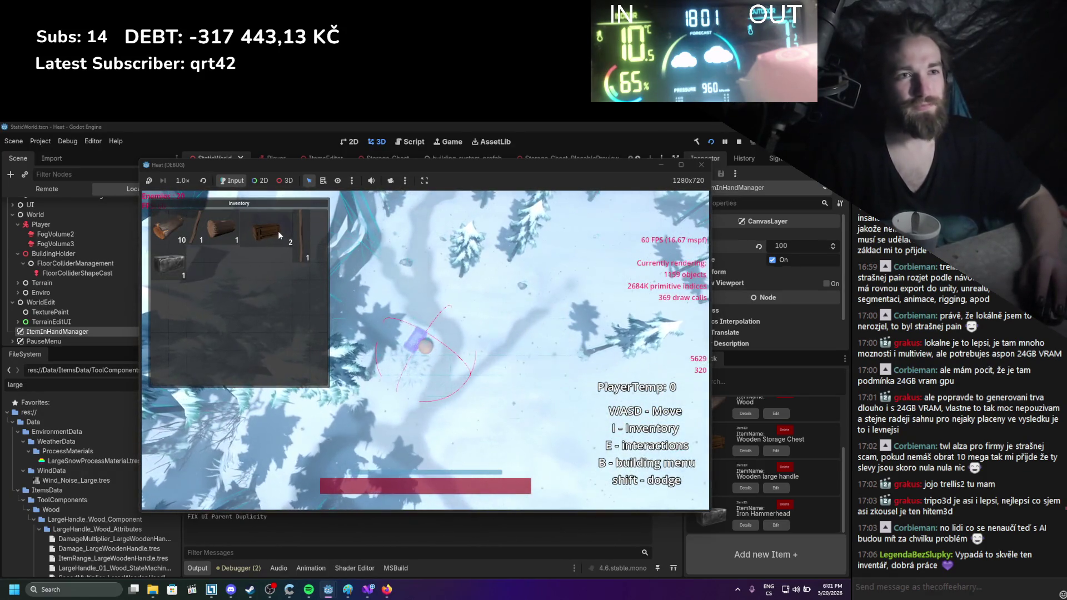
{"action": "left_click_drag", "start_coordinate": [275, 230], "coordinate": [409, 315]}
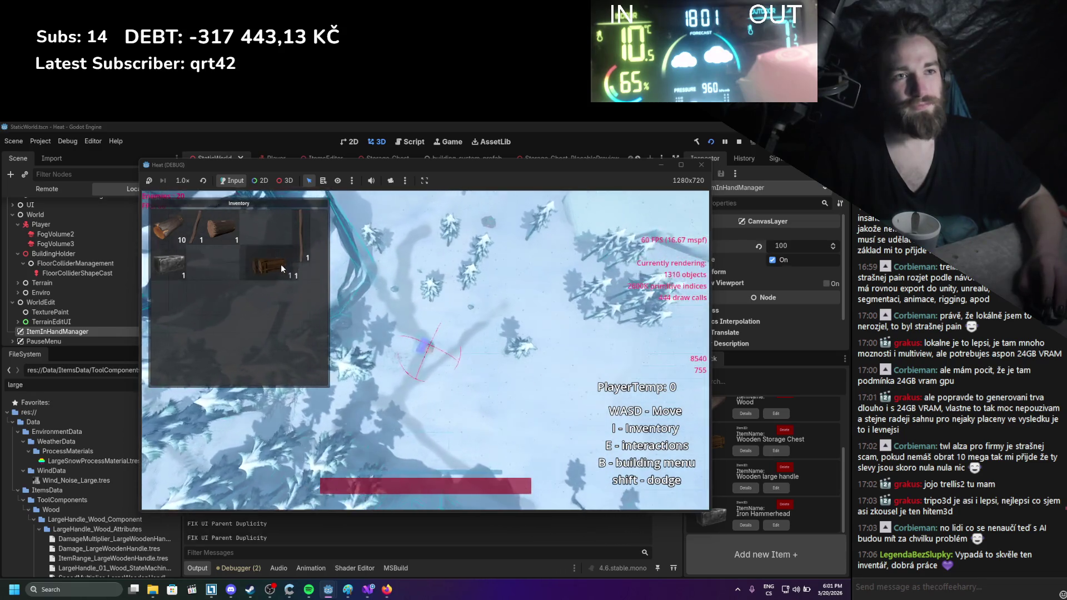
{"action": "right_click", "coordinate": [281, 264]}
{"action": "left_click", "coordinate": [413, 381]}
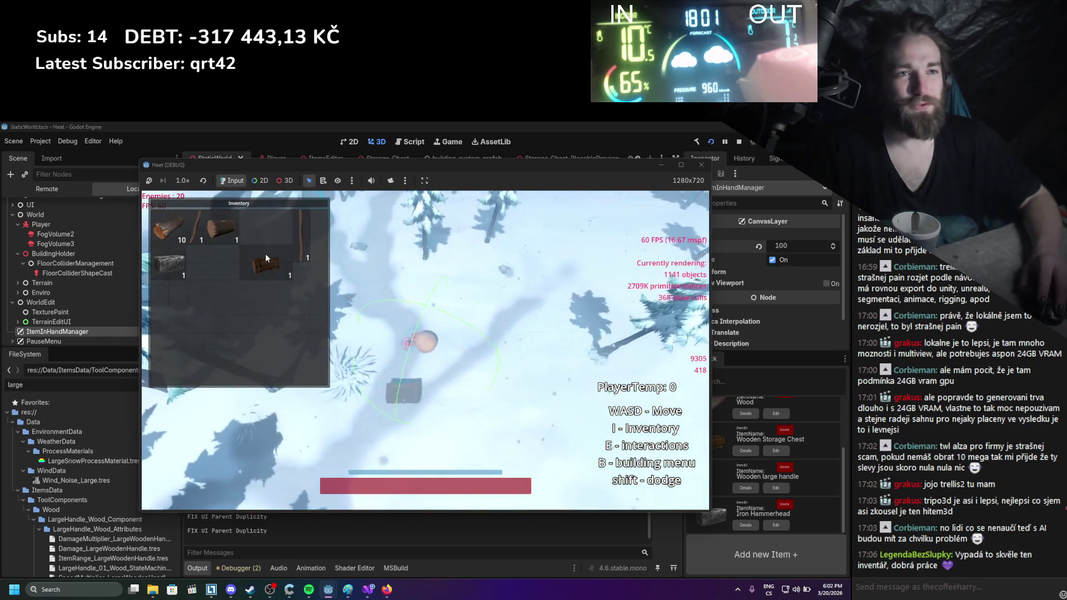
{"action": "left_click", "coordinate": [265, 255]}
{"action": "left_click", "coordinate": [461, 380]}
- Move the log and the stick from the player's inventory into the chest
{"action": "left_click", "coordinate": [409, 393]}
{"action": "left_click", "coordinate": [222, 228]}
{"action": "left_click", "coordinate": [573, 303]}
{"action": "key", "text": "d"}
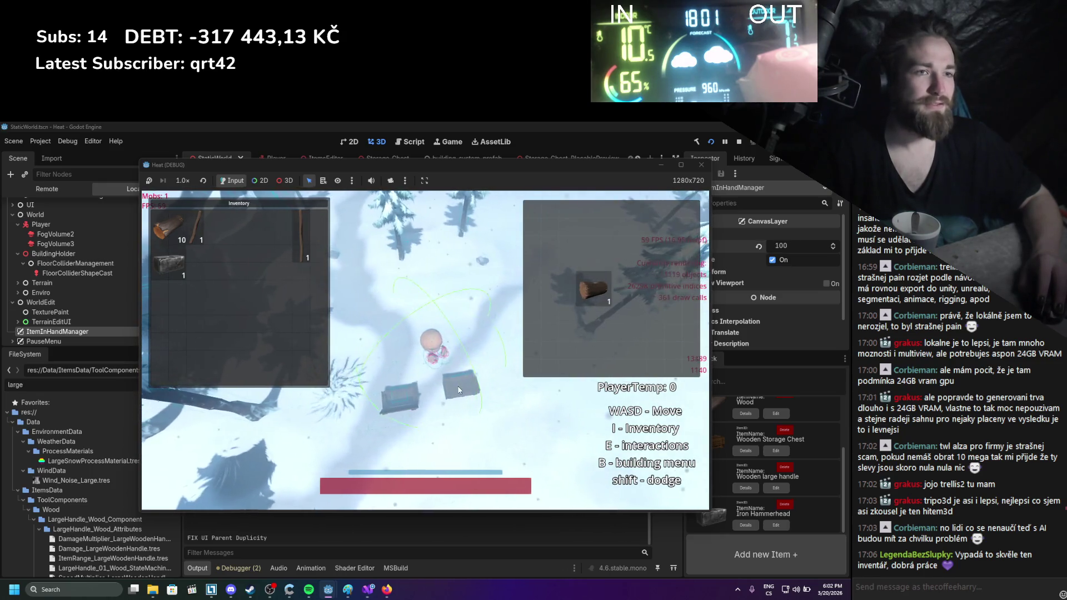
{"action": "left_click", "coordinate": [299, 239]}
{"action": "left_click", "coordinate": [526, 244]}
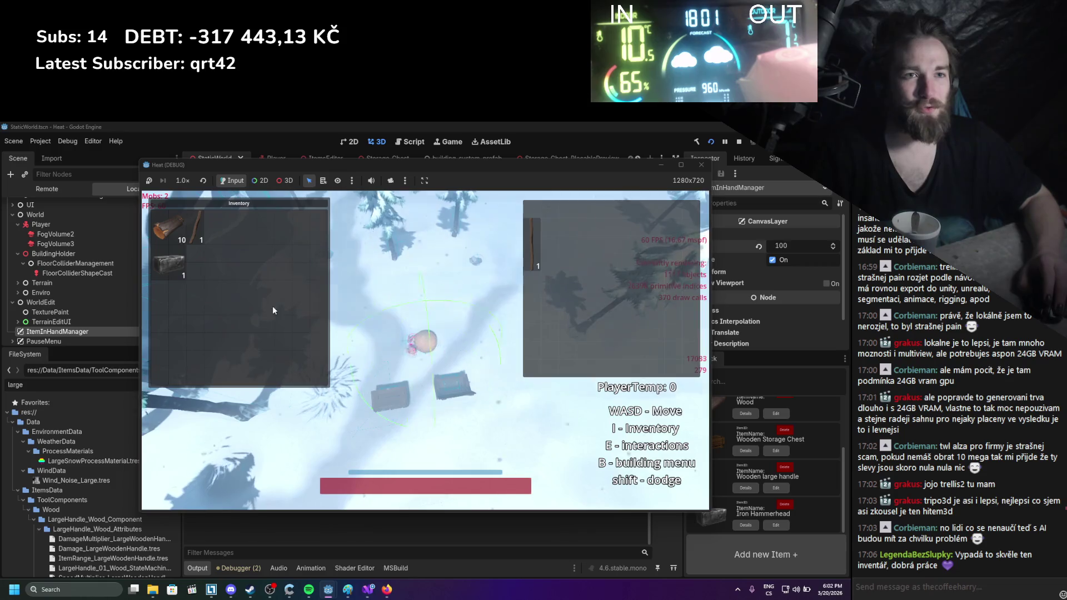
- Close the chest and open the stick in the item editor from its item options
{"action": "right_click", "coordinate": [208, 239]}
{"action": "key", "text": "e"}
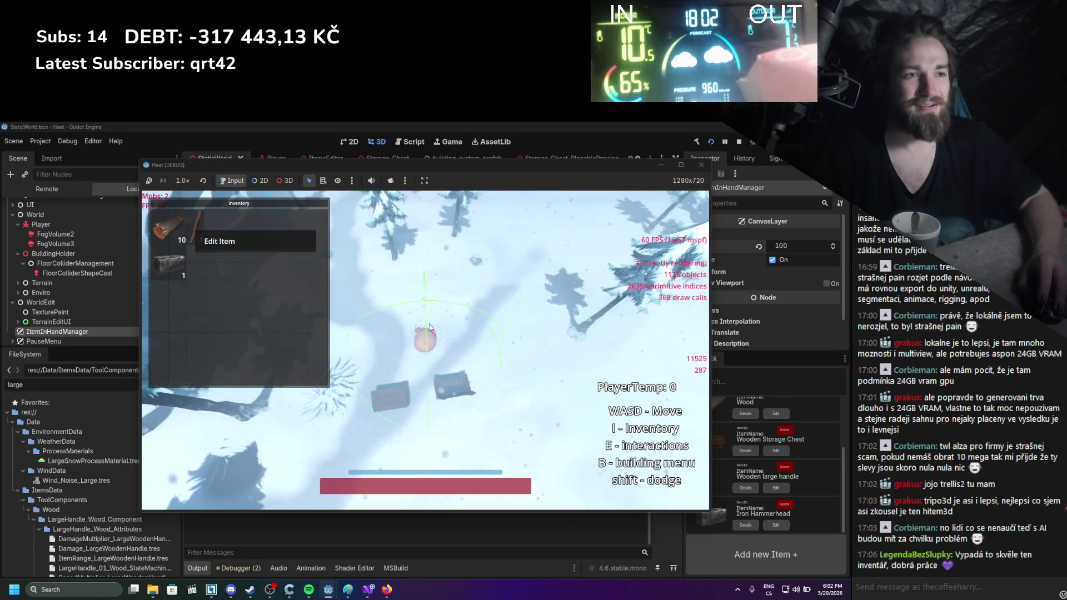
{"action": "left_click", "coordinate": [218, 243]}
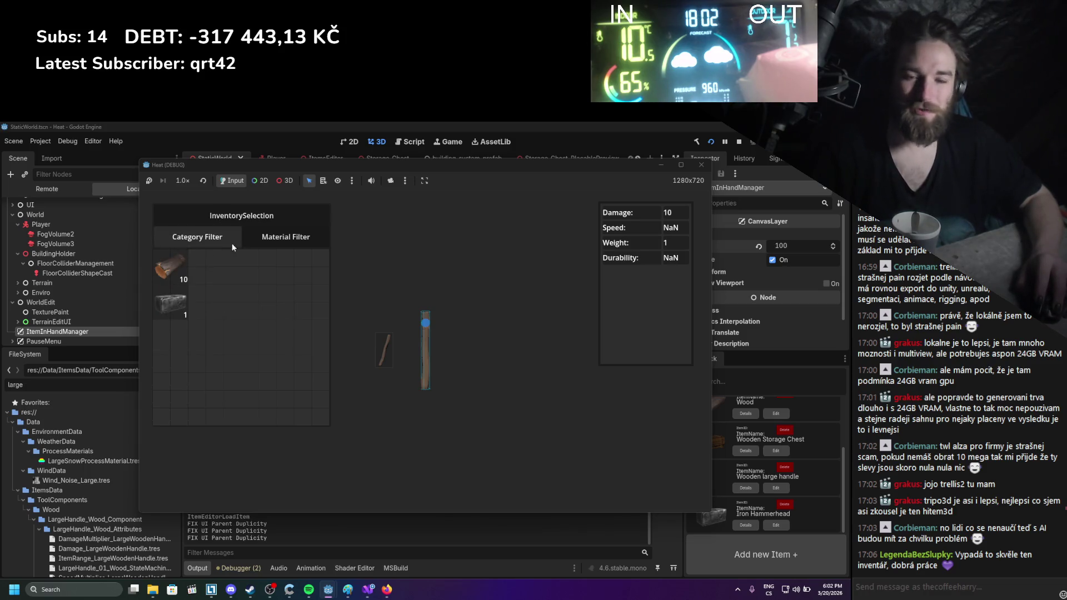
- Filter the grid to one category and attach the log to the handle, forming a hammer
{"action": "left_click", "coordinate": [197, 237]}
{"action": "left_click", "coordinate": [204, 265]}
{"action": "mouse_move", "coordinate": [224, 348]}
{"action": "left_mouse_down"}
{"action": "mouse_move", "coordinate": [323, 355]}
{"action": "mouse_move", "coordinate": [422, 323]}
{"action": "left_mouse_up"}
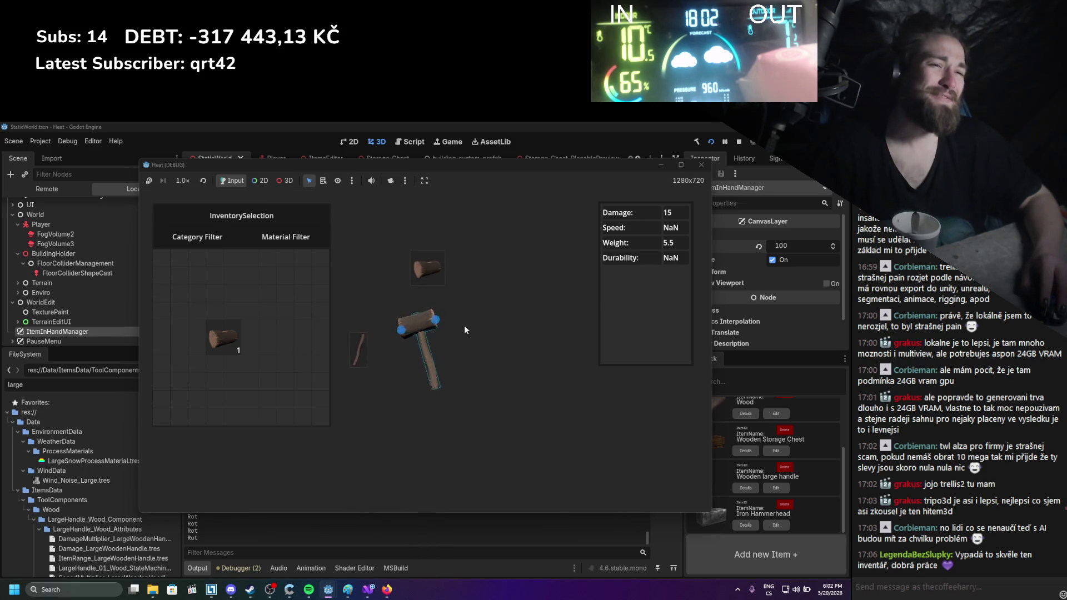
- Cycle the Category Filter through Player Inventory and both Chest_01 inventories
{"action": "left_click", "coordinate": [200, 236]}
{"action": "left_click", "coordinate": [173, 260]}
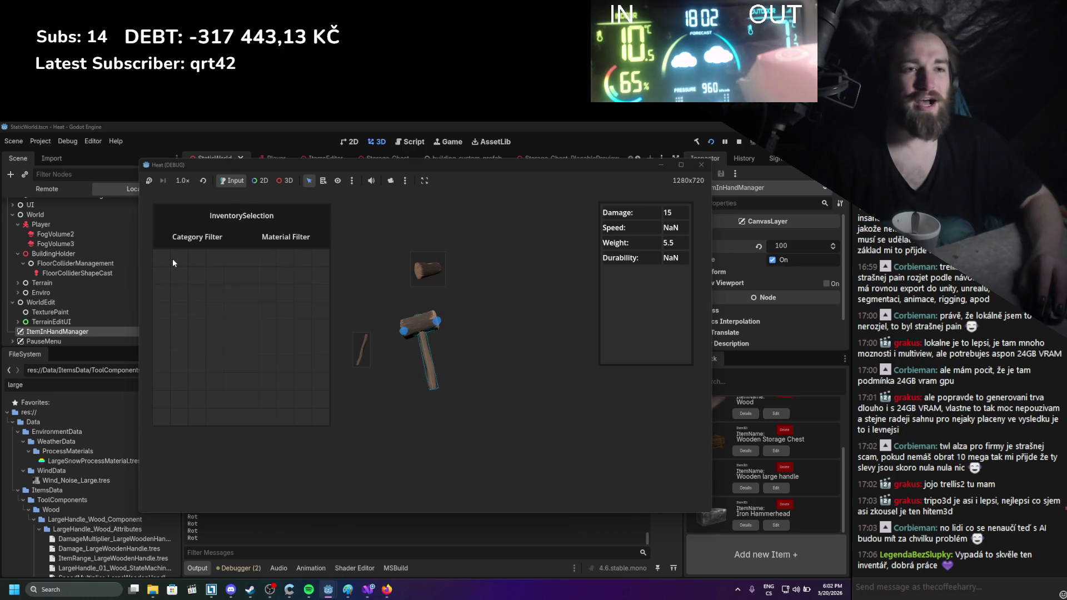
{"action": "left_click", "coordinate": [197, 237]}
{"action": "left_click", "coordinate": [196, 252]}
{"action": "left_click", "coordinate": [200, 236]}
{"action": "left_click", "coordinate": [192, 246]}
{"action": "left_click", "coordinate": [200, 234]}
{"action": "left_click", "coordinate": [200, 234]}
{"action": "left_click", "coordinate": [225, 227]}
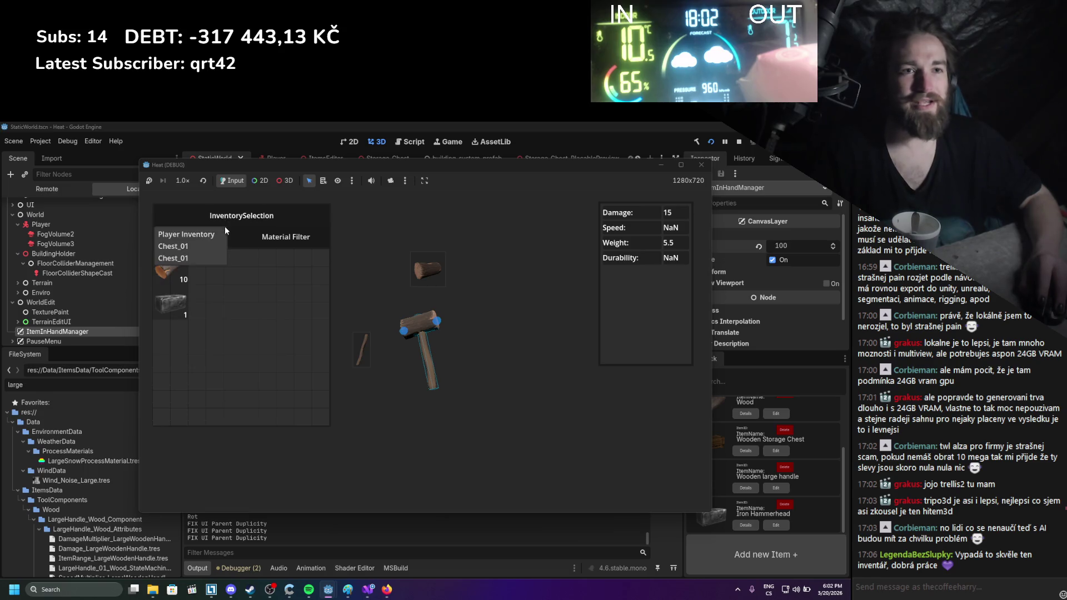
{"action": "left_click", "coordinate": [200, 258]}
- Spin the hammer preview, detach its head into the grid, and show the second Chest_01 inventory
{"action": "mouse_move", "coordinate": [488, 453]}
{"action": "left_mouse_down"}
{"action": "mouse_move", "coordinate": [475, 486]}
{"action": "mouse_move", "coordinate": [538, 489]}
{"action": "mouse_move", "coordinate": [498, 427]}
{"action": "left_mouse_up"}
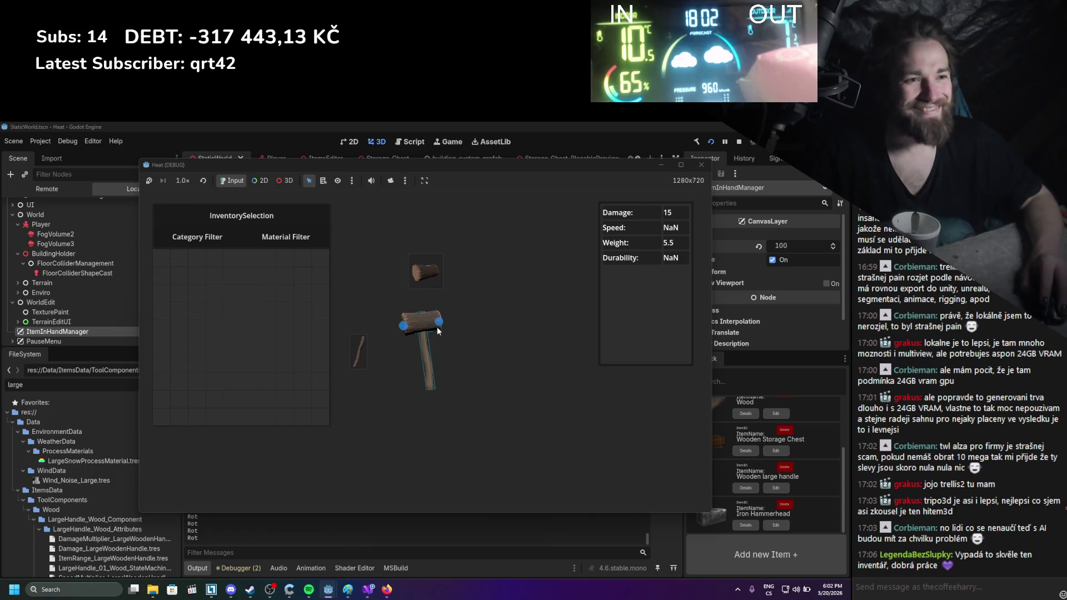
{"action": "left_click_drag", "start_coordinate": [422, 323], "coordinate": [364, 347]}
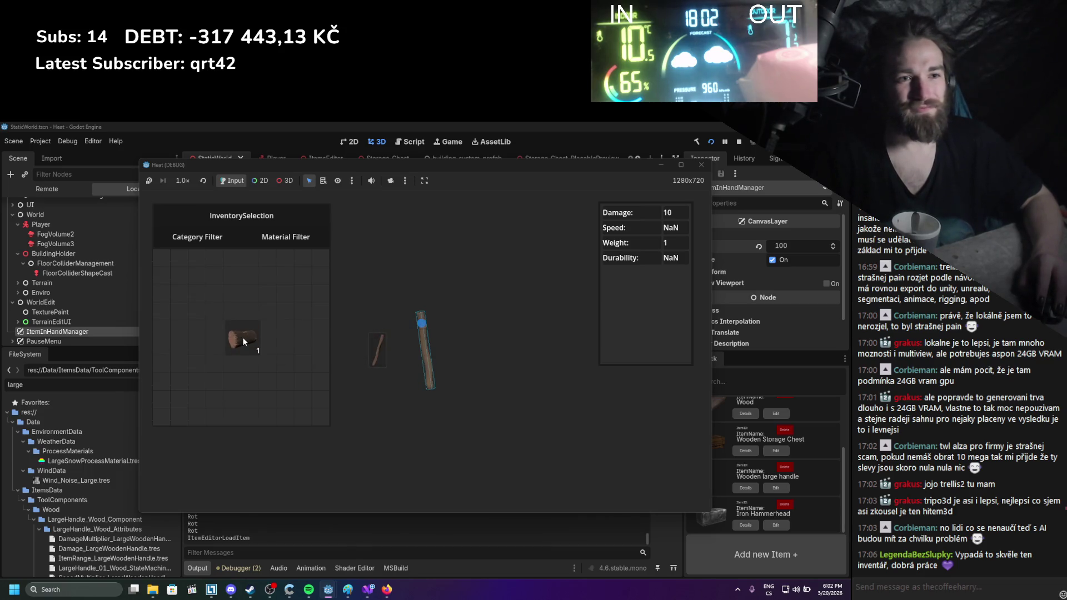
{"action": "left_click", "coordinate": [217, 234]}
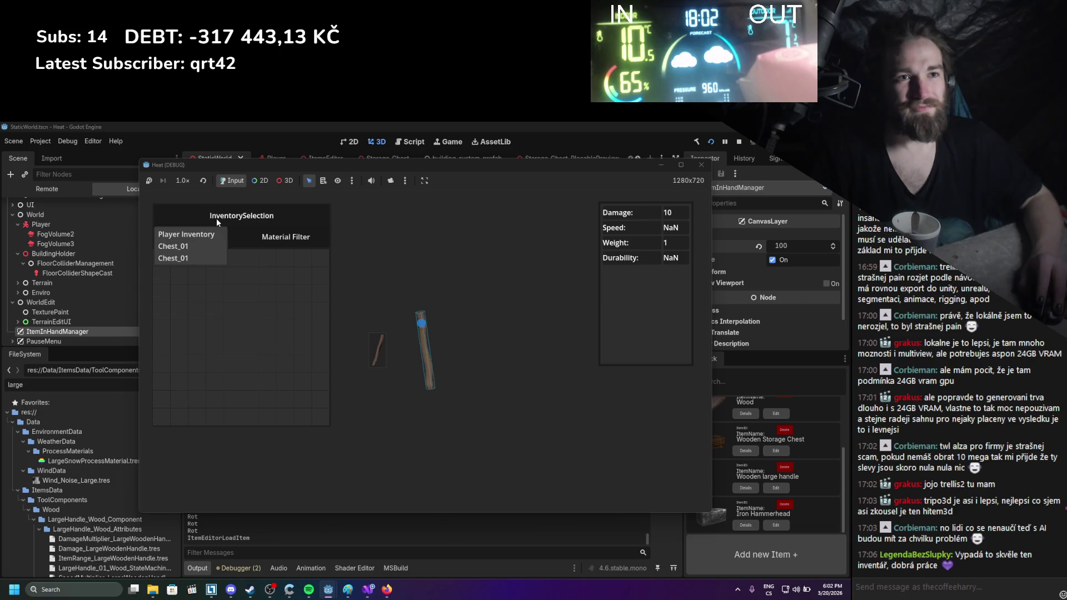
{"action": "left_click", "coordinate": [178, 258]}
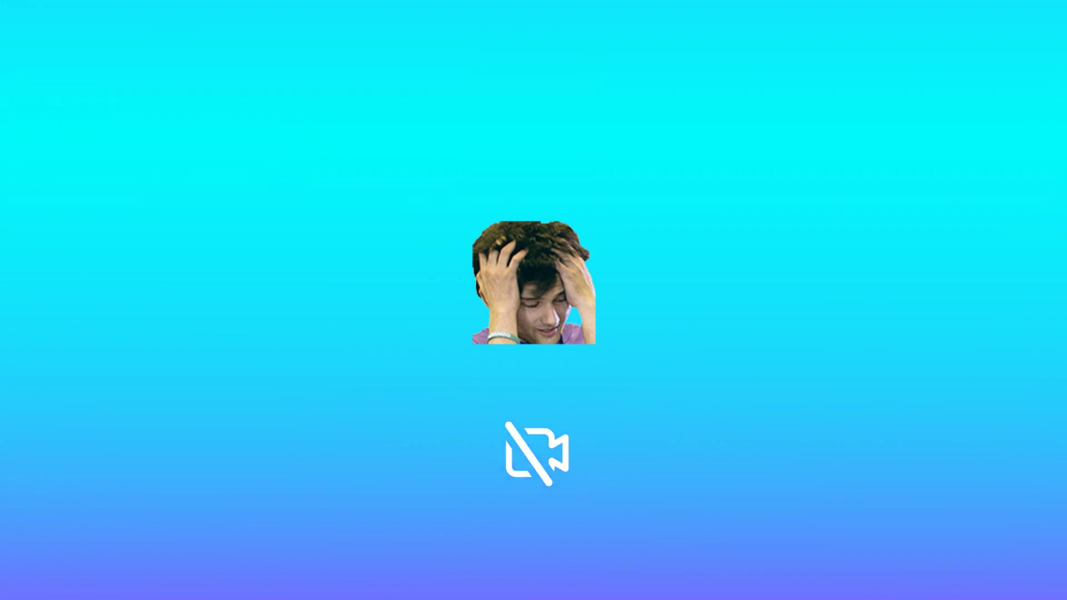
- Scroll ItemsUIManager_LoadableInventoryTEMPORARY down to its OpenInventory and CloseInventory methods
{"action": "scroll", "coordinate": [242, 325], "scroll_direction": "down", "scroll_amount": 6}
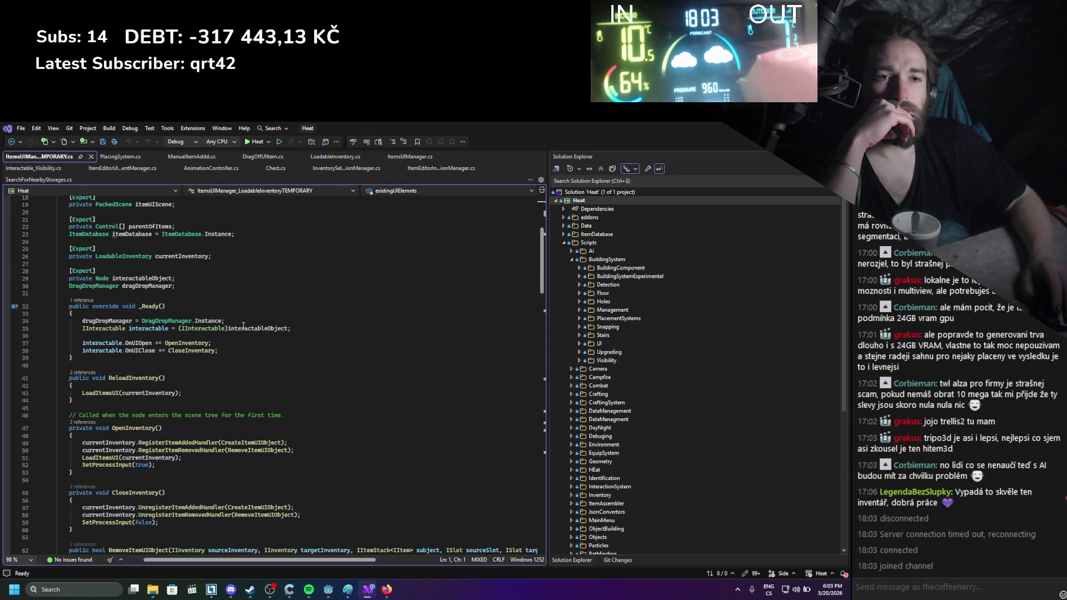
{"action": "left_click_drag", "start_coordinate": [97, 443], "coordinate": [91, 443]}
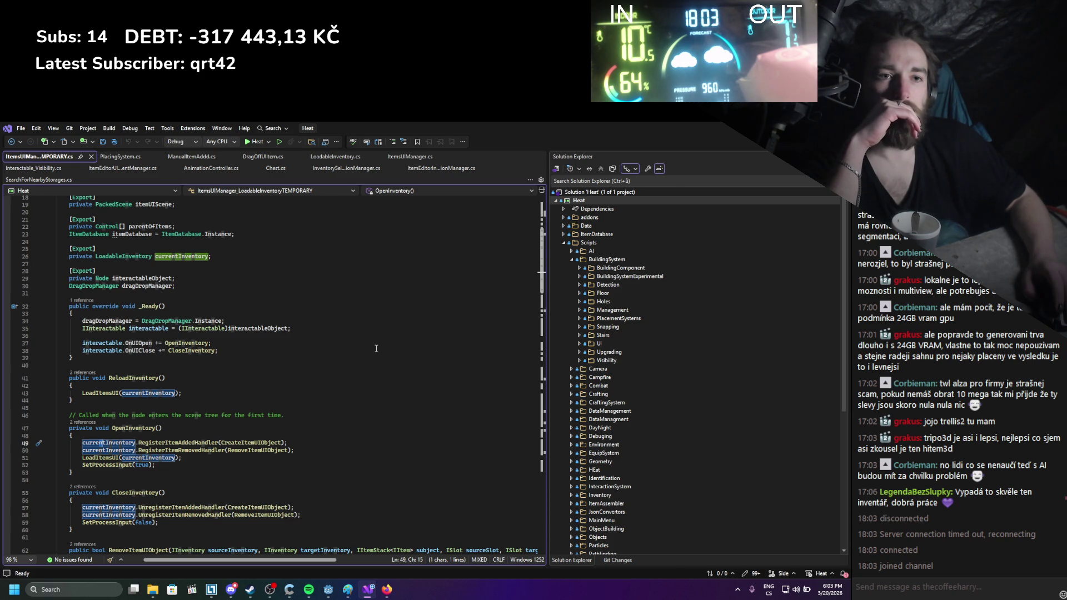
{"action": "scroll", "coordinate": [368, 349], "scroll_direction": "down", "scroll_amount": 2}
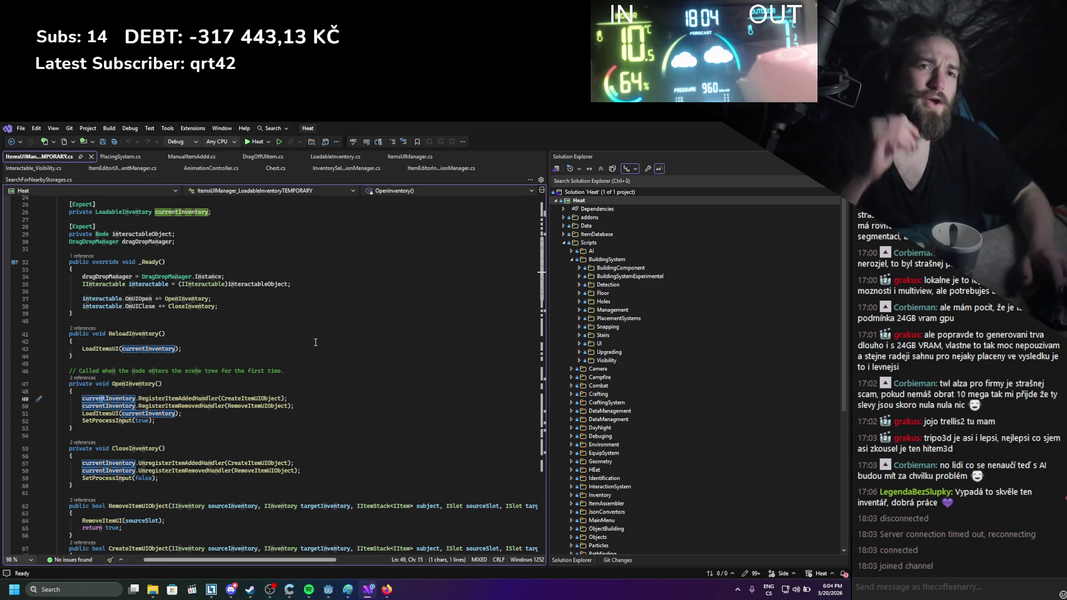
{"action": "scroll", "coordinate": [300, 354], "scroll_direction": "up", "scroll_amount": 2}
{"action": "scroll", "coordinate": [299, 354], "scroll_direction": "up", "scroll_amount": 2}
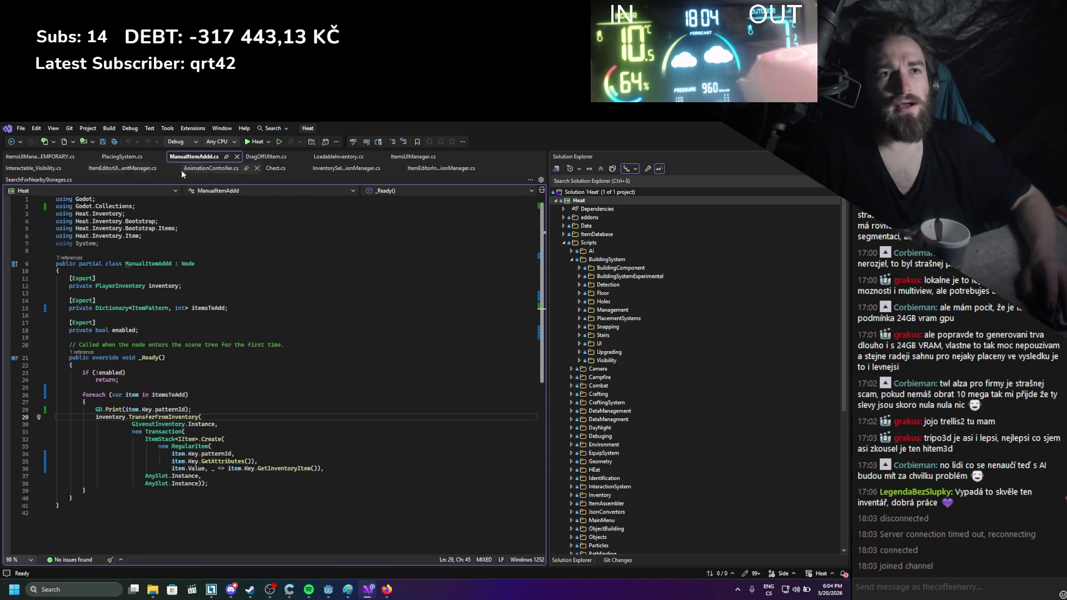
{"action": "left_click", "coordinate": [107, 157]}
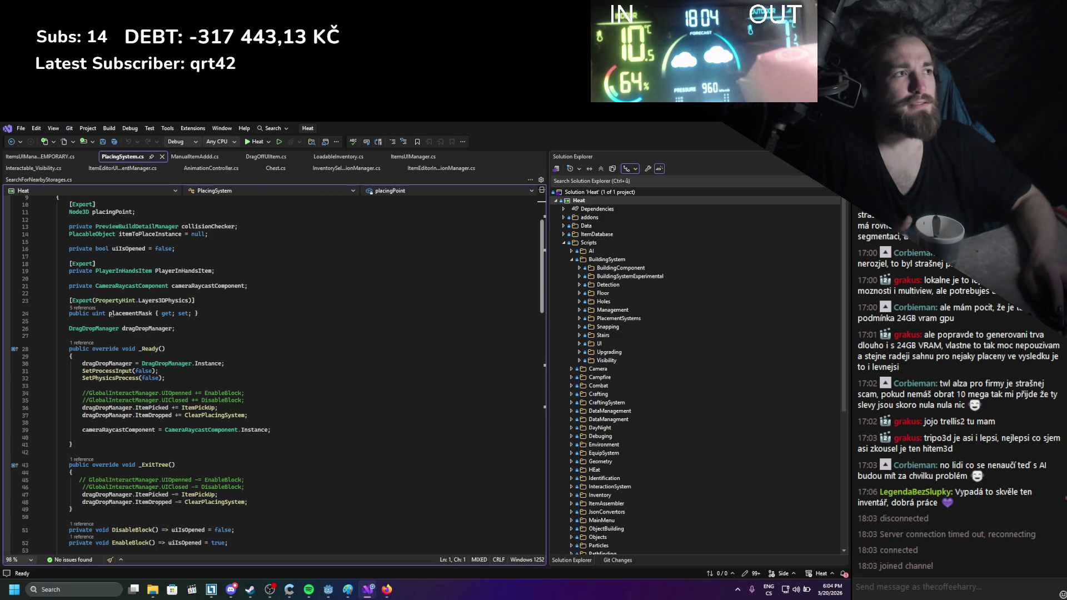
{"action": "key", "text": "alt+Tab"}
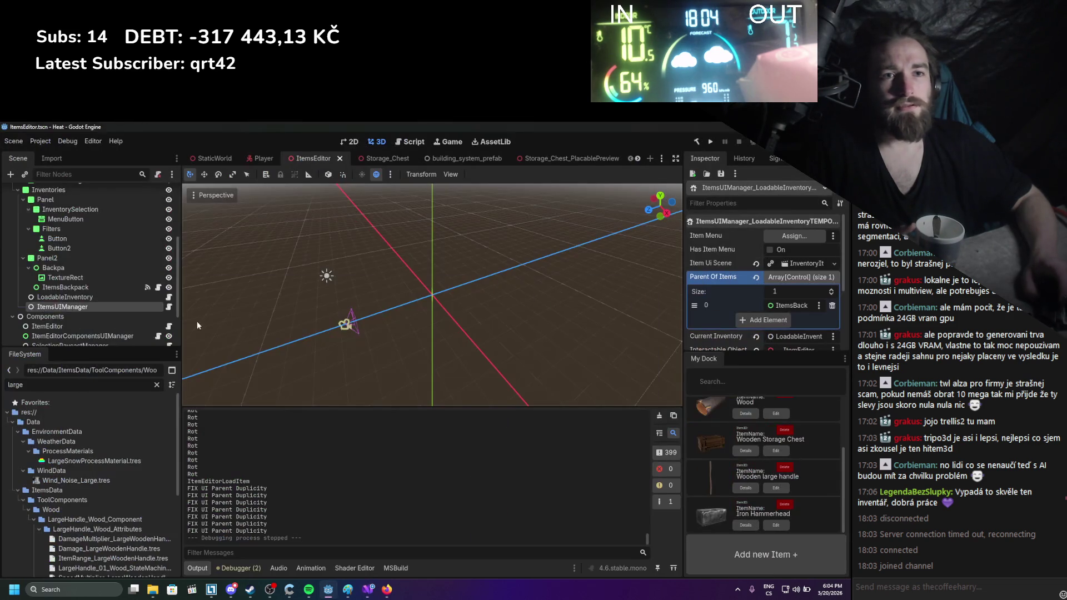
{"action": "left_click", "coordinate": [158, 193]}
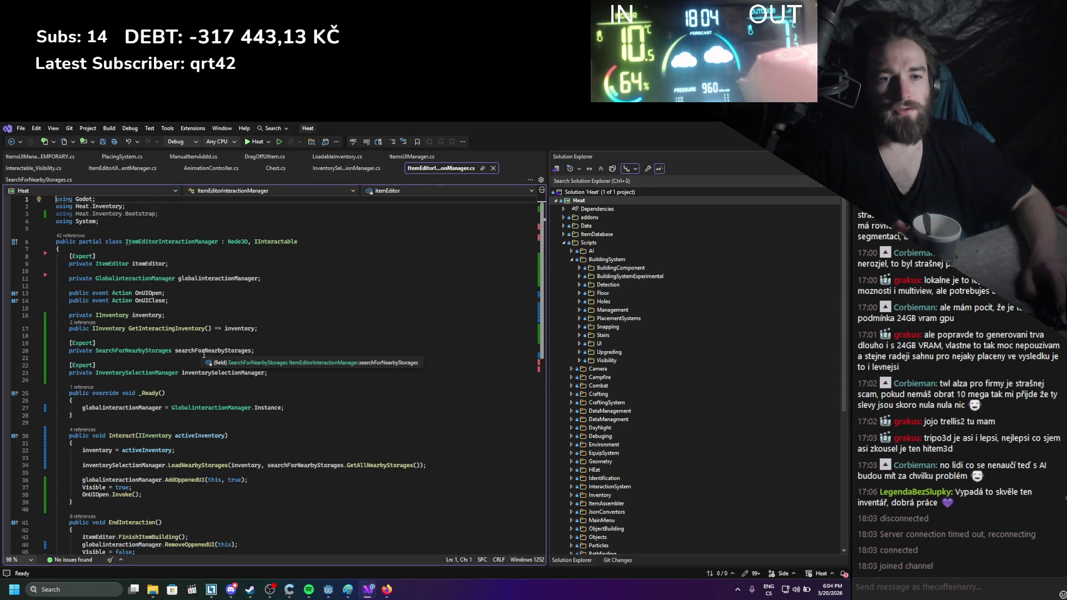
{"action": "scroll", "coordinate": [153, 407], "scroll_direction": "down", "scroll_amount": 3}
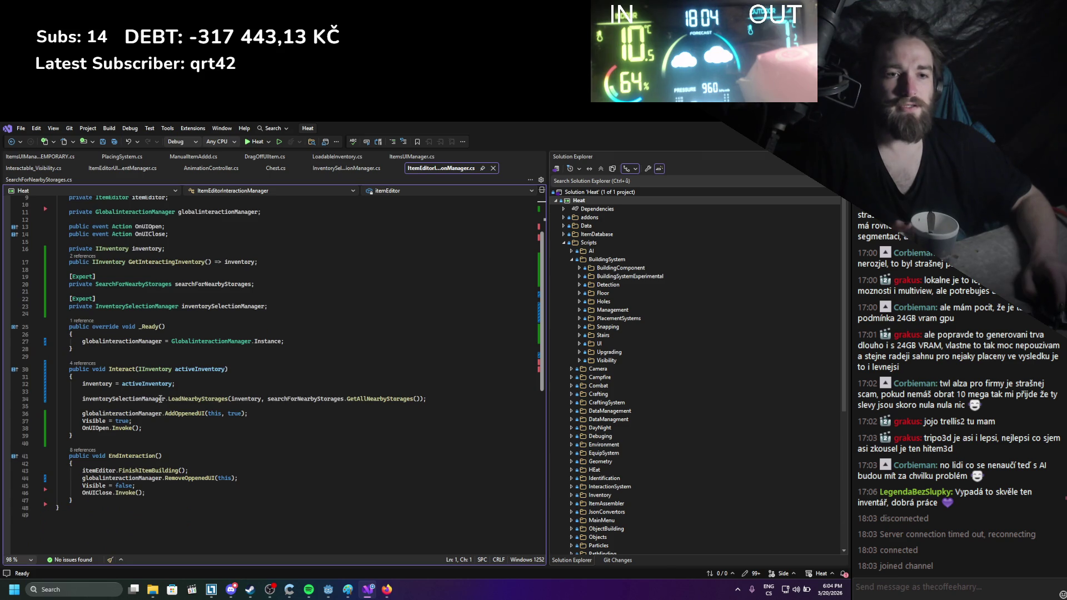
{"action": "scroll", "coordinate": [167, 392], "scroll_direction": "up", "scroll_amount": 2}
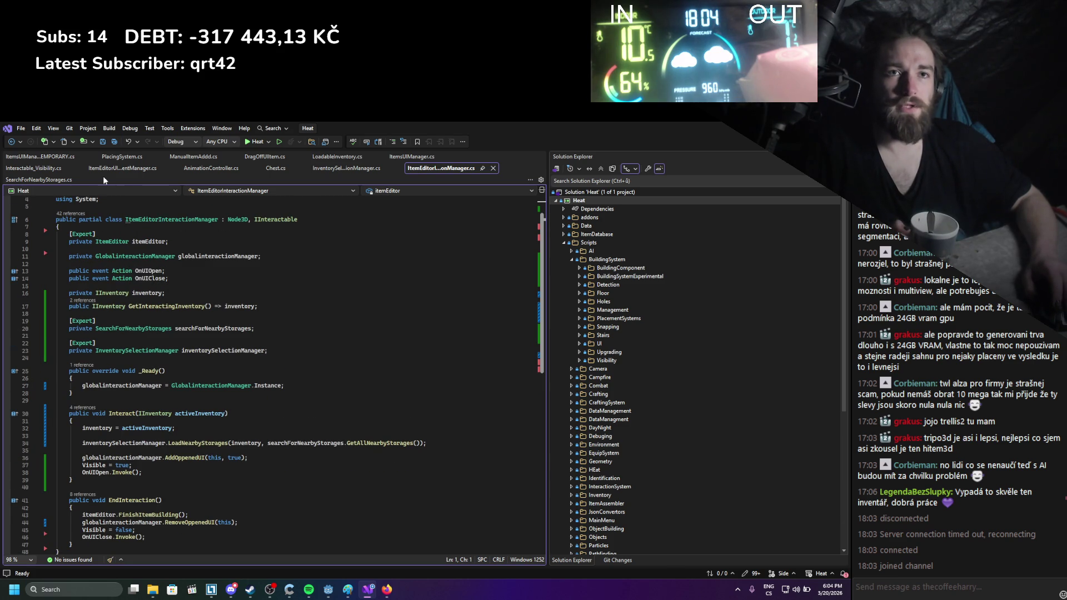
{"action": "left_click", "coordinate": [39, 156]}
{"action": "scroll", "coordinate": [172, 358], "scroll_direction": "down", "scroll_amount": 3}
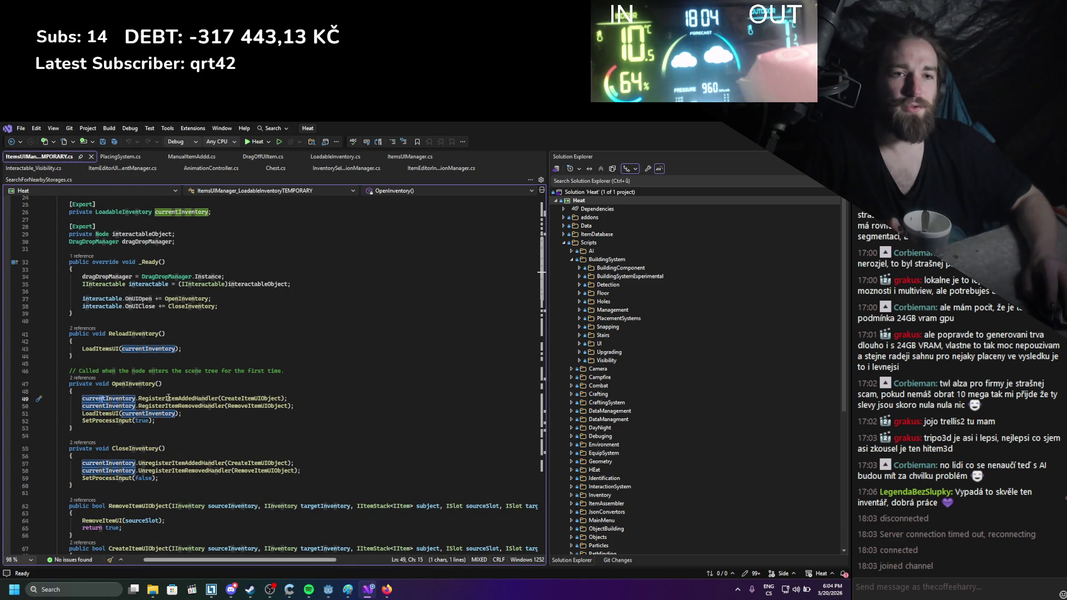
- Make ReloadInventory call CloseInventory(); and OpenInventory() instead of LoadItemsUI, and save
{"action": "left_click_drag", "start_coordinate": [165, 448], "coordinate": [99, 449]}
{"action": "key", "text": "ctrl+c"}
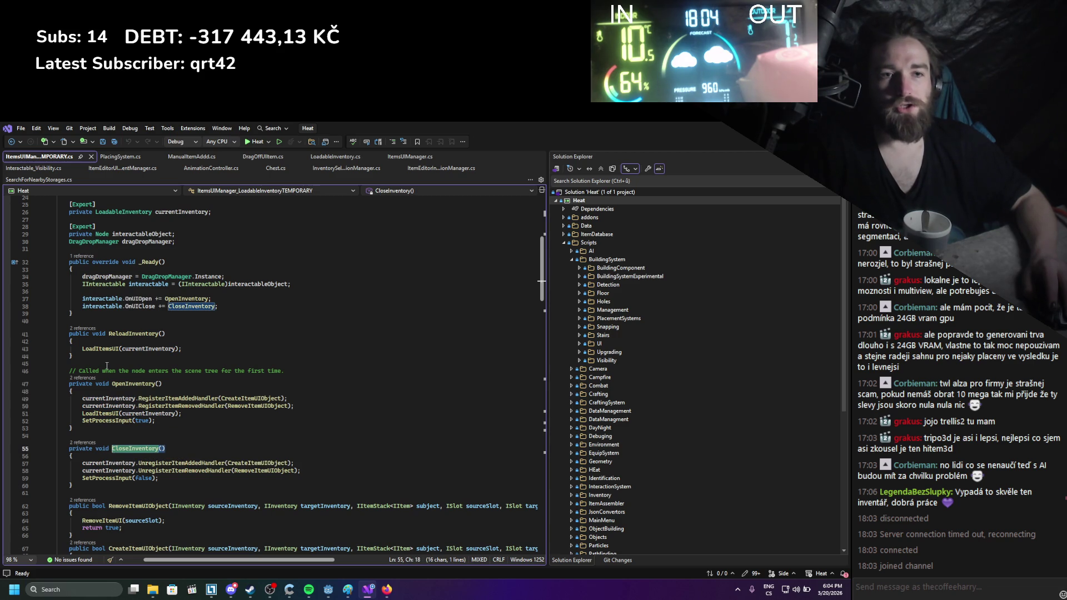
{"action": "left_click", "coordinate": [107, 341]}
{"action": "key", "text": "Return"}
{"action": "key", "text": "ctrl+v"}
{"action": "type", "text": ";"}
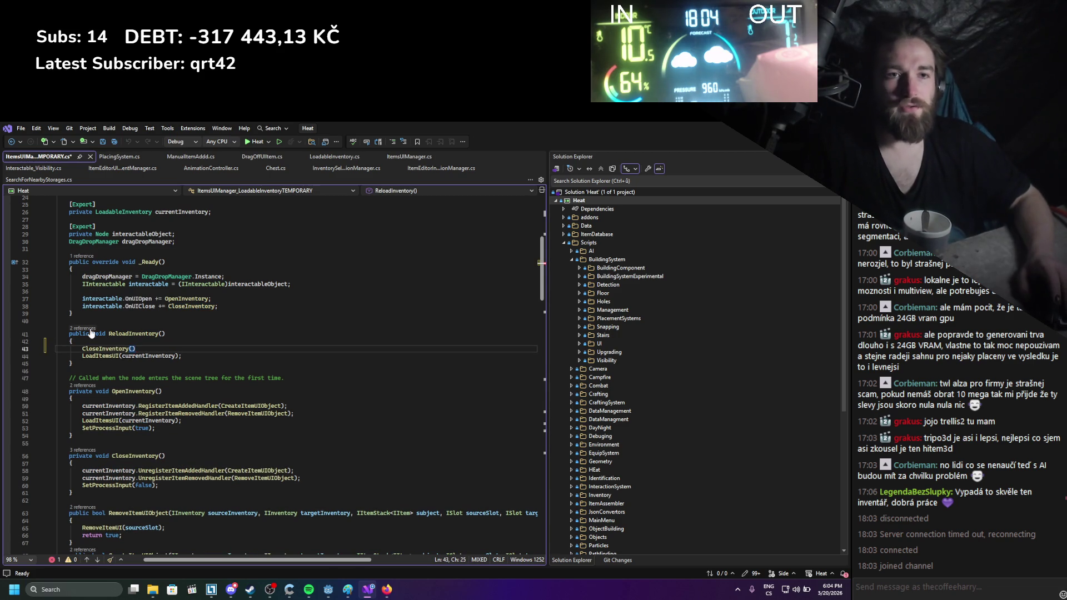
{"action": "left_click_drag", "start_coordinate": [161, 392], "coordinate": [116, 393]}
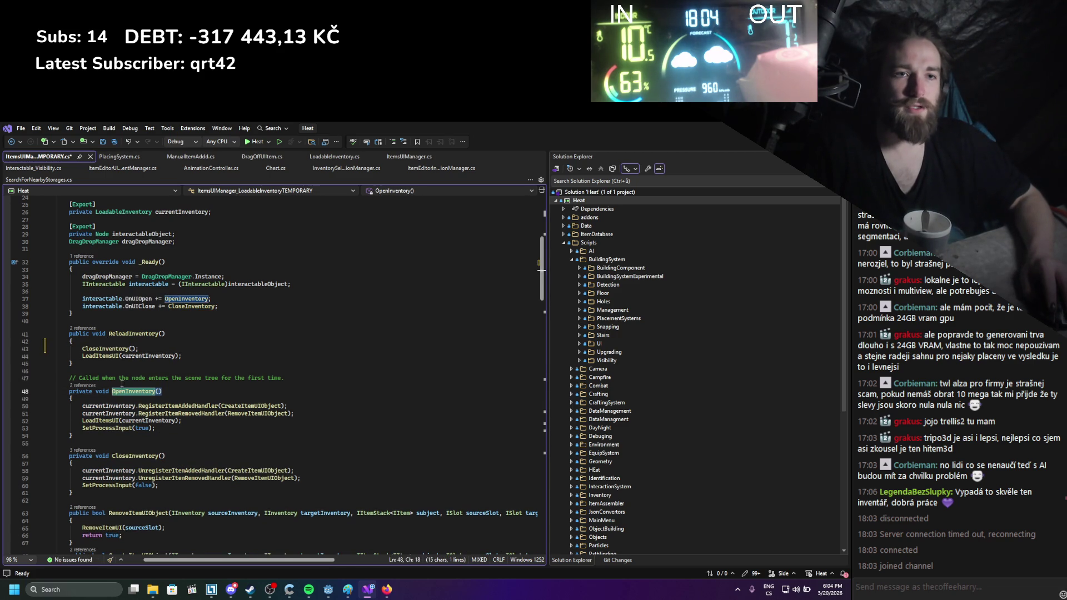
{"action": "left_click_drag", "start_coordinate": [178, 355], "coordinate": [83, 357]}
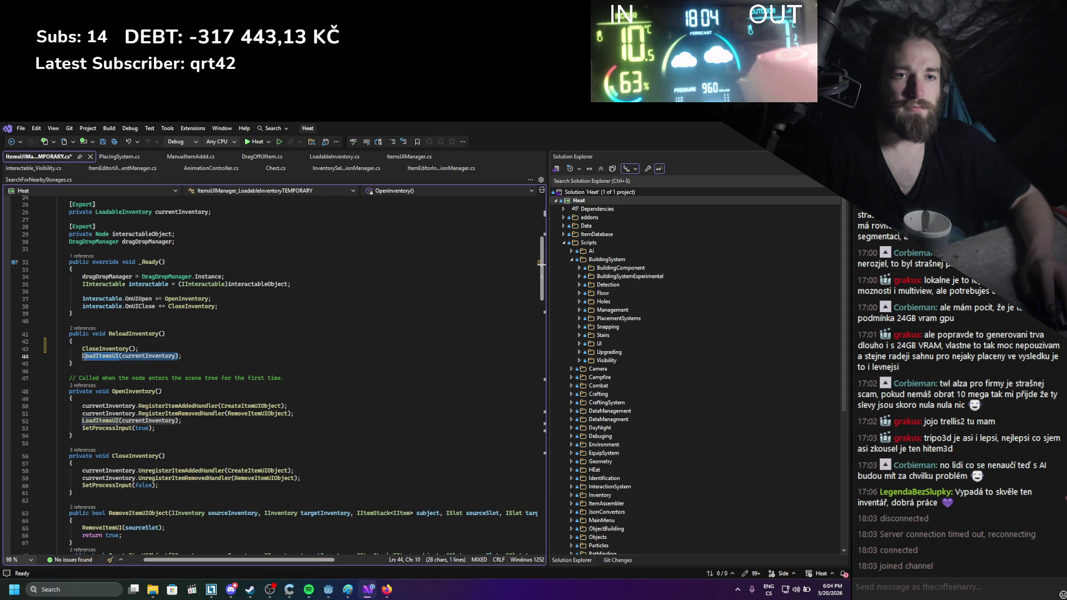
{"action": "type", "text": "OpenInventory()"}
{"action": "key", "text": "ctrl+s"}
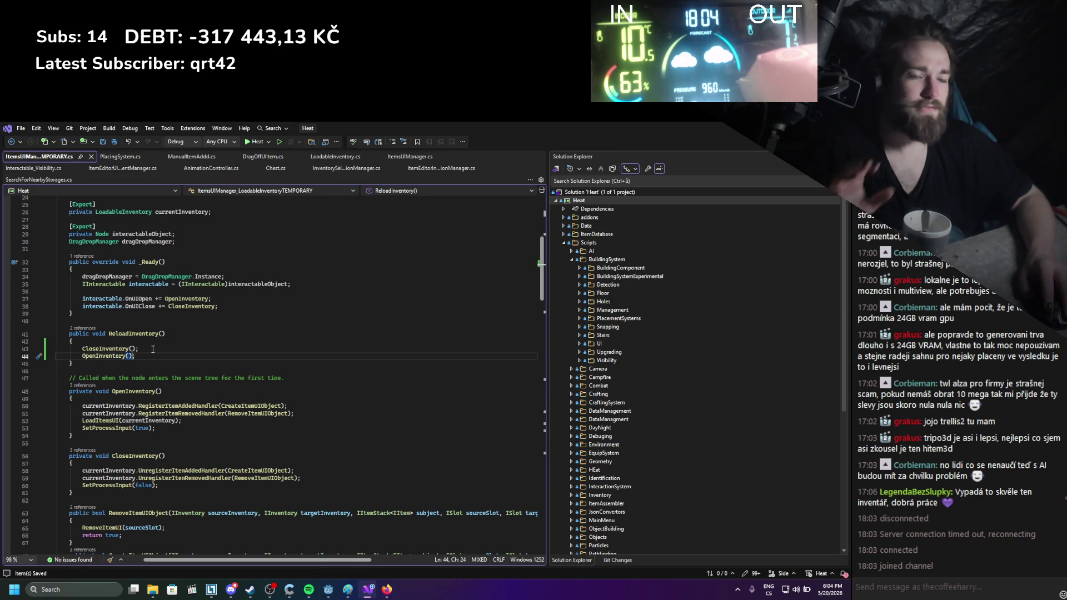
- Add a GD.Print("Reg") debug line at the top of OpenInventory, save, and return to Godot
{"action": "scroll", "coordinate": [265, 340], "scroll_direction": "down", "scroll_amount": 3}
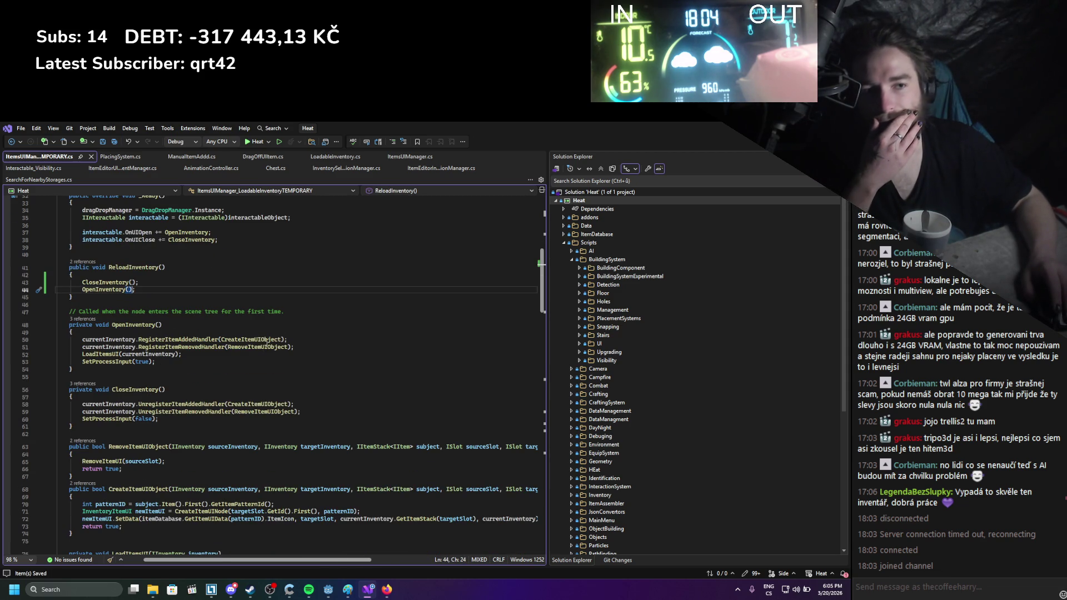
{"action": "scroll", "coordinate": [266, 340], "scroll_direction": "up", "scroll_amount": 3}
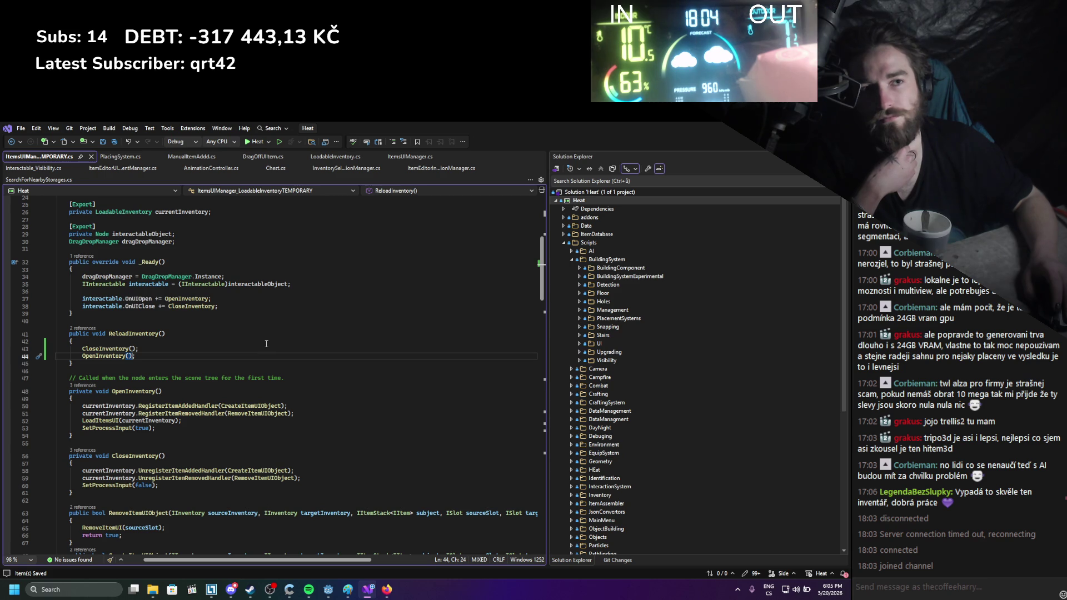
{"action": "scroll", "coordinate": [266, 344], "scroll_direction": "up", "scroll_amount": 3}
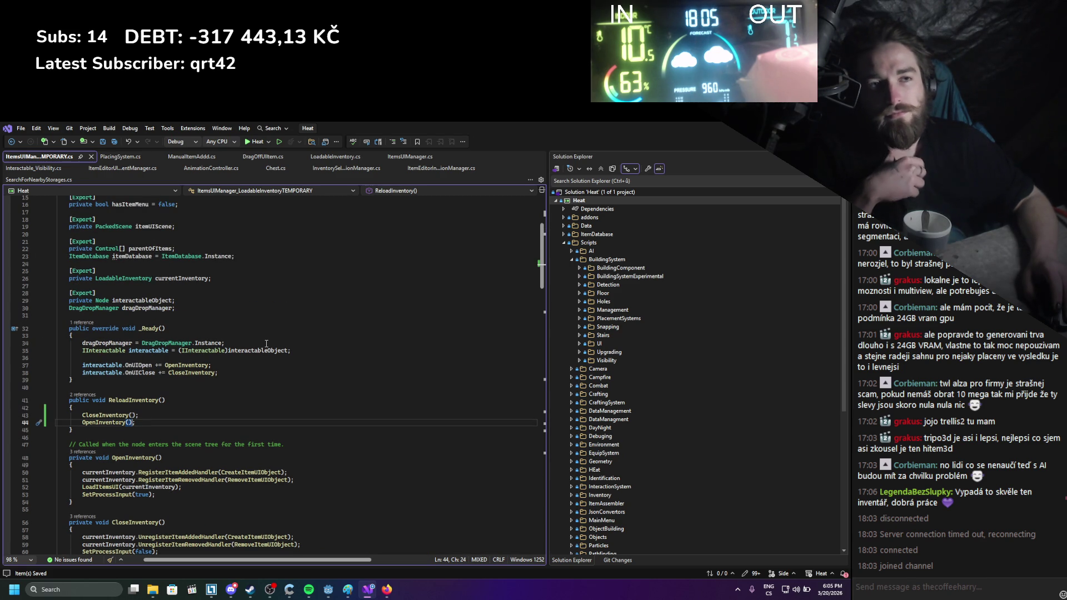
{"action": "scroll", "coordinate": [265, 344], "scroll_direction": "down", "scroll_amount": 2}
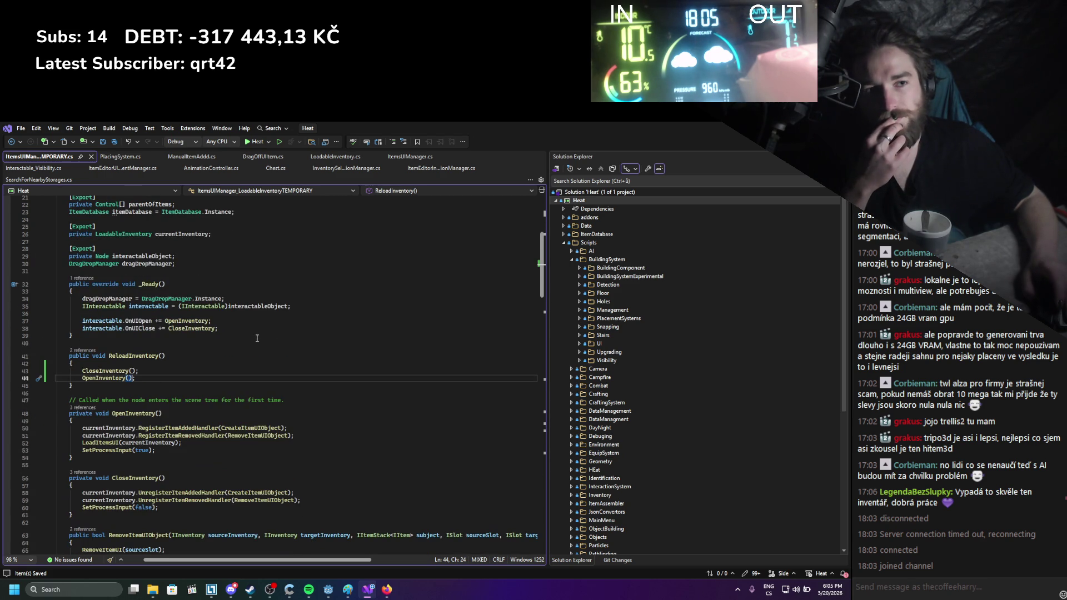
{"action": "left_click", "coordinate": [188, 420]}
{"action": "key", "text": "Return"}
{"action": "type", "text": "gd.Print("}
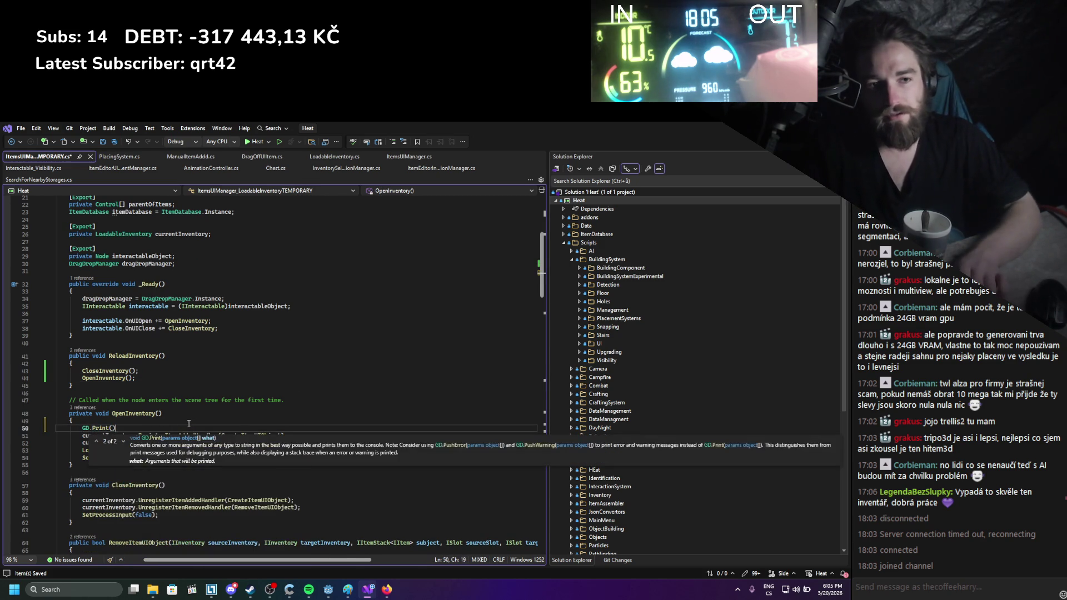
{"action": "type", "text": "\"Re"}
{"action": "type", "text": "g"}
{"action": "key", "text": "ctrl+s"}
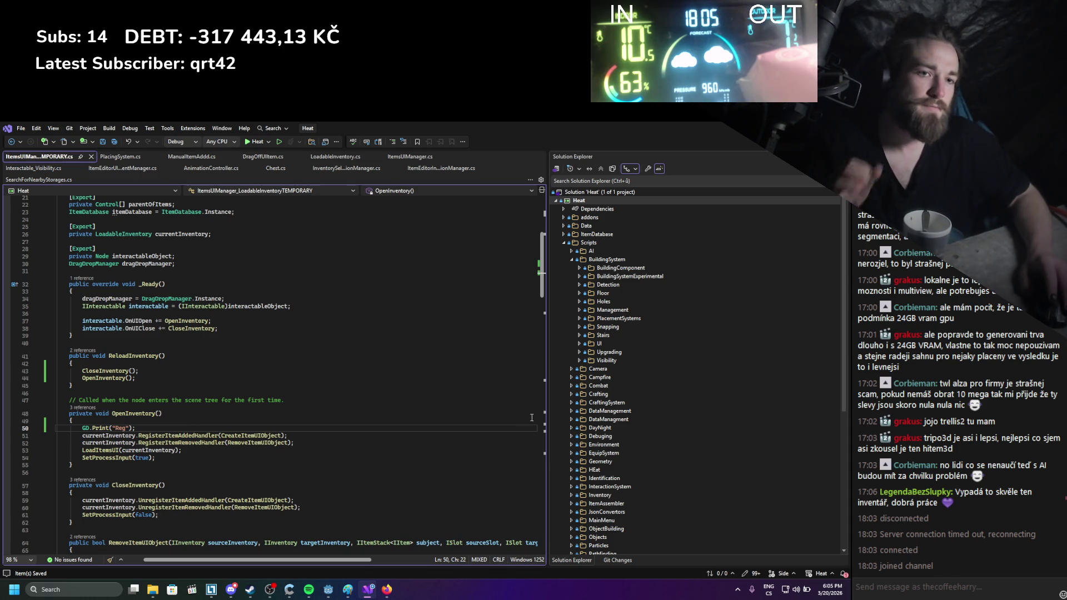
{"action": "key", "text": "alt+Tab"}
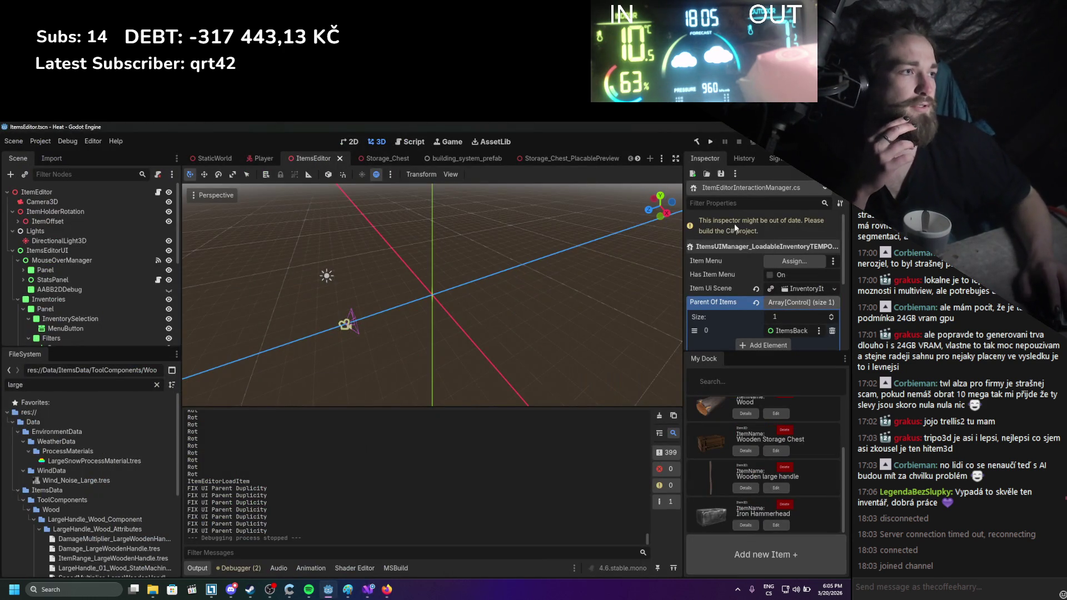
- Rebuild the C# project with the hammer button and launch the game with Play
{"action": "left_click", "coordinate": [697, 143]}
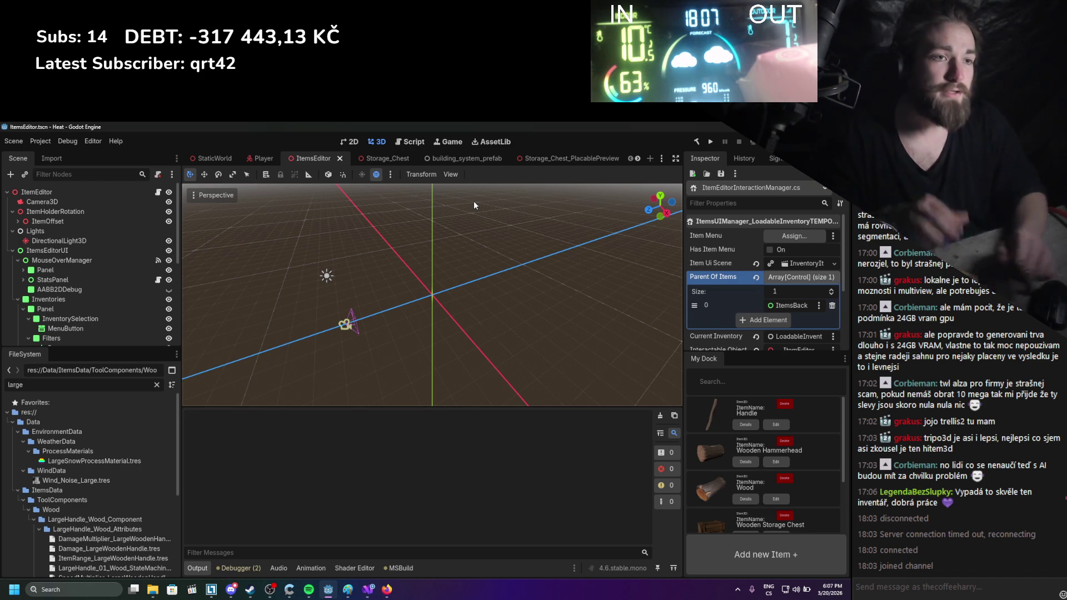
{"action": "left_click", "coordinate": [715, 142]}
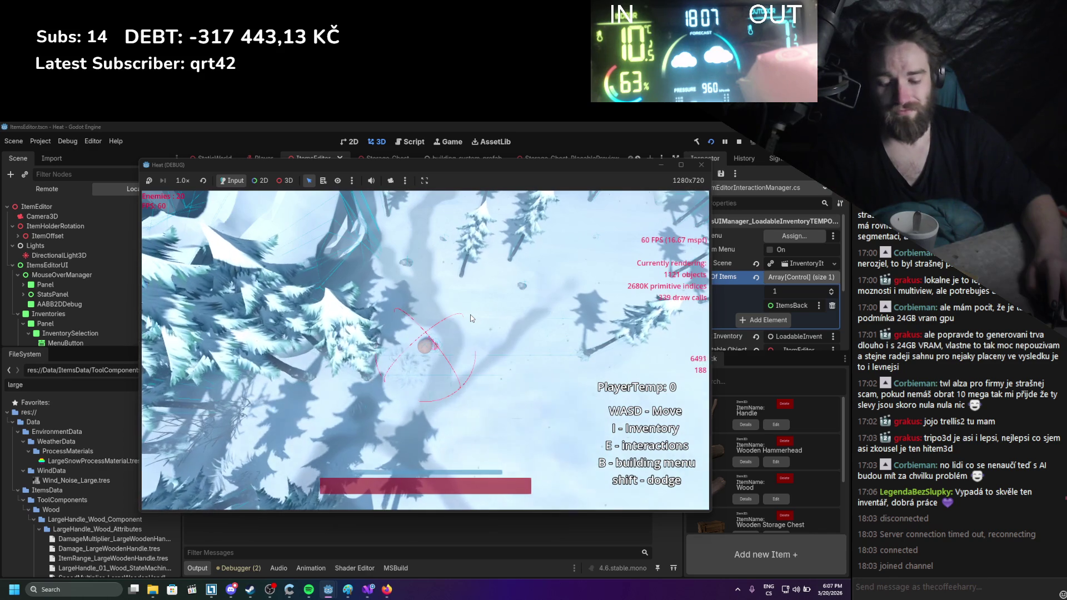
- Open the inventory, reposition the game window, and place the wooden chest on the snow
{"action": "key", "text": "i"}
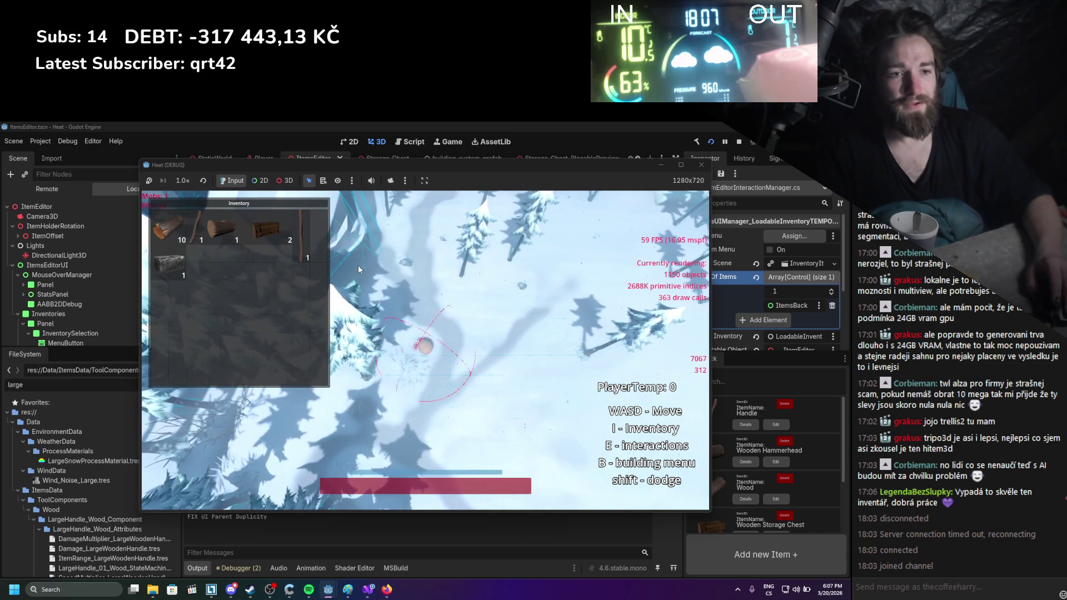
{"action": "mouse_move", "coordinate": [382, 165]}
{"action": "left_mouse_down"}
{"action": "mouse_move", "coordinate": [501, 167]}
{"action": "mouse_move", "coordinate": [467, 167]}
{"action": "left_mouse_up"}
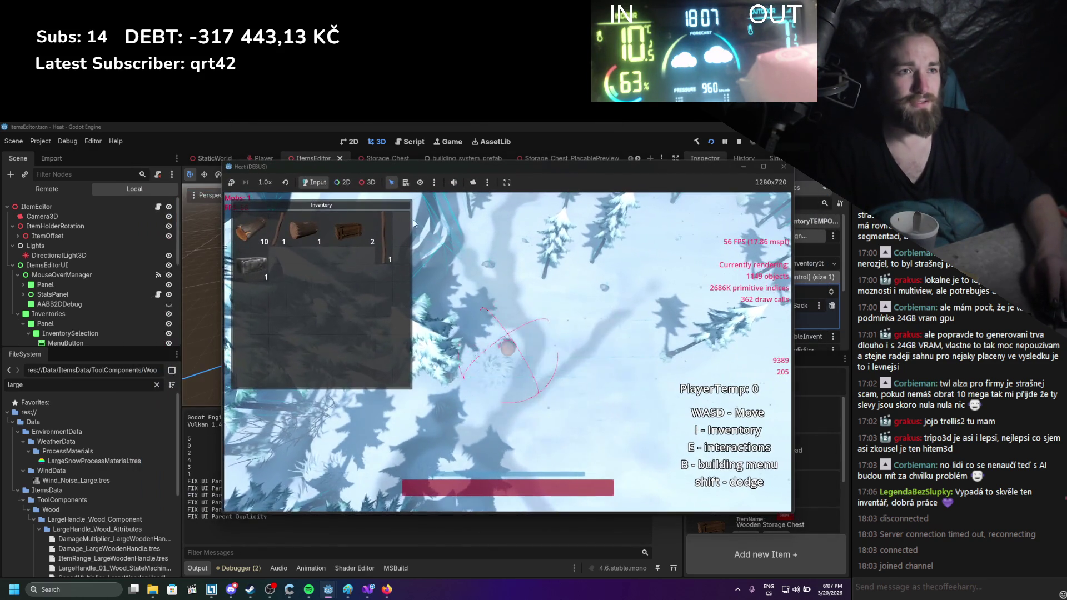
{"action": "mouse_move", "coordinate": [354, 231]}
{"action": "left_mouse_down"}
{"action": "mouse_move", "coordinate": [543, 312]}
{"action": "mouse_move", "coordinate": [509, 397]}
{"action": "left_mouse_up"}
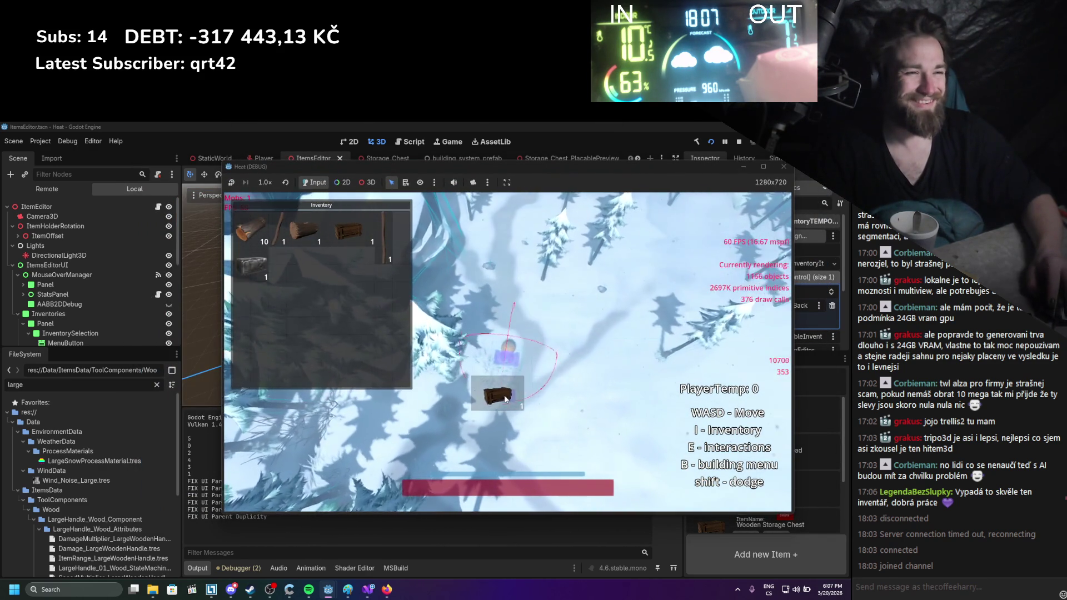
{"action": "mouse_move", "coordinate": [349, 232]}
{"action": "left_mouse_down"}
{"action": "mouse_move", "coordinate": [543, 369]}
{"action": "mouse_move", "coordinate": [558, 364]}
{"action": "left_mouse_up"}
- Walk to the placed chest and move the third-slot log into its storage
{"action": "key", "text": "s"}
{"action": "key", "text": "d"}
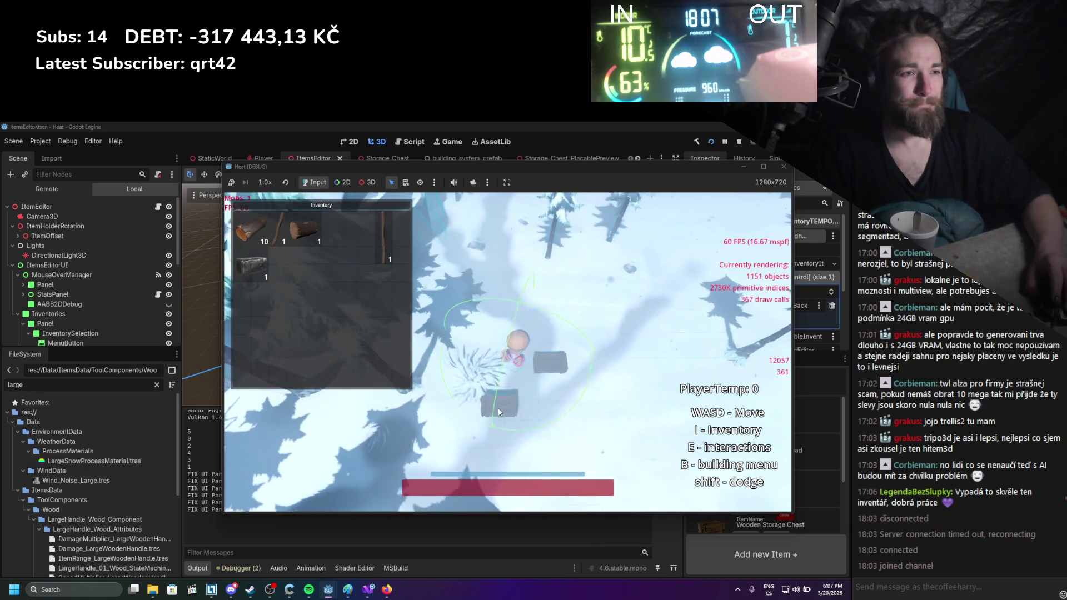
{"action": "key", "text": "e"}
{"action": "mouse_move", "coordinate": [331, 246]}
{"action": "left_mouse_down"}
{"action": "mouse_move", "coordinate": [369, 234]}
{"action": "mouse_move", "coordinate": [672, 264]}
{"action": "left_mouse_up"}
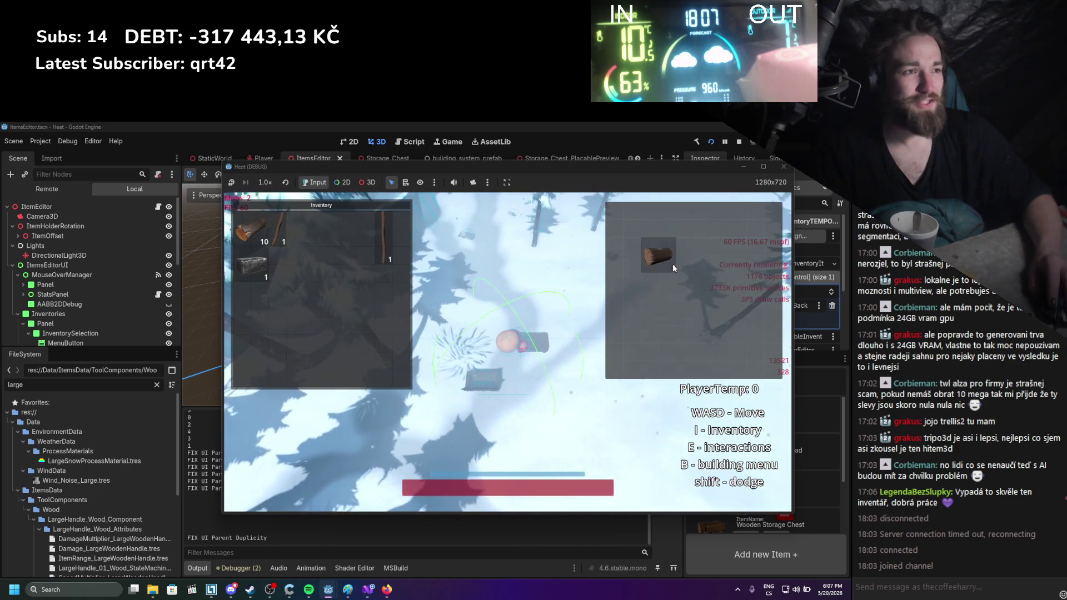
{"action": "key", "text": "e"}
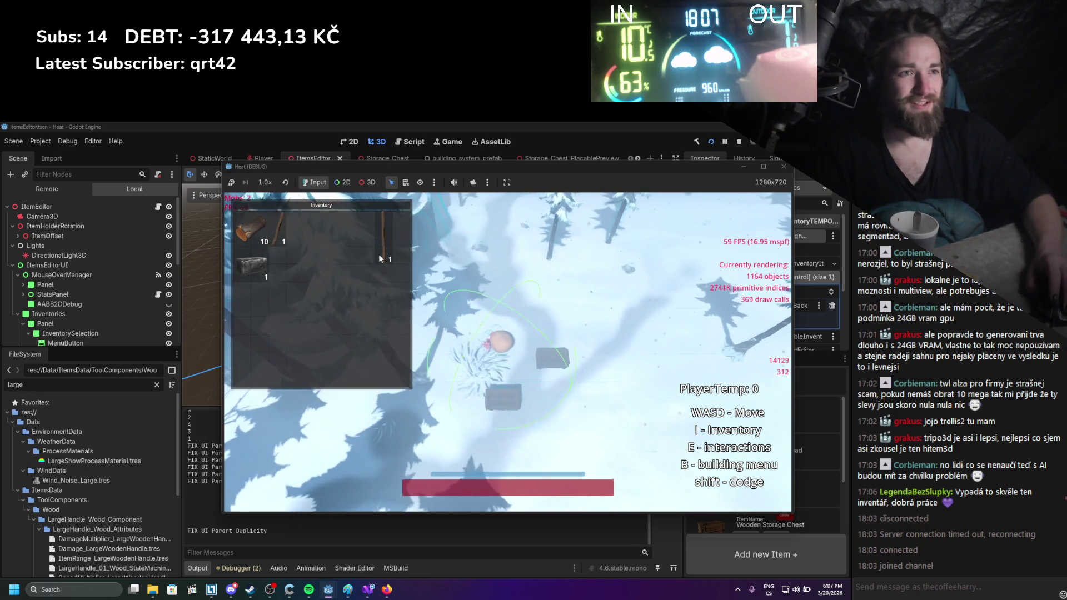
- Test the item editor's Category Filter and stick handling, then stop the game with F8
{"action": "left_click", "coordinate": [382, 244]}
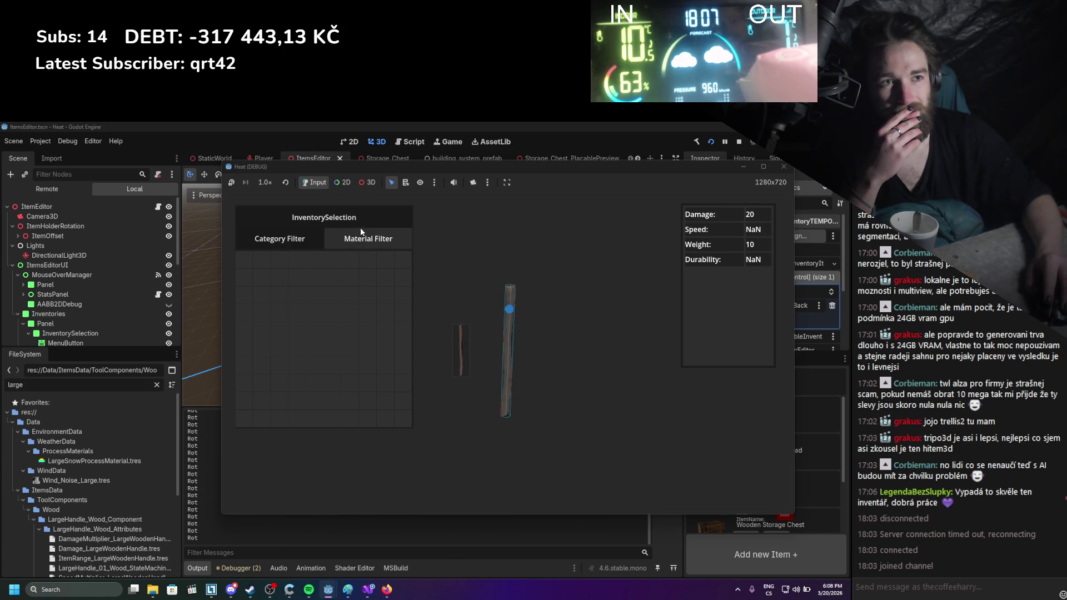
{"action": "left_click", "coordinate": [325, 230]}
{"action": "left_click", "coordinate": [269, 236]}
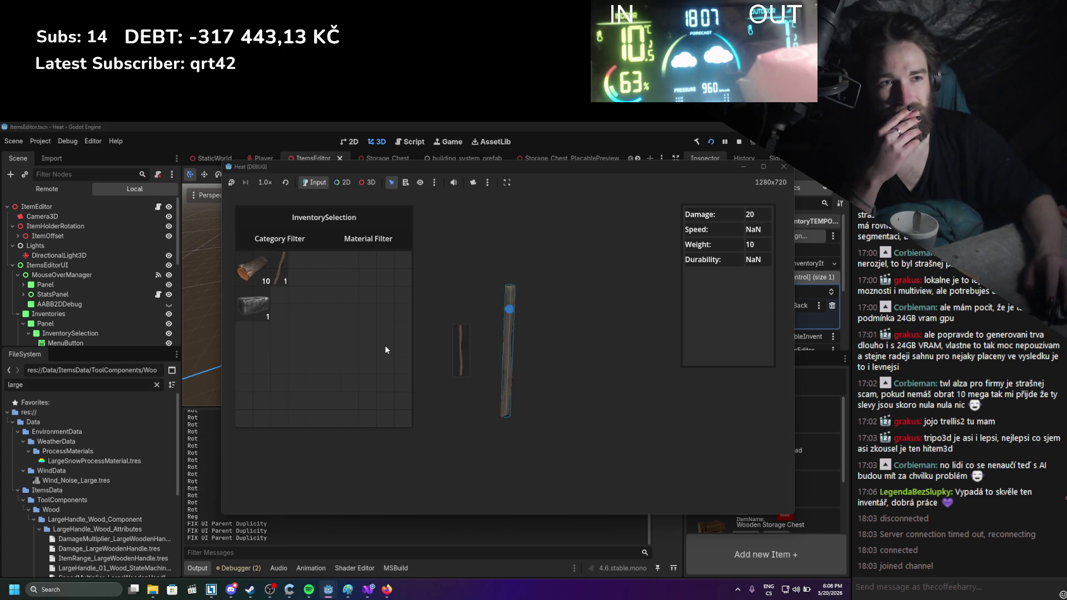
{"action": "left_click", "coordinate": [512, 362]}
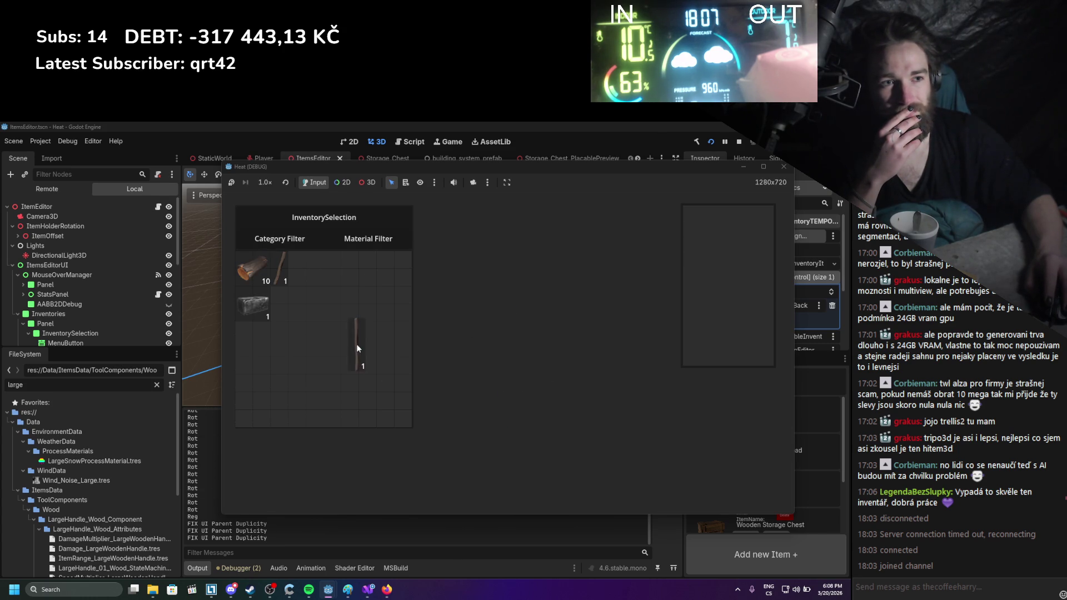
{"action": "left_click", "coordinate": [278, 272]}
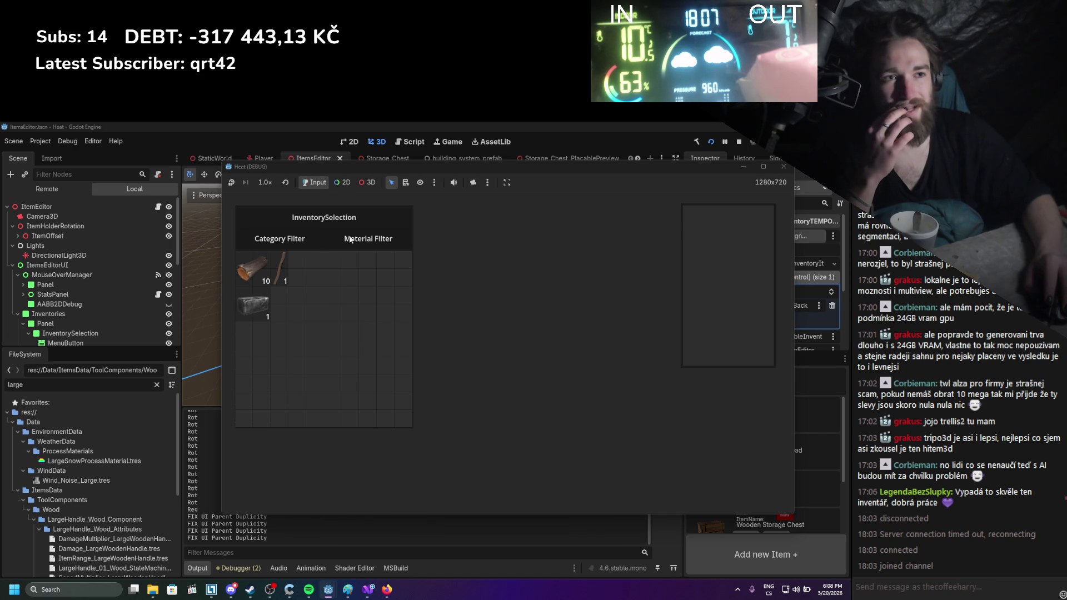
{"action": "left_click", "coordinate": [289, 238]}
{"action": "left_click", "coordinate": [292, 235]}
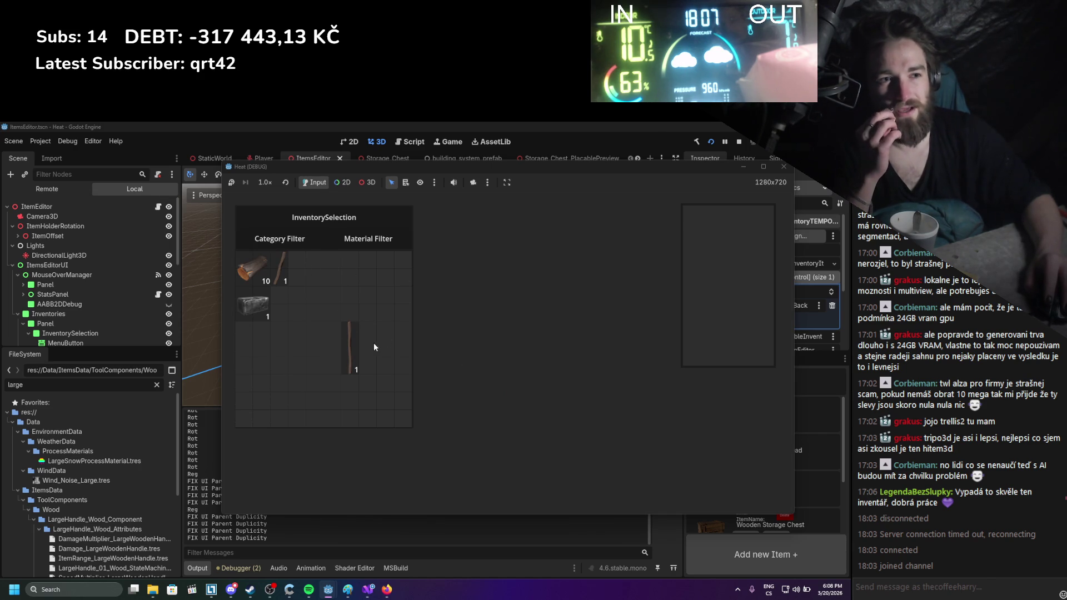
{"action": "key", "text": "F8"}
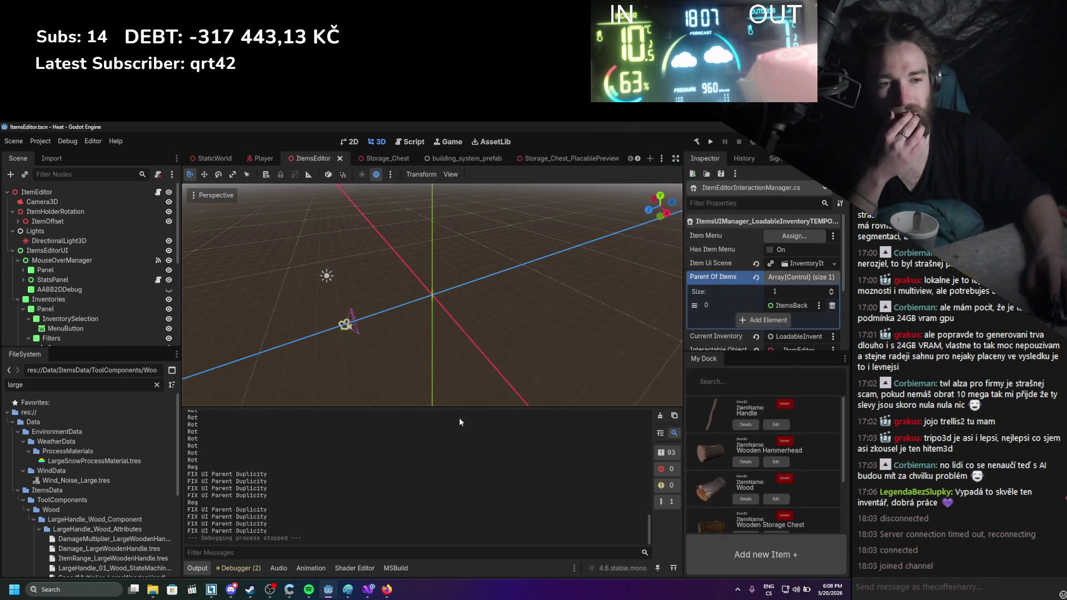
- Inspect the item added and removed handler registration lines around line 51 of ItemsUIManager
{"action": "left_click", "coordinate": [365, 592]}
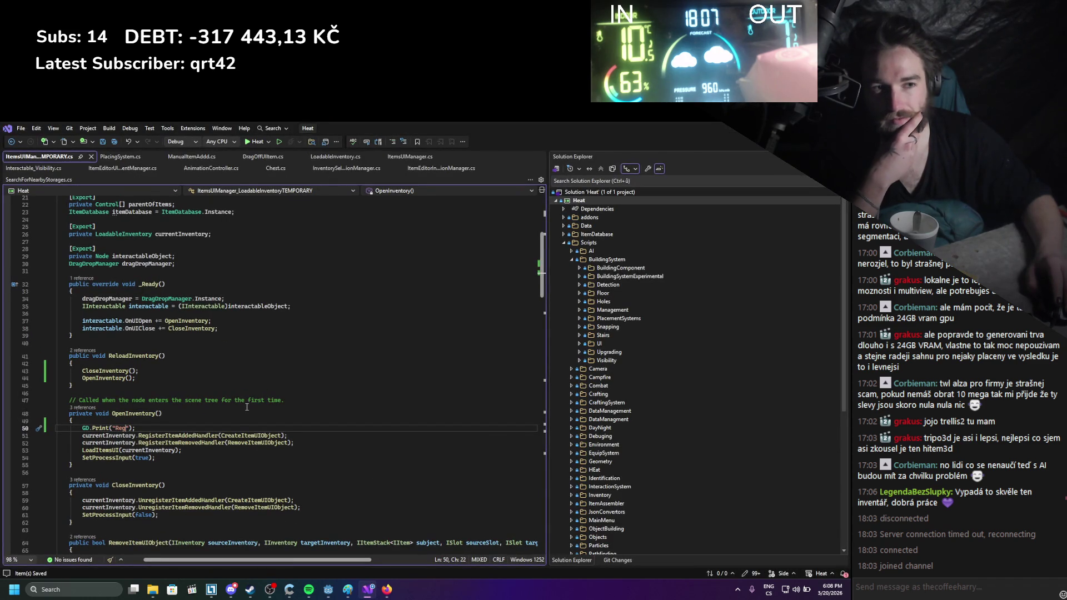
{"action": "key", "text": "Down"}
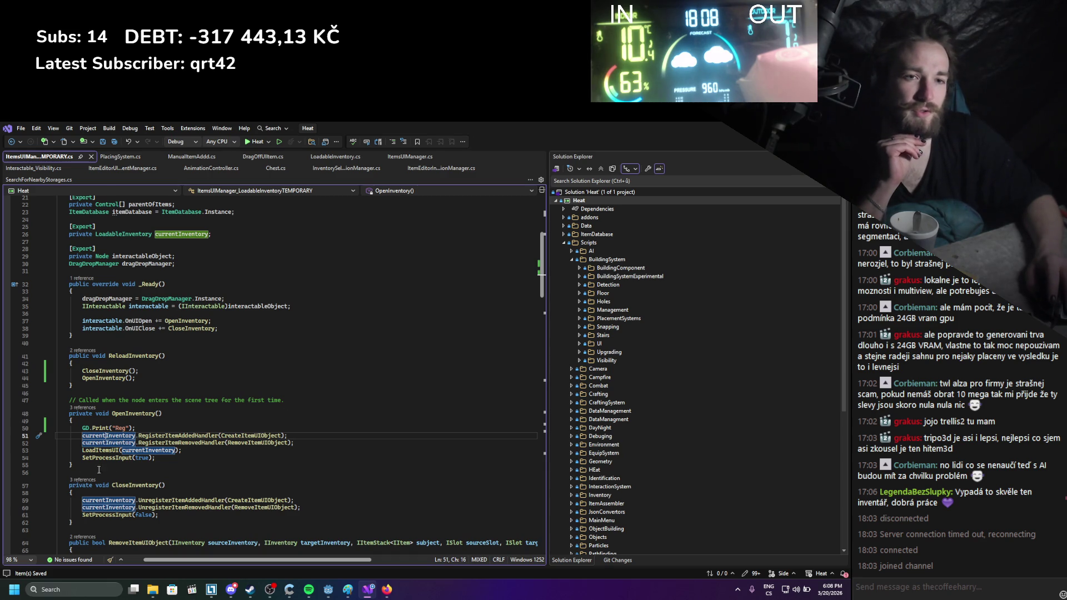
{"action": "scroll", "coordinate": [275, 481], "scroll_direction": "down", "scroll_amount": 3}
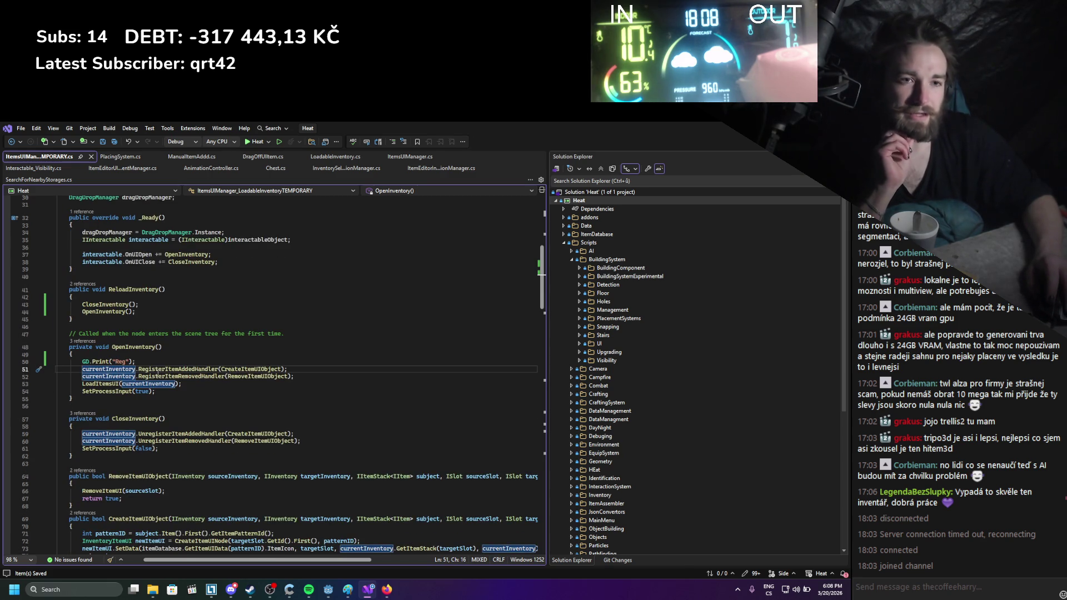
{"action": "left_click", "coordinate": [159, 368]}
{"action": "key", "text": "Down"}
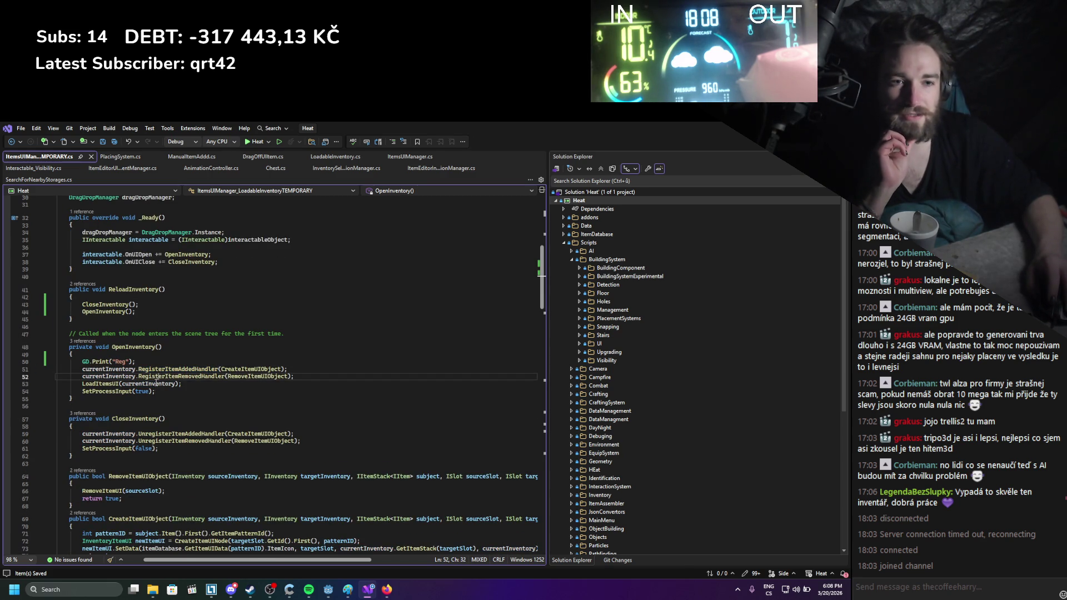
{"action": "scroll", "coordinate": [165, 432], "scroll_direction": "down", "scroll_amount": 3}
- Scroll through the rest of OpenInventory, then switch to LoadableInventory.cs
{"action": "left_click", "coordinate": [167, 303]}
{"action": "scroll", "coordinate": [271, 444], "scroll_direction": "down", "scroll_amount": 8}
{"action": "scroll", "coordinate": [271, 444], "scroll_direction": "down", "scroll_amount": 20}
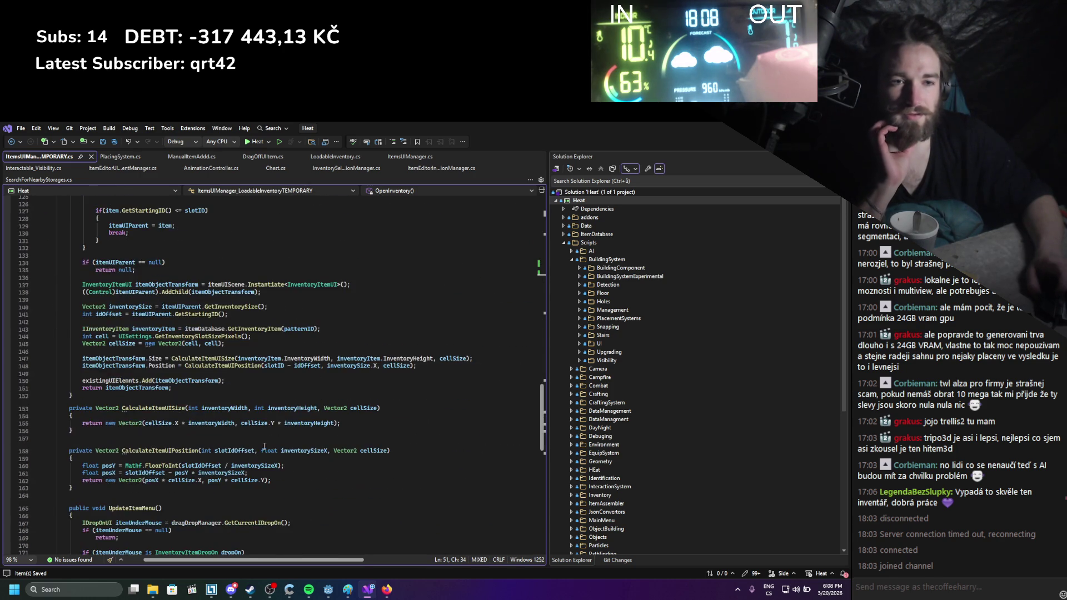
{"action": "scroll", "coordinate": [264, 446], "scroll_direction": "down", "scroll_amount": 9}
{"action": "scroll", "coordinate": [264, 446], "scroll_direction": "up", "scroll_amount": 9}
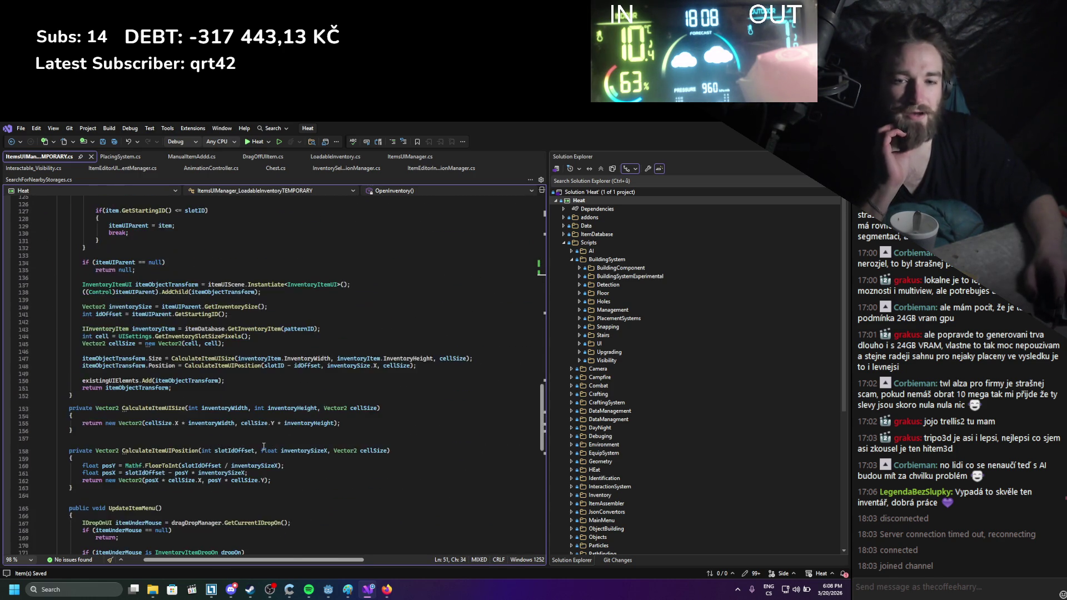
{"action": "scroll", "coordinate": [264, 446], "scroll_direction": "up", "scroll_amount": 20}
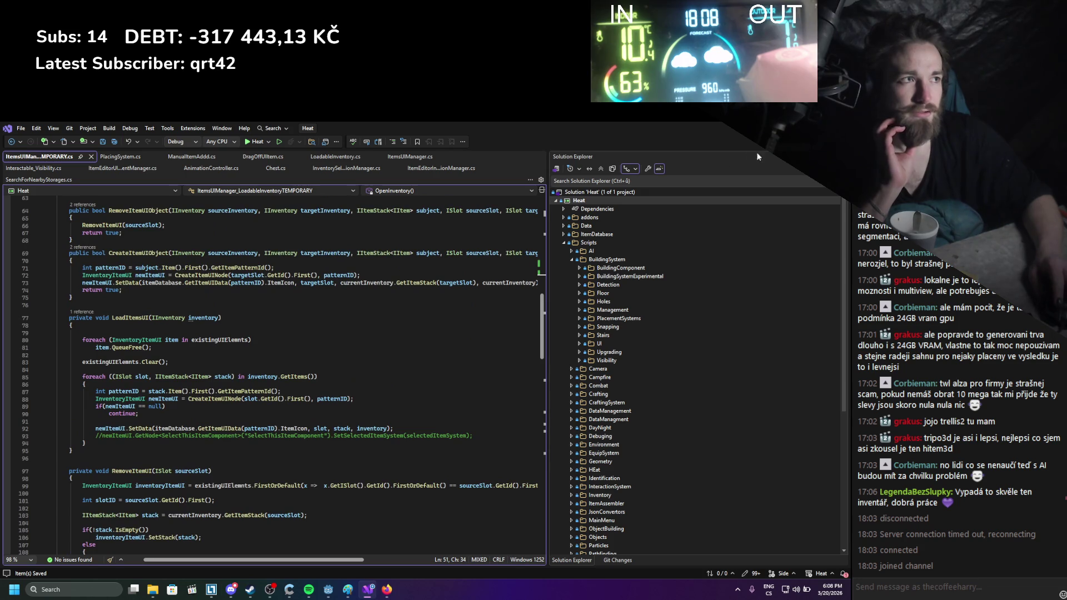
{"action": "scroll", "coordinate": [364, 380], "scroll_direction": "up", "scroll_amount": 17}
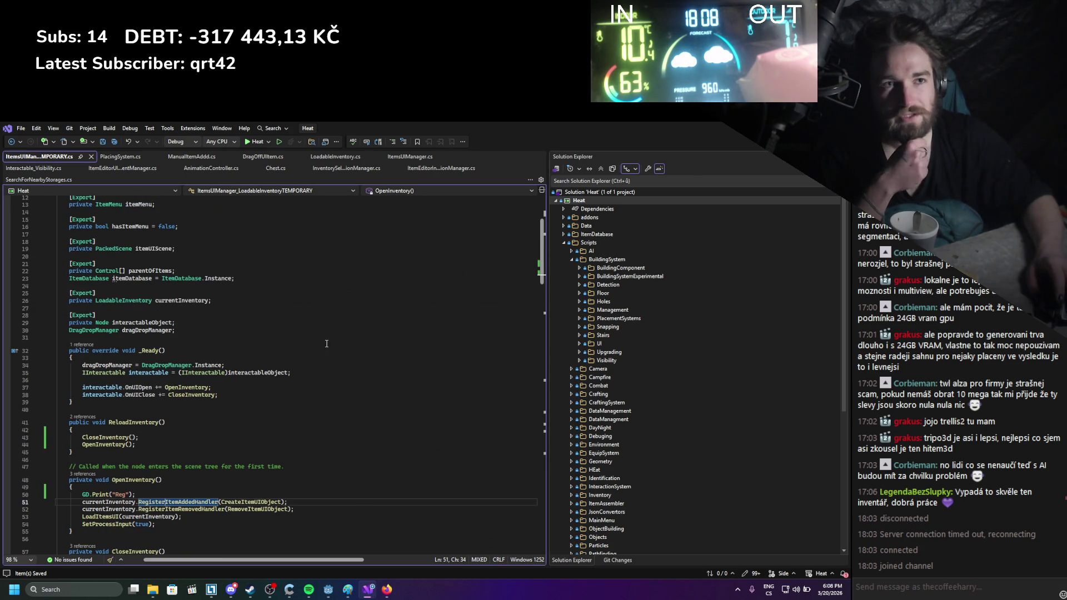
{"action": "left_click", "coordinate": [342, 157]}
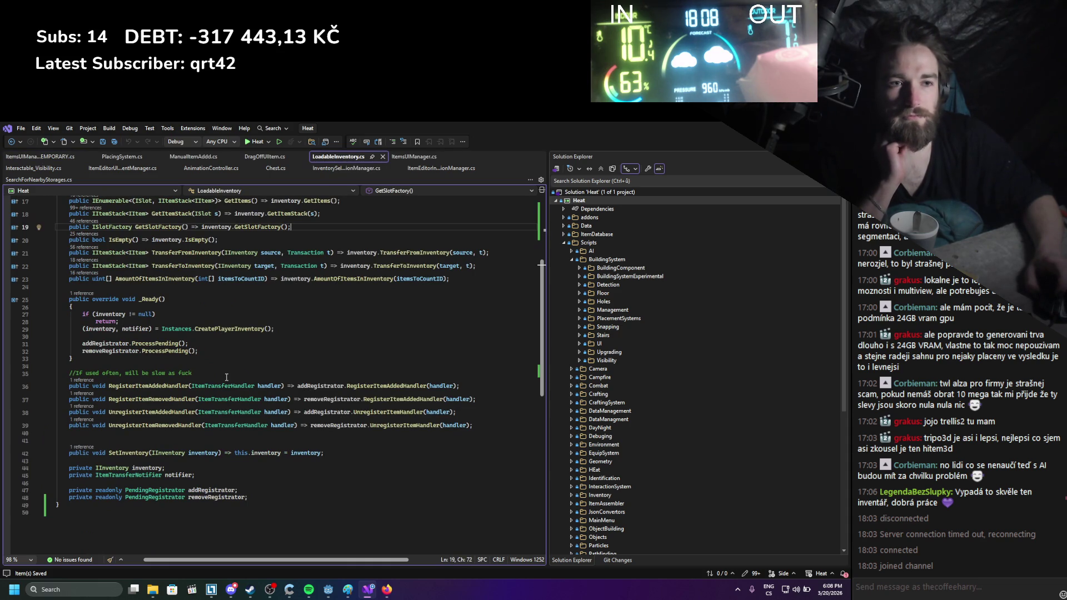
- Inspect the Instances.CreatePlayerInventory call and notifier uses, then jump to its definition in Instances.cs
{"action": "scroll", "coordinate": [142, 373], "scroll_direction": "up", "scroll_amount": 1}
{"action": "left_click", "coordinate": [162, 373]}
{"action": "left_click_drag", "start_coordinate": [162, 373], "coordinate": [276, 373]}
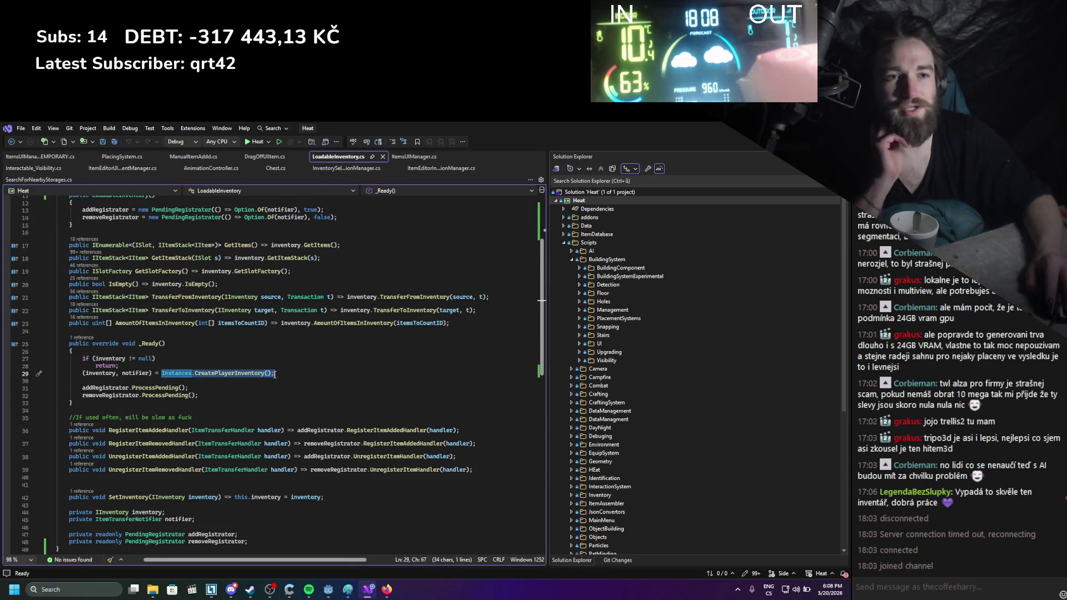
{"action": "left_click", "coordinate": [250, 397]}
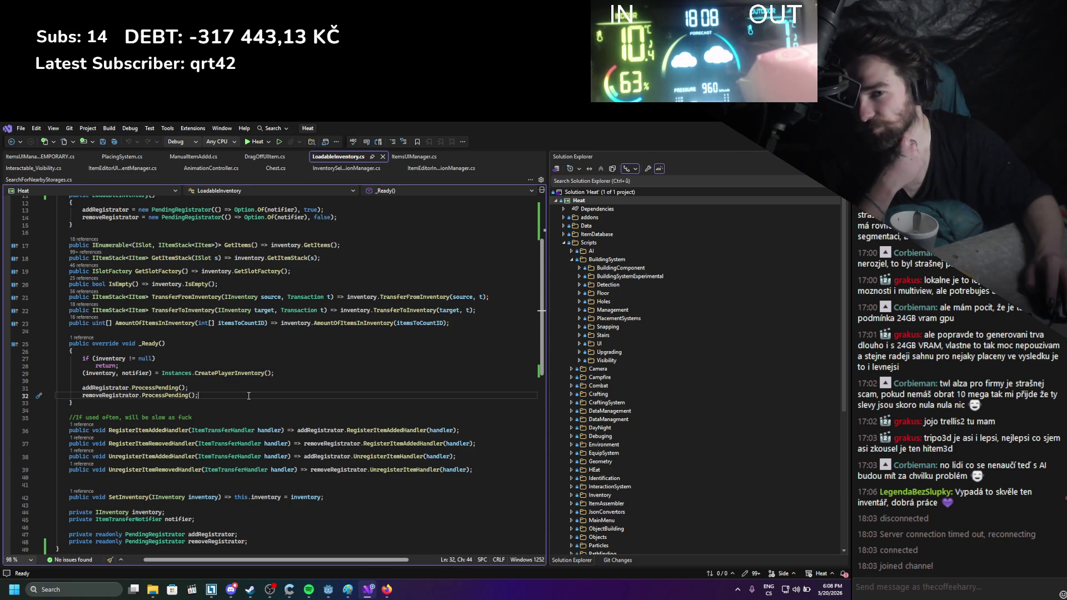
{"action": "left_click", "coordinate": [206, 391]}
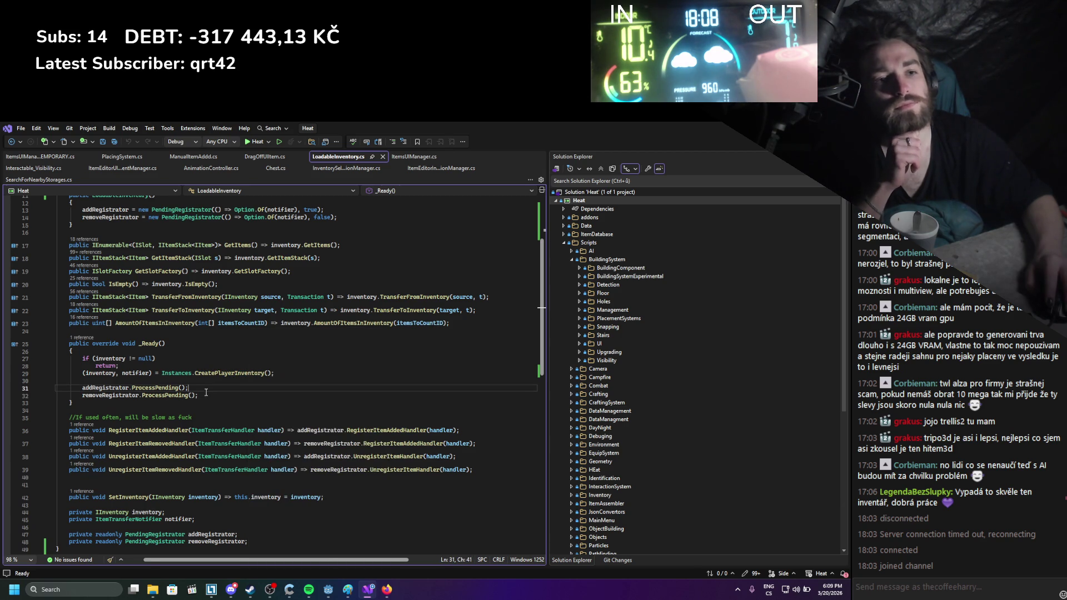
{"action": "left_click", "coordinate": [132, 373]}
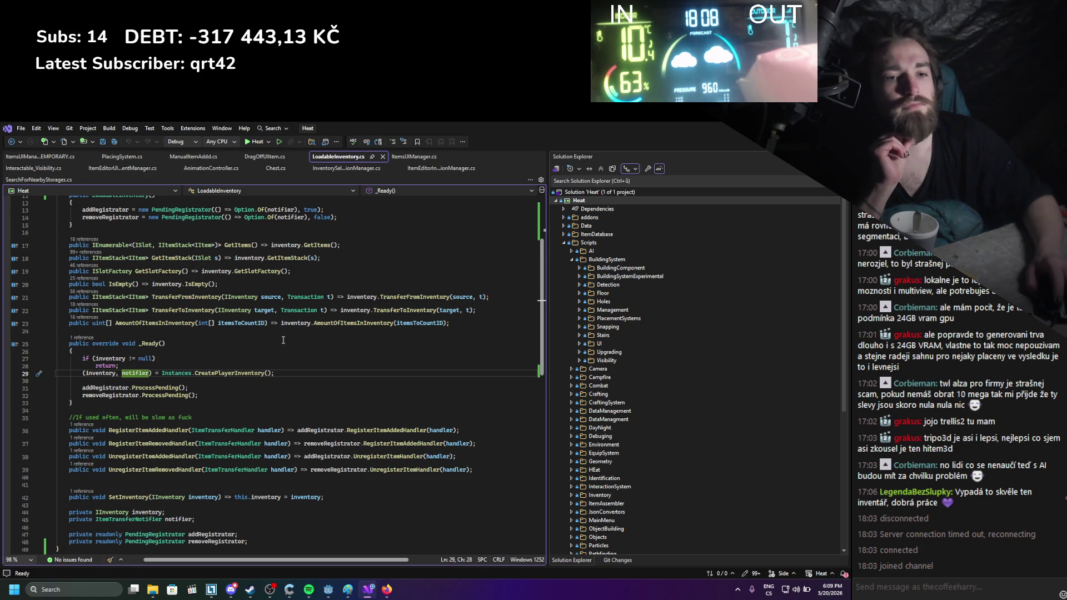
{"action": "scroll", "coordinate": [283, 340], "scroll_direction": "down", "scroll_amount": 2}
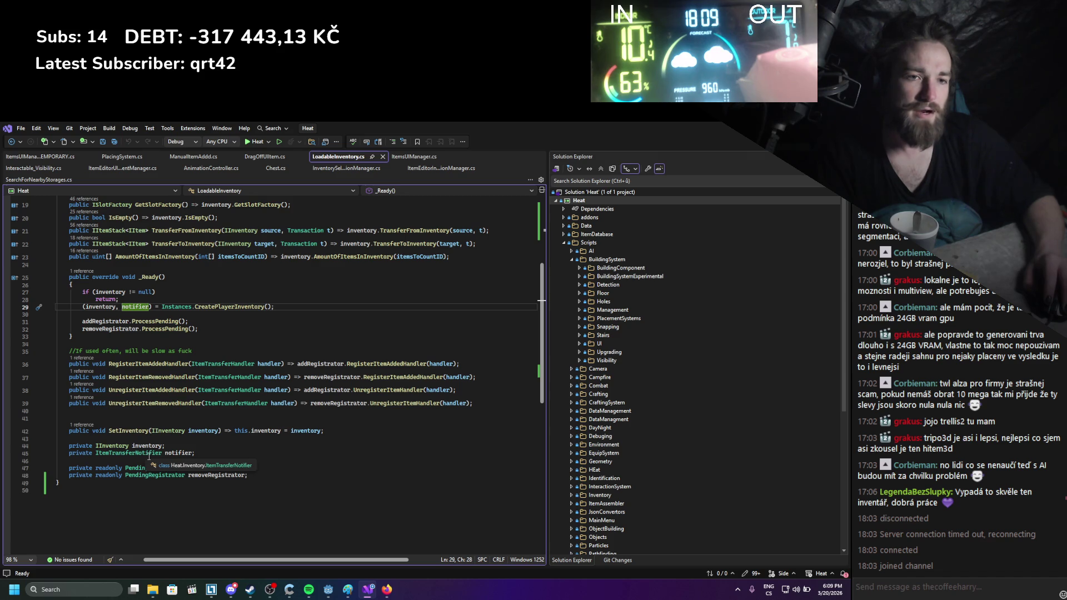
{"action": "left_click", "coordinate": [216, 307], "text": "ctrl"}
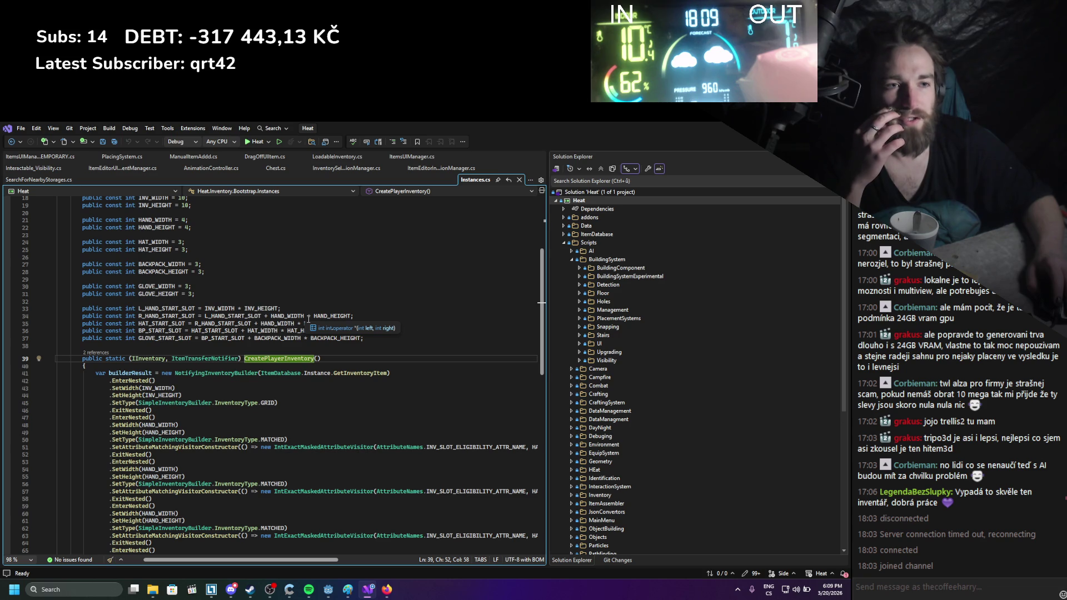
{"action": "scroll", "coordinate": [308, 319], "scroll_direction": "down", "scroll_amount": 2}
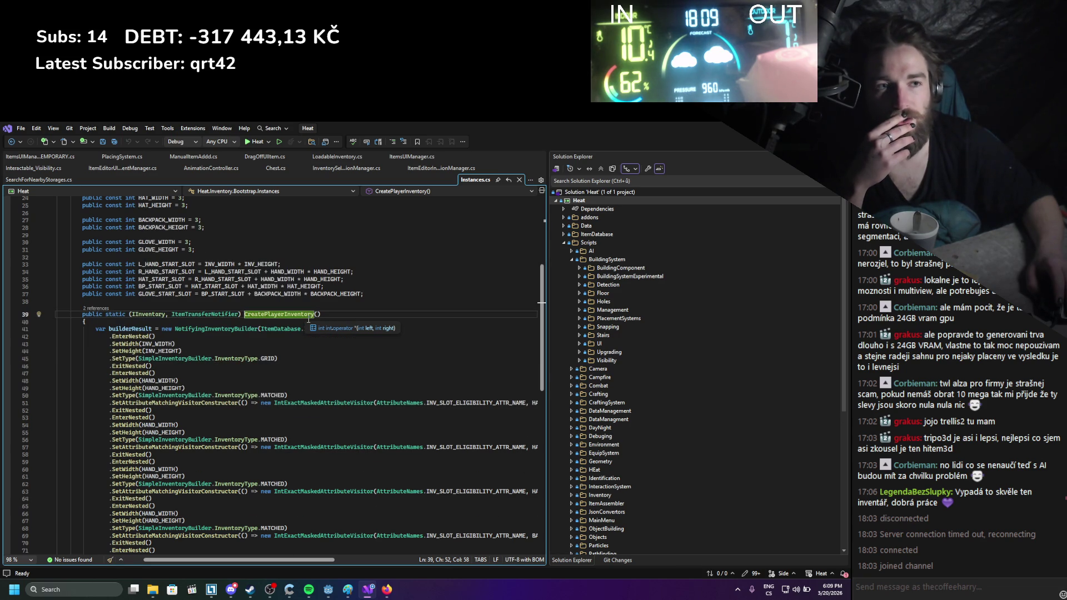
{"action": "scroll", "coordinate": [308, 320], "scroll_direction": "down", "scroll_amount": 2}
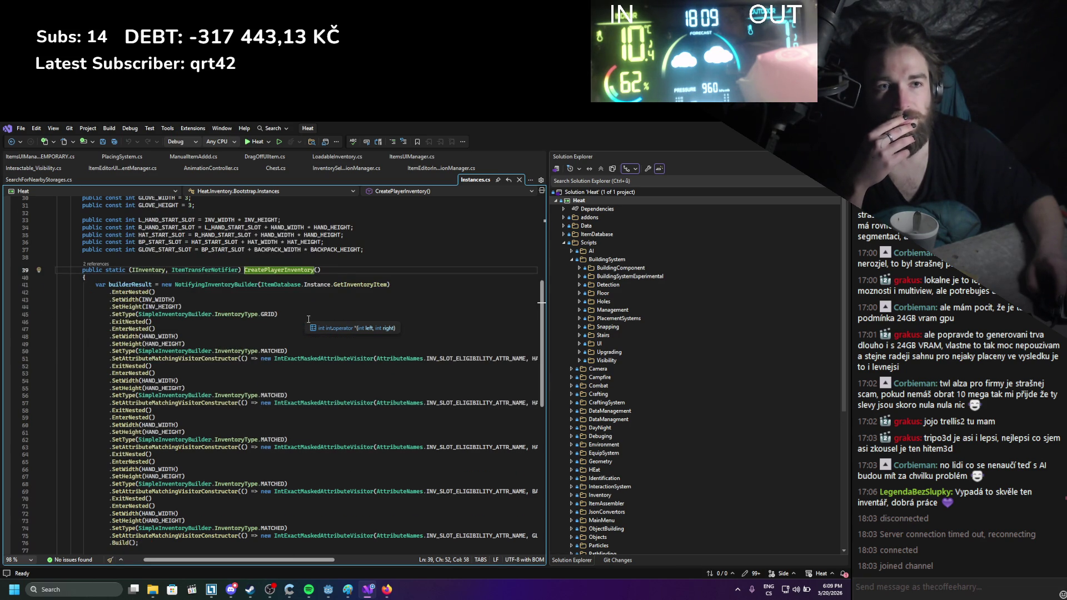
{"action": "left_click", "coordinate": [149, 272]}
{"action": "scroll", "coordinate": [235, 362], "scroll_direction": "down", "scroll_amount": 4}
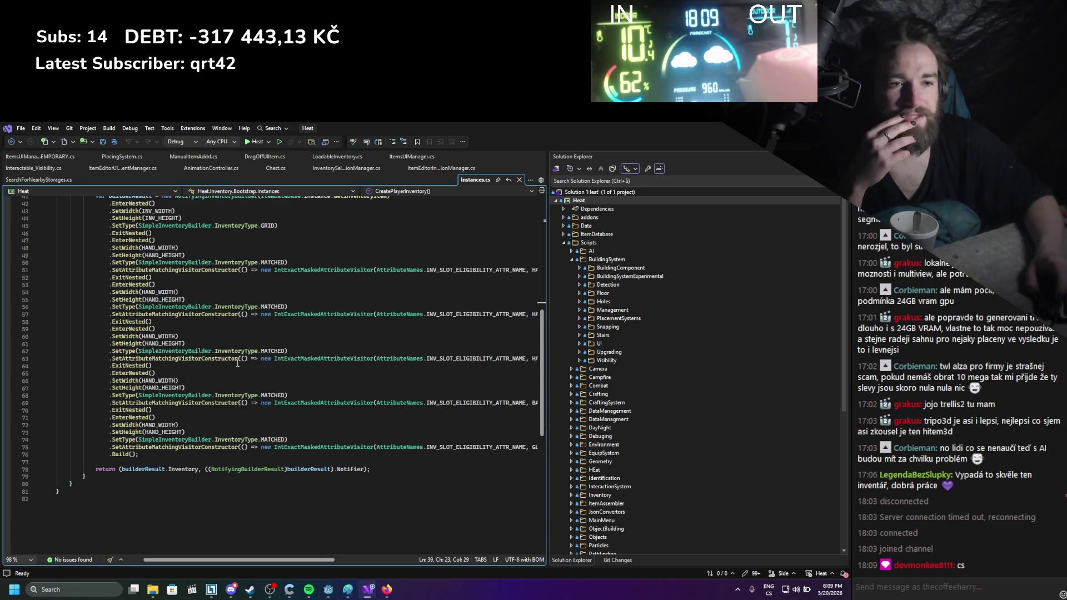
{"action": "scroll", "coordinate": [237, 362], "scroll_direction": "up", "scroll_amount": 12}
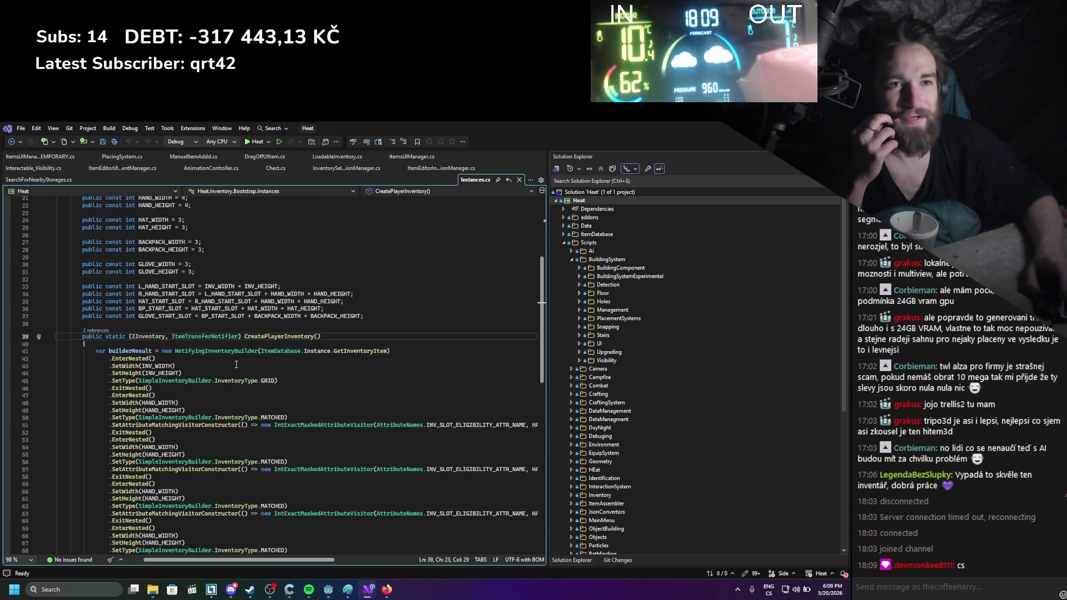
{"action": "scroll", "coordinate": [236, 364], "scroll_direction": "down", "scroll_amount": 4}
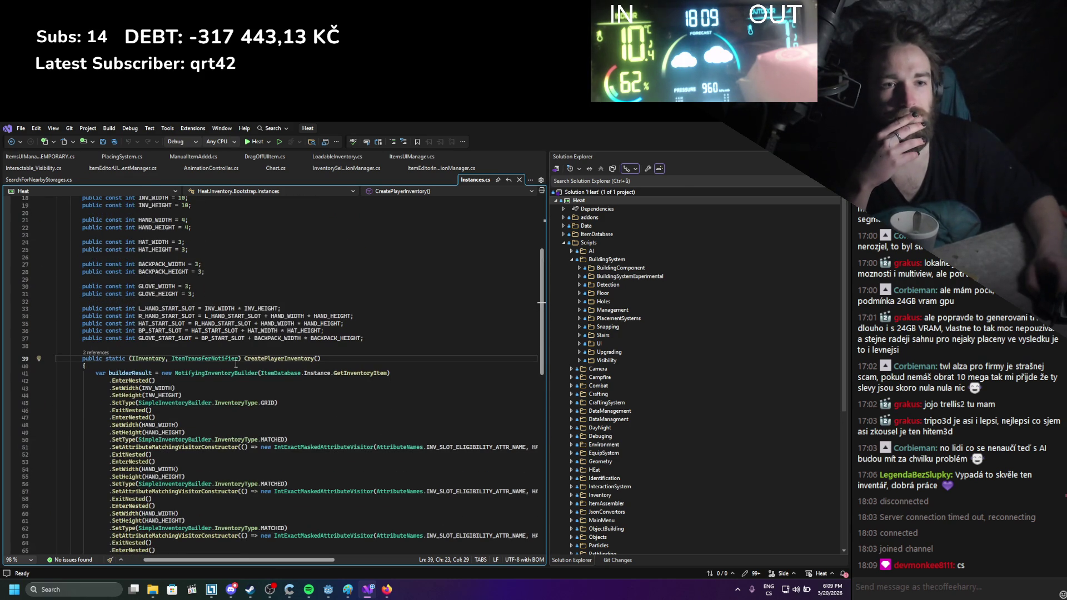
{"action": "scroll", "coordinate": [236, 364], "scroll_direction": "down", "scroll_amount": 1}
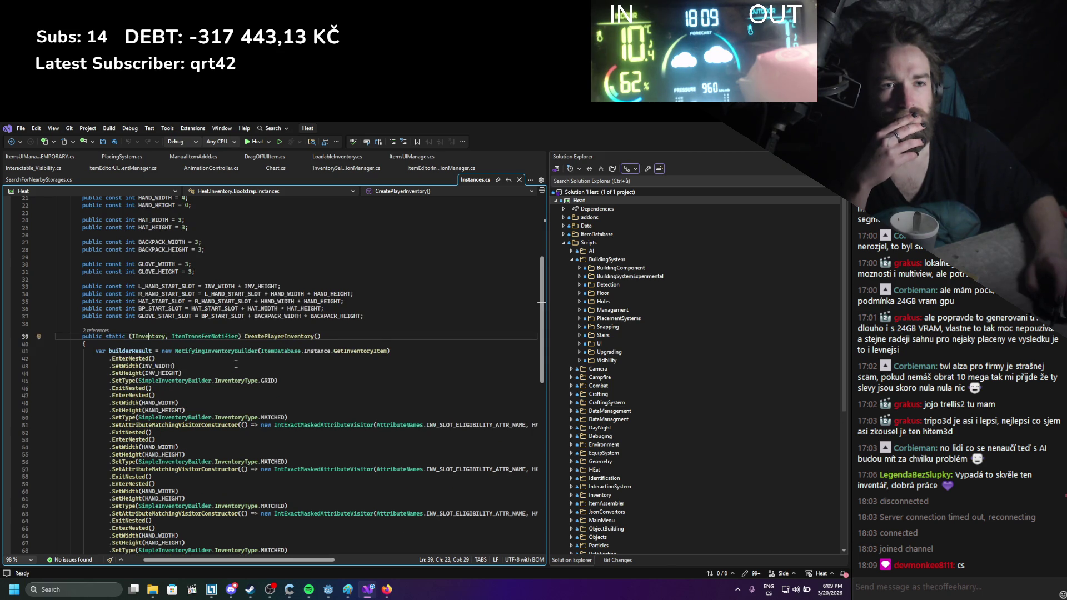
{"action": "scroll", "coordinate": [236, 364], "scroll_direction": "down", "scroll_amount": 5}
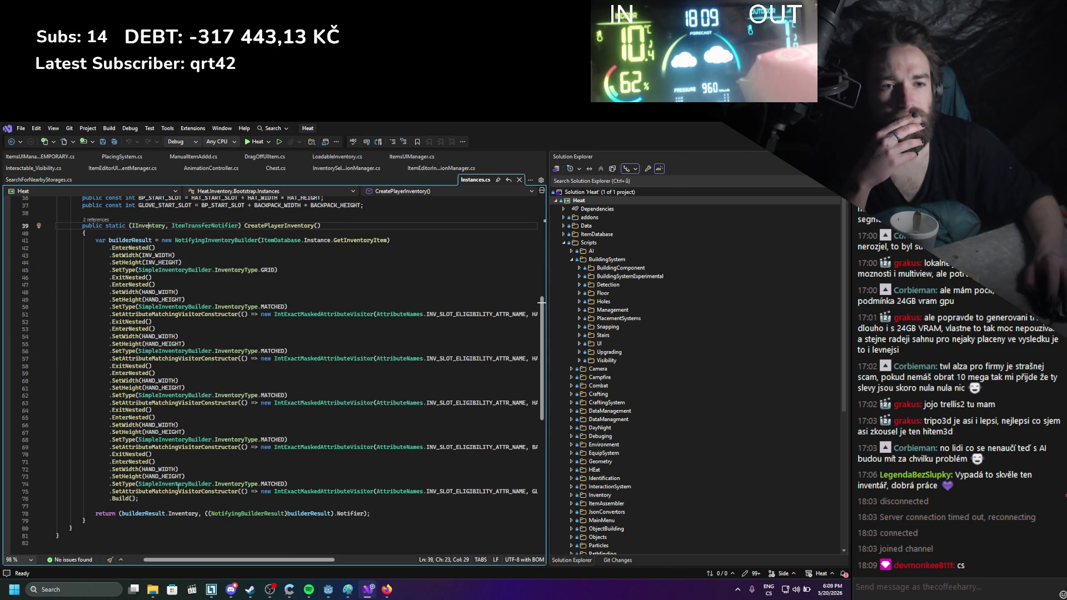
{"action": "left_click", "coordinate": [154, 514]}
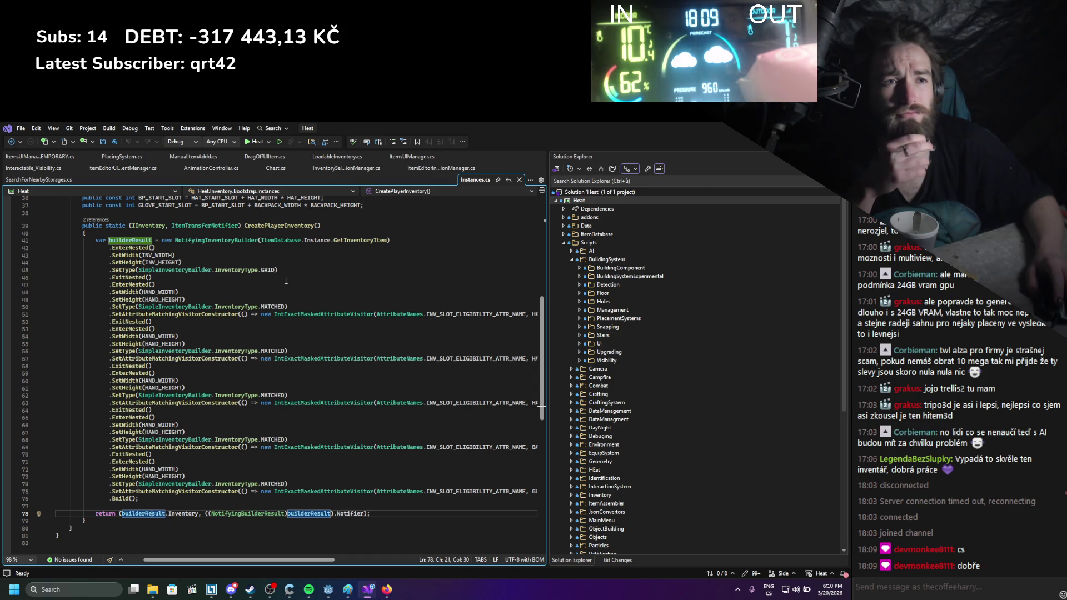
{"action": "mouse_move", "coordinate": [250, 559]}
{"action": "left_mouse_down"}
{"action": "mouse_move", "coordinate": [319, 532]}
{"action": "mouse_move", "coordinate": [260, 540]}
{"action": "mouse_move", "coordinate": [291, 543]}
{"action": "mouse_move", "coordinate": [250, 554]}
{"action": "left_mouse_up"}
{"action": "scroll", "coordinate": [226, 486], "scroll_direction": "up", "scroll_amount": 5}
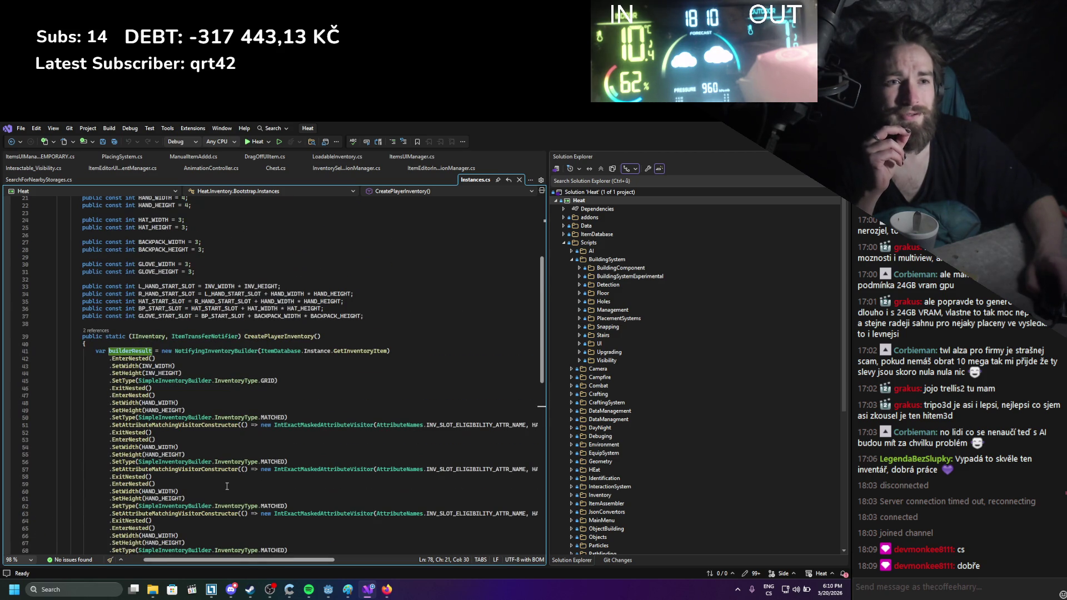
{"action": "scroll", "coordinate": [227, 487], "scroll_direction": "up", "scroll_amount": 5}
{"action": "scroll", "coordinate": [227, 487], "scroll_direction": "down", "scroll_amount": 6}
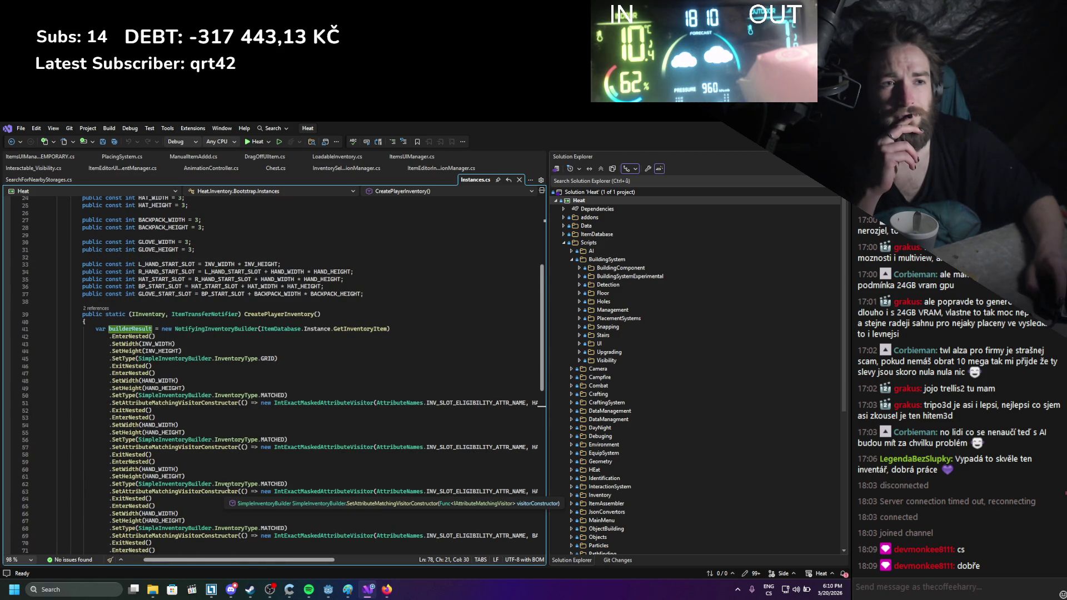
{"action": "scroll", "coordinate": [227, 486], "scroll_direction": "down", "scroll_amount": 4}
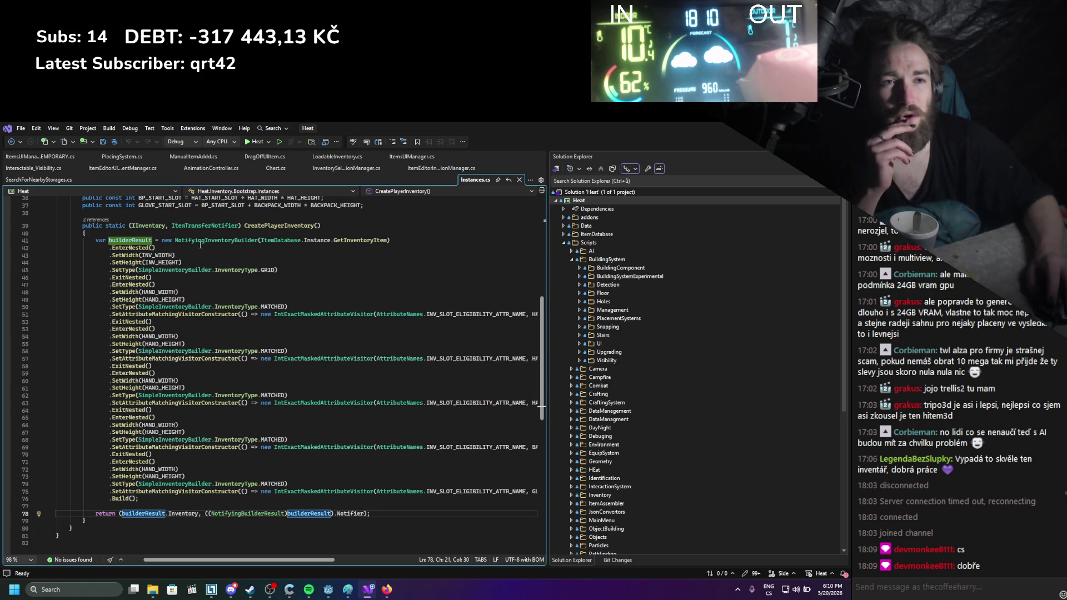
{"action": "mouse_move", "coordinate": [212, 244]}
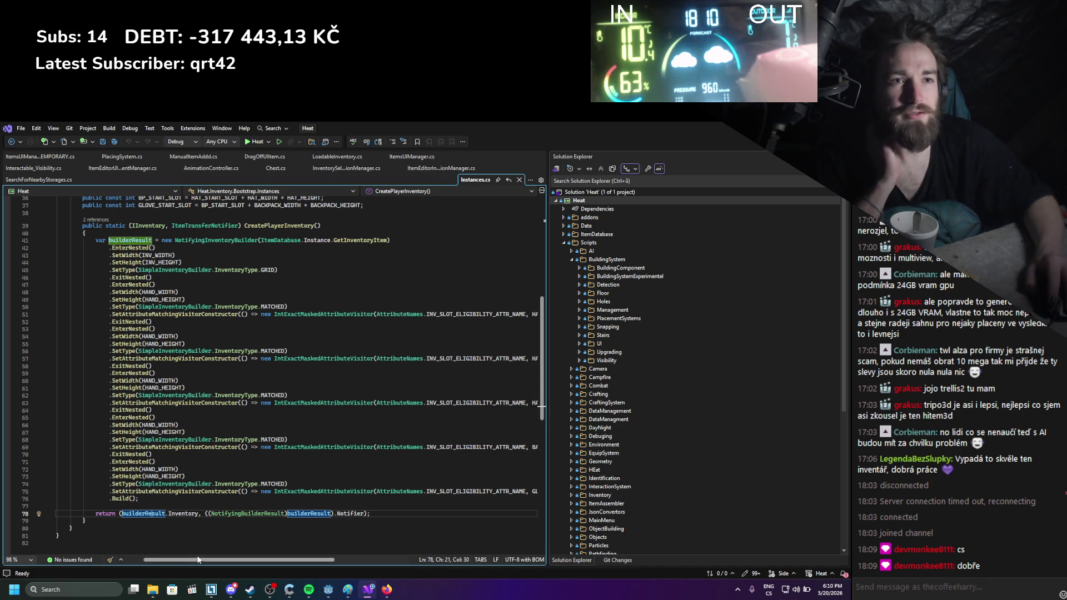
{"action": "mouse_move", "coordinate": [351, 242]}
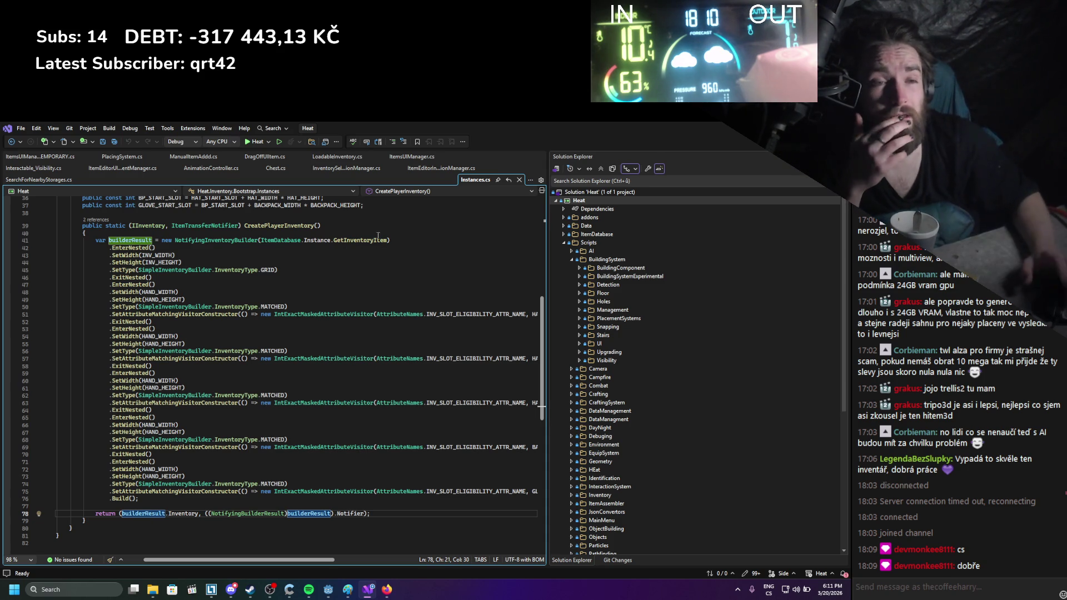
{"action": "scroll", "coordinate": [231, 302], "scroll_direction": "up", "scroll_amount": 9}
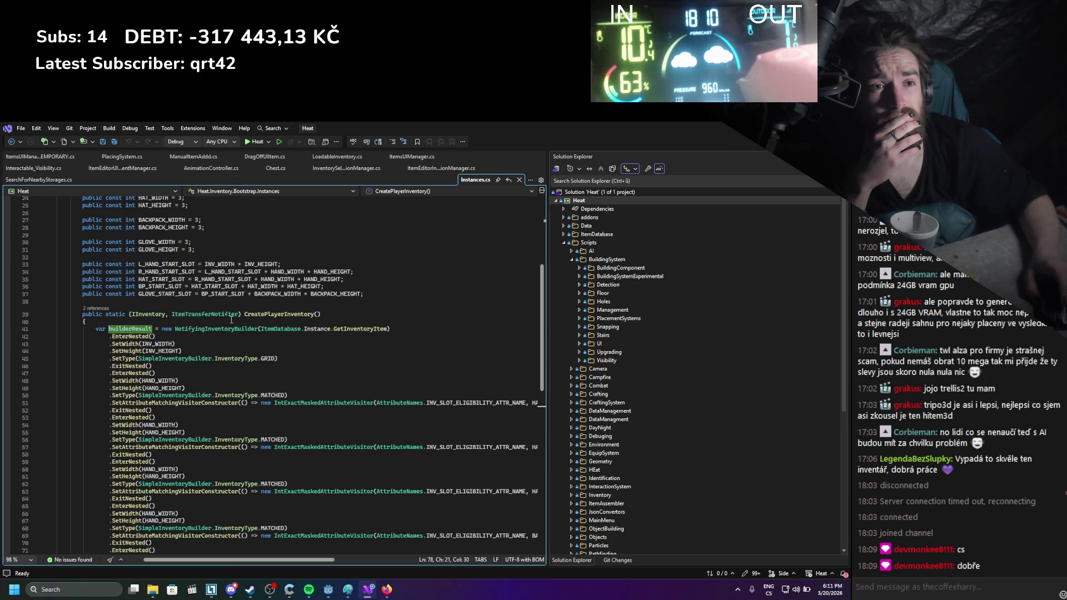
{"action": "scroll", "coordinate": [219, 371], "scroll_direction": "down", "scroll_amount": 3}
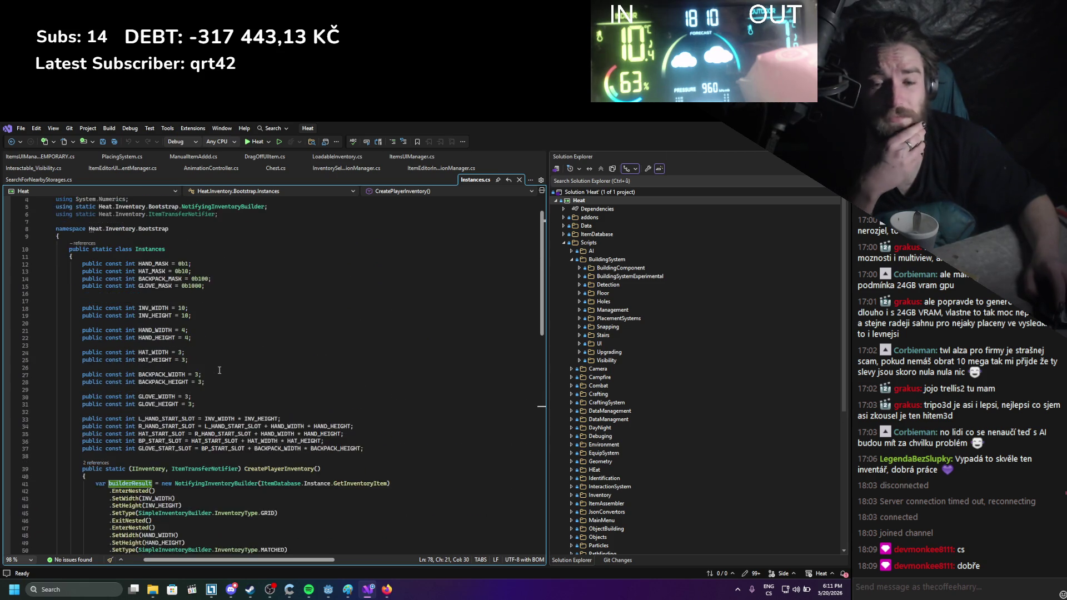
{"action": "scroll", "coordinate": [216, 376], "scroll_direction": "down", "scroll_amount": 1}
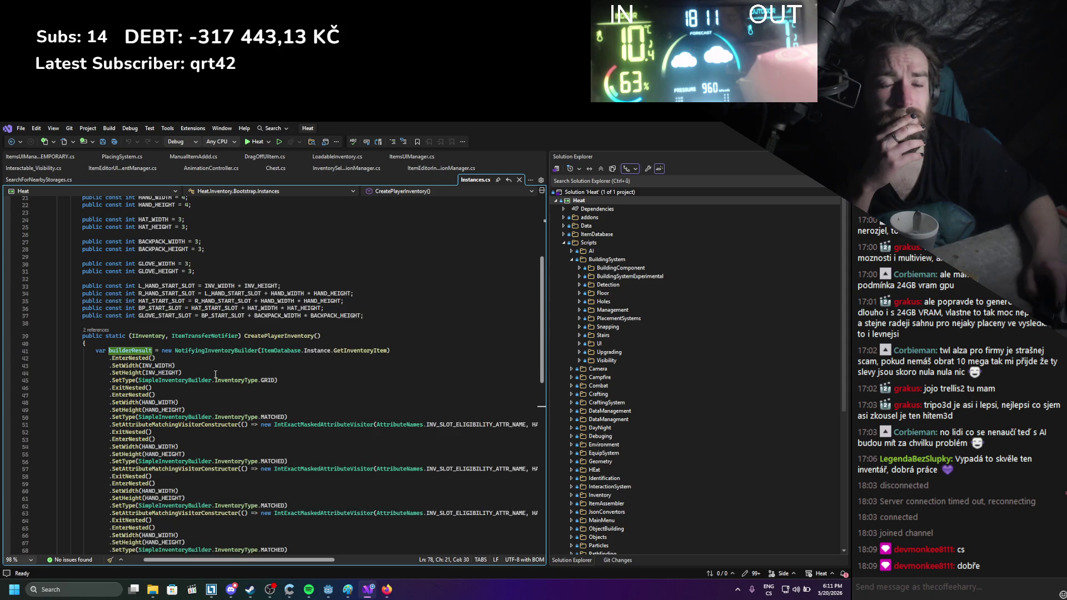
{"action": "scroll", "coordinate": [216, 375], "scroll_direction": "down", "scroll_amount": 6}
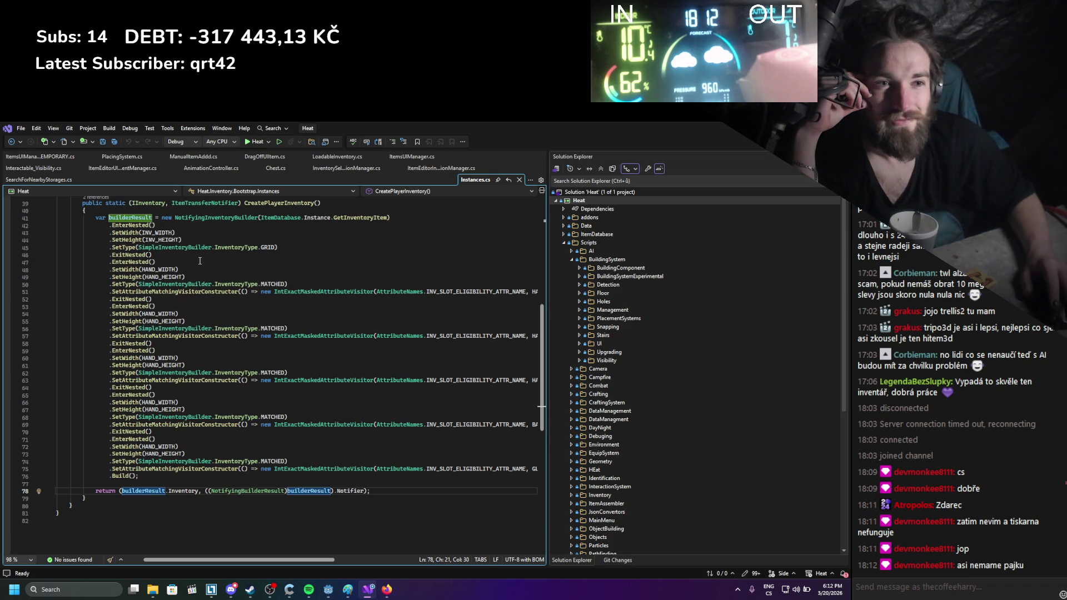
- Scroll through Instances.cs, then switch to the SearchForNearbyStorages.cs tab
{"action": "scroll", "coordinate": [192, 281], "scroll_direction": "up", "scroll_amount": 2}
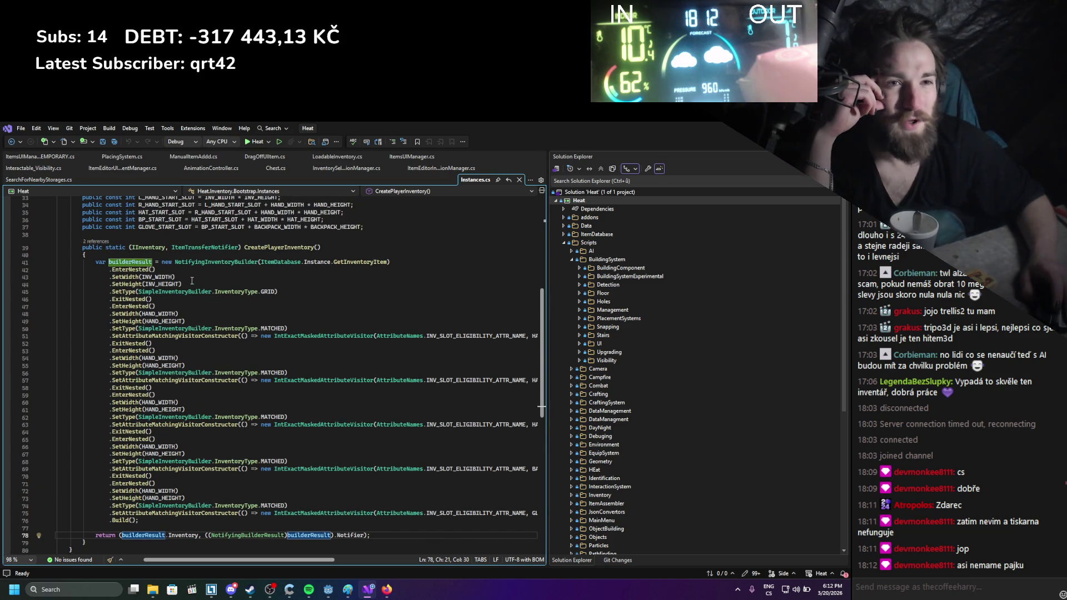
{"action": "scroll", "coordinate": [195, 276], "scroll_direction": "up", "scroll_amount": 2}
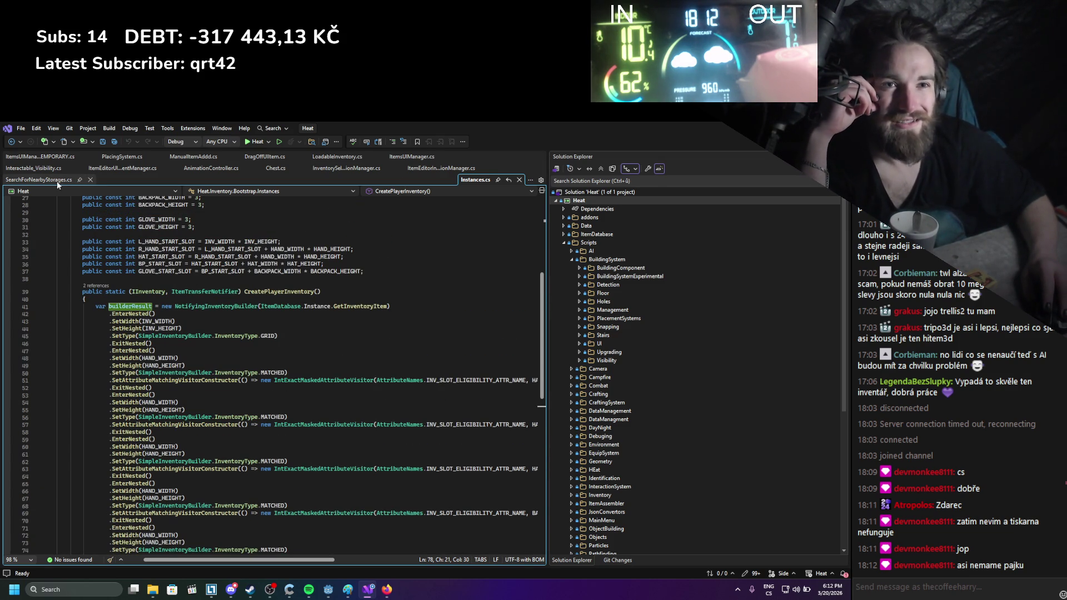
{"action": "scroll", "coordinate": [223, 306], "scroll_direction": "down", "scroll_amount": 2}
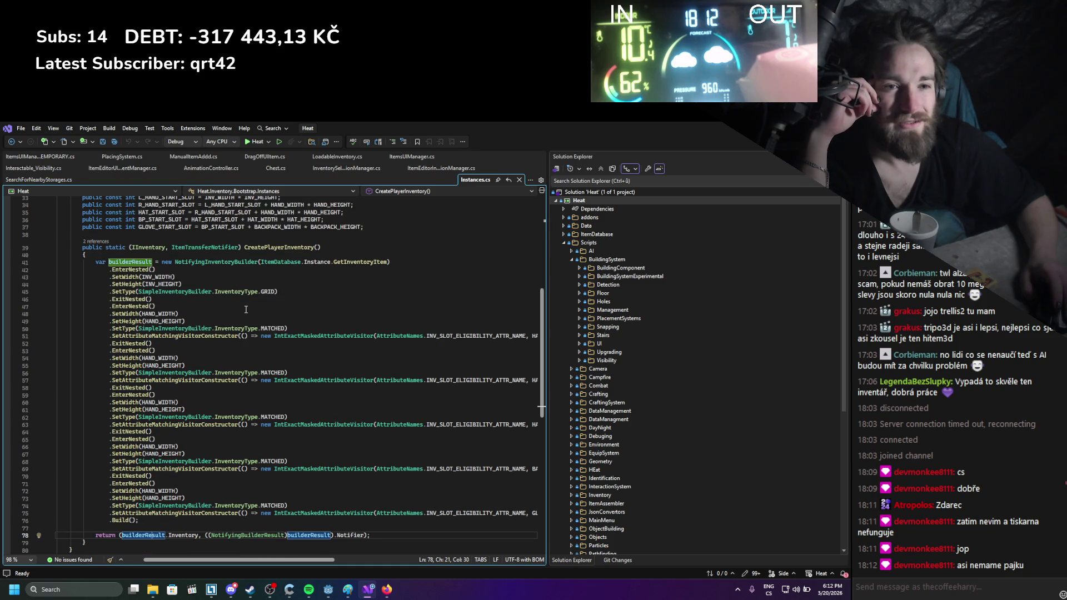
{"action": "scroll", "coordinate": [184, 301], "scroll_direction": "up", "scroll_amount": 4}
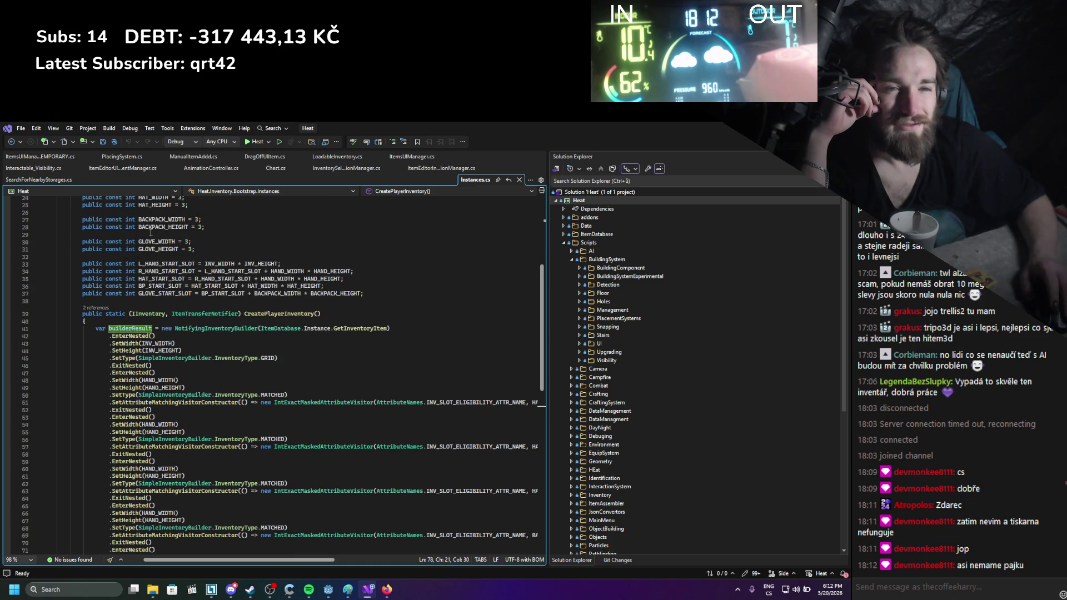
{"action": "left_click", "coordinate": [61, 180]}
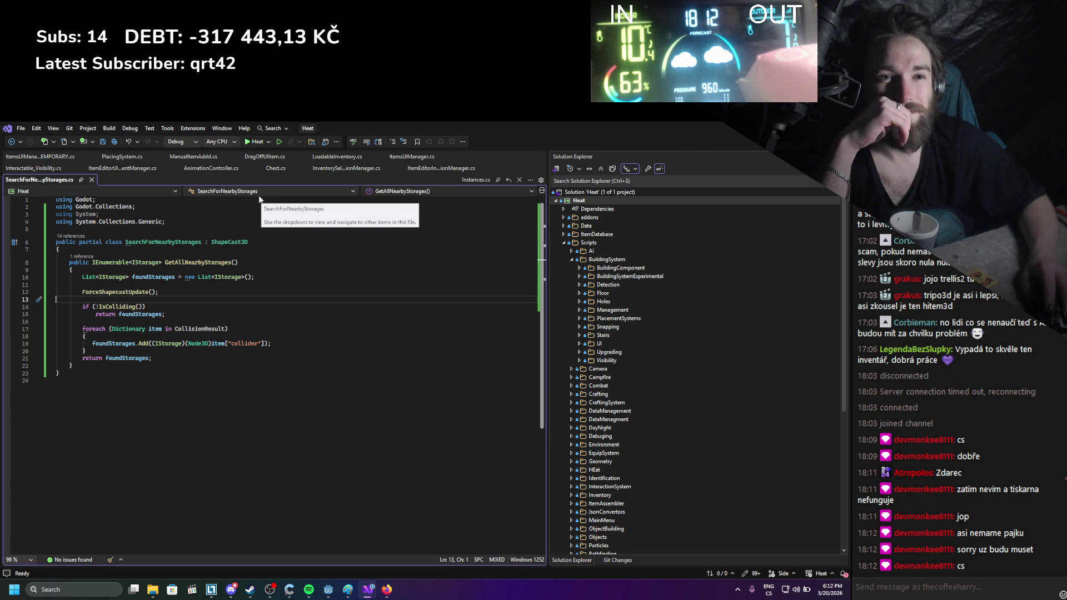
- Close the SearchForNearbyStorages.cs, Interactable_Visibility.cs and ItemEditorUIEventManager.cs tabs
{"action": "left_click", "coordinate": [92, 180]}
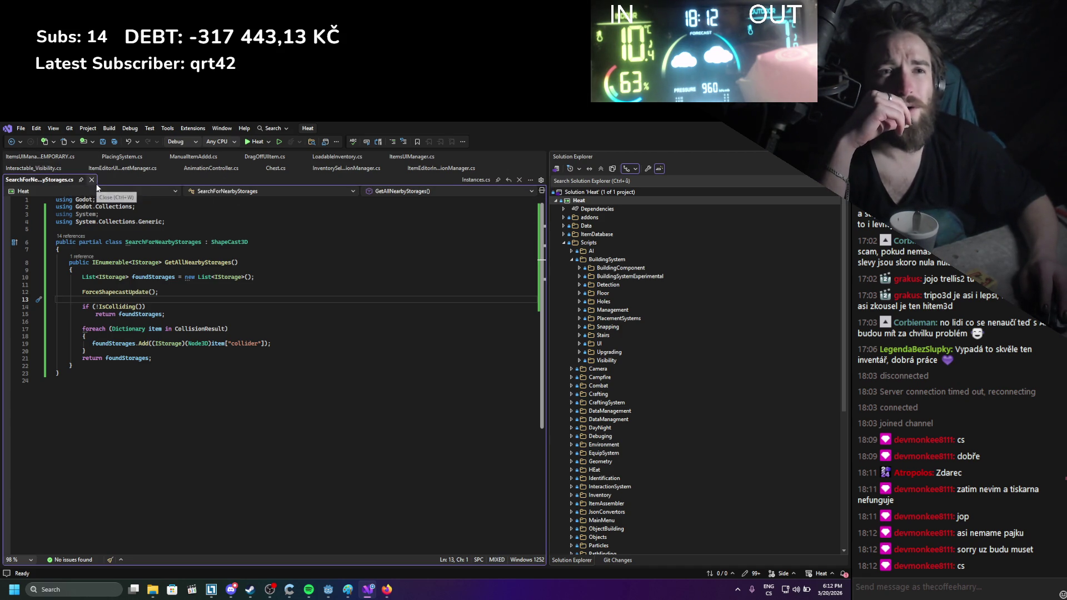
{"action": "left_click", "coordinate": [61, 169]}
{"action": "left_click", "coordinate": [83, 167]}
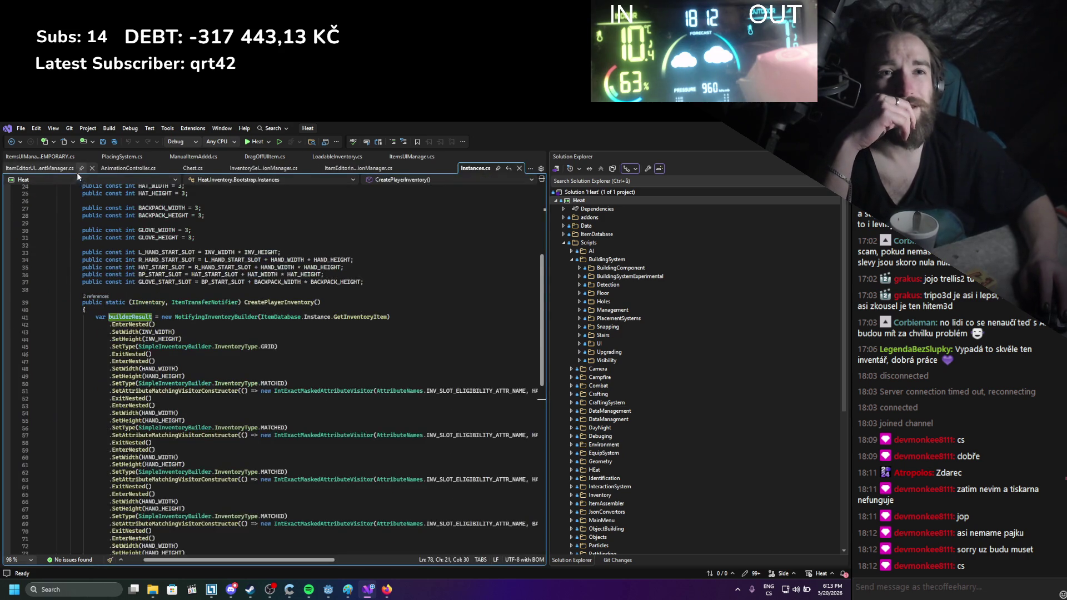
{"action": "left_click", "coordinate": [62, 171]}
{"action": "left_click", "coordinate": [92, 169]}
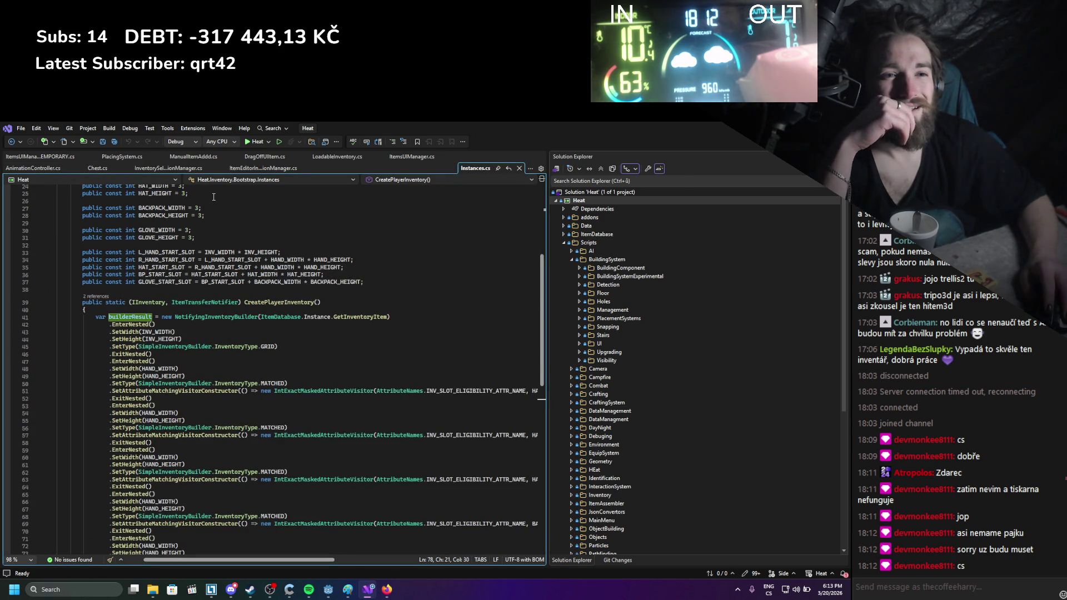
- Look through ItemEditorInteractionManager.cs, InventorySelectionManager.cs and Chest.cs
{"action": "left_click", "coordinate": [261, 168]}
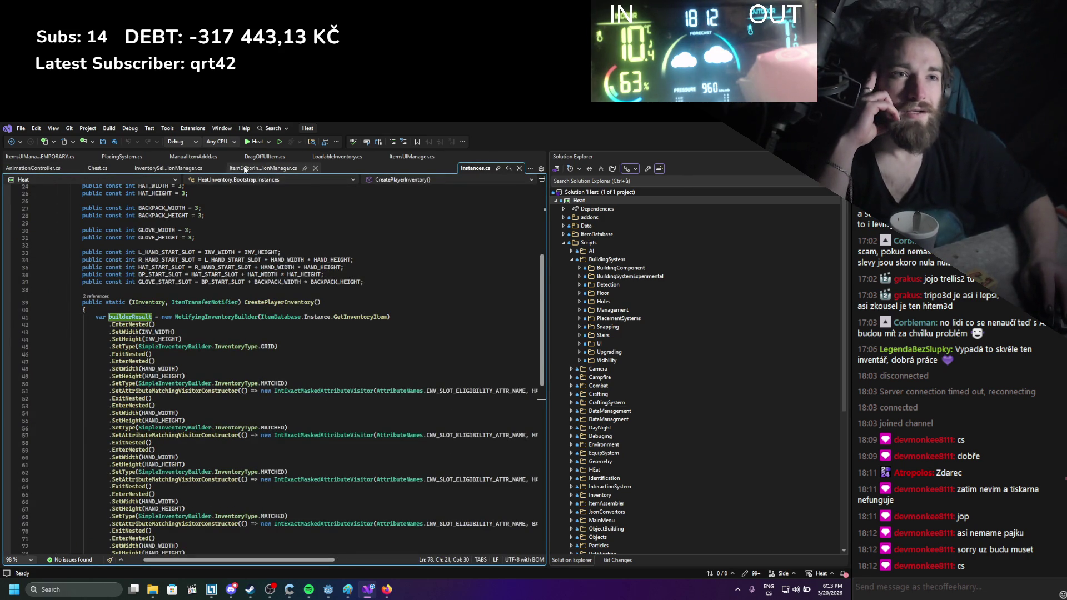
{"action": "left_click", "coordinate": [168, 168]}
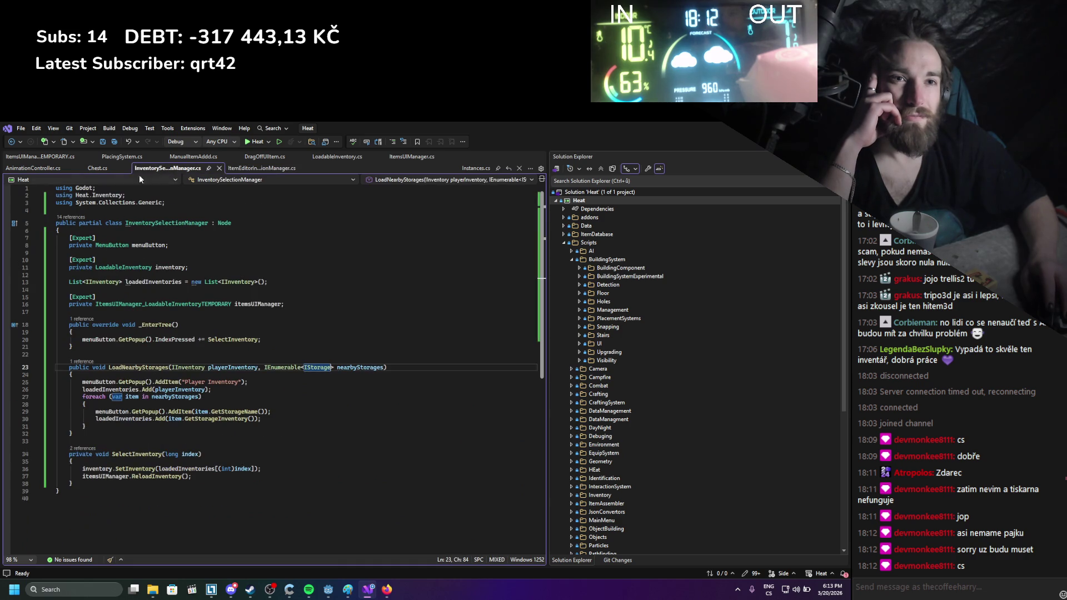
{"action": "left_click", "coordinate": [95, 169]}
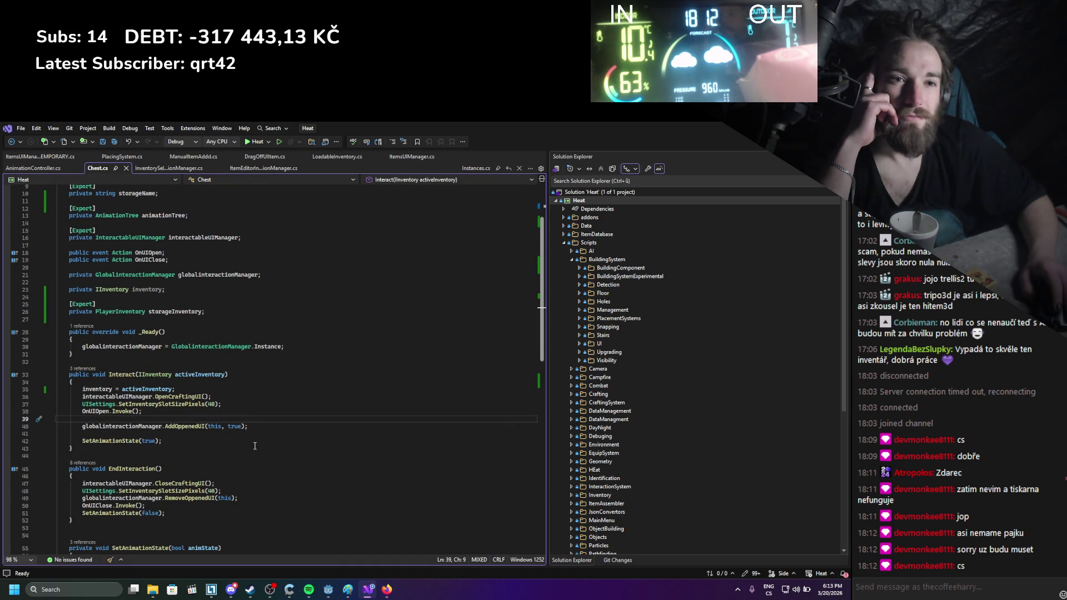
{"action": "scroll", "coordinate": [254, 446], "scroll_direction": "down", "scroll_amount": 5}
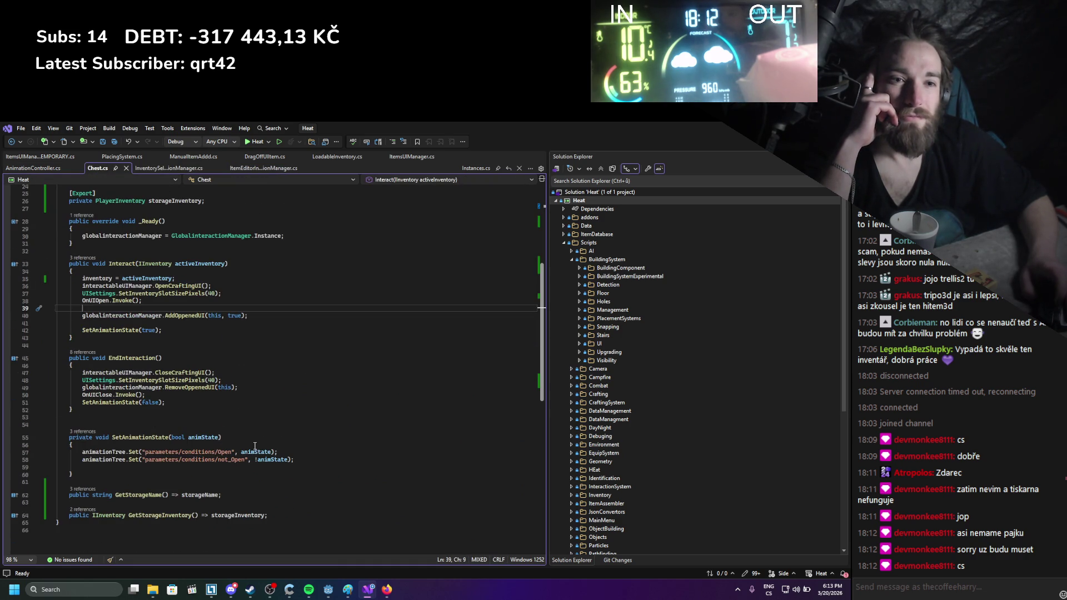
- Go from CreatePlayerInventory in Instances.cs to the NotifyingInventoryBuilder constructor definition
{"action": "left_click", "coordinate": [473, 169]}
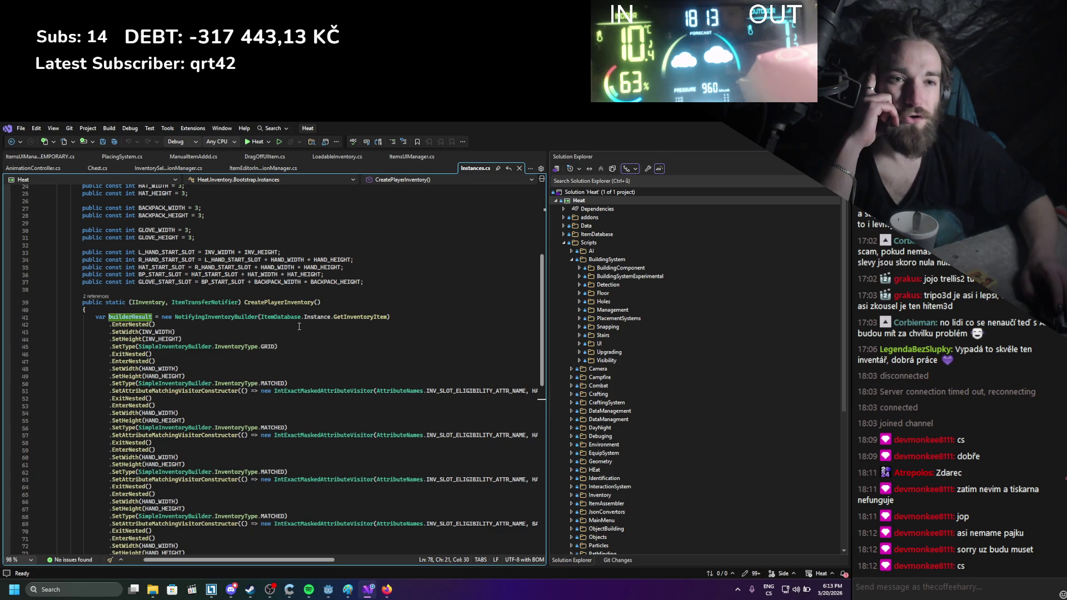
{"action": "double_click", "coordinate": [231, 318]}
{"action": "key", "text": "F12"}
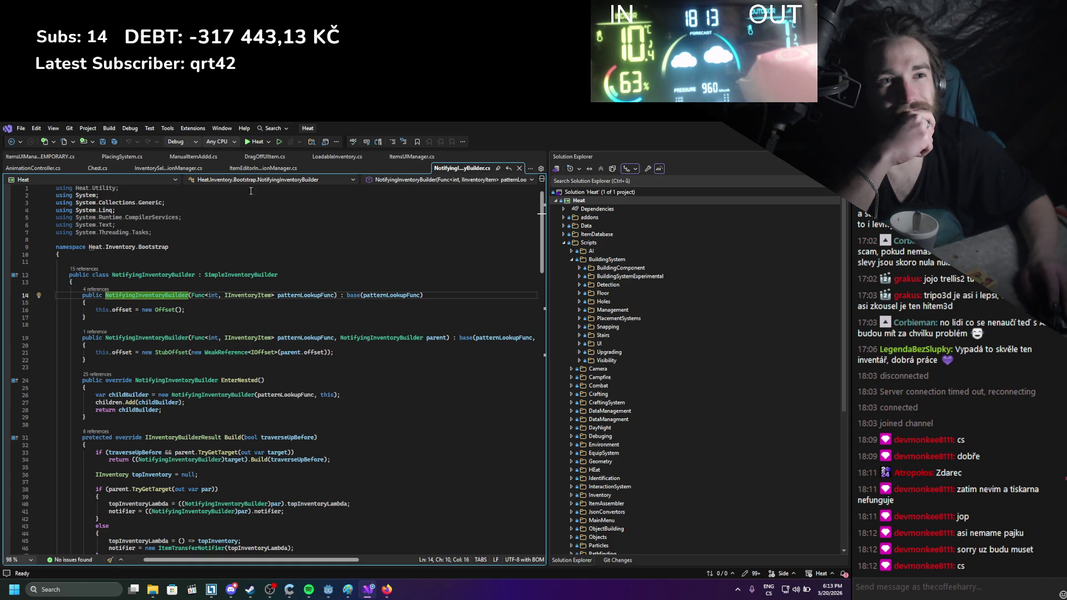
- Flip through the open files, then jump from LoadableInventory.cs to the CreatePlayerInventory definition
{"action": "left_click", "coordinate": [253, 168]}
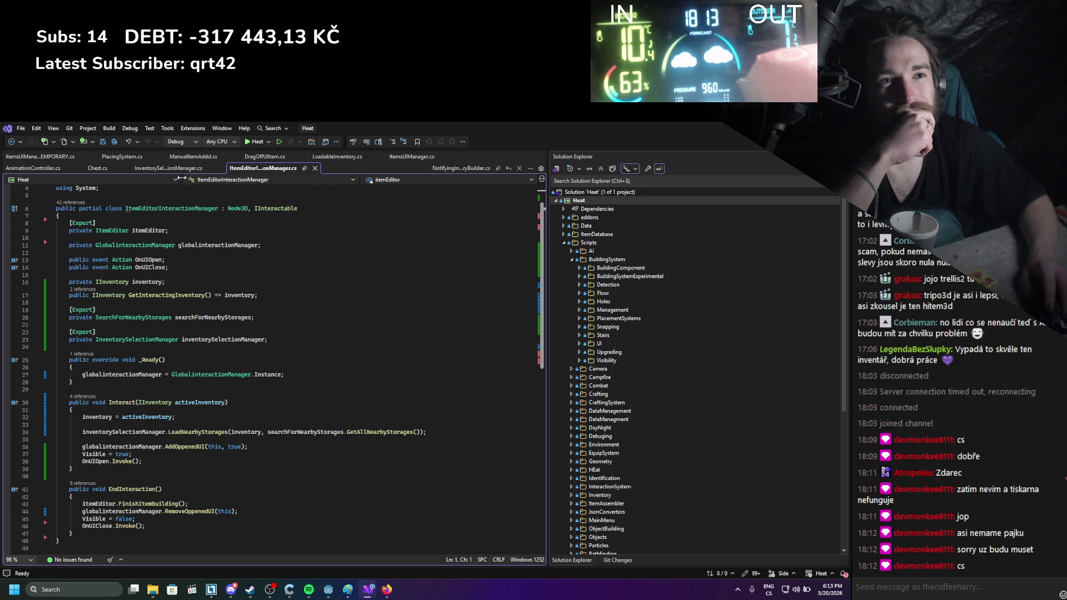
{"action": "left_click", "coordinate": [107, 169]}
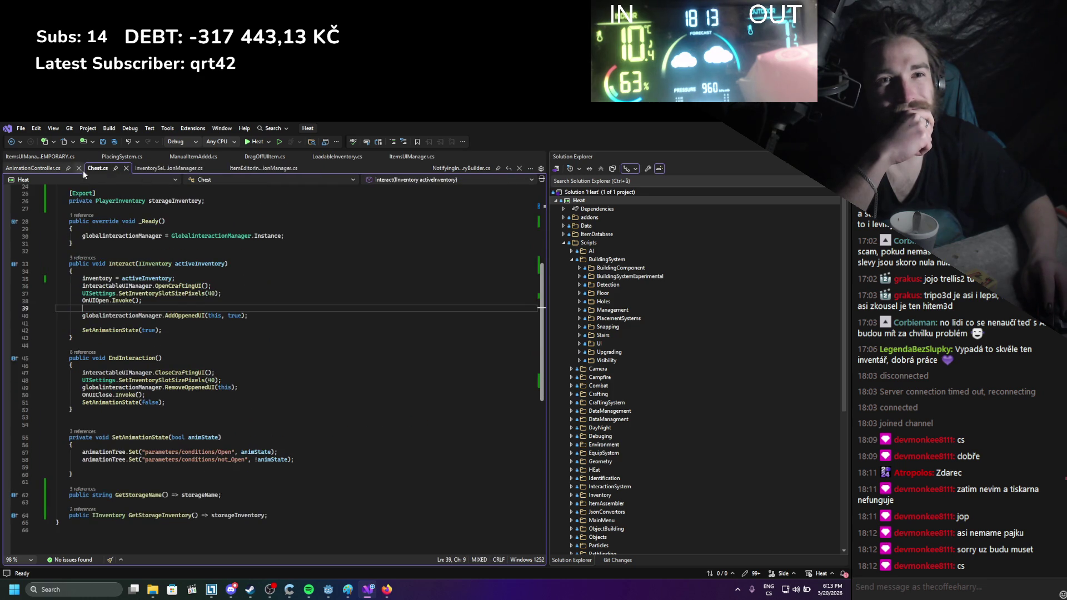
{"action": "left_click", "coordinate": [169, 168]}
{"action": "left_click", "coordinate": [461, 168]}
{"action": "left_click", "coordinate": [407, 160]}
{"action": "left_click", "coordinate": [340, 157]}
{"action": "left_click", "coordinate": [213, 338]}
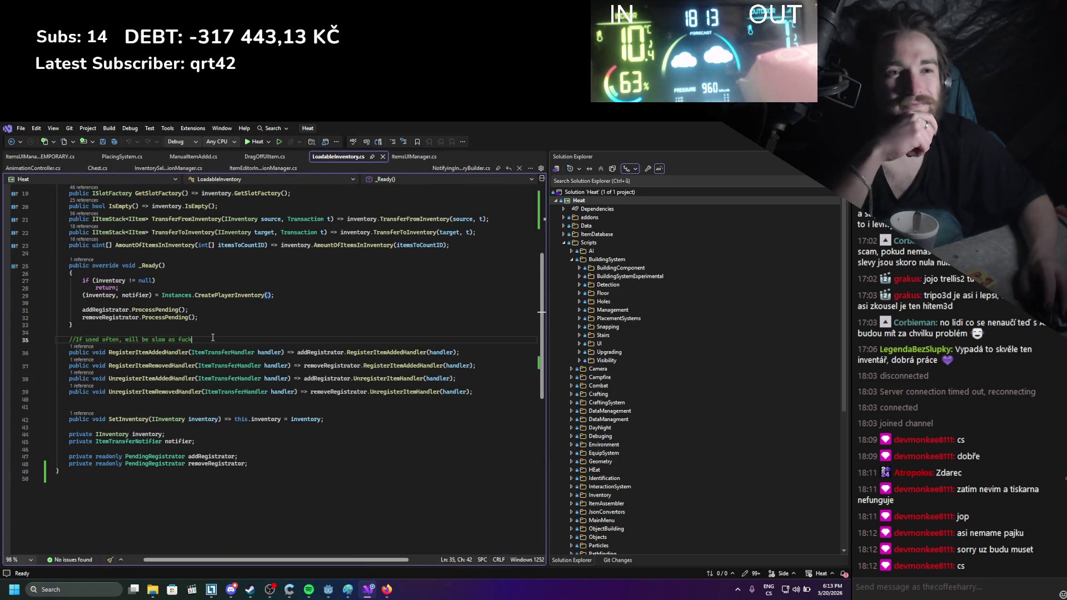
{"action": "left_click", "coordinate": [239, 295], "text": "ctrl"}
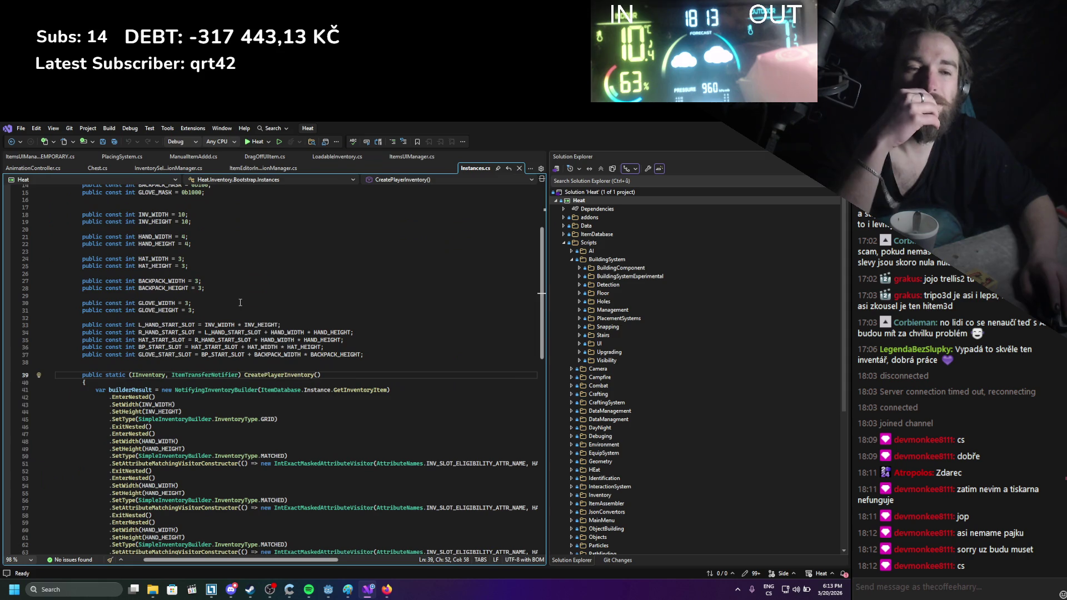
- Scroll through Instances.cs, then switch to ItemEditorInteractionManager.cs
{"action": "scroll", "coordinate": [240, 302], "scroll_direction": "up", "scroll_amount": 5}
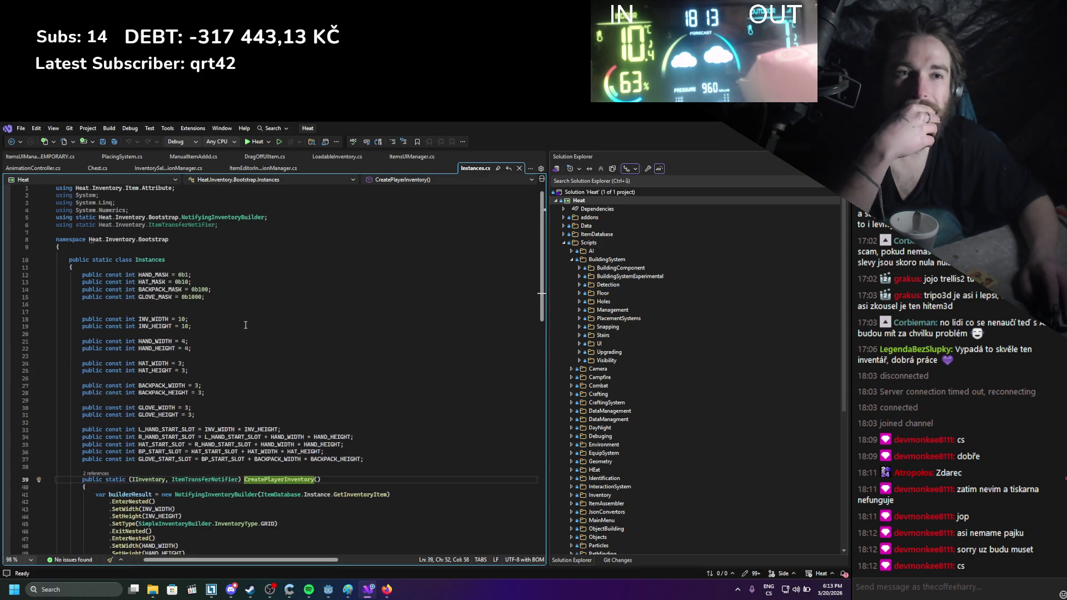
{"action": "scroll", "coordinate": [245, 325], "scroll_direction": "down", "scroll_amount": 8}
{"action": "scroll", "coordinate": [245, 325], "scroll_direction": "down", "scroll_amount": 6}
{"action": "scroll", "coordinate": [245, 325], "scroll_direction": "up", "scroll_amount": 3}
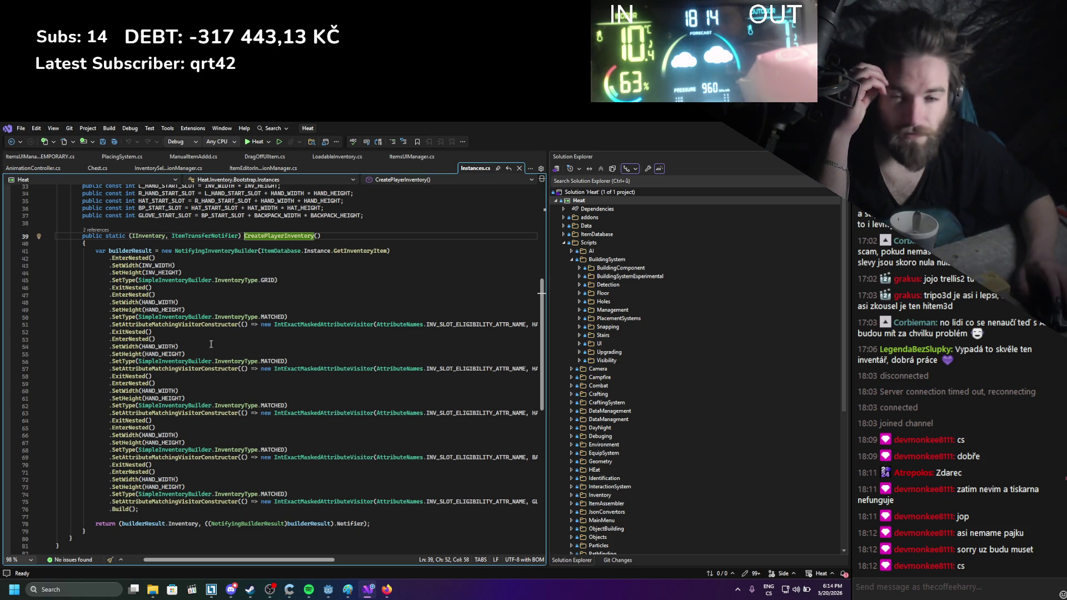
{"action": "scroll", "coordinate": [309, 309], "scroll_direction": "up", "scroll_amount": 6}
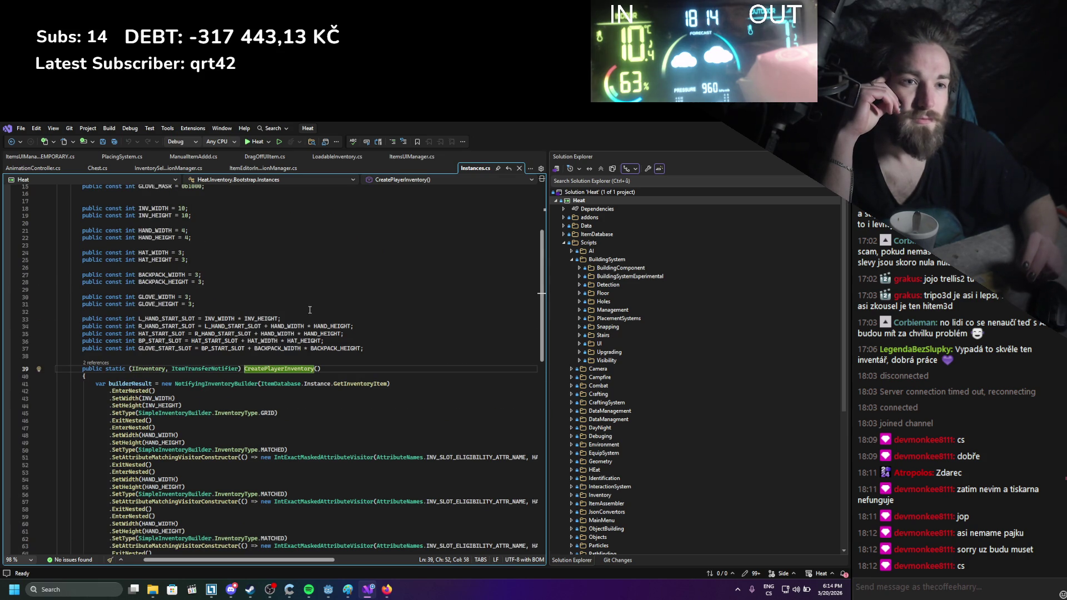
{"action": "left_click", "coordinate": [263, 168]}
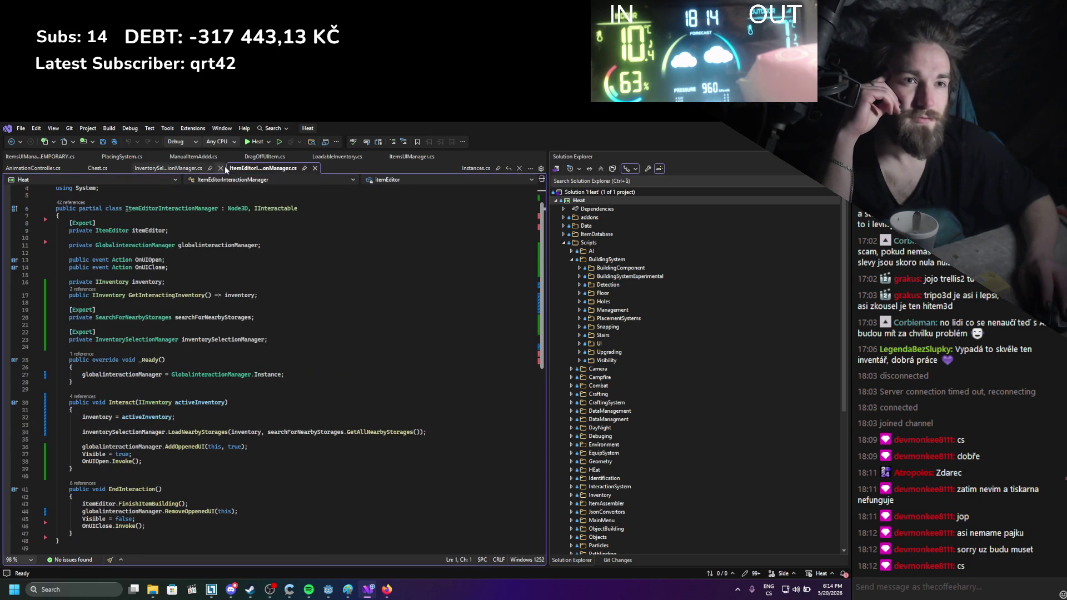
- Flip through the InventorySelectionManager, Chest, AnimationController and Instances script tabs
{"action": "left_click", "coordinate": [154, 170]}
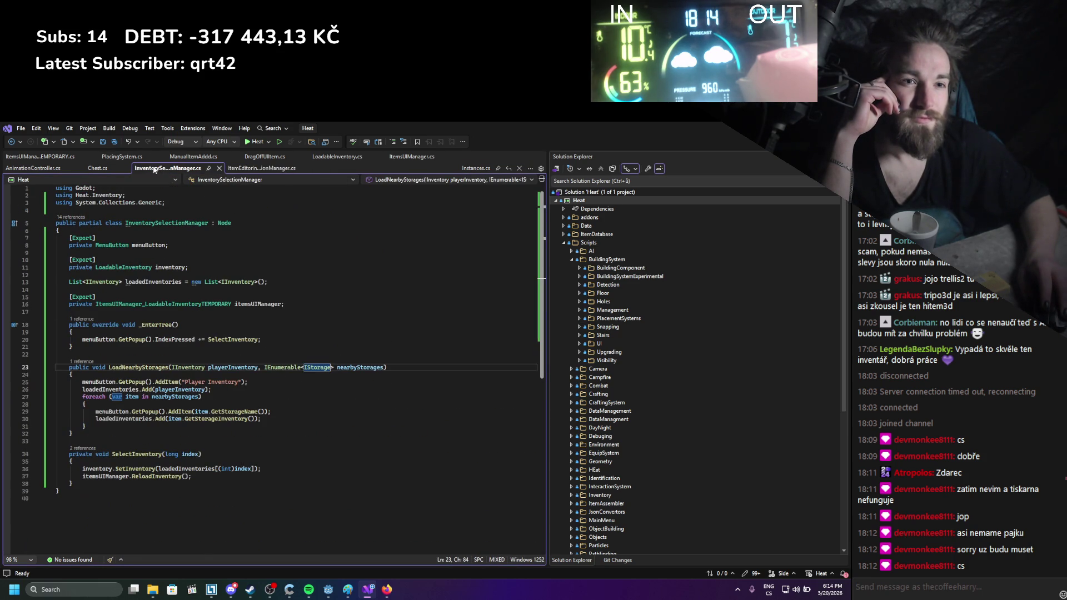
{"action": "left_click", "coordinate": [94, 167]}
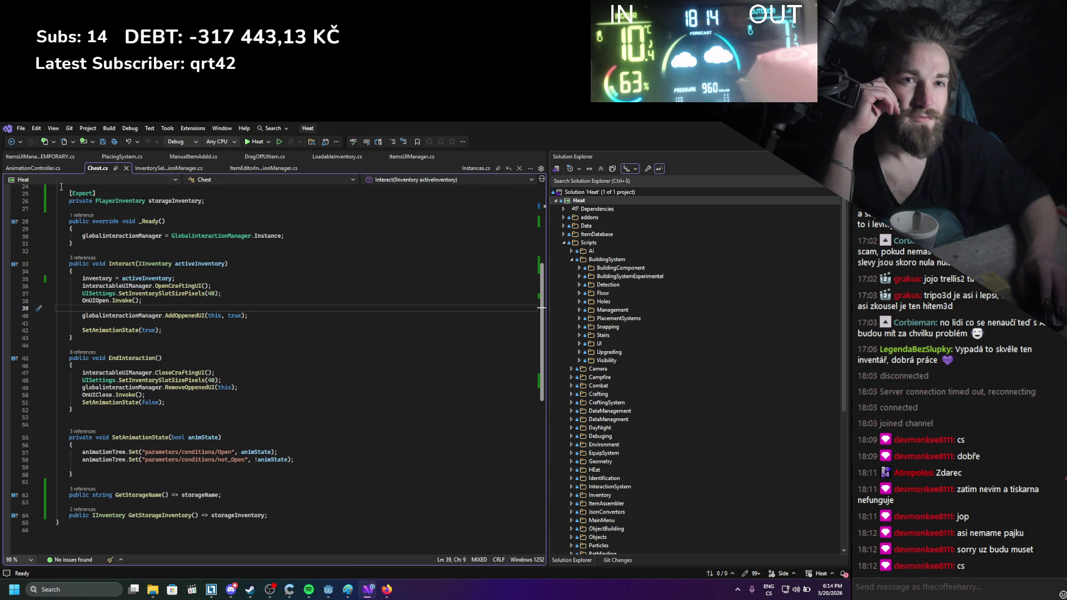
{"action": "left_click", "coordinate": [49, 166]}
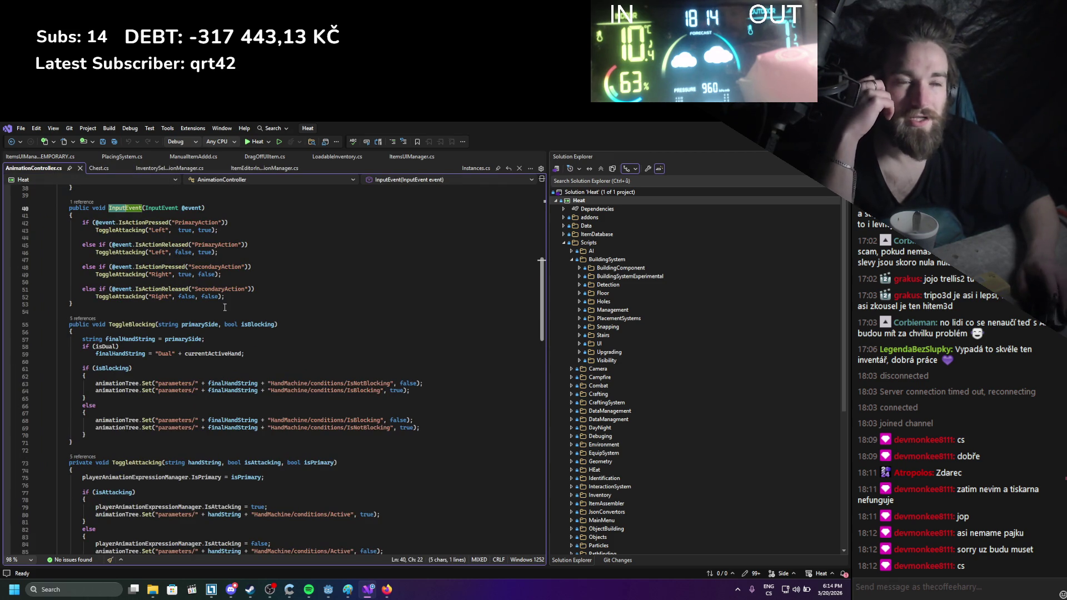
{"action": "left_click", "coordinate": [466, 168]}
- Reread Instances.cs around the IInventory return type on line 39, then return to Godot
{"action": "scroll", "coordinate": [243, 366], "scroll_direction": "down", "scroll_amount": 5}
{"action": "scroll", "coordinate": [167, 364], "scroll_direction": "up", "scroll_amount": 5}
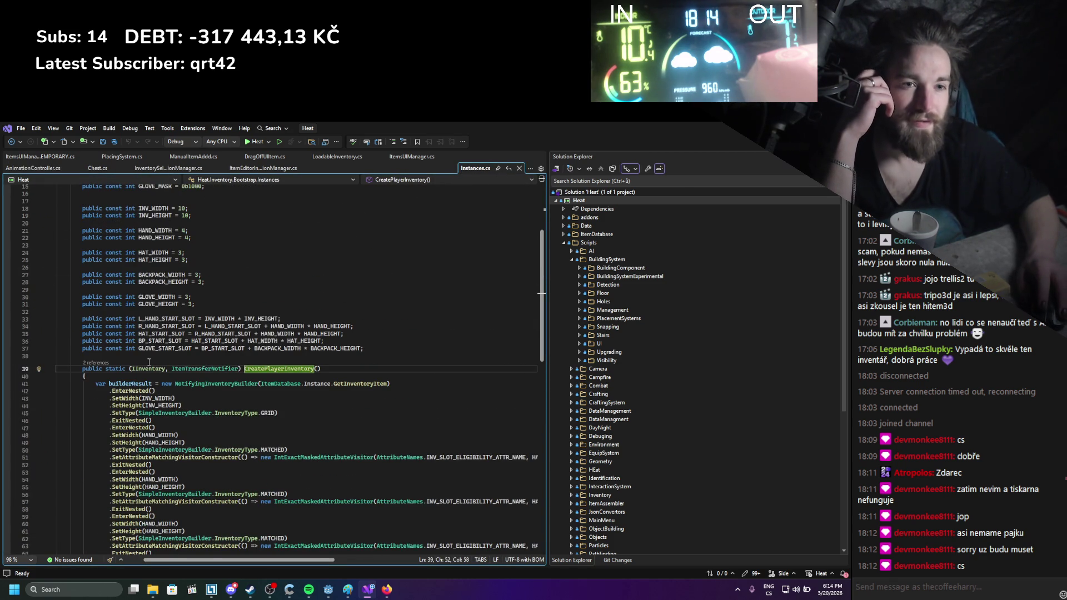
{"action": "double_click", "coordinate": [147, 368]}
{"action": "scroll", "coordinate": [308, 320], "scroll_direction": "up", "scroll_amount": 3}
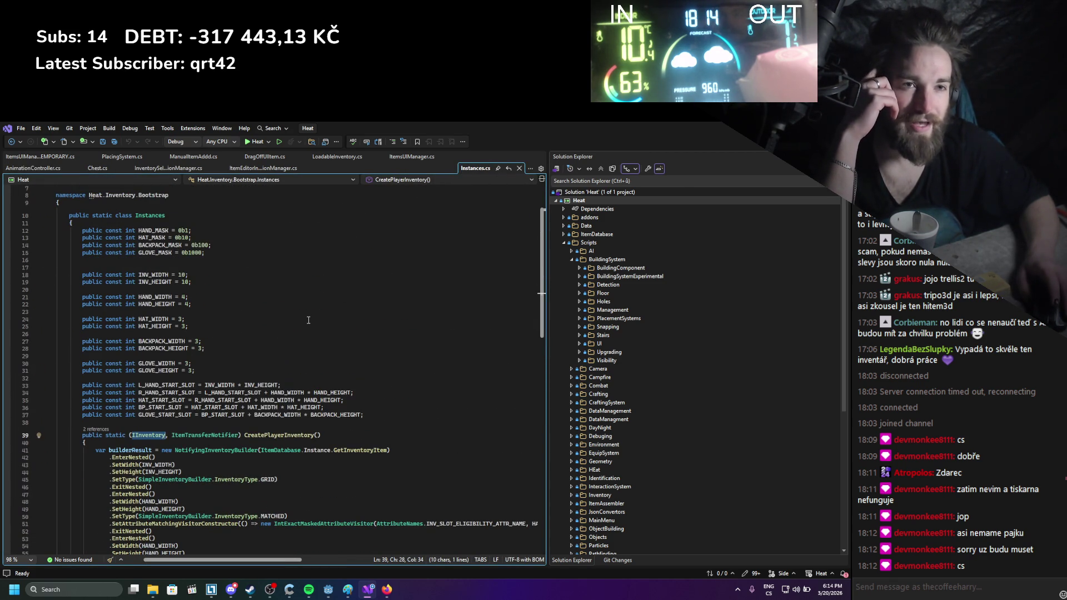
{"action": "scroll", "coordinate": [355, 298], "scroll_direction": "up", "scroll_amount": 1}
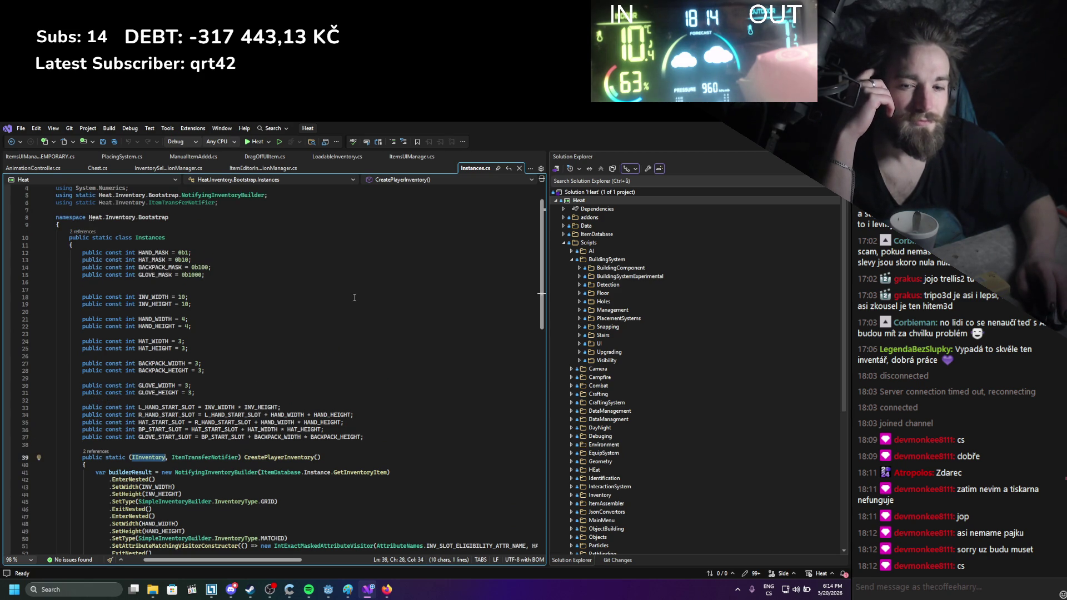
{"action": "scroll", "coordinate": [355, 297], "scroll_direction": "down", "scroll_amount": 3}
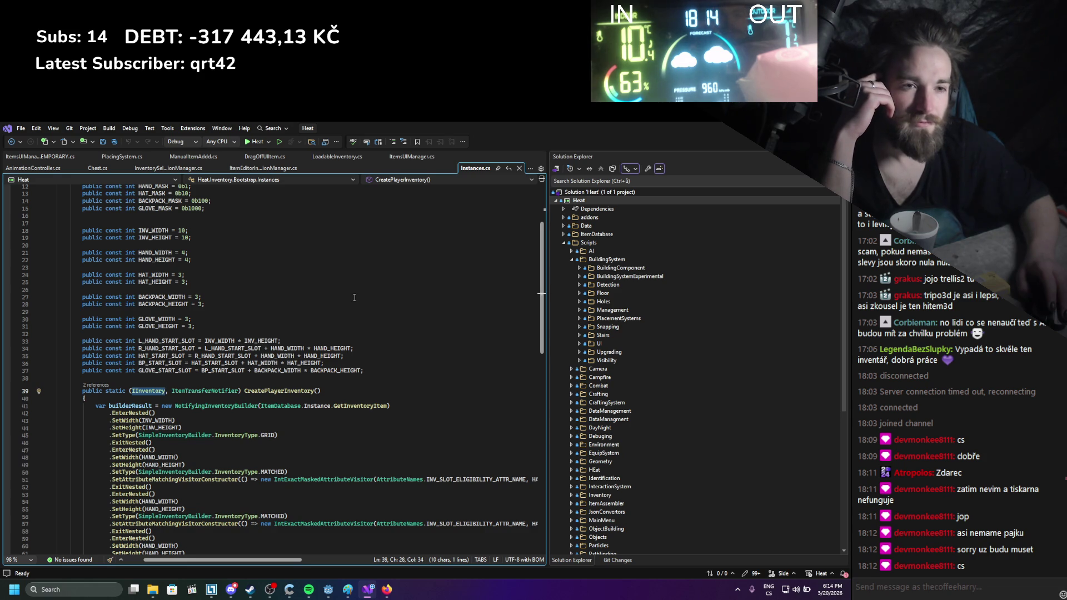
{"action": "scroll", "coordinate": [354, 297], "scroll_direction": "down", "scroll_amount": 8}
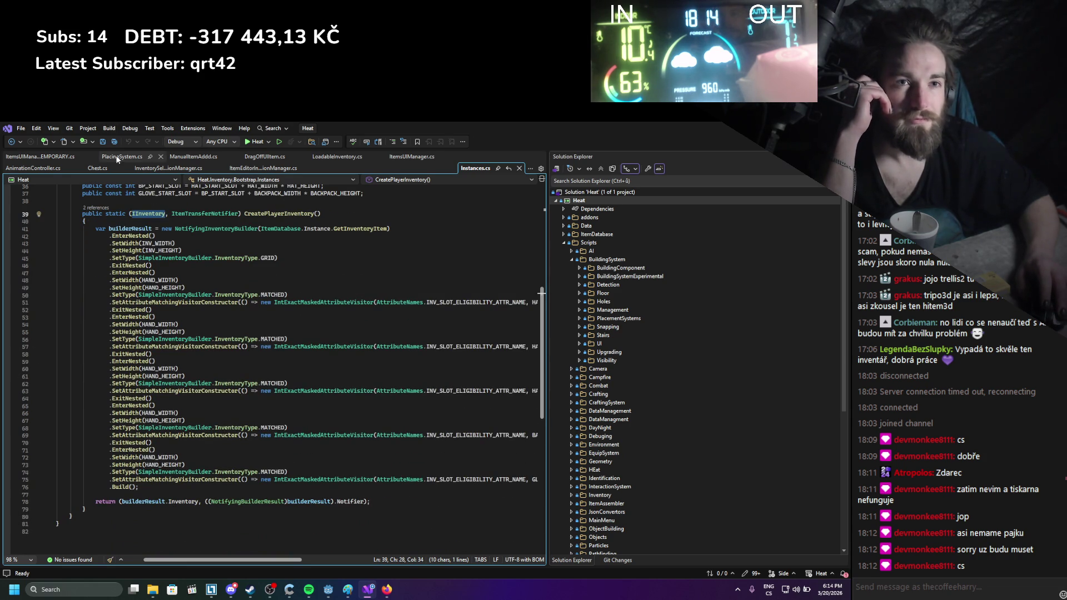
{"action": "left_click", "coordinate": [153, 170]}
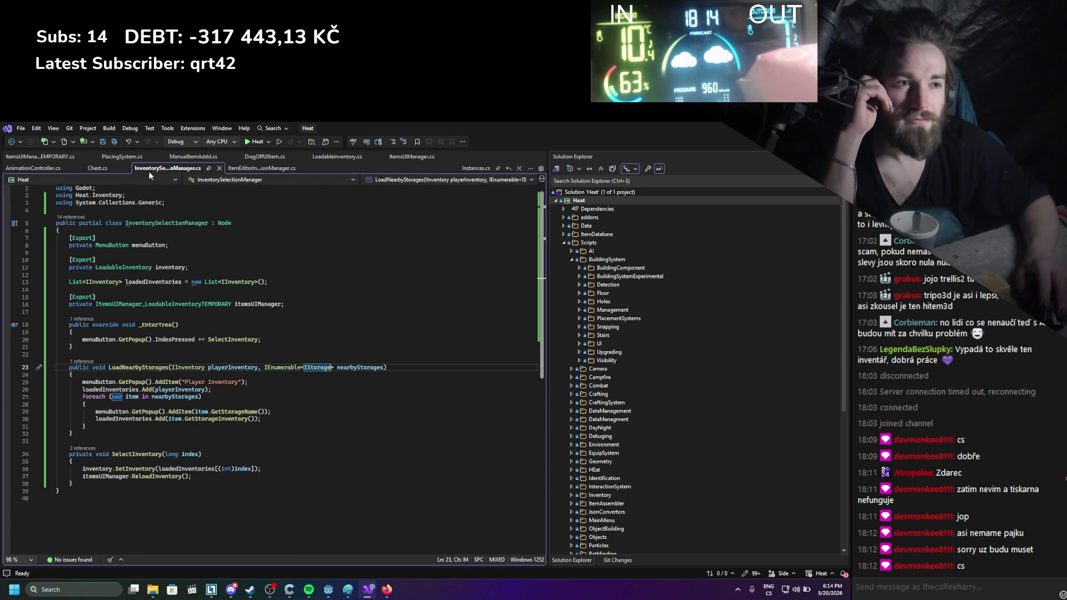
{"action": "key", "text": "alt+Tab"}
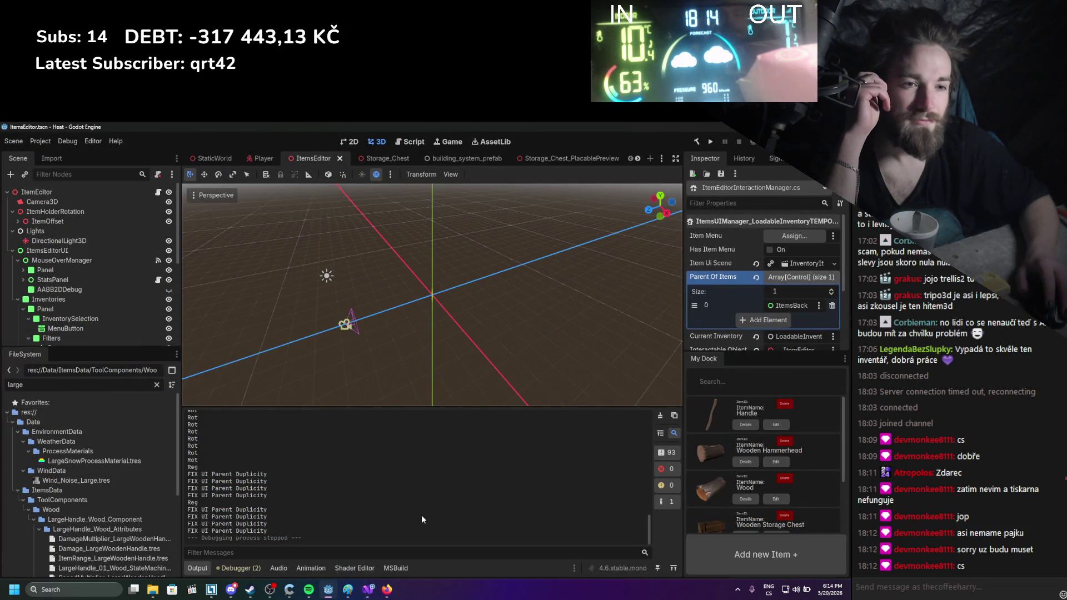
- Browse the PlacingSystem, ManualItemAddd, DragOffUItem, LoadableInventory and other open script tabs in Visual Studio
{"action": "left_click", "coordinate": [365, 591]}
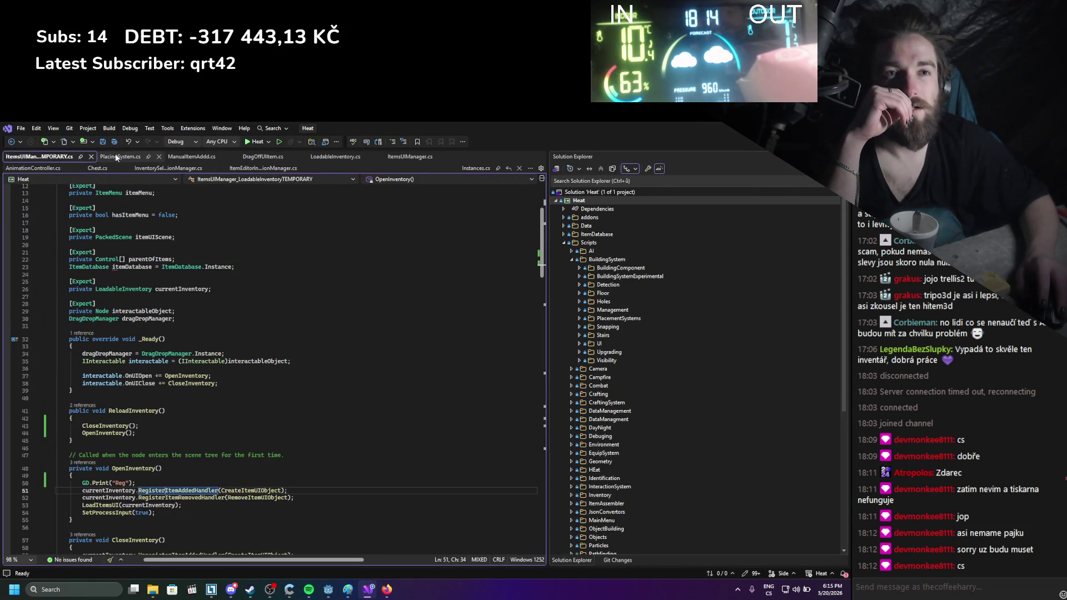
{"action": "scroll", "coordinate": [121, 183], "scroll_direction": "down", "scroll_amount": 12}
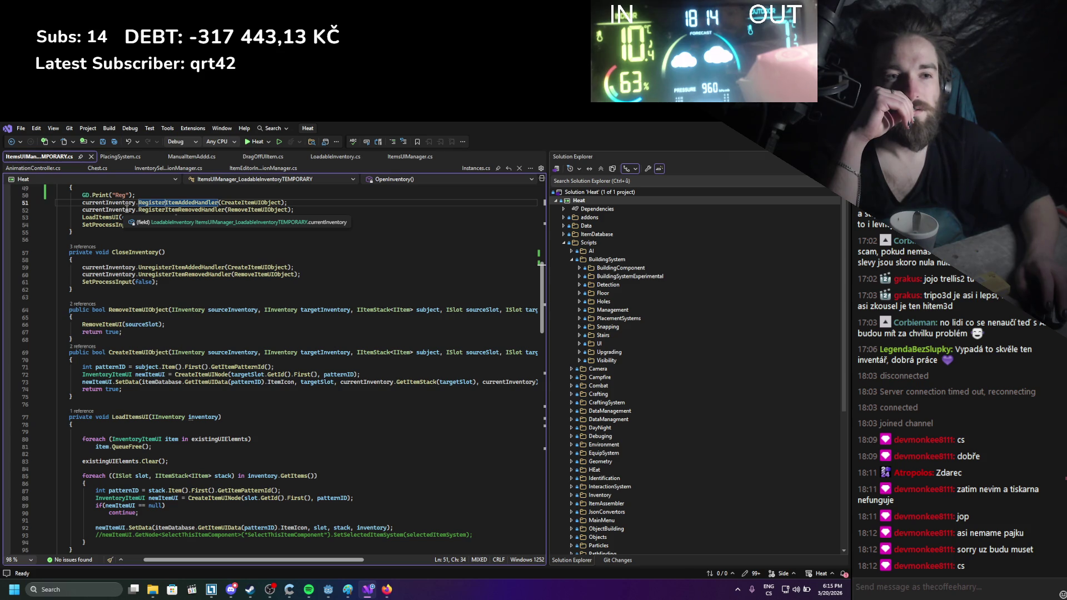
{"action": "left_click", "coordinate": [155, 156]}
{"action": "left_click", "coordinate": [200, 157]}
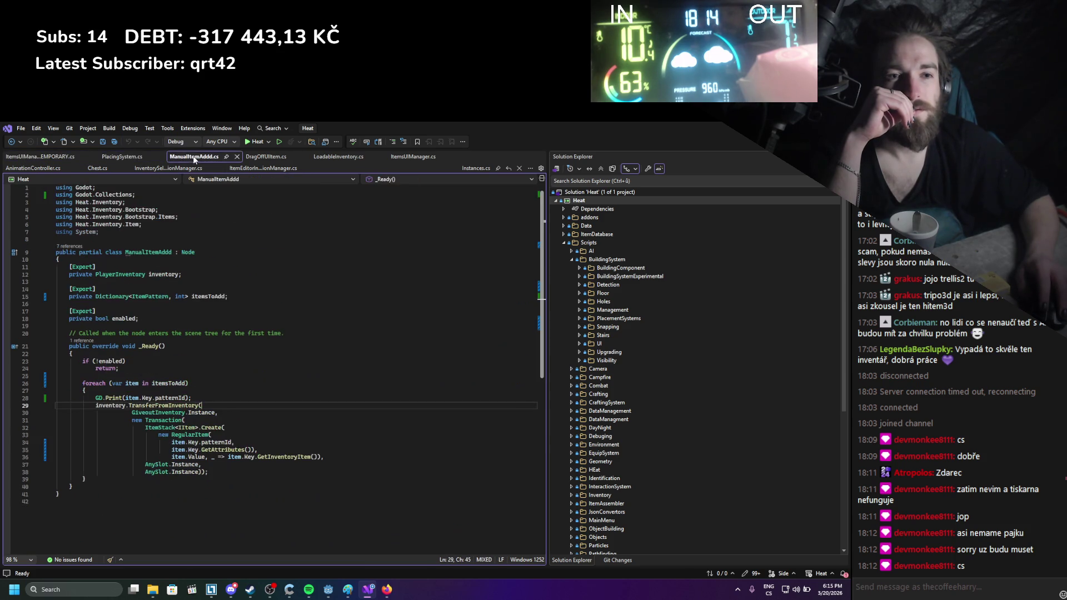
{"action": "left_click", "coordinate": [266, 156]}
{"action": "left_click", "coordinate": [339, 156]}
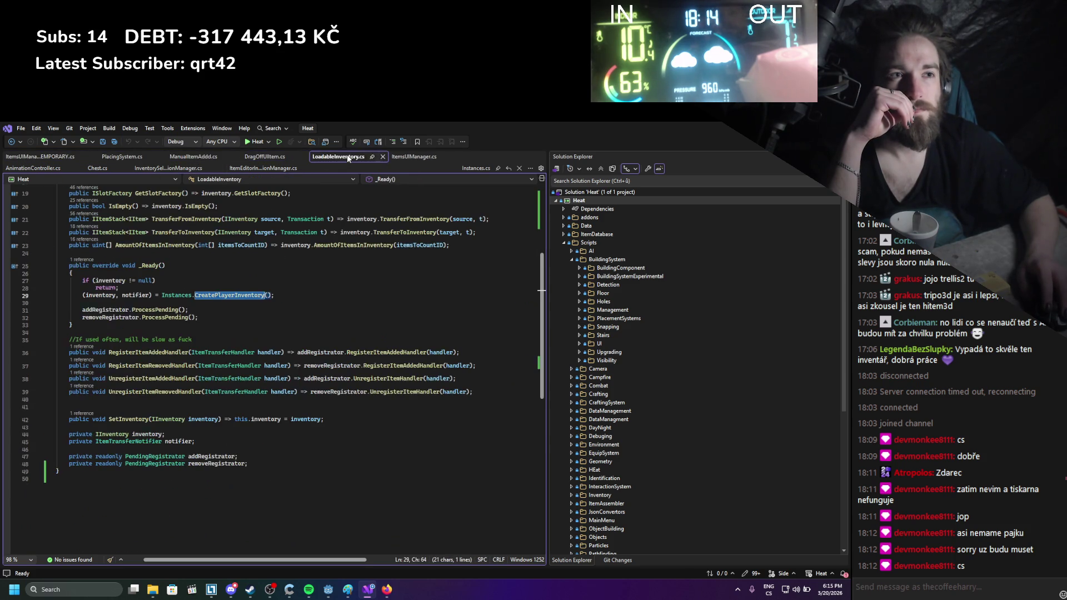
{"action": "left_click", "coordinate": [412, 158]}
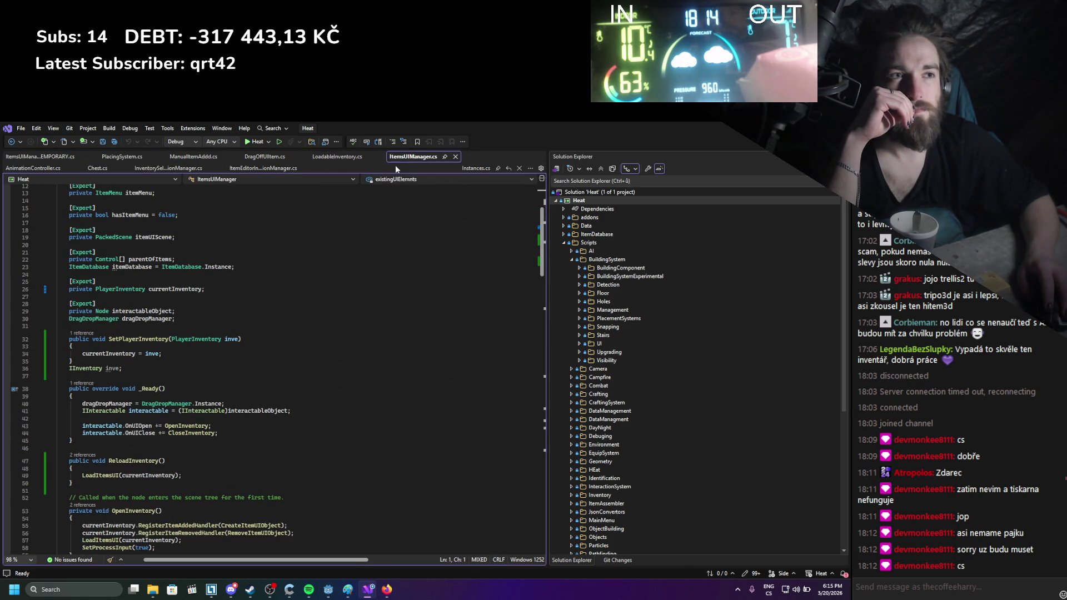
{"action": "left_click", "coordinate": [36, 167]}
{"action": "left_click", "coordinate": [97, 167]}
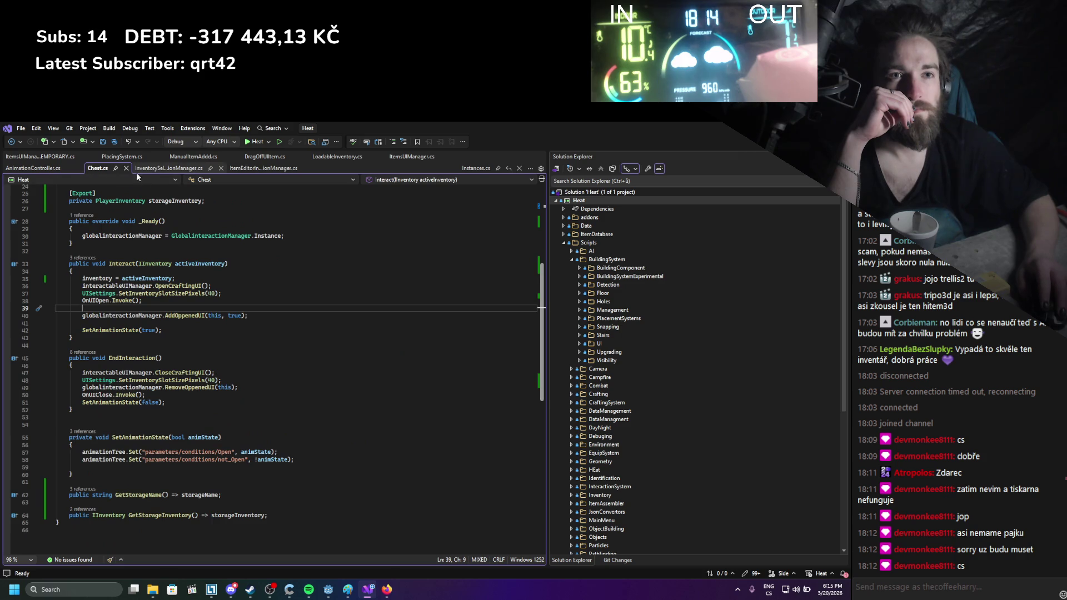
{"action": "left_click", "coordinate": [169, 167]}
{"action": "left_click", "coordinate": [242, 169]}
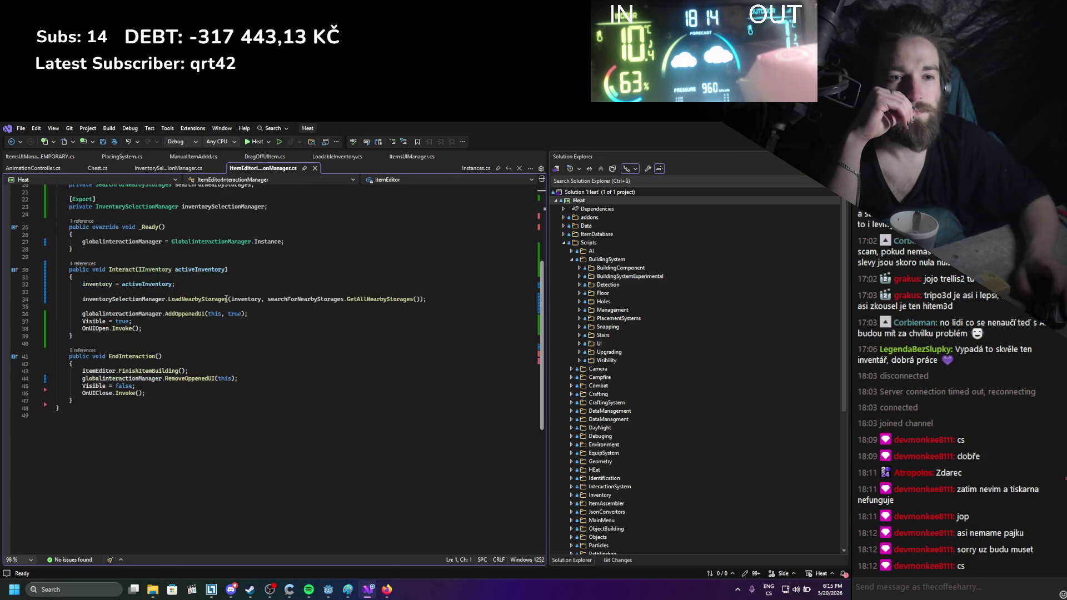
- In ItemsUIManager.cs, highlight all references to the CreateItemUIObject handler
{"action": "left_click", "coordinate": [166, 157]}
{"action": "left_click", "coordinate": [130, 156]}
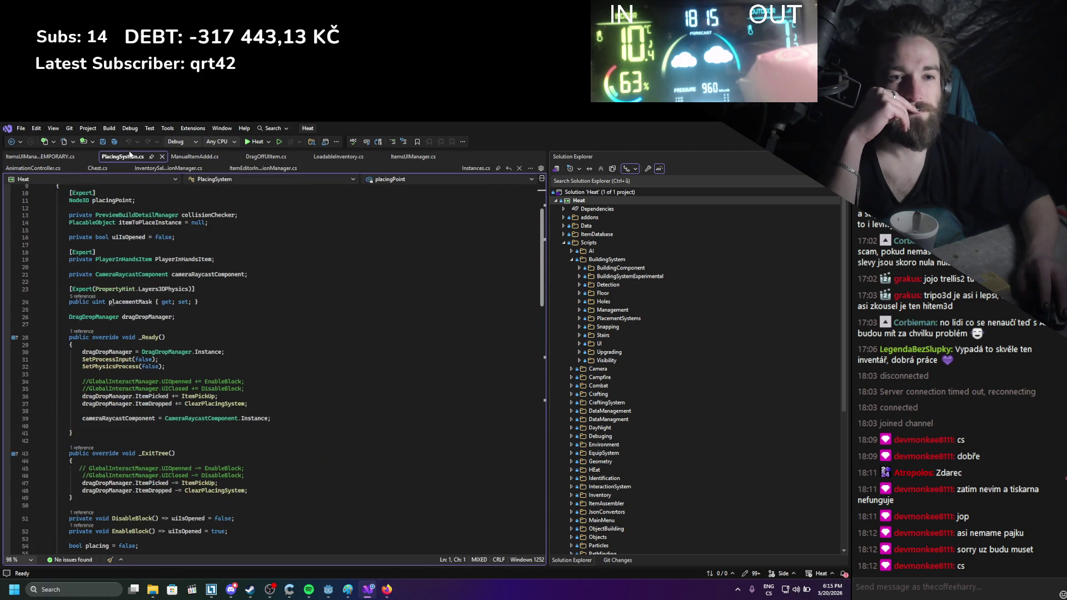
{"action": "scroll", "coordinate": [244, 251], "scroll_direction": "down", "scroll_amount": 5}
{"action": "scroll", "coordinate": [244, 251], "scroll_direction": "down", "scroll_amount": 5}
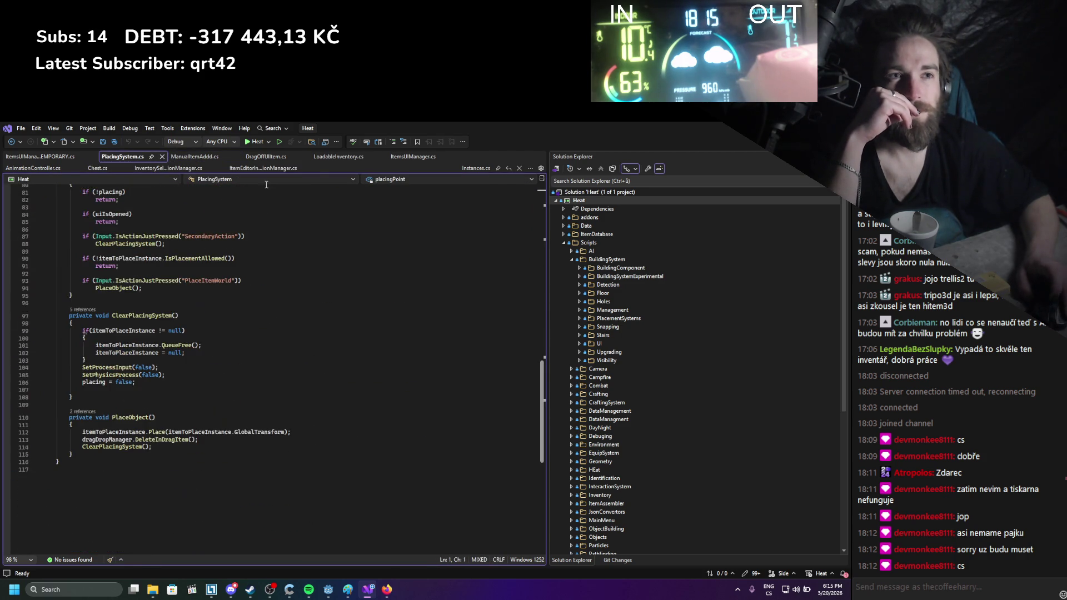
{"action": "left_click", "coordinate": [339, 157]}
{"action": "left_click", "coordinate": [409, 157]}
{"action": "scroll", "coordinate": [260, 289], "scroll_direction": "down", "scroll_amount": 5}
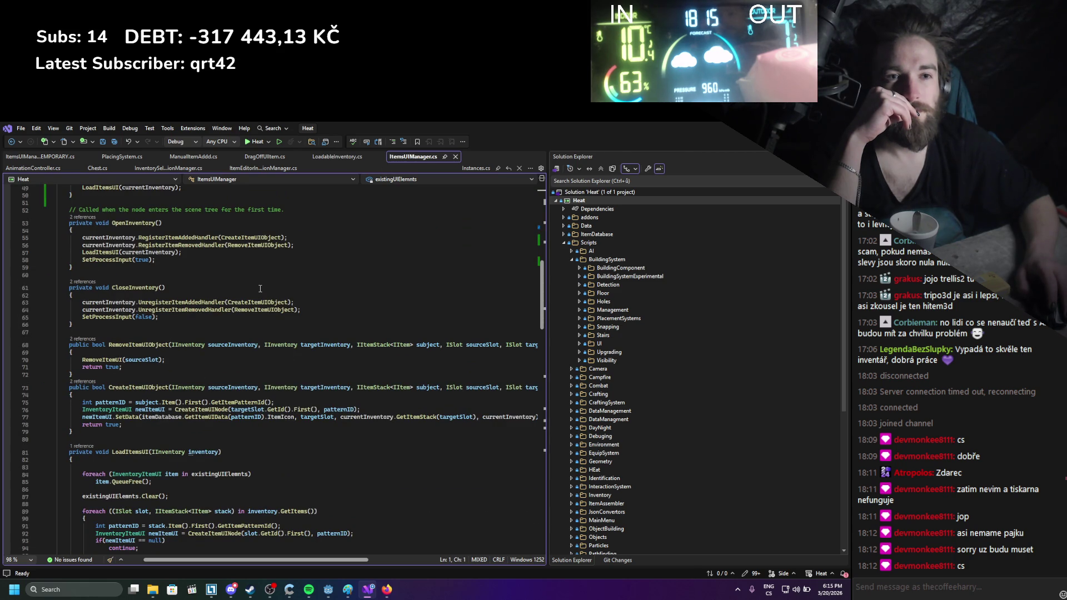
{"action": "left_click", "coordinate": [192, 238]}
{"action": "scroll", "coordinate": [177, 376], "scroll_direction": "down", "scroll_amount": 6}
{"action": "scroll", "coordinate": [177, 377], "scroll_direction": "up", "scroll_amount": 7}
{"action": "left_click", "coordinate": [229, 260]}
{"action": "scroll", "coordinate": [188, 391], "scroll_direction": "down", "scroll_amount": 1}
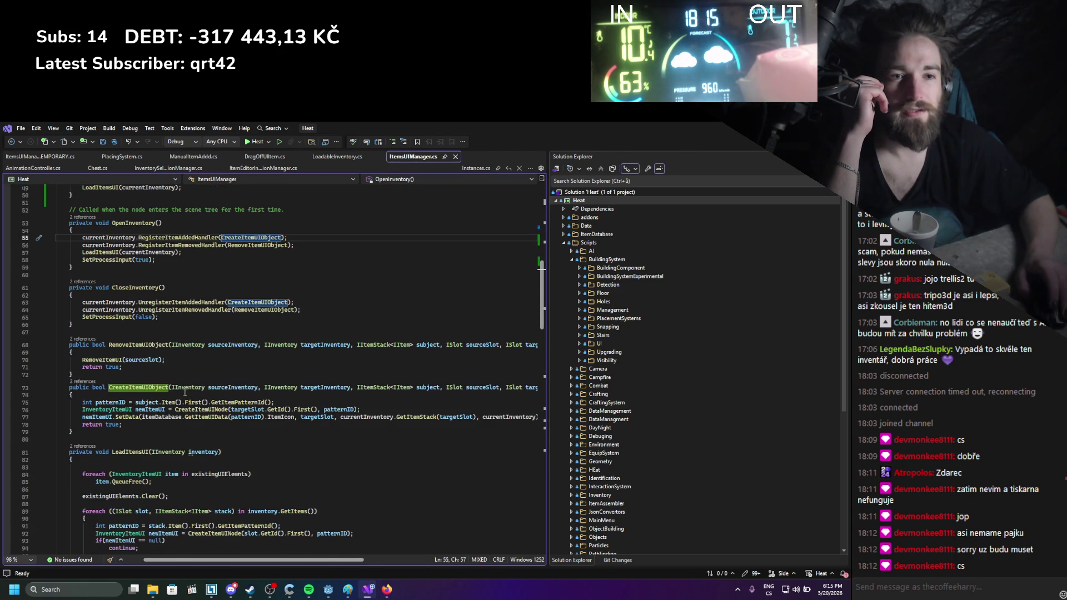
- Add GD.Print("Crteatea a"); at the top of CreateItemUIObject, save, and switch to Godot
{"action": "left_click", "coordinate": [162, 395]}
{"action": "key", "text": "Return"}
{"action": "key", "text": "Return"}
{"action": "key", "text": "Up"}
{"action": "type", "text": "GD.Print(\"\")"}
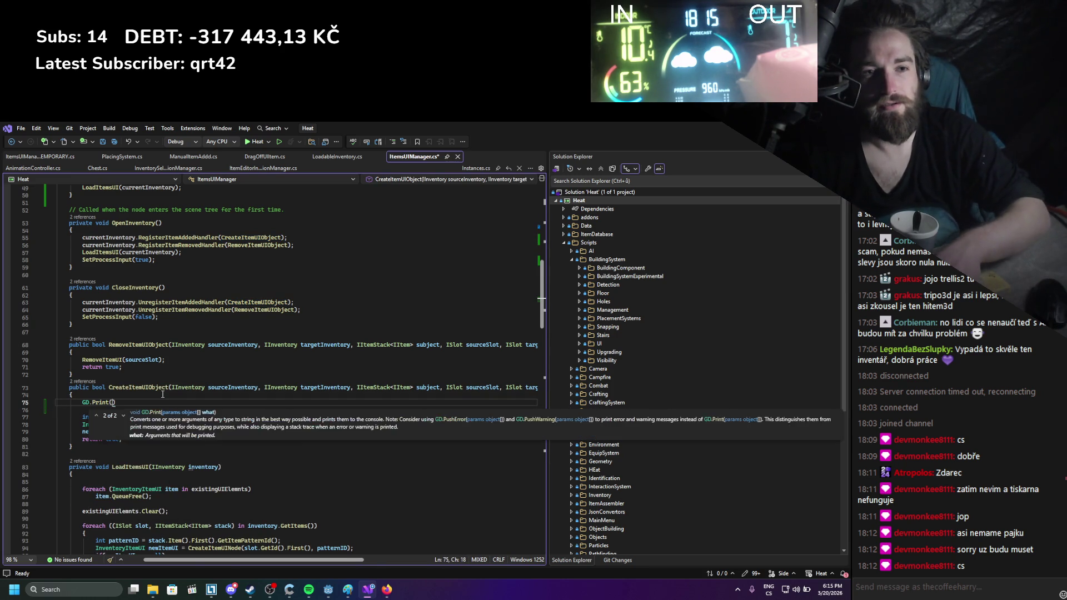
{"action": "type", "text": ";"}
{"action": "key", "text": "Left"}
{"action": "key", "text": "Left"}
{"action": "type", "text": "\"Crteatea a"}
{"action": "key", "text": "ctrl+s"}
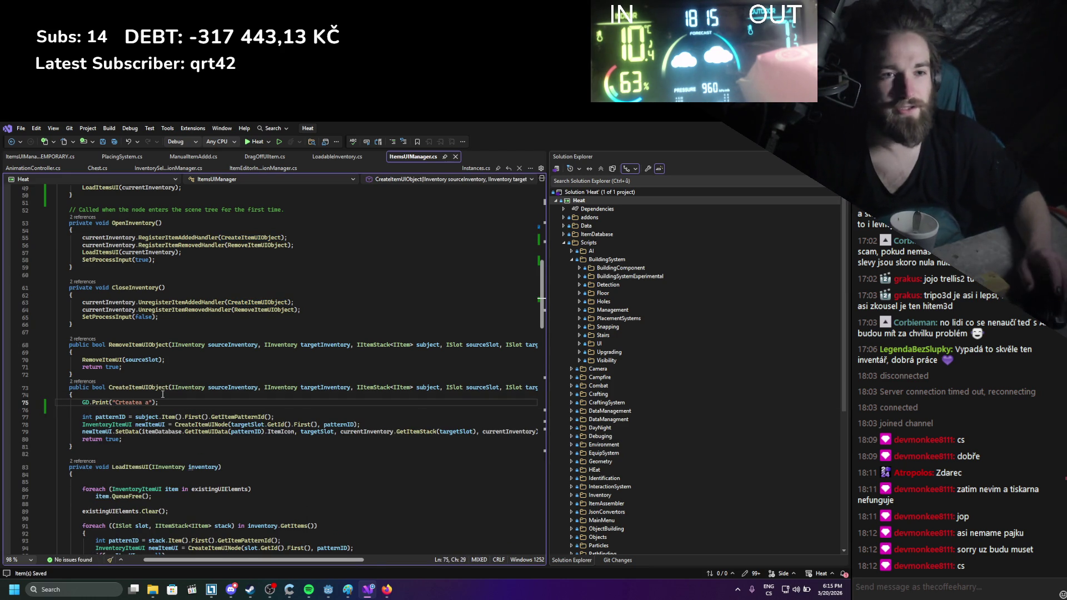
{"action": "key", "text": "alt+Tab"}
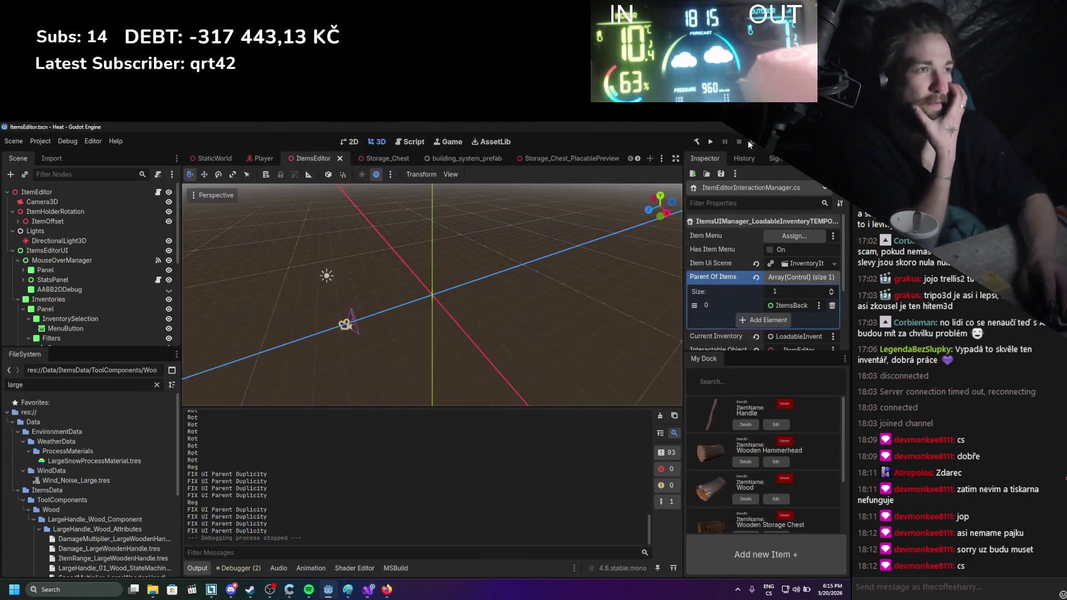
- Run the game, open the inventory, and place the chest in the world
{"action": "left_click", "coordinate": [711, 142]}
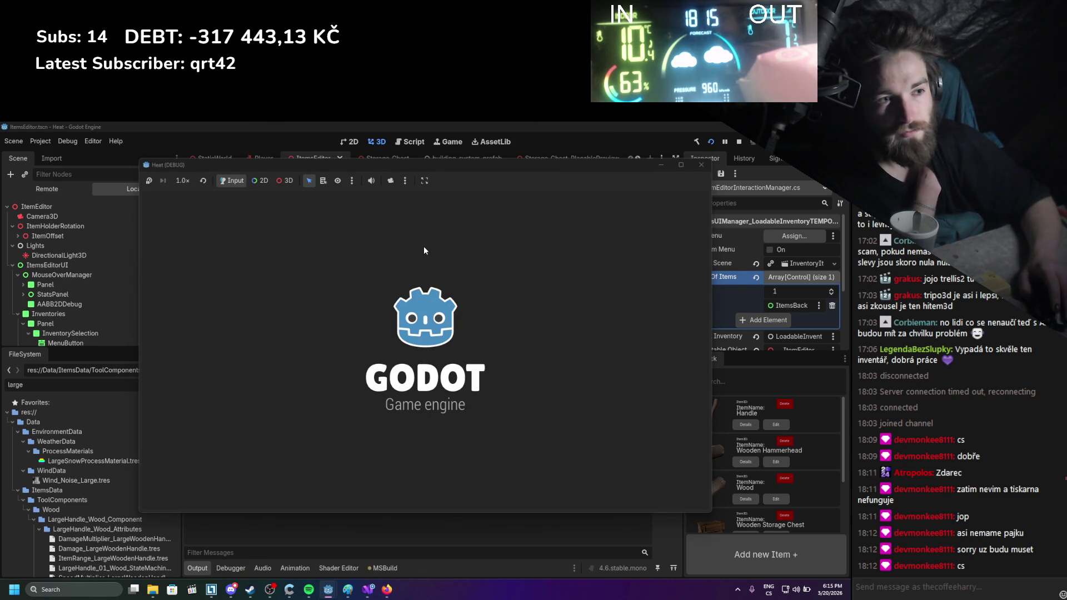
{"action": "mouse_move", "coordinate": [431, 165]}
{"action": "left_mouse_down"}
{"action": "mouse_move", "coordinate": [498, 192]}
{"action": "mouse_move", "coordinate": [549, 180]}
{"action": "left_mouse_up"}
{"action": "key", "text": "i"}
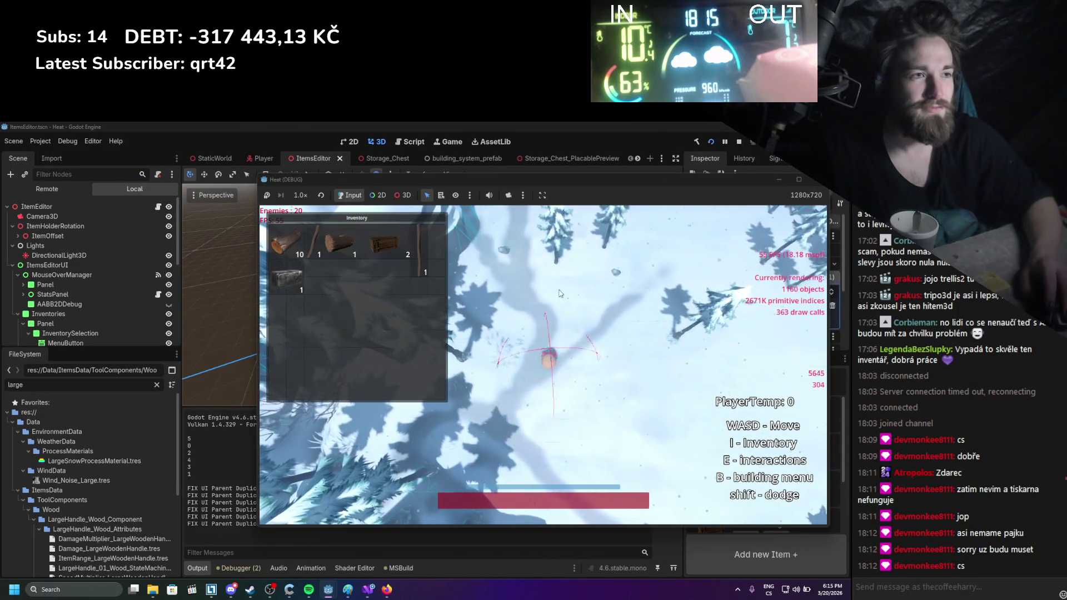
{"action": "mouse_move", "coordinate": [382, 252]}
{"action": "left_mouse_down"}
{"action": "mouse_move", "coordinate": [509, 381]}
{"action": "mouse_move", "coordinate": [527, 360]}
{"action": "mouse_move", "coordinate": [514, 385]}
{"action": "mouse_move", "coordinate": [531, 382]}
{"action": "left_mouse_up"}
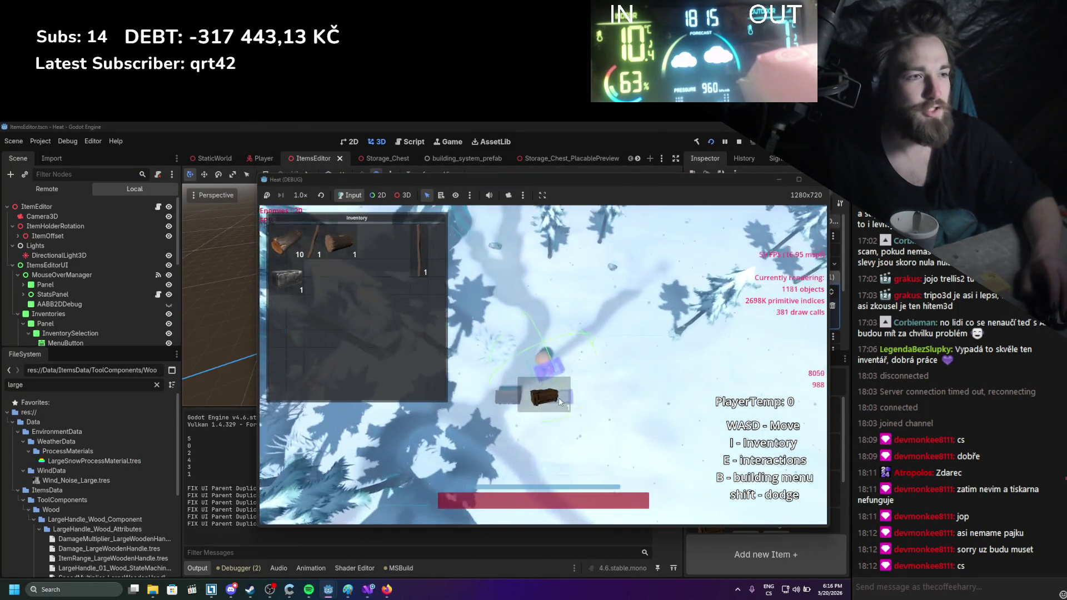
{"action": "key", "text": "e"}
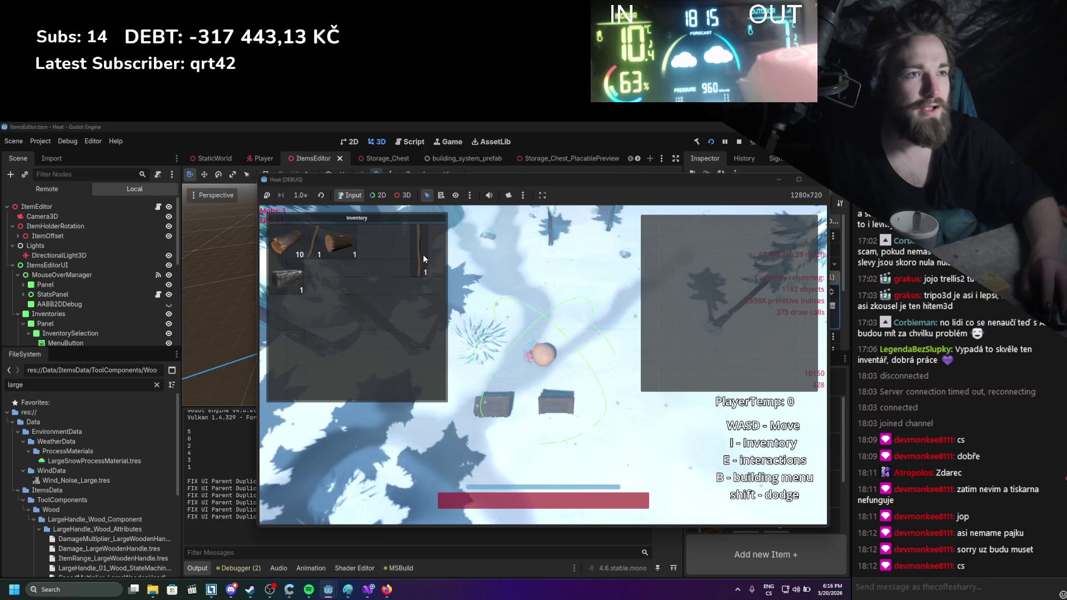
{"action": "key", "text": "e"}
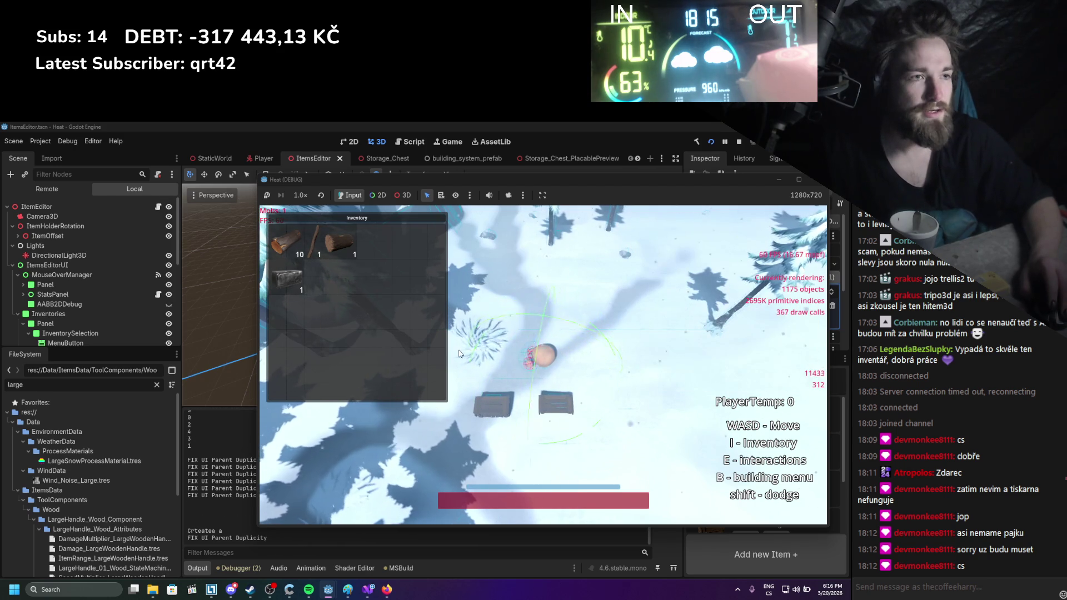
- Open the log in the item editor, attach the stick and stone, then stop the game
{"action": "right_click", "coordinate": [340, 243]}
{"action": "left_click", "coordinate": [371, 259]}
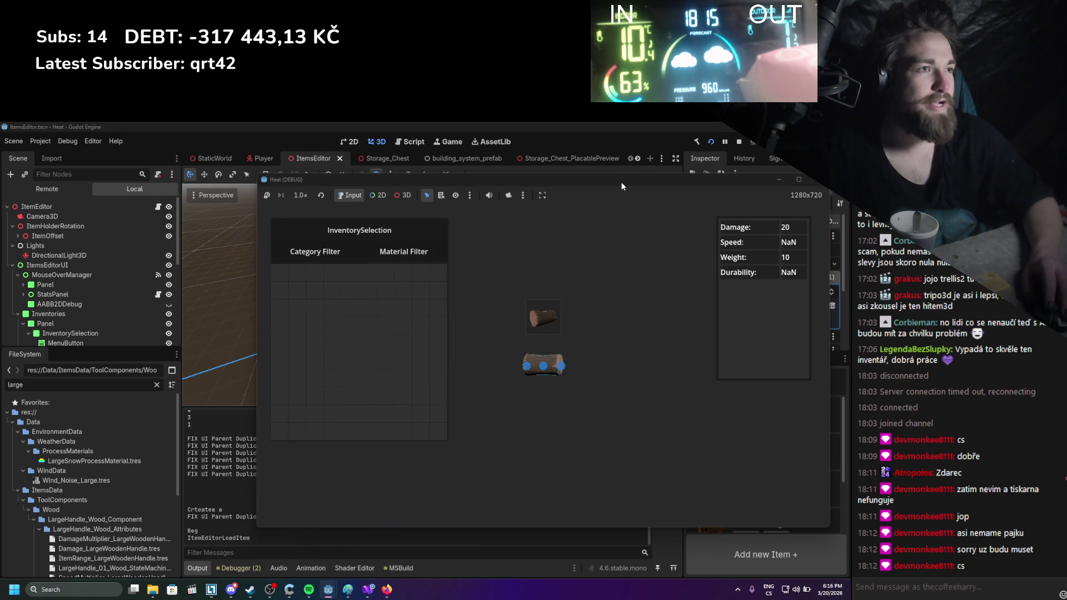
{"action": "mouse_move", "coordinate": [607, 183]}
{"action": "left_mouse_down"}
{"action": "mouse_move", "coordinate": [601, 175]}
{"action": "mouse_move", "coordinate": [612, 176]}
{"action": "left_mouse_up"}
{"action": "left_click", "coordinate": [320, 242]}
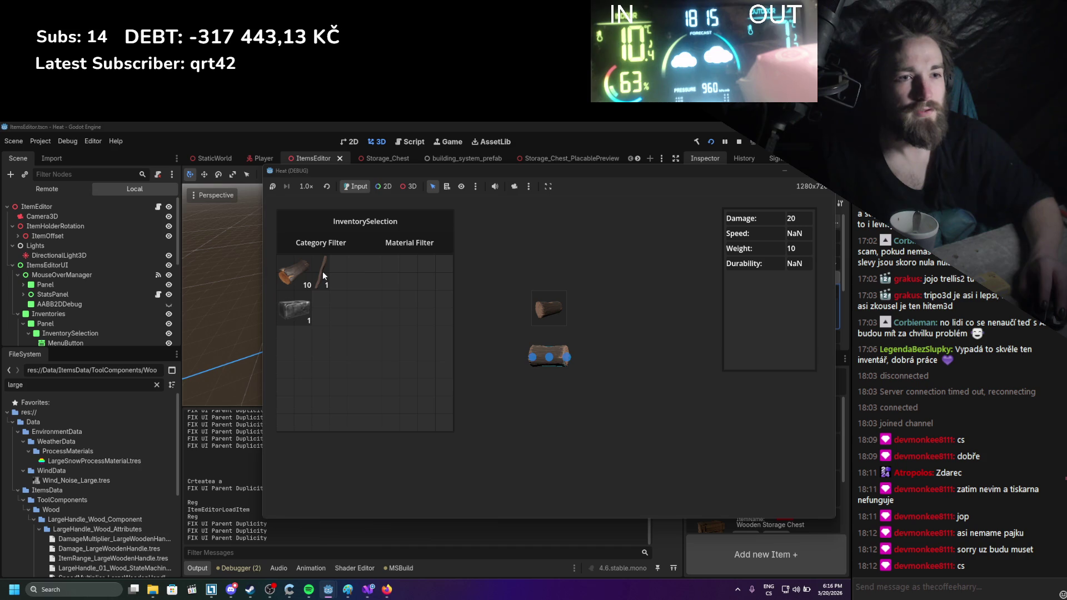
{"action": "left_click_drag", "start_coordinate": [440, 299], "coordinate": [376, 295]}
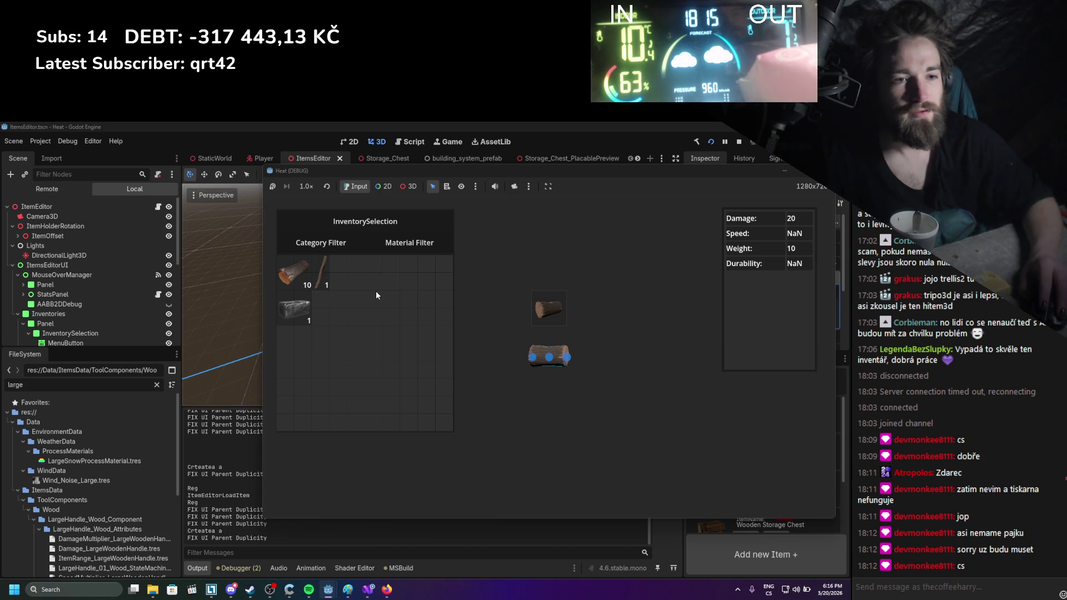
{"action": "left_click_drag", "start_coordinate": [308, 305], "coordinate": [324, 336]}
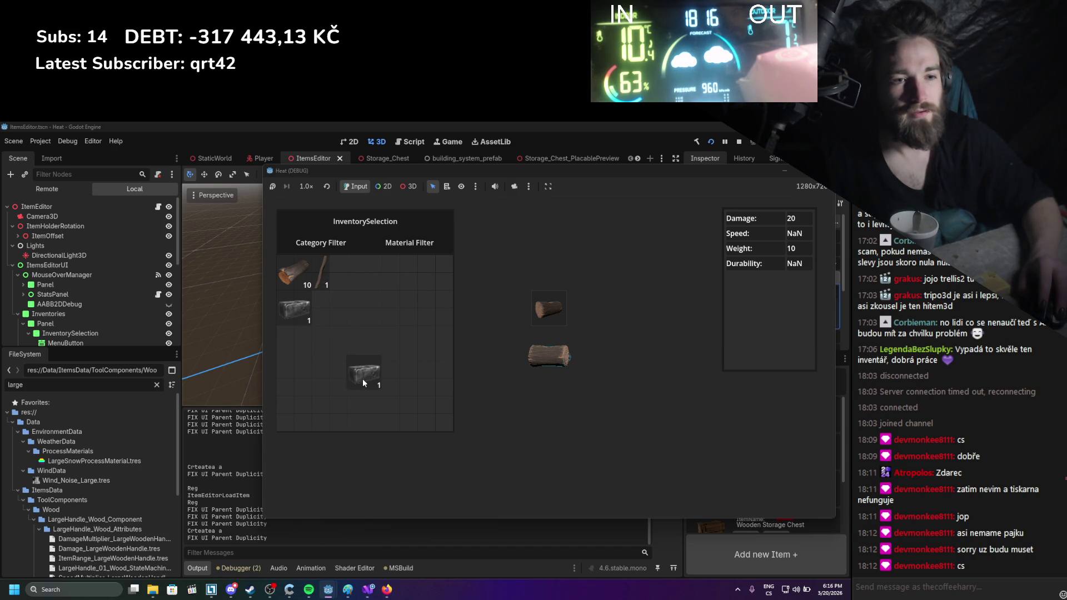
{"action": "left_click_drag", "start_coordinate": [363, 382], "coordinate": [363, 383]}
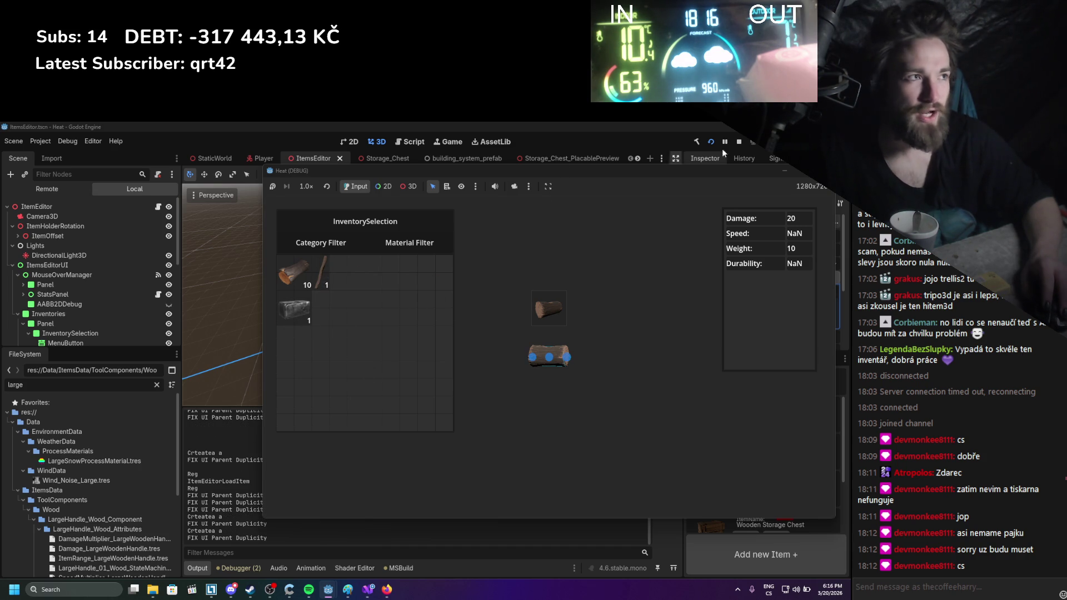
{"action": "left_click", "coordinate": [738, 141]}
{"action": "left_click", "coordinate": [368, 588]}
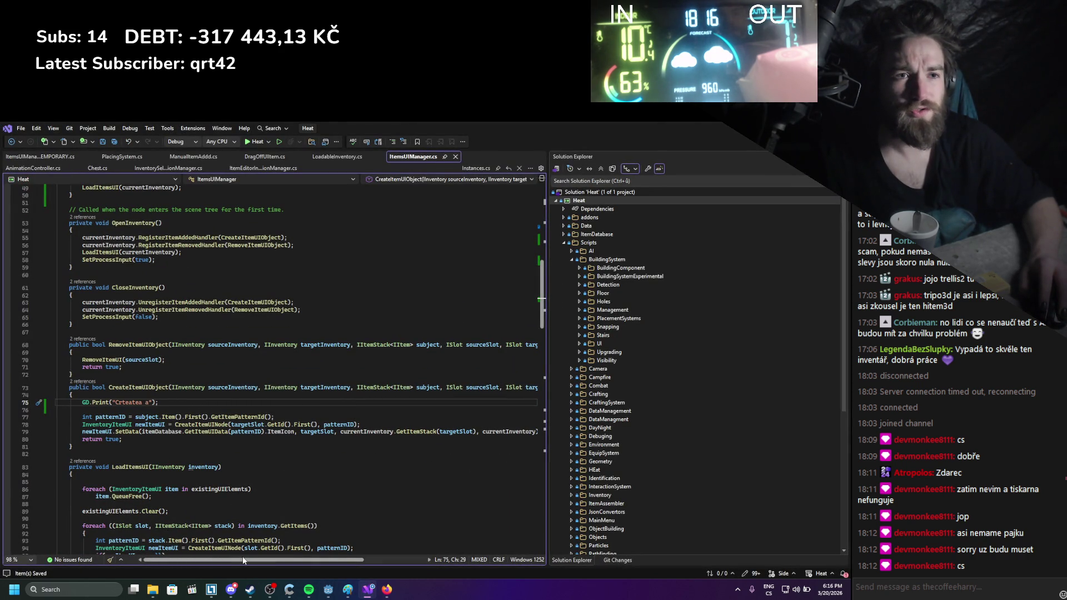
- Trace currentInventory in ItemsUIManager.cs and list all declarations of its PlayerInventory type
{"action": "mouse_move", "coordinate": [218, 558]}
{"action": "left_mouse_down"}
{"action": "mouse_move", "coordinate": [243, 555]}
{"action": "mouse_move", "coordinate": [205, 558]}
{"action": "left_mouse_up"}
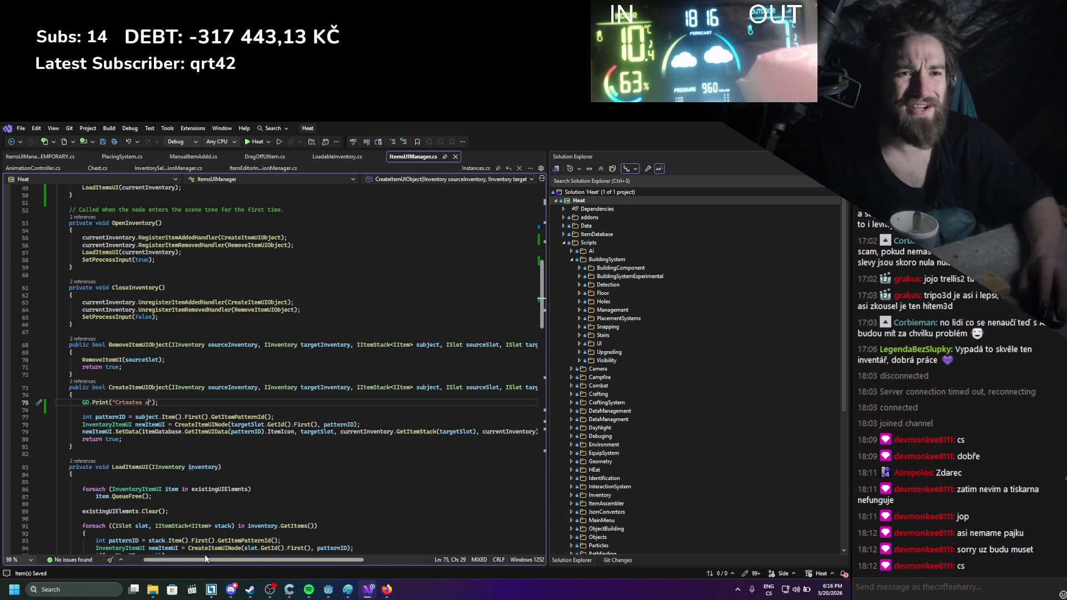
{"action": "scroll", "coordinate": [206, 439], "scroll_direction": "up", "scroll_amount": 2}
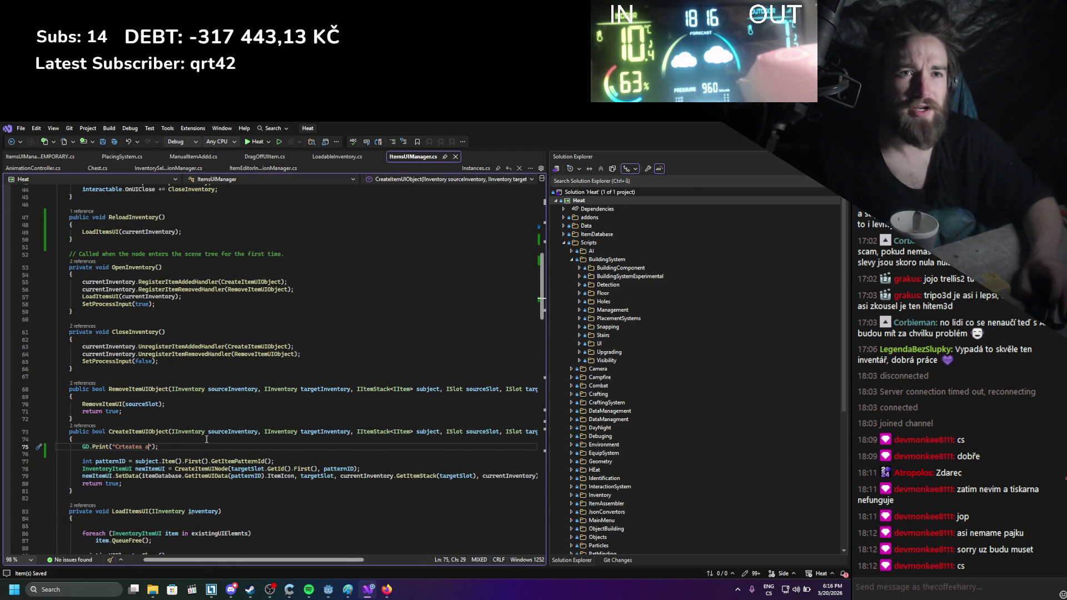
{"action": "scroll", "coordinate": [207, 439], "scroll_direction": "up", "scroll_amount": 3}
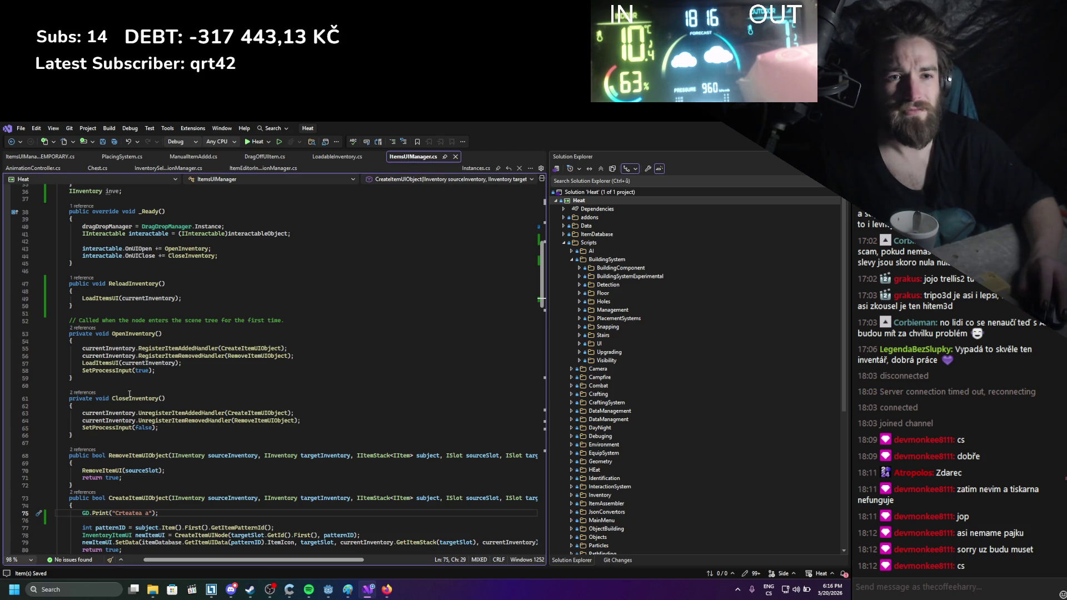
{"action": "left_click", "coordinate": [121, 356]}
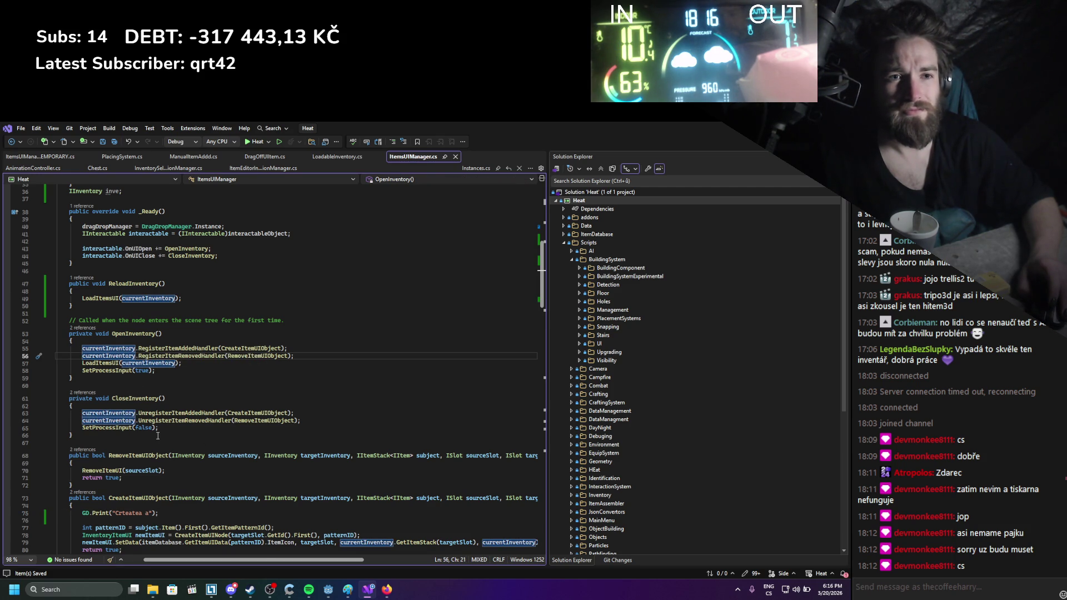
{"action": "scroll", "coordinate": [151, 454], "scroll_direction": "up", "scroll_amount": 1}
{"action": "scroll", "coordinate": [151, 454], "scroll_direction": "up", "scroll_amount": 2}
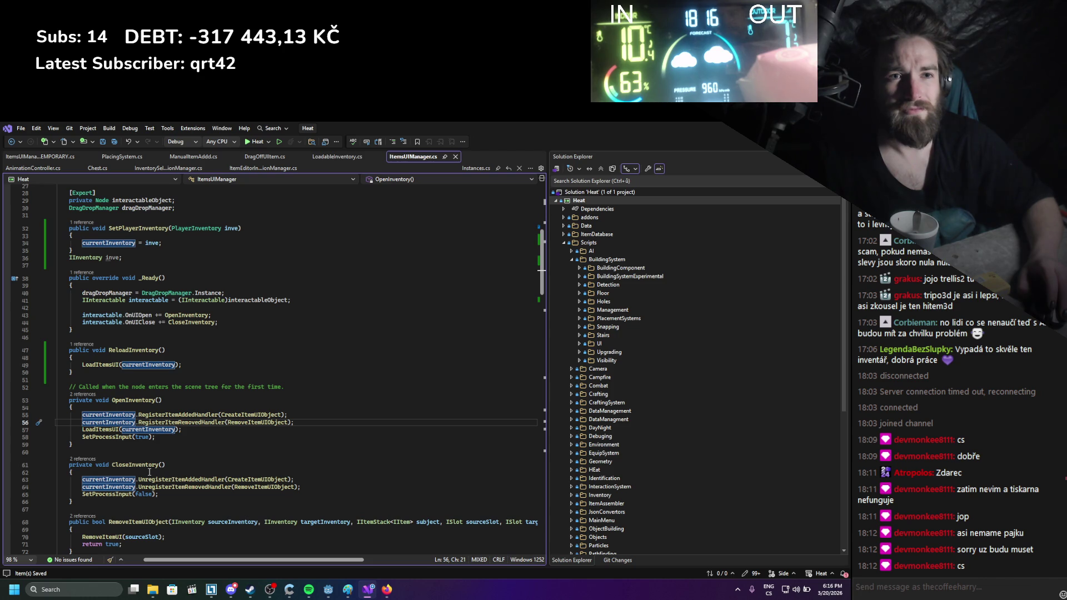
{"action": "scroll", "coordinate": [149, 472], "scroll_direction": "up", "scroll_amount": 5}
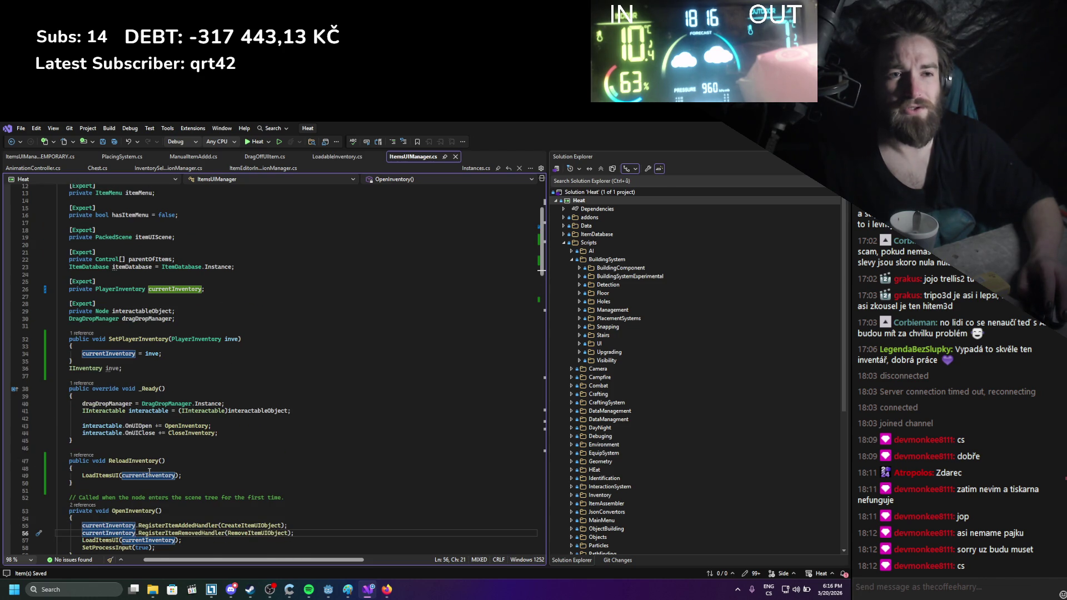
{"action": "scroll", "coordinate": [152, 465], "scroll_direction": "down", "scroll_amount": 1}
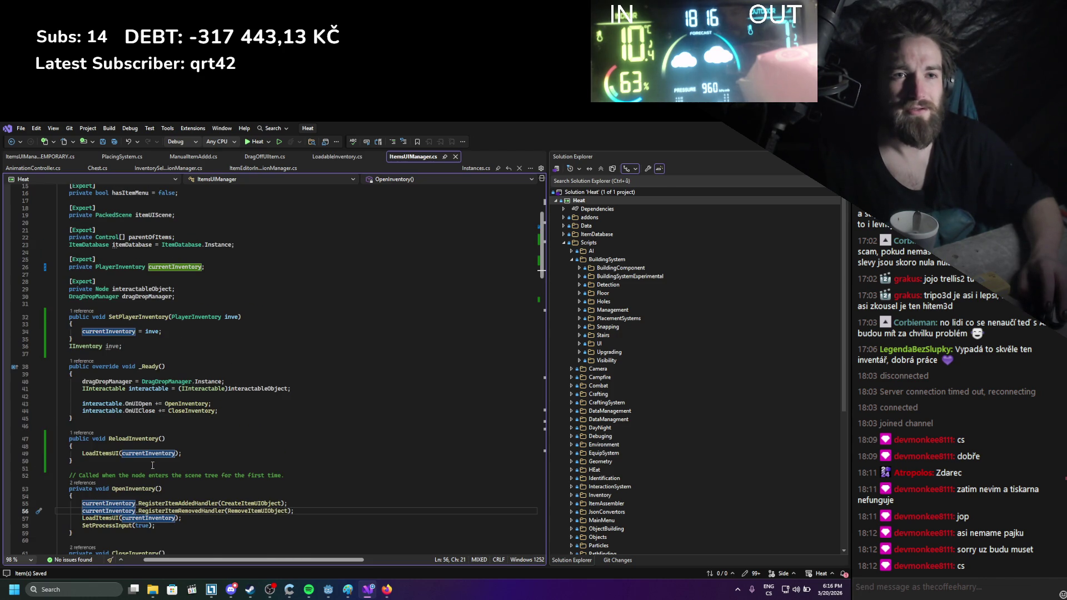
{"action": "double_click", "coordinate": [120, 266]}
{"action": "key", "text": "F12"}
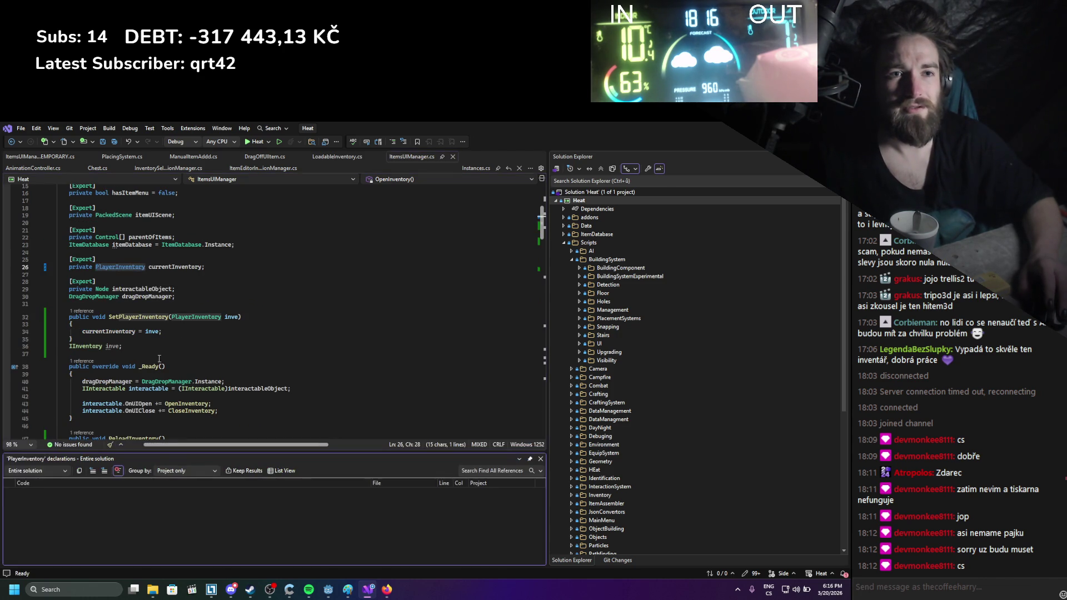
- Open PlayerInventory.cs from the results, check its notifier and inventory fields, then close it
{"action": "left_click", "coordinate": [131, 550]}
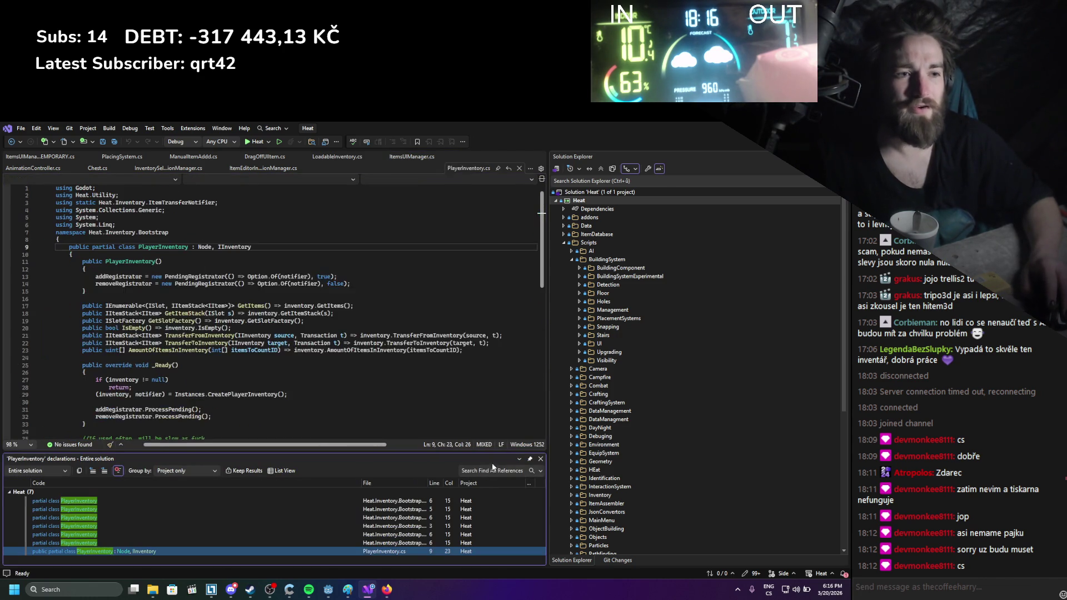
{"action": "left_click", "coordinate": [533, 459]}
{"action": "scroll", "coordinate": [182, 337], "scroll_direction": "down", "scroll_amount": 3}
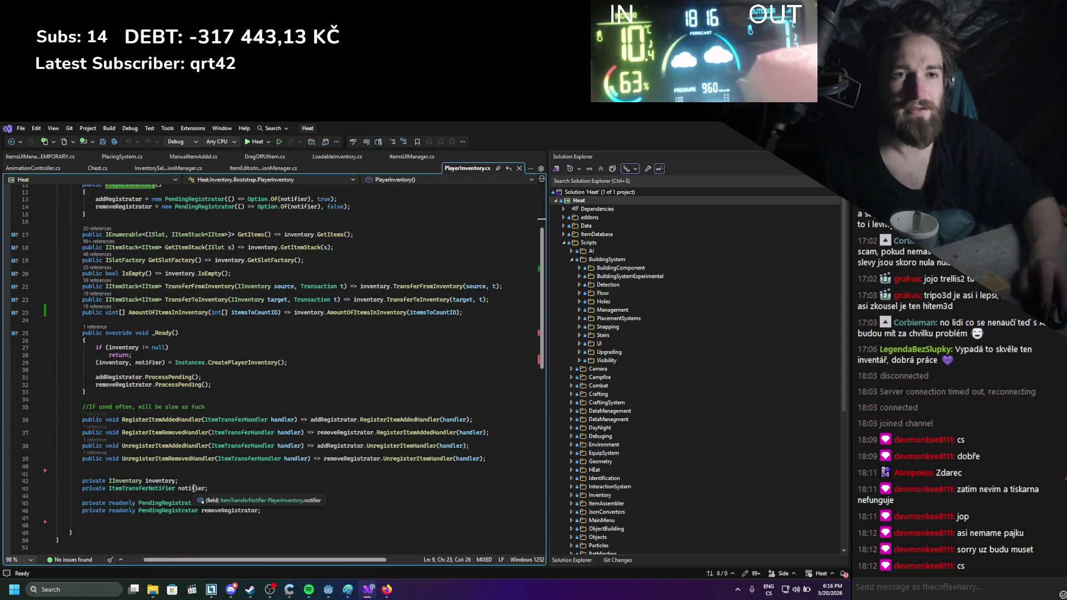
{"action": "left_click", "coordinate": [193, 488]}
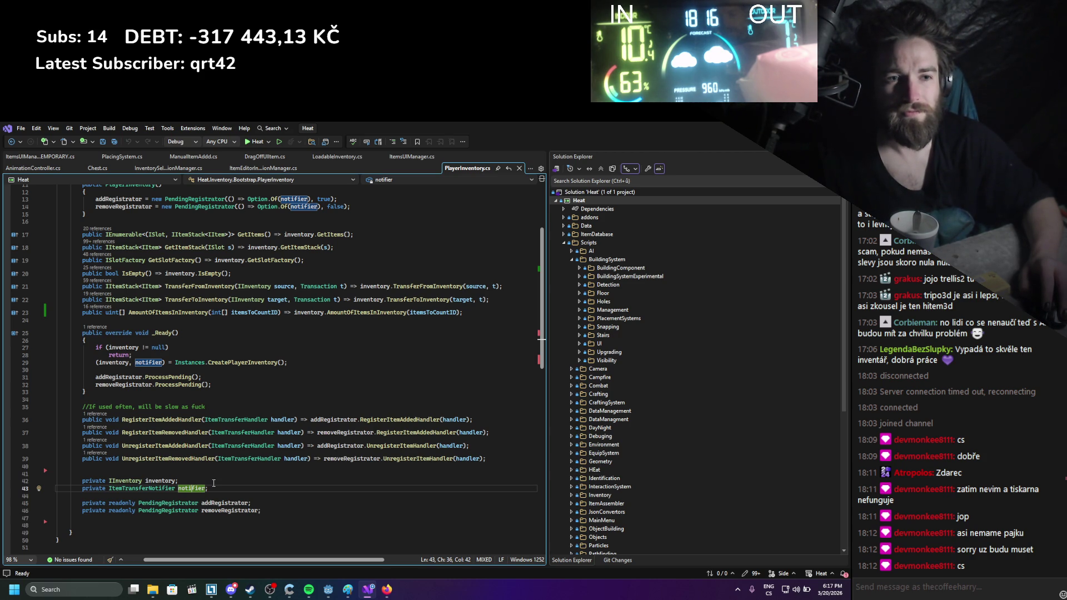
{"action": "left_click", "coordinate": [175, 481]}
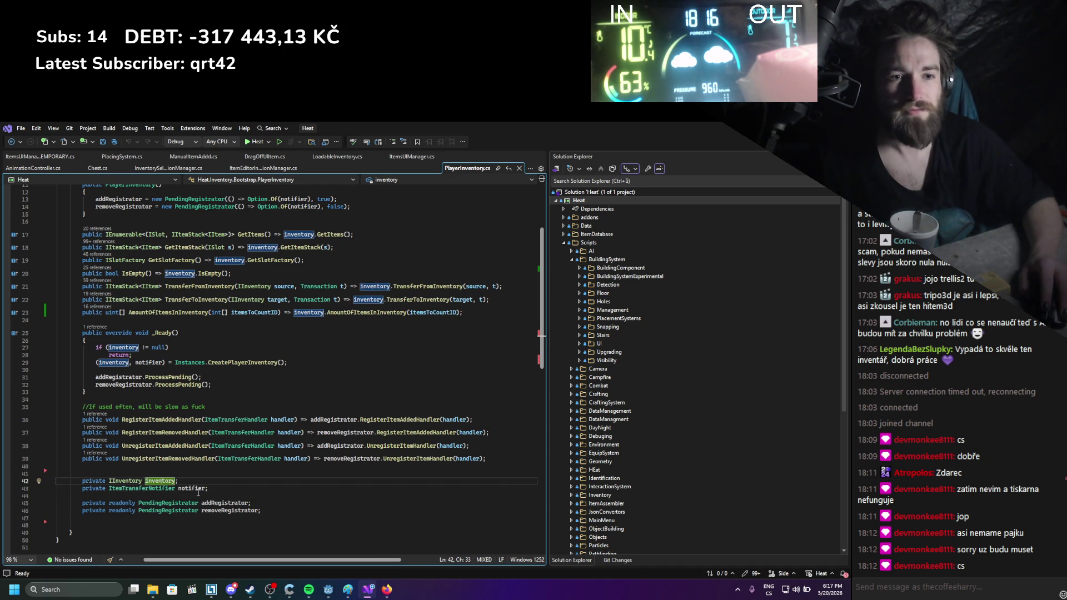
{"action": "scroll", "coordinate": [198, 491], "scroll_direction": "up", "scroll_amount": 4}
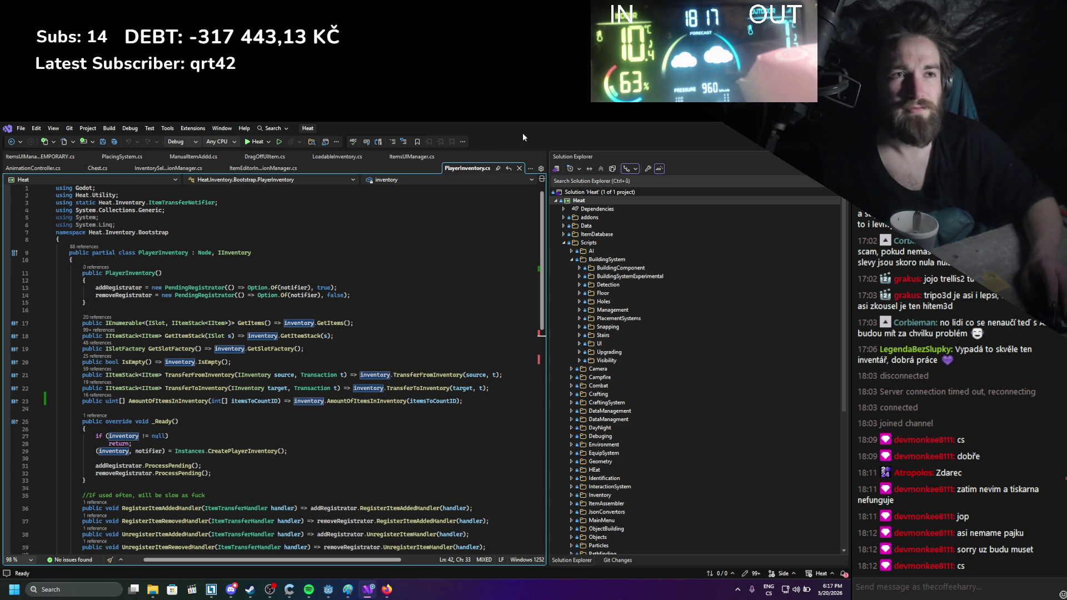
{"action": "left_click", "coordinate": [520, 168]}
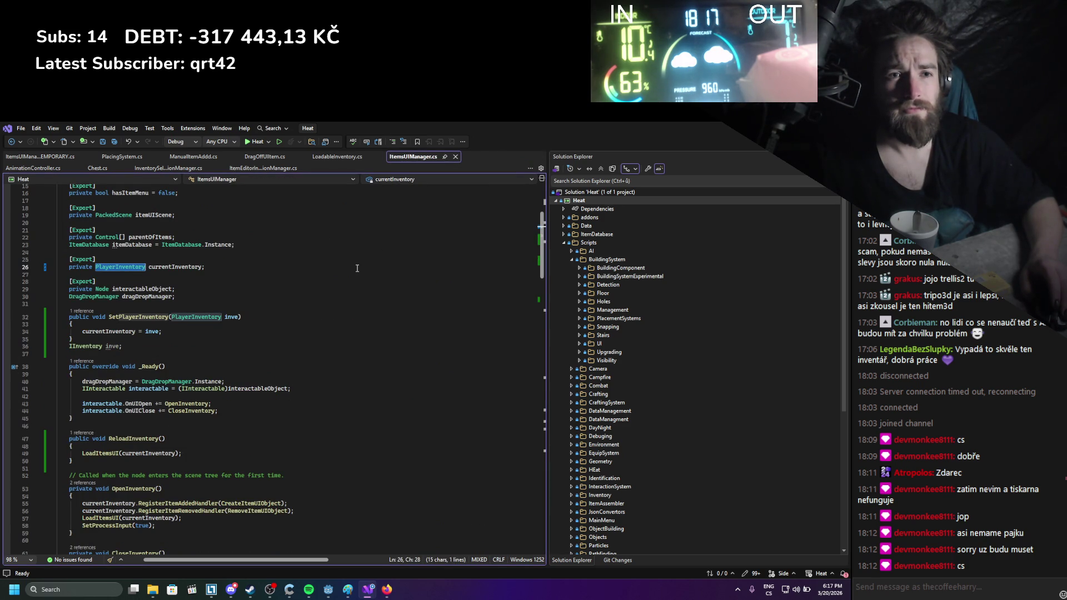
- Scroll over ItemsUIManager.cs once more, then go back to the Godot editor
{"action": "scroll", "coordinate": [356, 270], "scroll_direction": "up", "scroll_amount": 4}
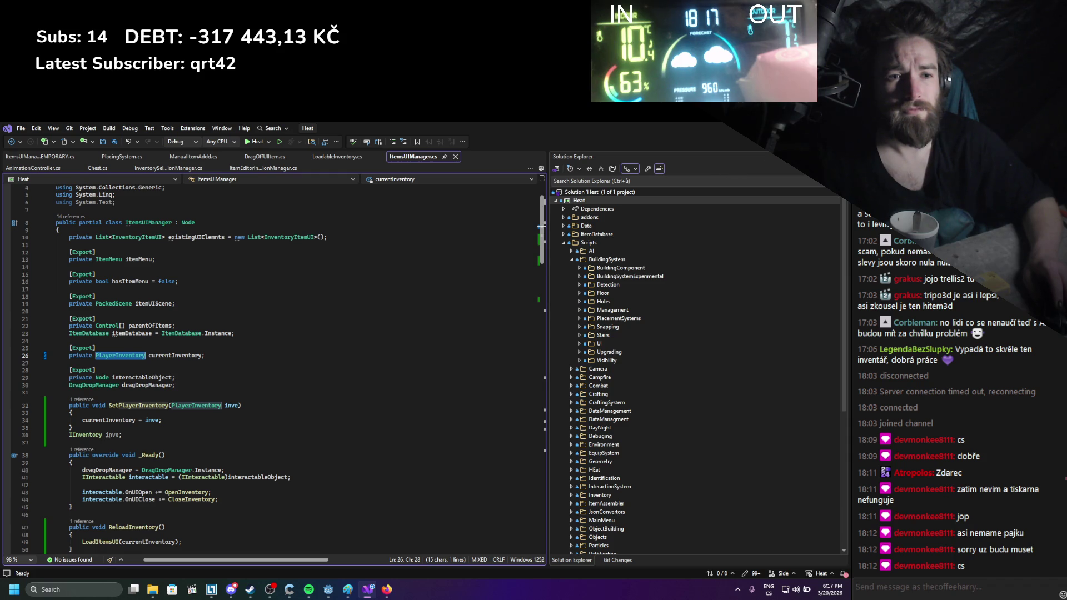
{"action": "scroll", "coordinate": [366, 401], "scroll_direction": "down", "scroll_amount": 11}
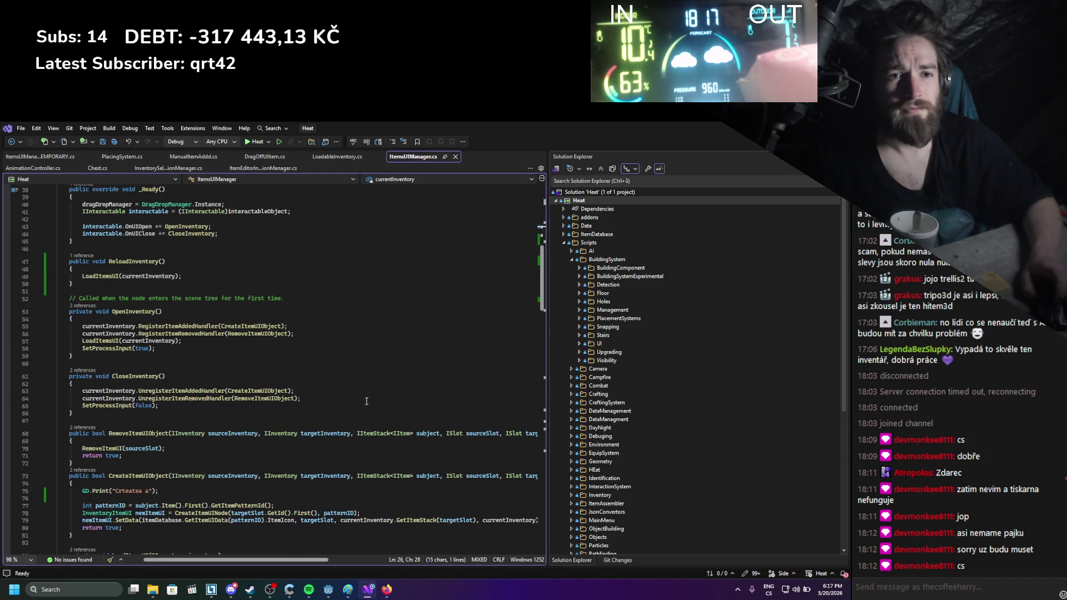
{"action": "scroll", "coordinate": [366, 401], "scroll_direction": "up", "scroll_amount": 10}
{"action": "scroll", "coordinate": [387, 383], "scroll_direction": "down", "scroll_amount": 11}
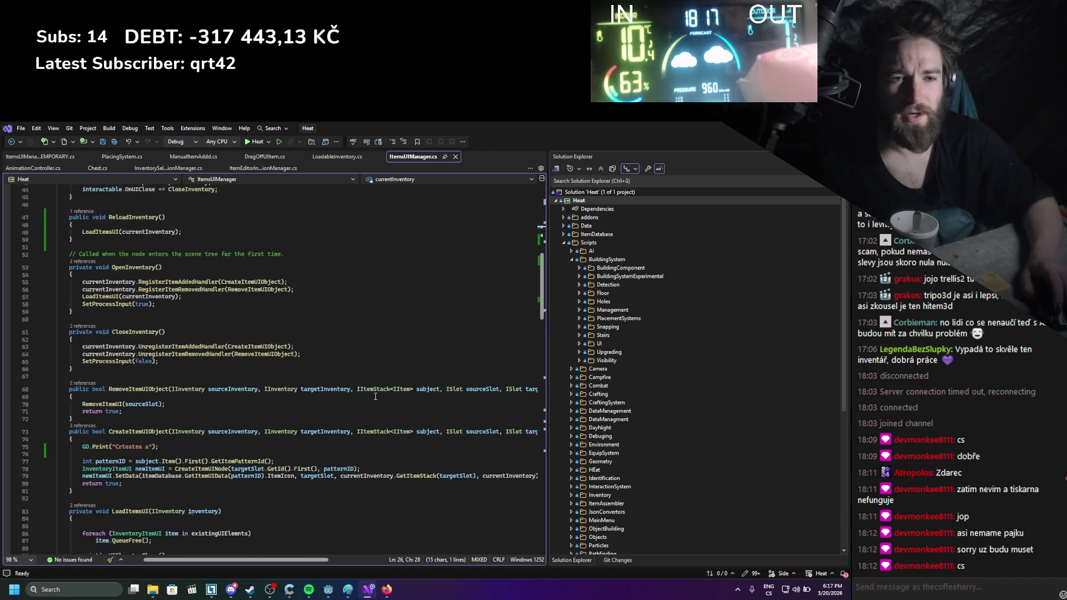
{"action": "key", "text": "alt+Tab"}
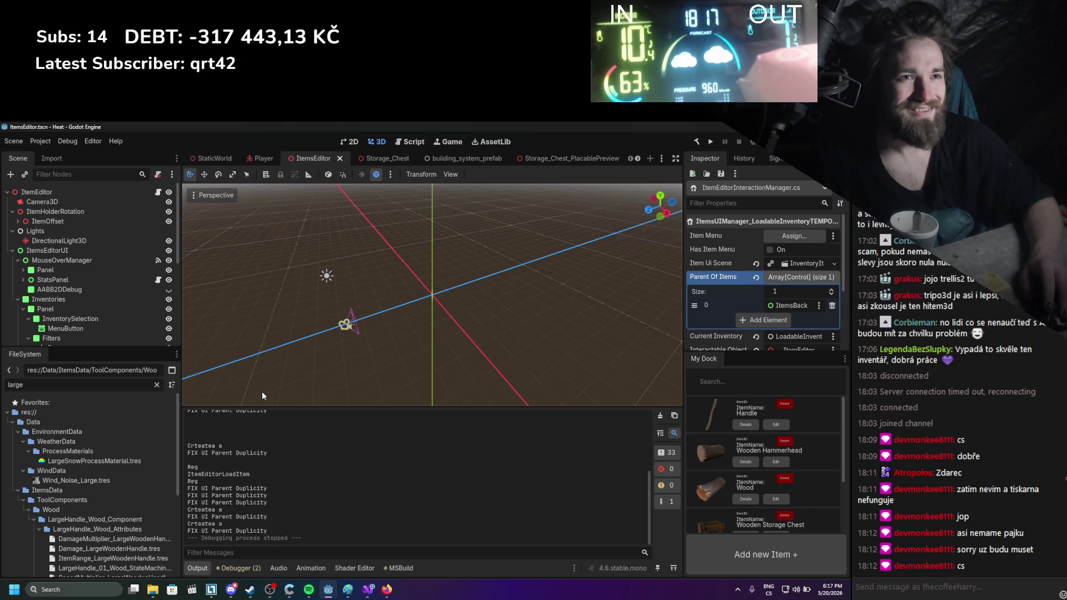
- Select the ItemsUIManager node, widen the Inspector, and open ItemsUIManager_LoadableInventoryTEMPORARY.cs
{"action": "scroll", "coordinate": [102, 305], "scroll_direction": "down", "scroll_amount": 3}
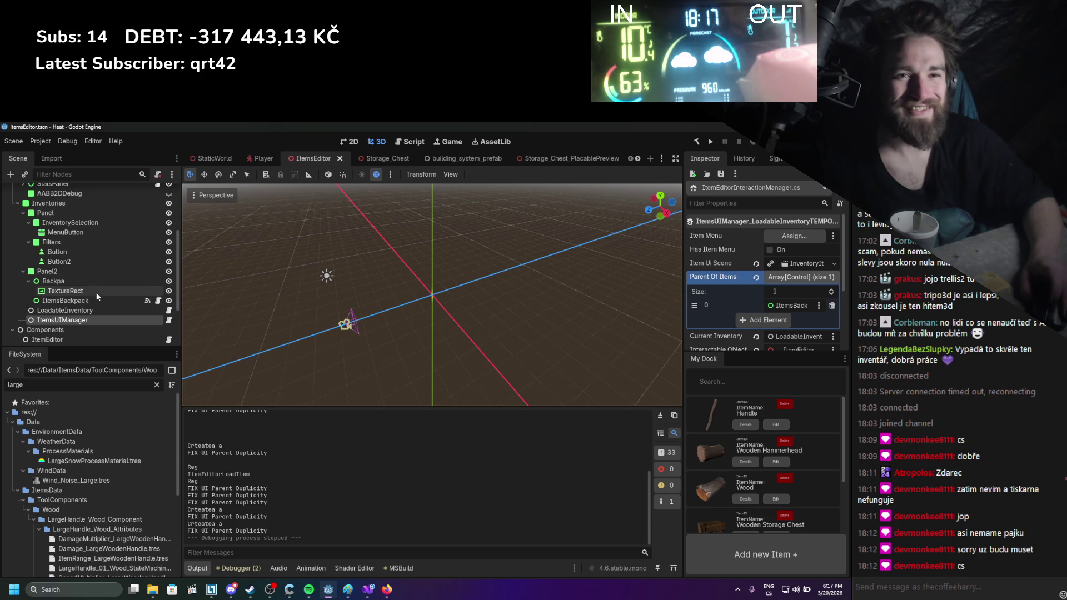
{"action": "left_click", "coordinate": [86, 319]}
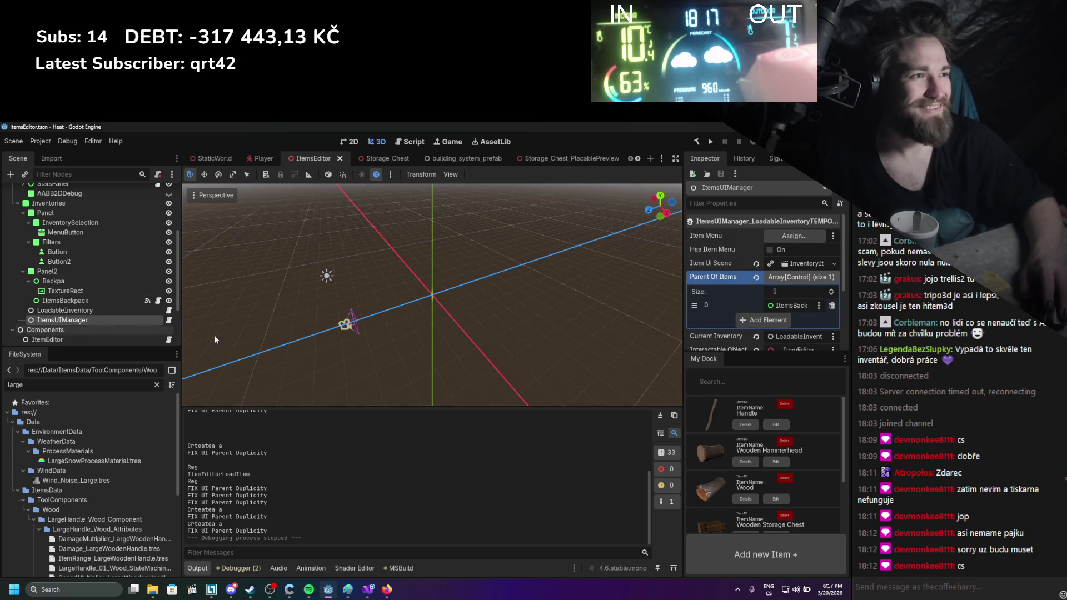
{"action": "left_click_drag", "start_coordinate": [683, 271], "coordinate": [589, 275]}
{"action": "scroll", "coordinate": [702, 302], "scroll_direction": "down", "scroll_amount": 5}
{"action": "left_click", "coordinate": [748, 323]}
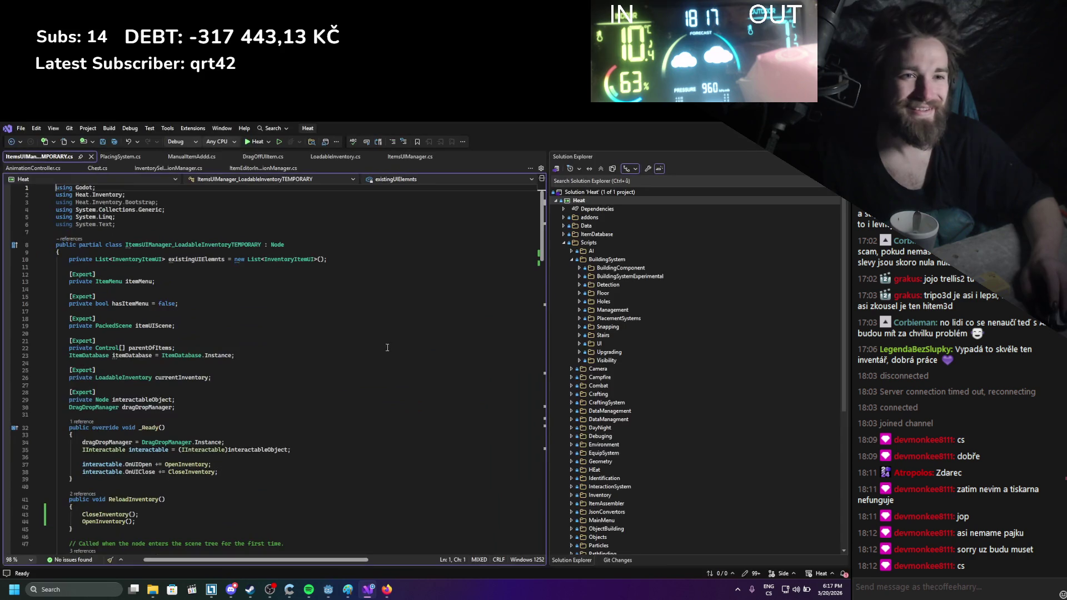
- Look over OpenInventory and ReloadInventory without changes, then return to Godot
{"action": "scroll", "coordinate": [369, 349], "scroll_direction": "down", "scroll_amount": 10}
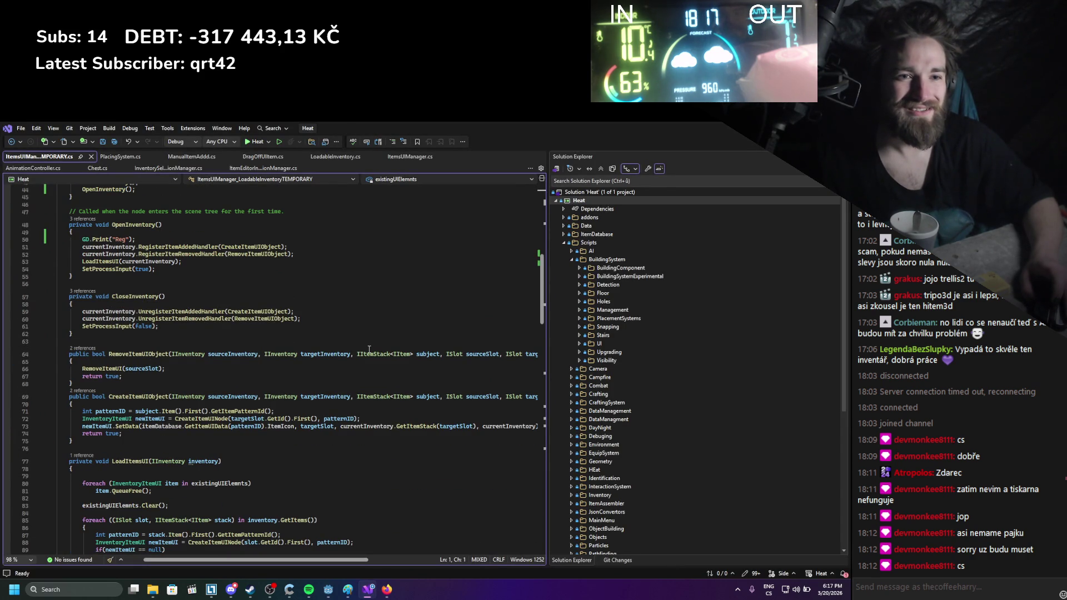
{"action": "scroll", "coordinate": [369, 349], "scroll_direction": "up", "scroll_amount": 4}
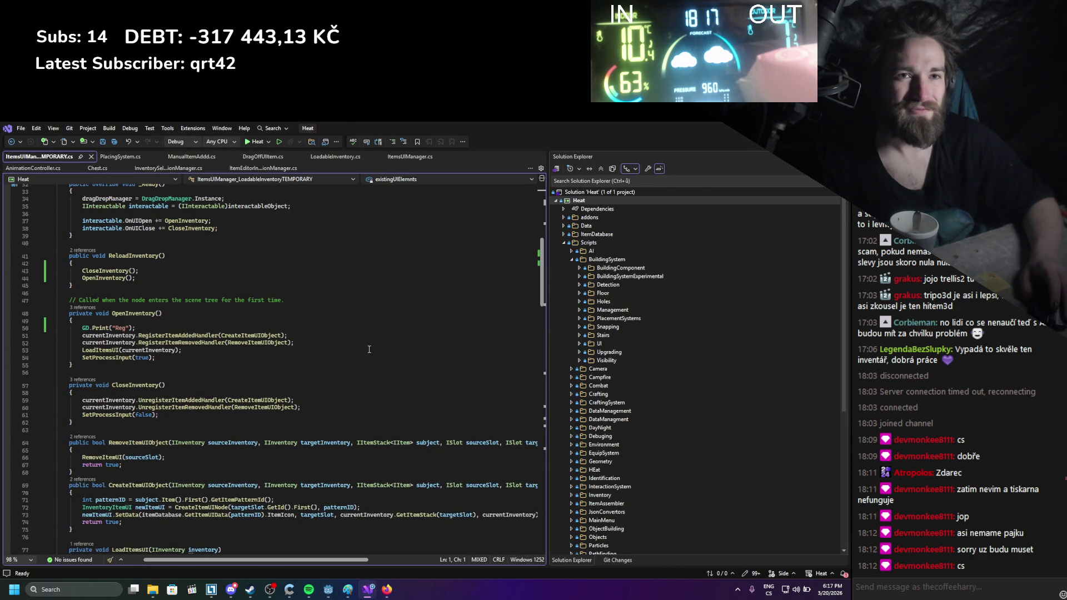
{"action": "key", "text": "alt+Tab"}
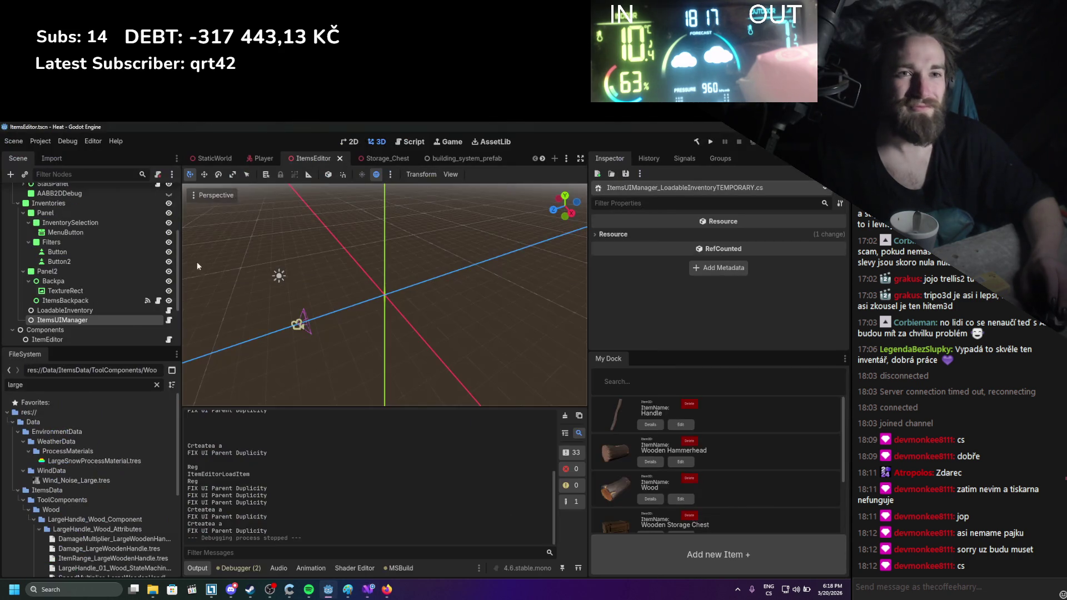
- Lower the Scene/FileSystem splitter and scroll the tree to show Lights through the Components nodes
{"action": "left_click_drag", "start_coordinate": [78, 348], "coordinate": [78, 473]}
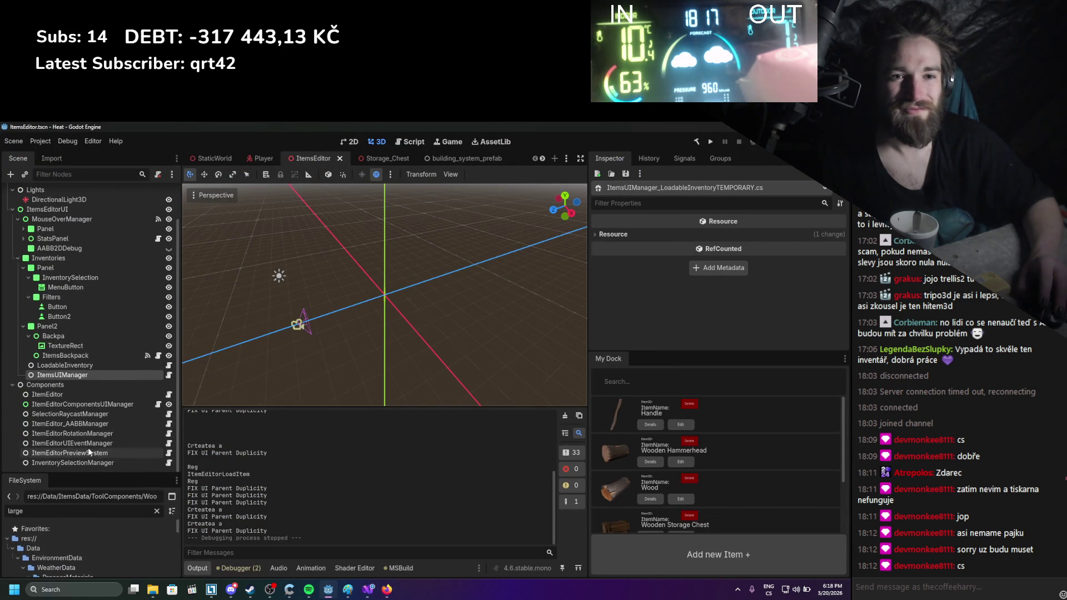
{"action": "scroll", "coordinate": [123, 389], "scroll_direction": "up", "scroll_amount": 3}
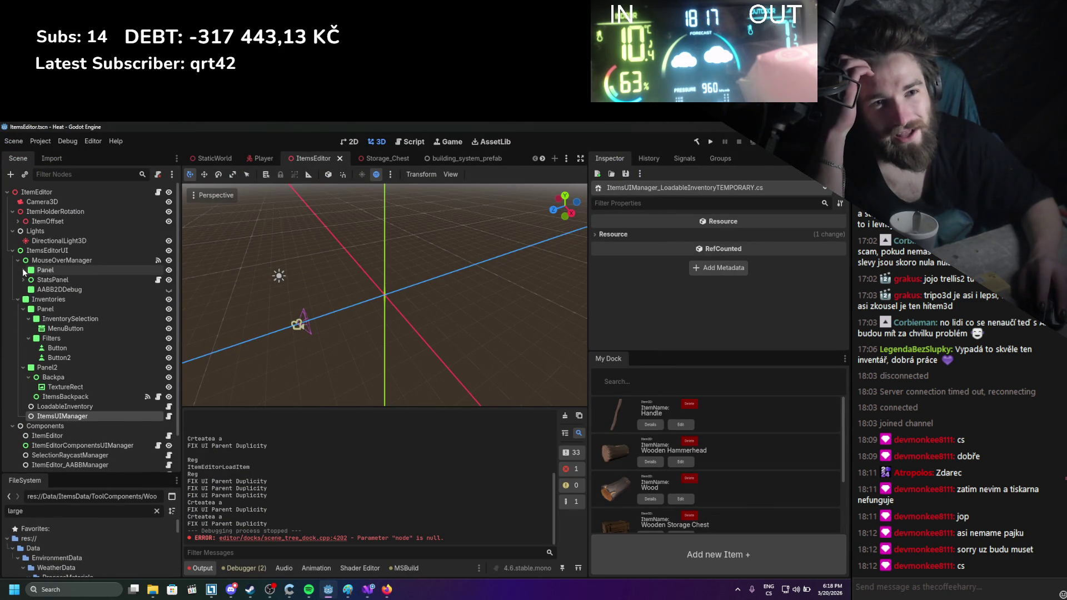
{"action": "scroll", "coordinate": [58, 350], "scroll_direction": "down", "scroll_amount": 2}
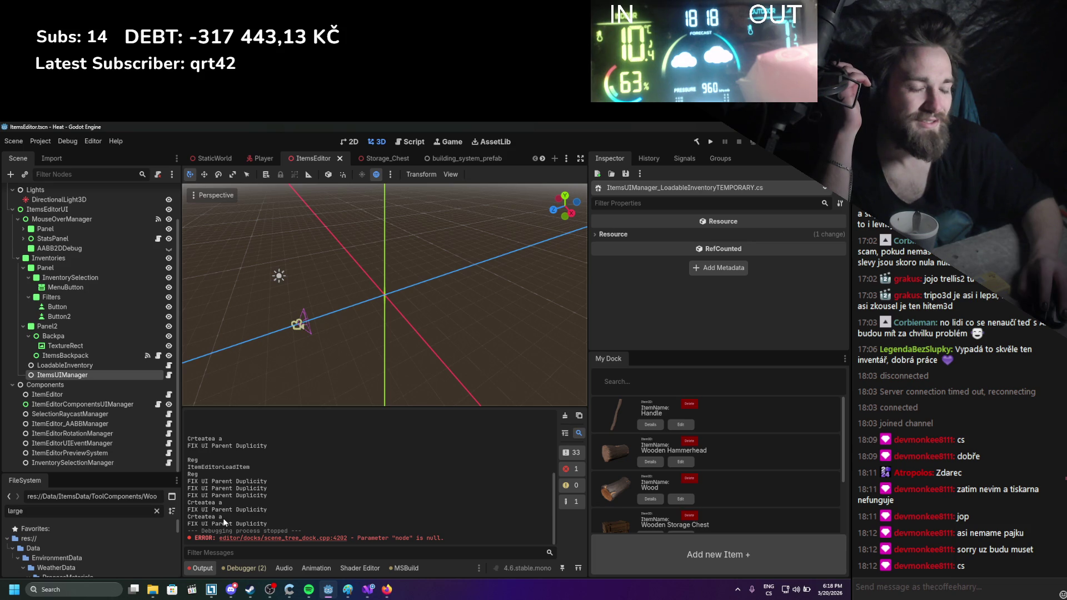
{"action": "mouse_move", "coordinate": [376, 594]}
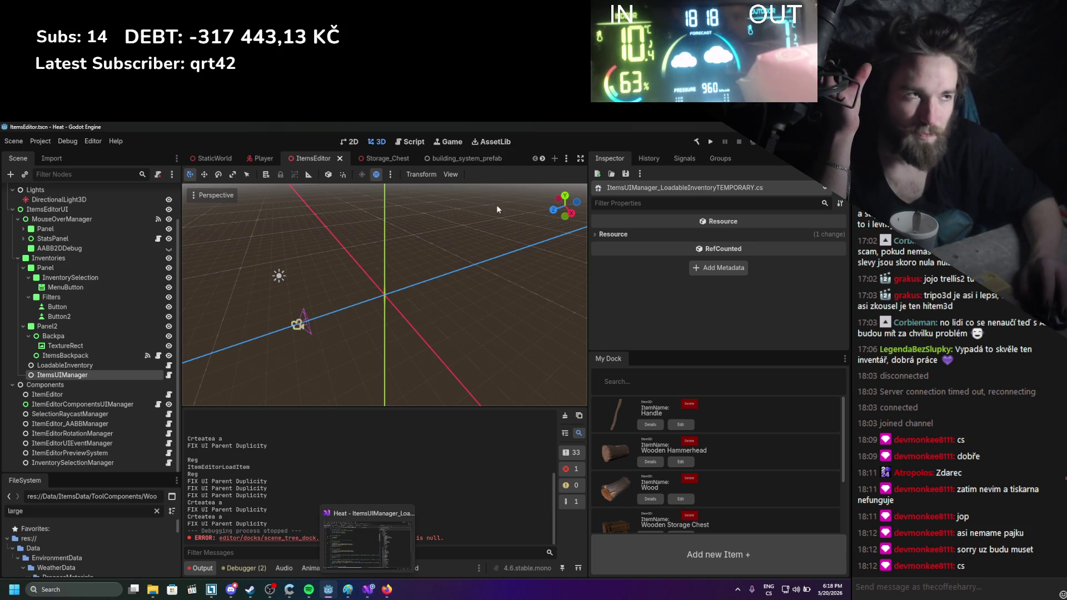
- Run the game, take the wooden chest from the inventory, place it and open it
{"action": "left_click", "coordinate": [709, 142]}
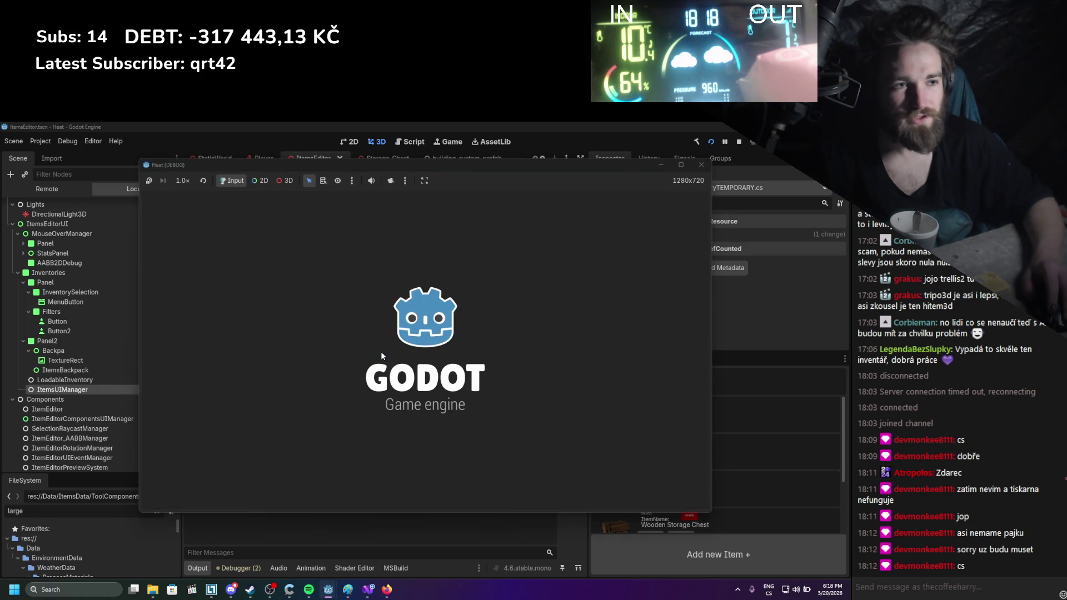
{"action": "key", "text": "i"}
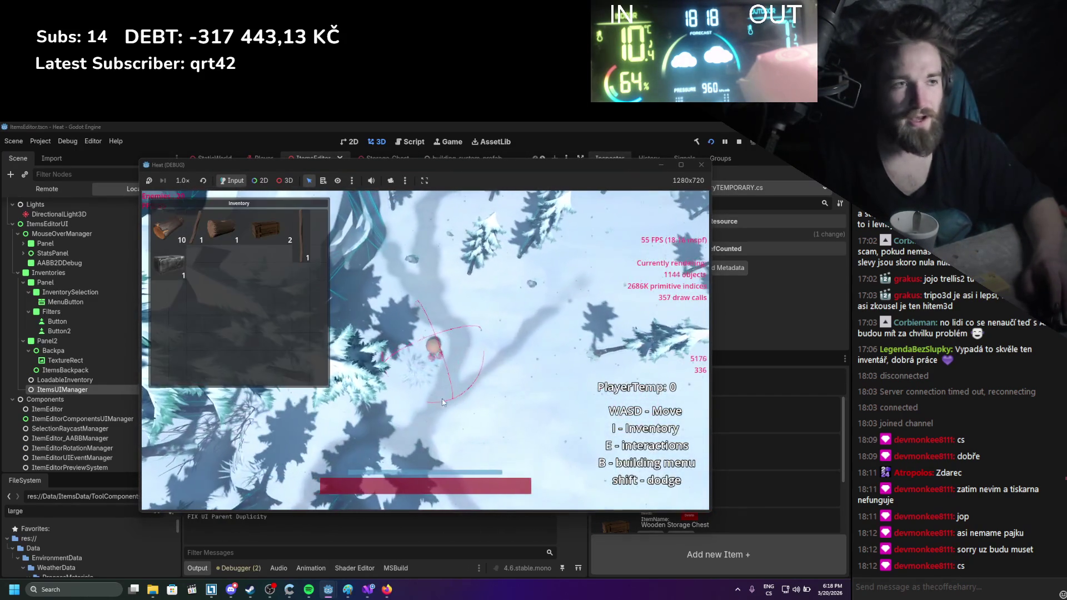
{"action": "mouse_move", "coordinate": [244, 231]}
{"action": "left_mouse_down"}
{"action": "mouse_move", "coordinate": [412, 383]}
{"action": "mouse_move", "coordinate": [283, 251]}
{"action": "mouse_move", "coordinate": [445, 377]}
{"action": "mouse_move", "coordinate": [396, 375]}
{"action": "left_mouse_up"}
{"action": "left_click", "coordinate": [397, 375]}
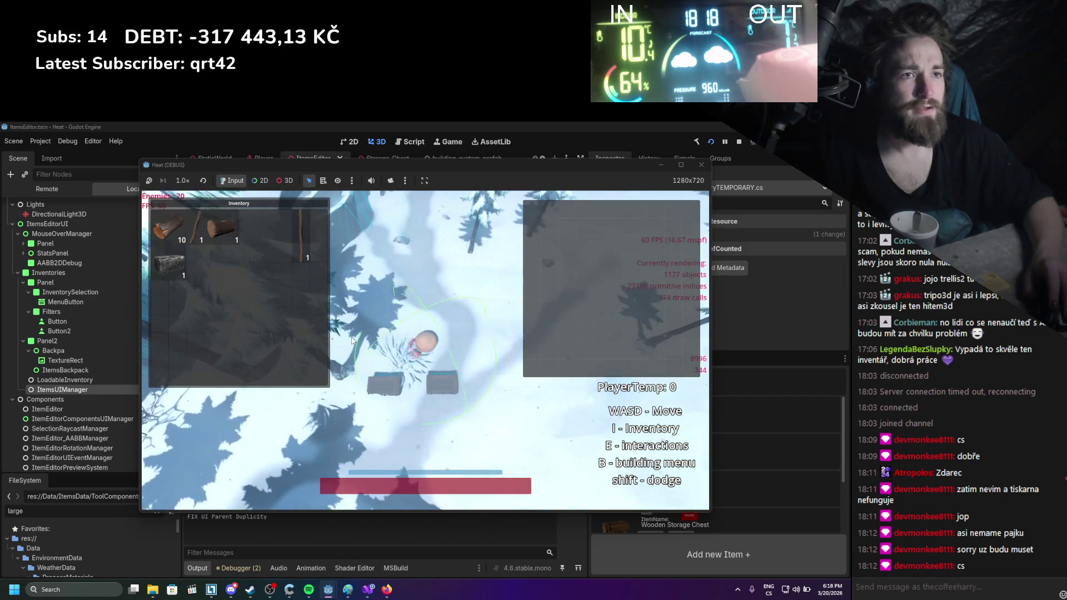
{"action": "key", "text": "e"}
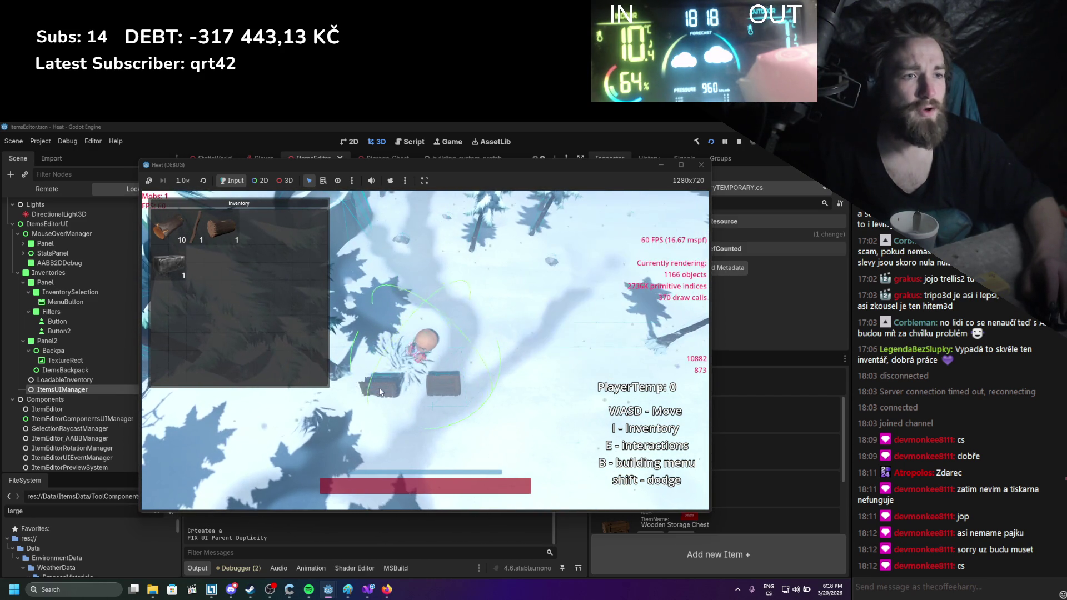
- Edit the log in the item editor, try loading an inventory into the grid, then stop the game
{"action": "right_click", "coordinate": [231, 236]}
{"action": "left_click", "coordinate": [232, 238]}
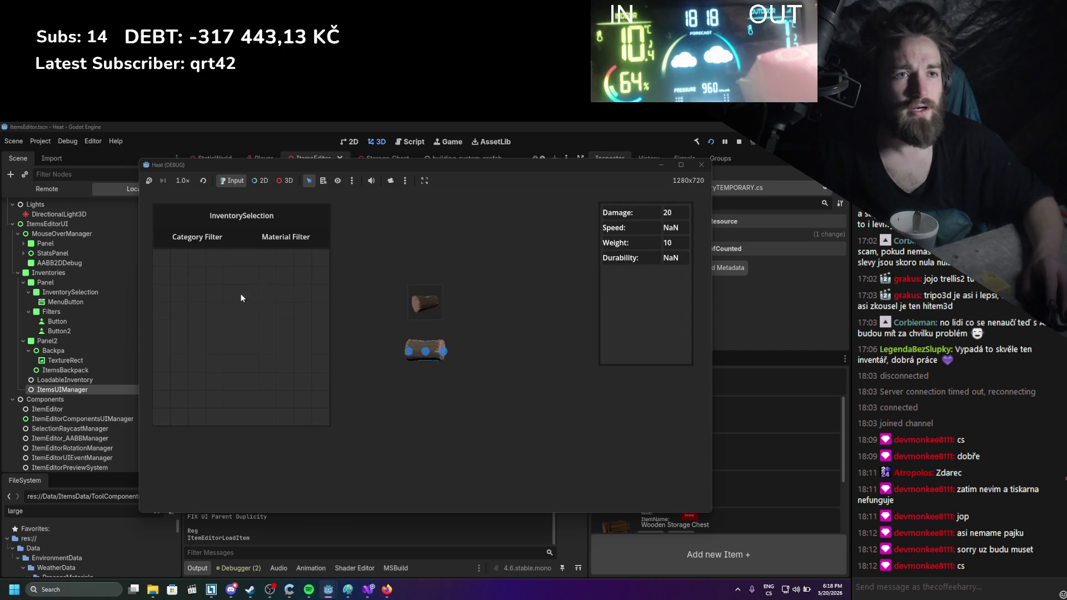
{"action": "left_click_drag", "start_coordinate": [306, 168], "coordinate": [478, 171]}
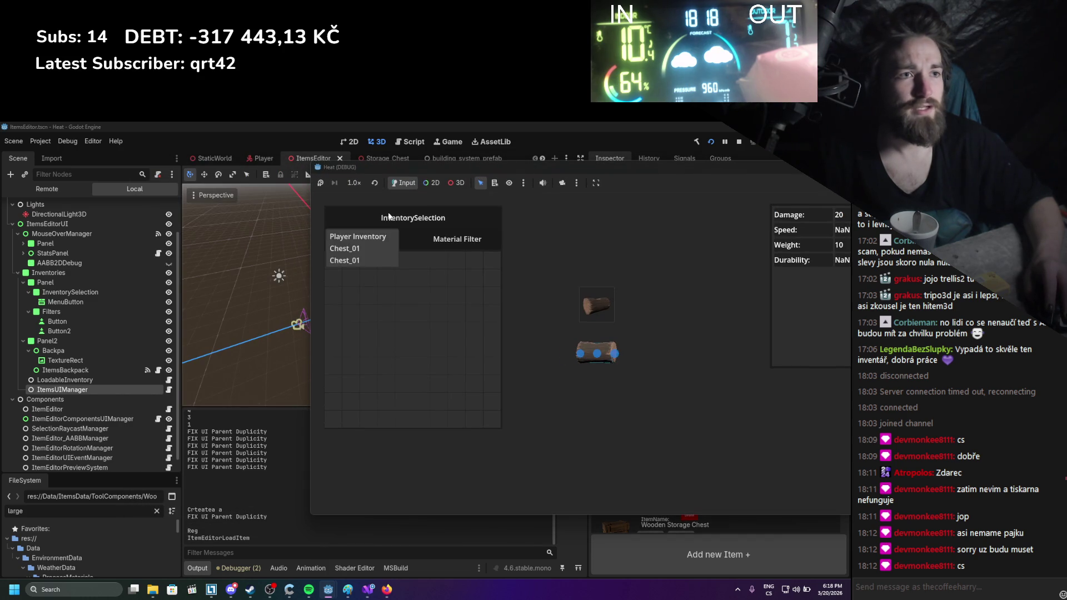
{"action": "left_click", "coordinate": [415, 218]}
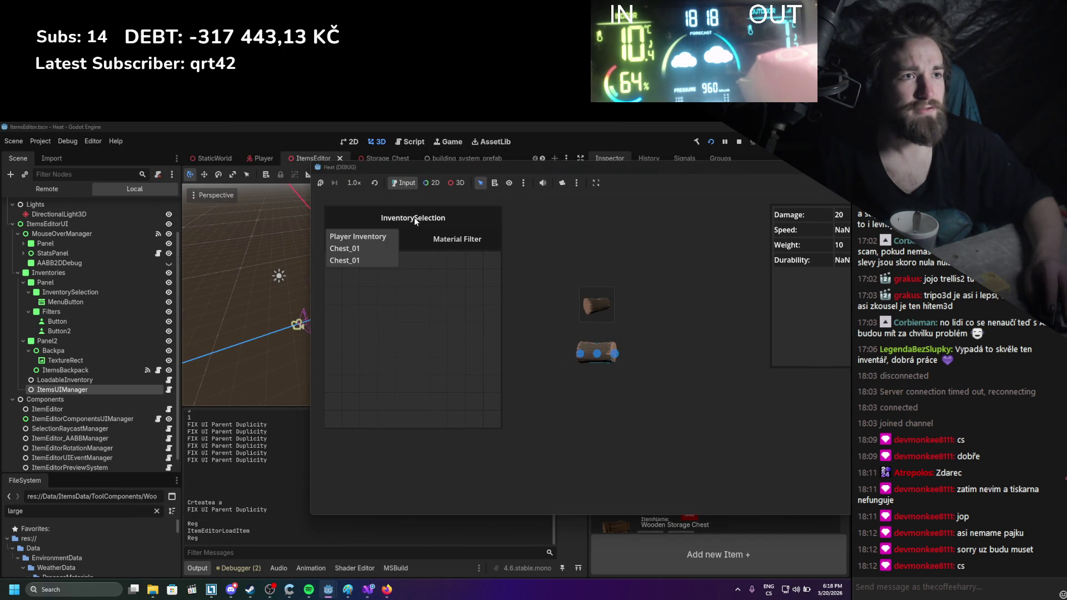
{"action": "mouse_move", "coordinate": [589, 304]}
{"action": "left_mouse_down"}
{"action": "mouse_move", "coordinate": [441, 340]}
{"action": "mouse_move", "coordinate": [415, 337]}
{"action": "left_mouse_up"}
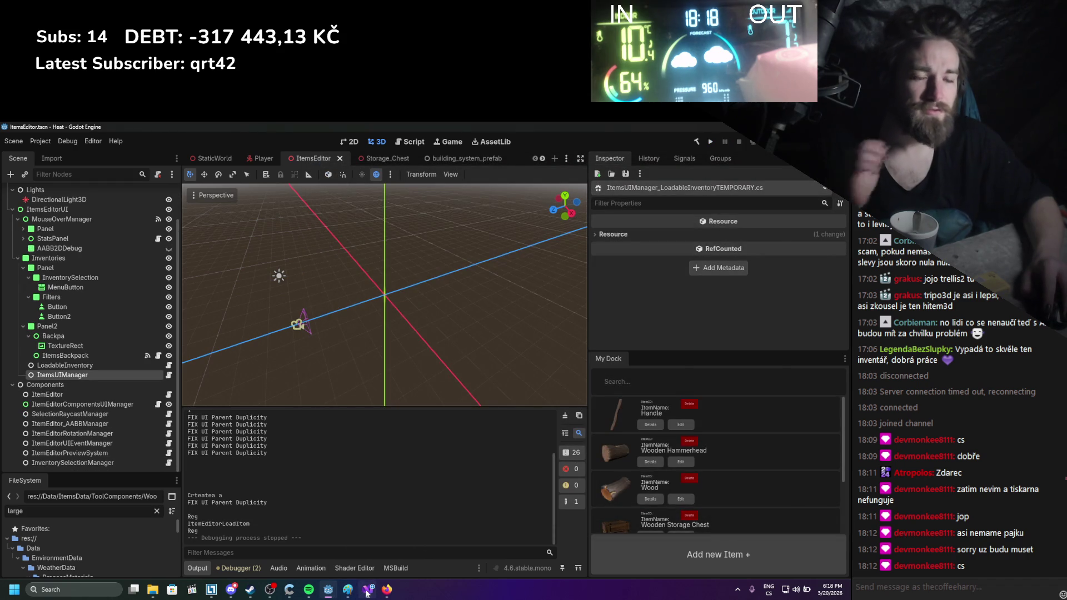
{"action": "left_click", "coordinate": [368, 589]}
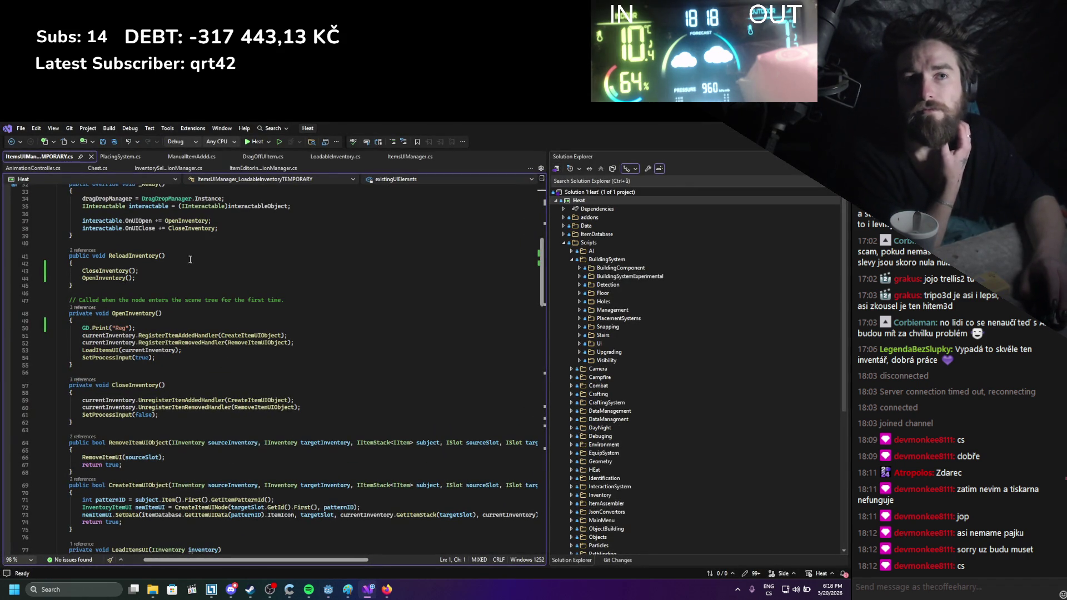
- Add GD.Print("CREATE UI Editor") atop CreateItemUIObject, save the script, and rerun the project in Godot
{"action": "scroll", "coordinate": [185, 249], "scroll_direction": "down", "scroll_amount": 3}
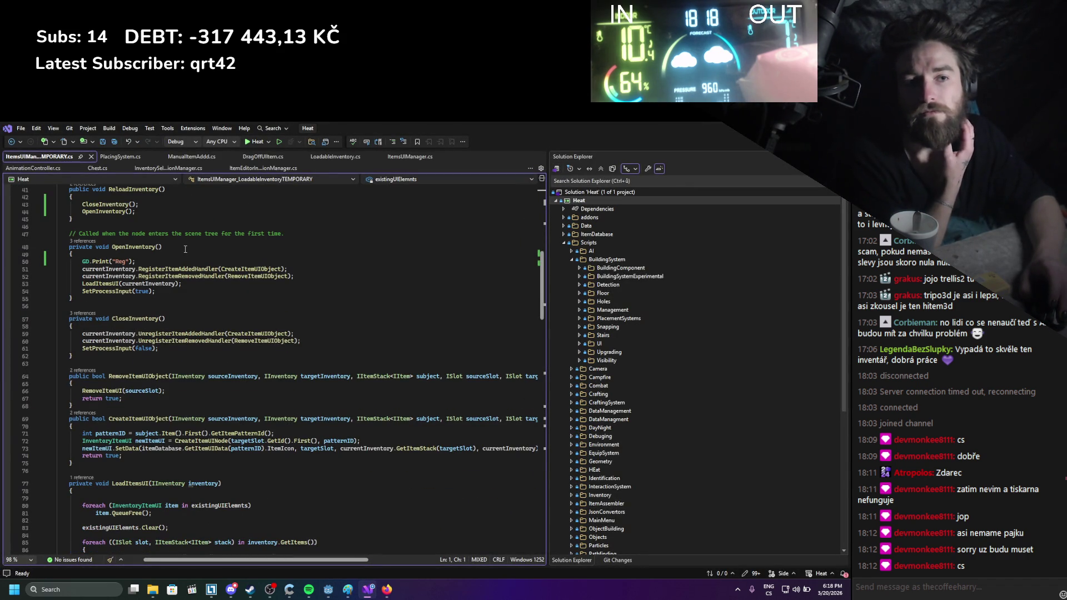
{"action": "scroll", "coordinate": [189, 333], "scroll_direction": "down", "scroll_amount": 1}
{"action": "left_click", "coordinate": [194, 404]}
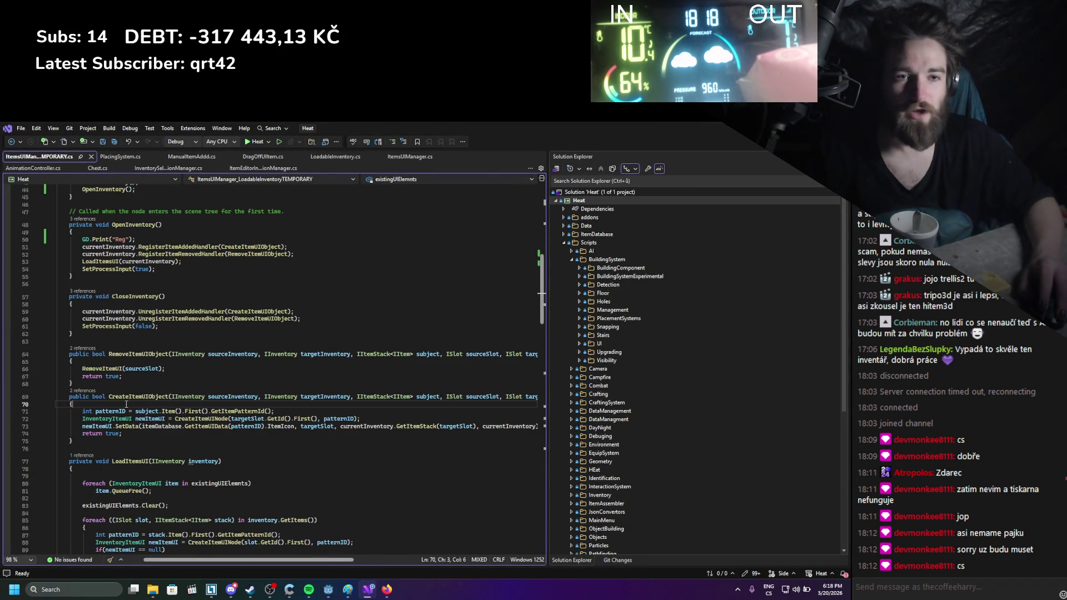
{"action": "key", "text": "Return"}
{"action": "type", "text": "GD.Print"}
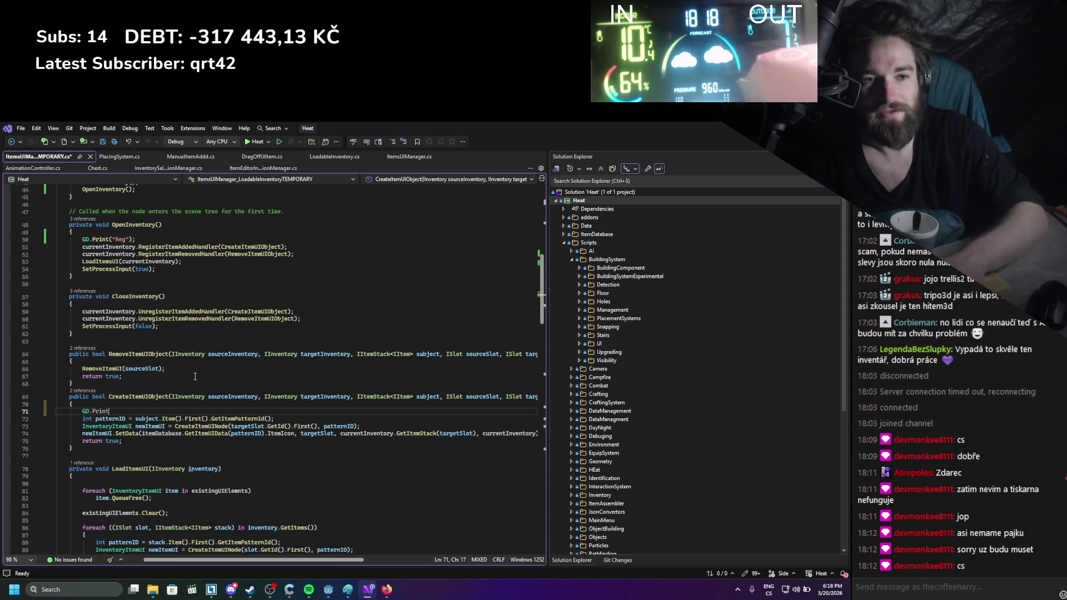
{"action": "type", "text": "(\"\"CREATE UI E"}
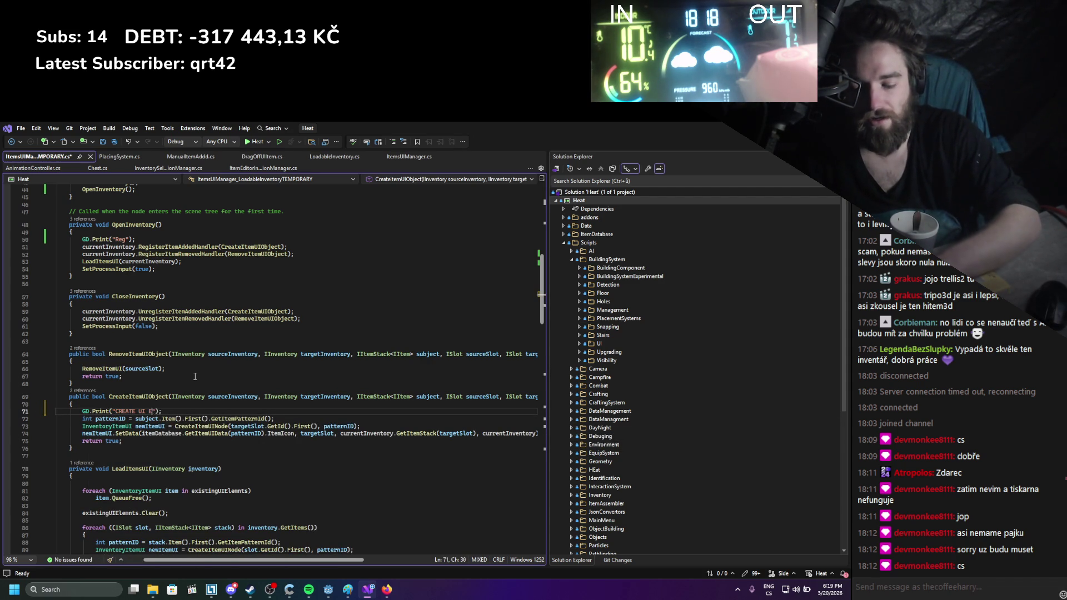
{"action": "type", "text": "or"}
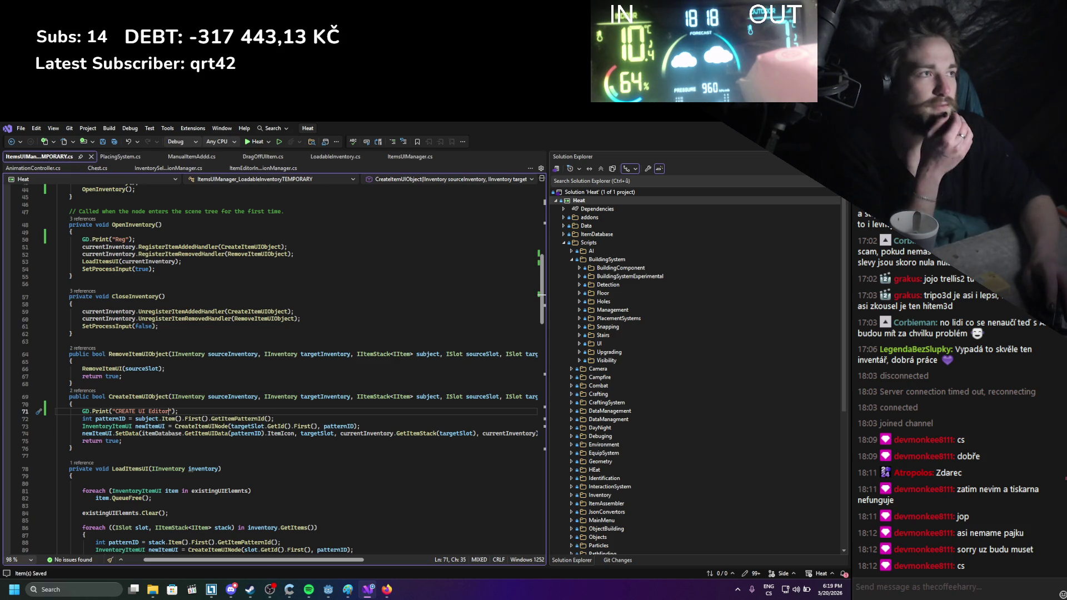
{"action": "key", "text": "alt+Tab"}
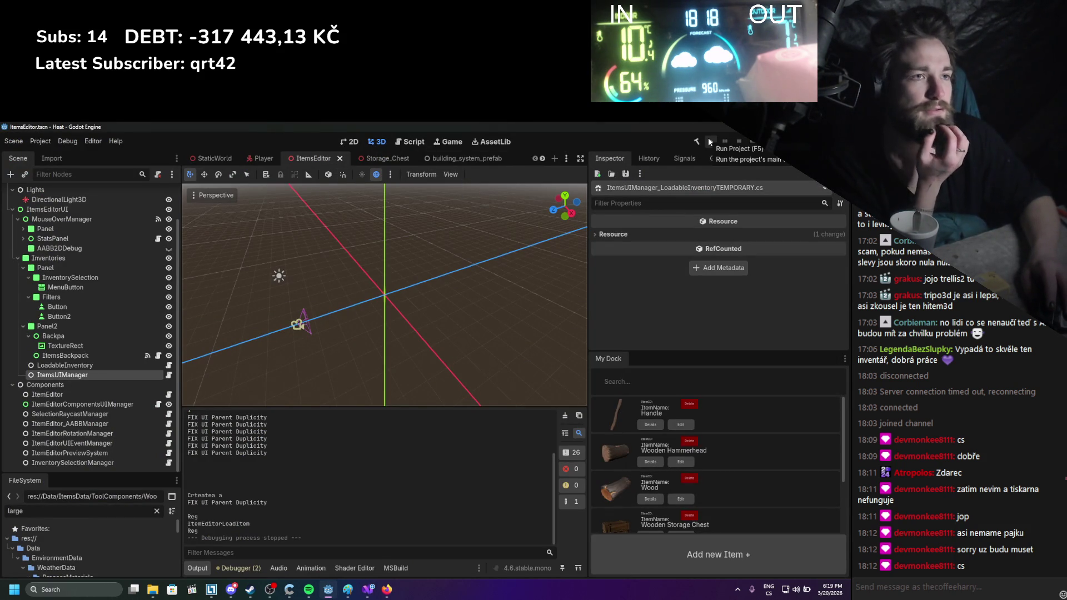
{"action": "left_click", "coordinate": [710, 143]}
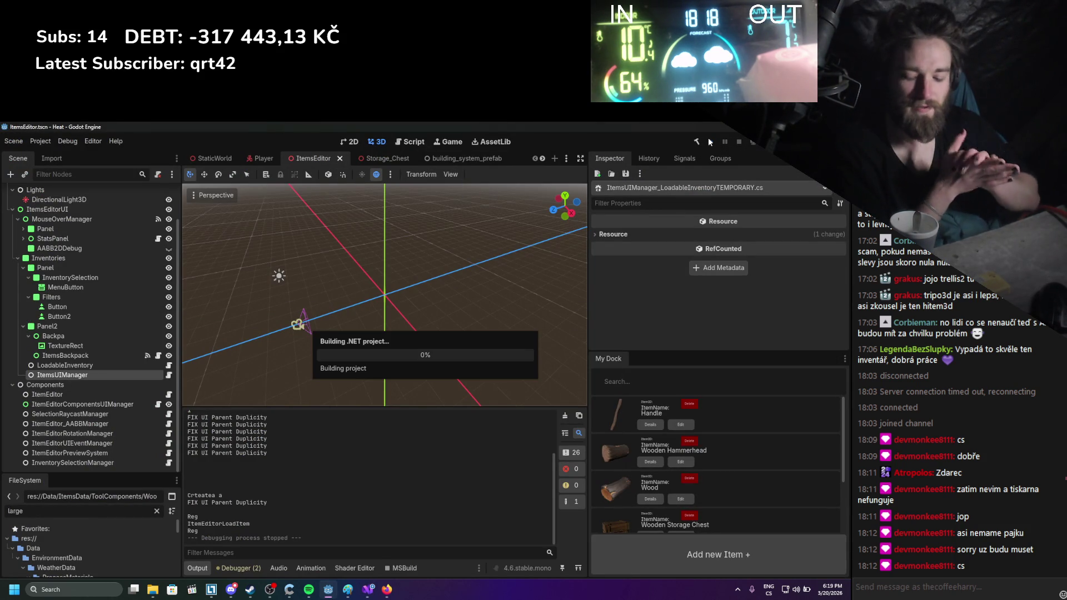
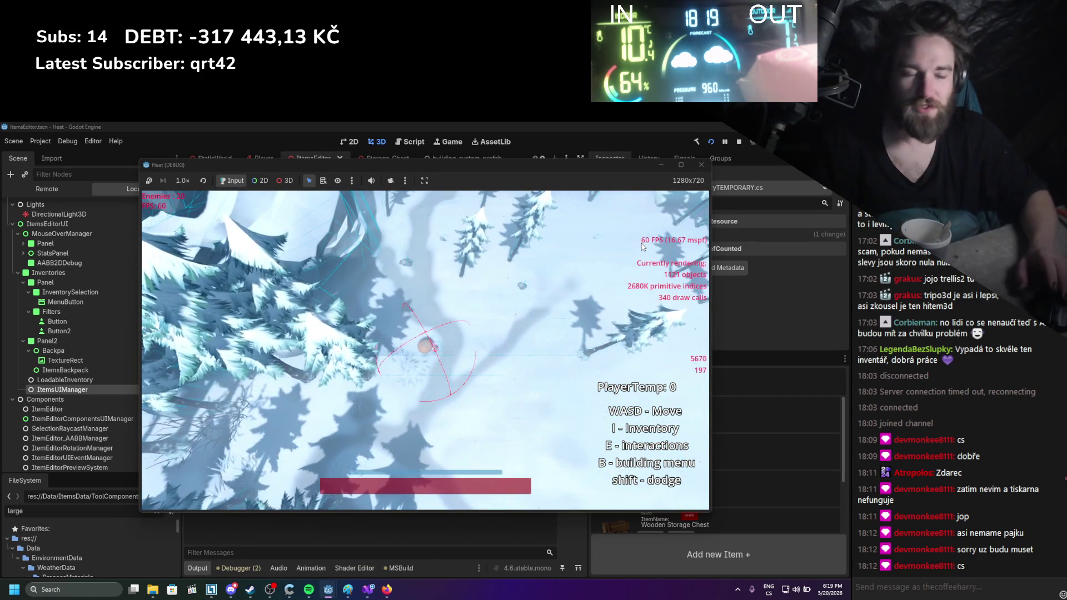
- Place two wooden storage chests in the game and move the stick into a chest's storage
{"action": "key", "text": "i"}
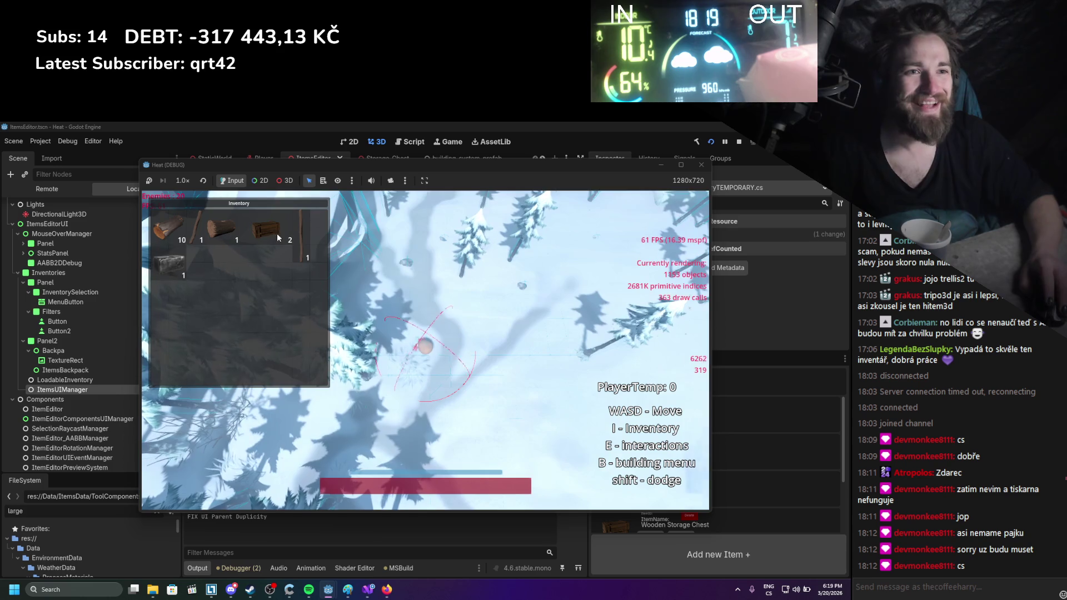
{"action": "mouse_move", "coordinate": [266, 227]}
{"action": "left_mouse_down"}
{"action": "mouse_move", "coordinate": [424, 435]}
{"action": "mouse_move", "coordinate": [413, 385]}
{"action": "left_mouse_up"}
{"action": "mouse_move", "coordinate": [275, 225]}
{"action": "left_mouse_down"}
{"action": "mouse_move", "coordinate": [464, 383]}
{"action": "mouse_move", "coordinate": [448, 389]}
{"action": "mouse_move", "coordinate": [465, 412]}
{"action": "left_mouse_up"}
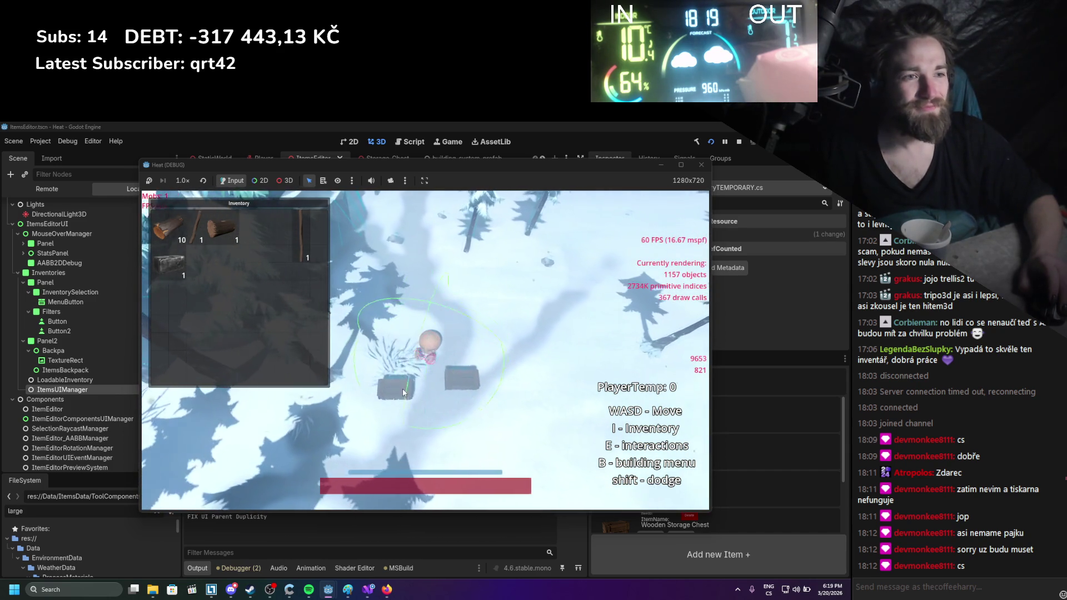
{"action": "left_click", "coordinate": [390, 380]}
{"action": "left_click_drag", "start_coordinate": [288, 238], "coordinate": [545, 271]}
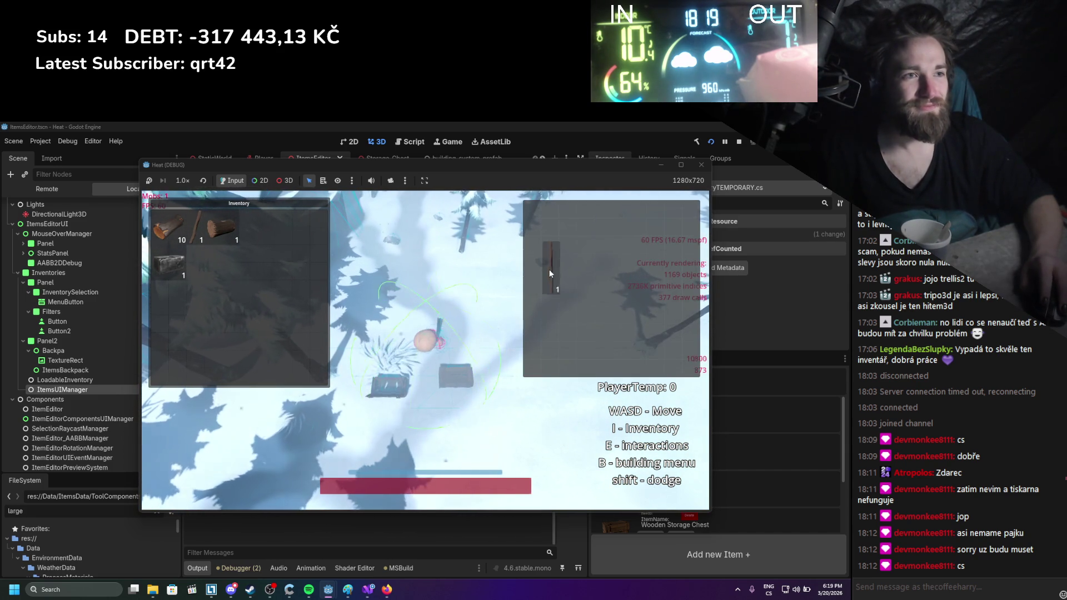
{"action": "left_click", "coordinate": [395, 386]}
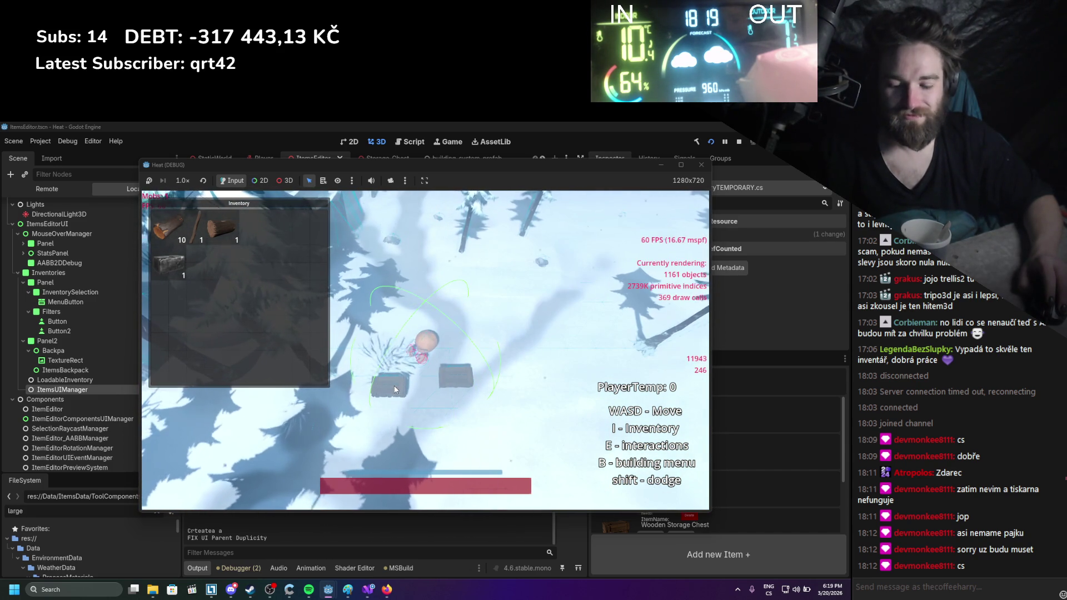
- In the item editor, switch the displayed inventory to Chest_01 and back to Player Inventory, then stop the game
{"action": "key", "text": "i"}
{"action": "key", "text": "i"}
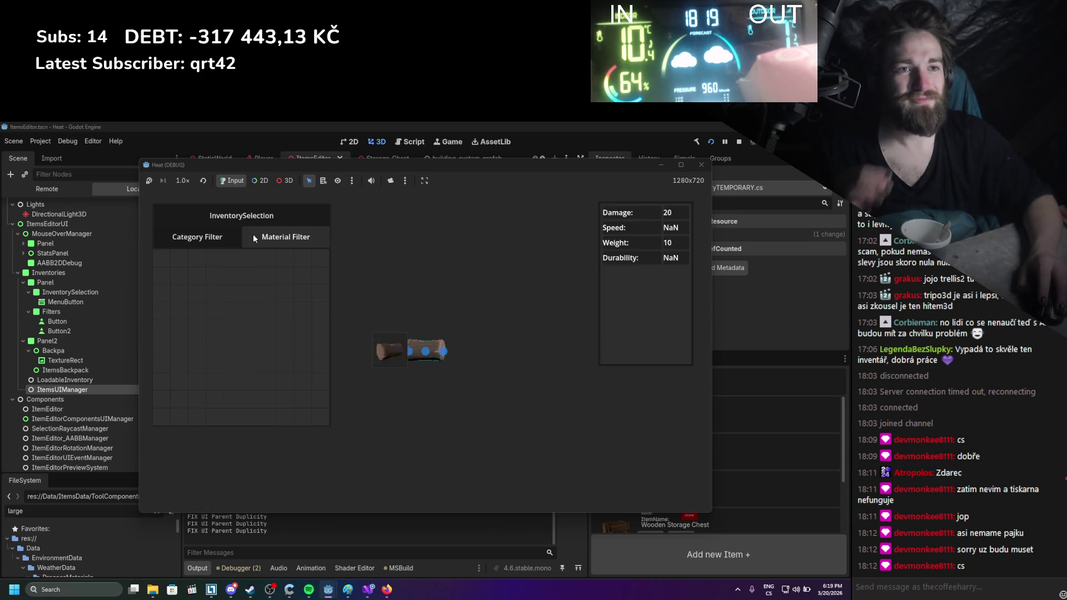
{"action": "left_click", "coordinate": [189, 237]}
{"action": "left_click", "coordinate": [193, 250]}
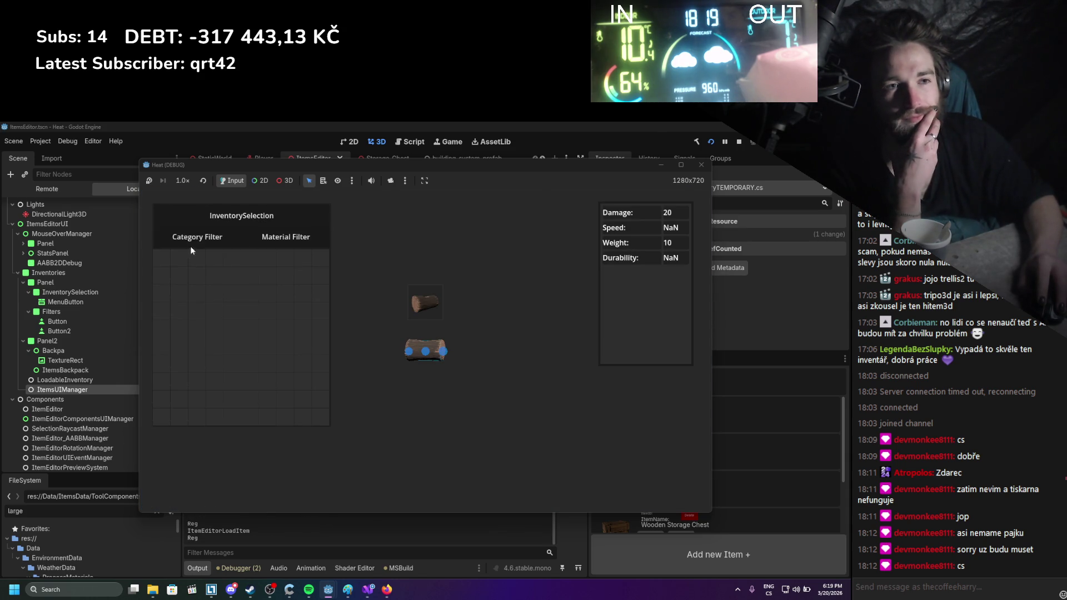
{"action": "left_click", "coordinate": [206, 238]}
{"action": "left_click", "coordinate": [217, 235]}
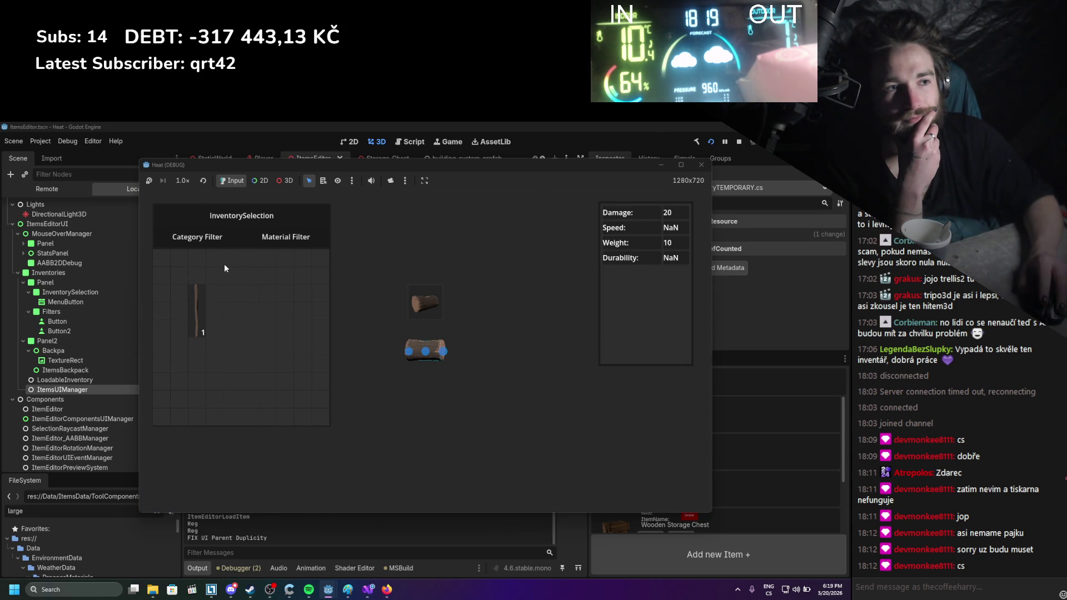
{"action": "left_click_drag", "start_coordinate": [435, 306], "coordinate": [347, 330]}
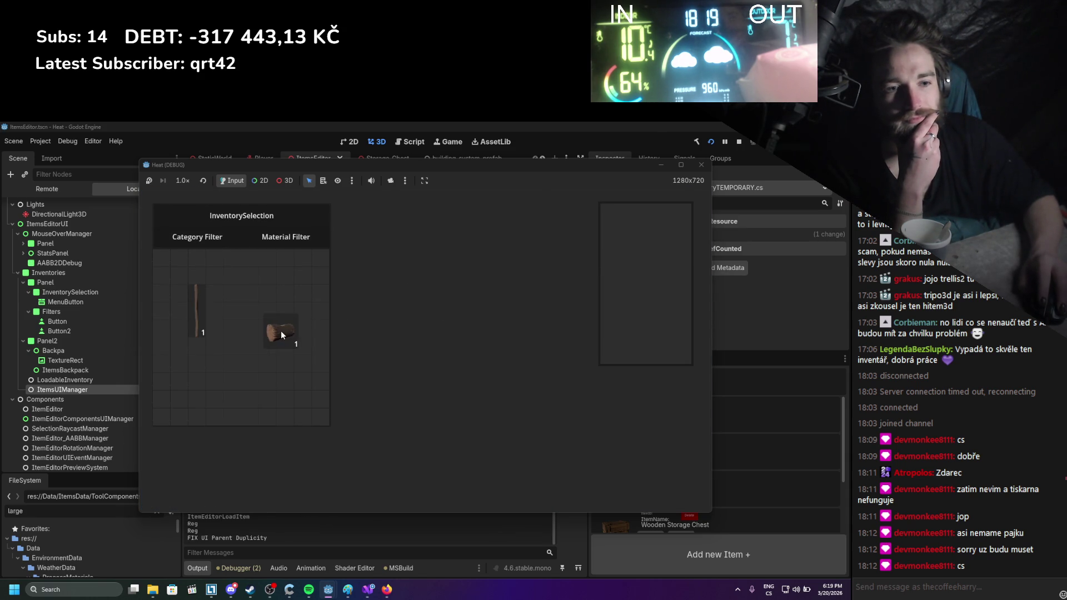
{"action": "left_click", "coordinate": [700, 164]}
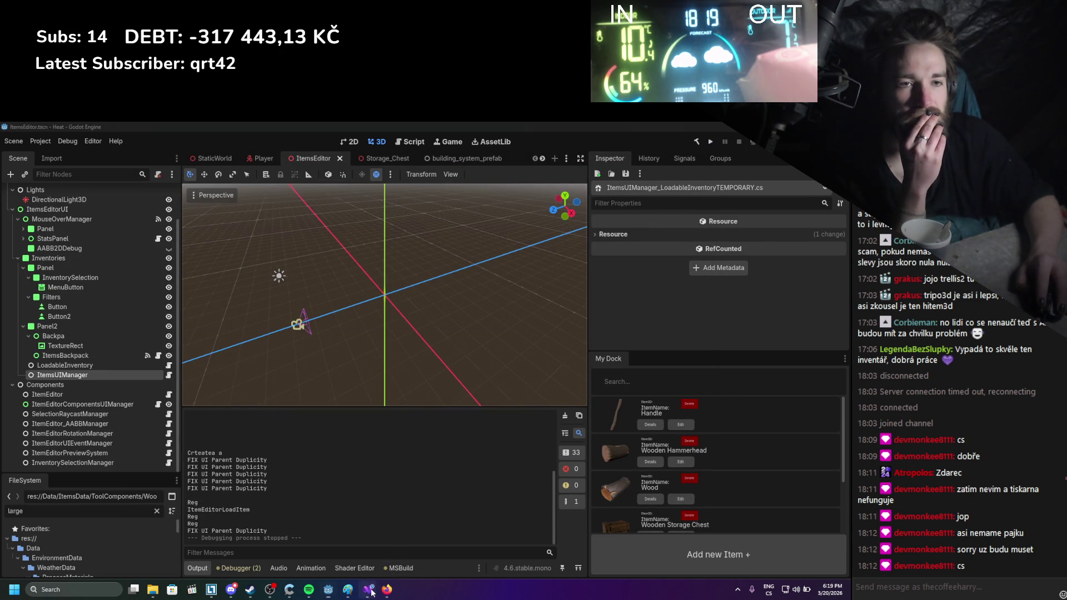
- Return to Visual Studio, look over ItemsUIManager_LoadableInventoryTEMPORARY.cs, then bring up Chest.cs
{"action": "left_click", "coordinate": [369, 590]}
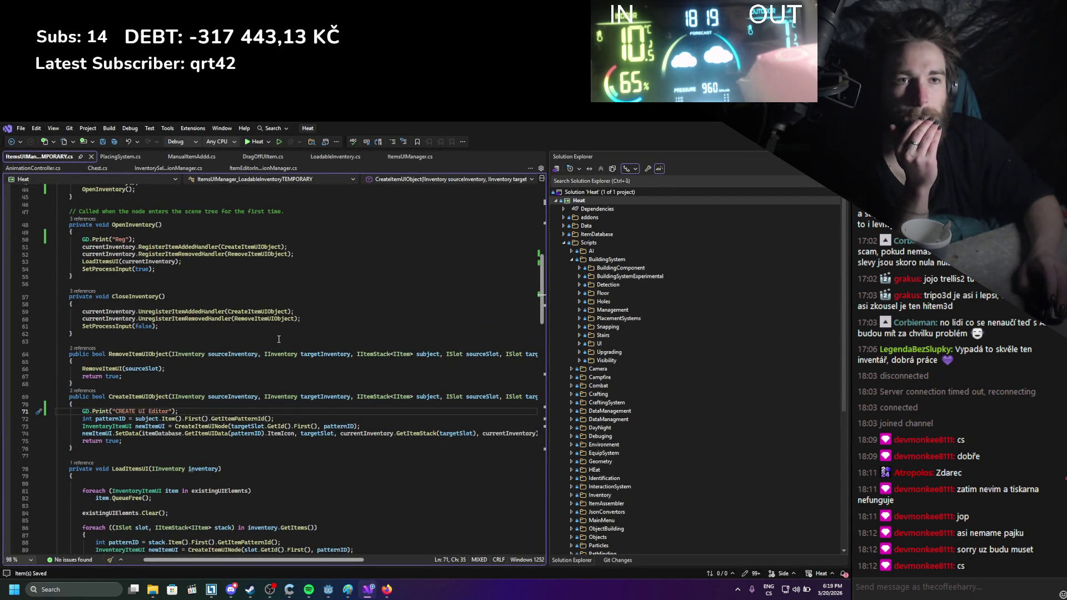
{"action": "scroll", "coordinate": [278, 339], "scroll_direction": "up", "scroll_amount": 5}
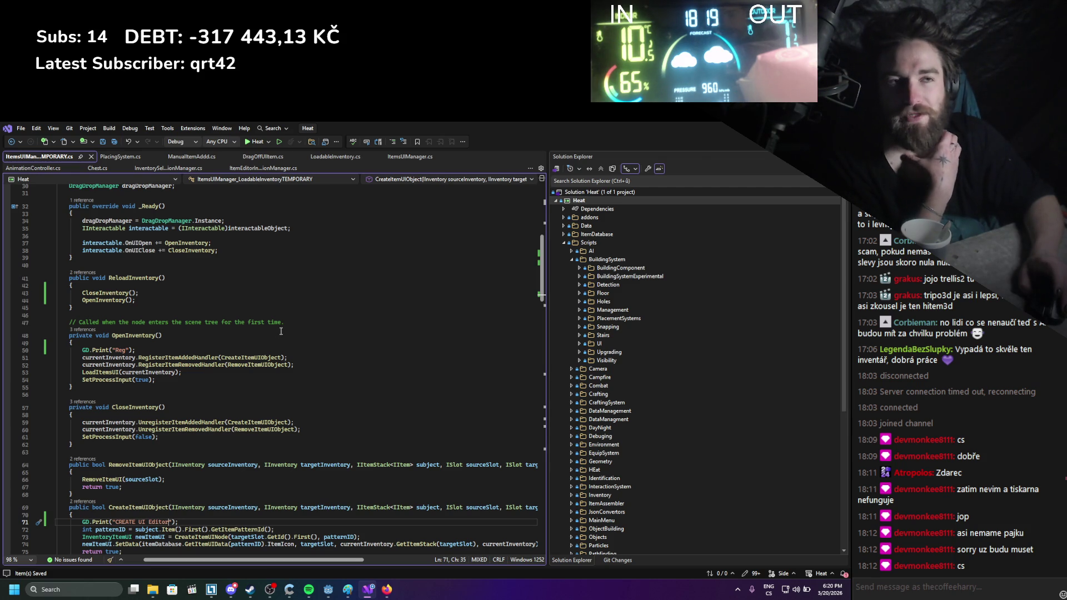
{"action": "scroll", "coordinate": [283, 327], "scroll_direction": "down", "scroll_amount": 3}
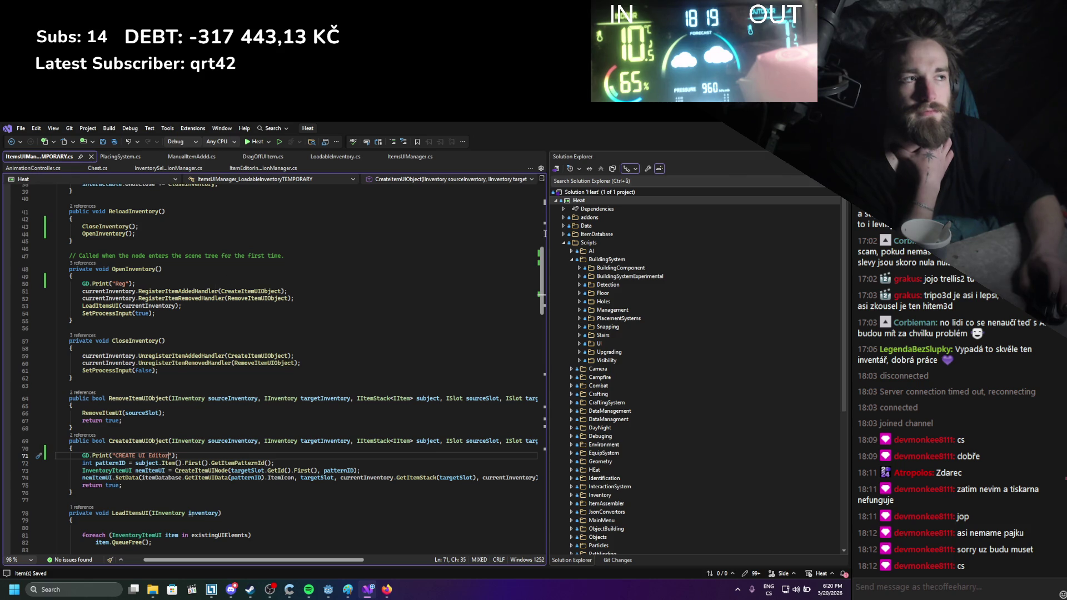
{"action": "key", "text": "alt+Tab"}
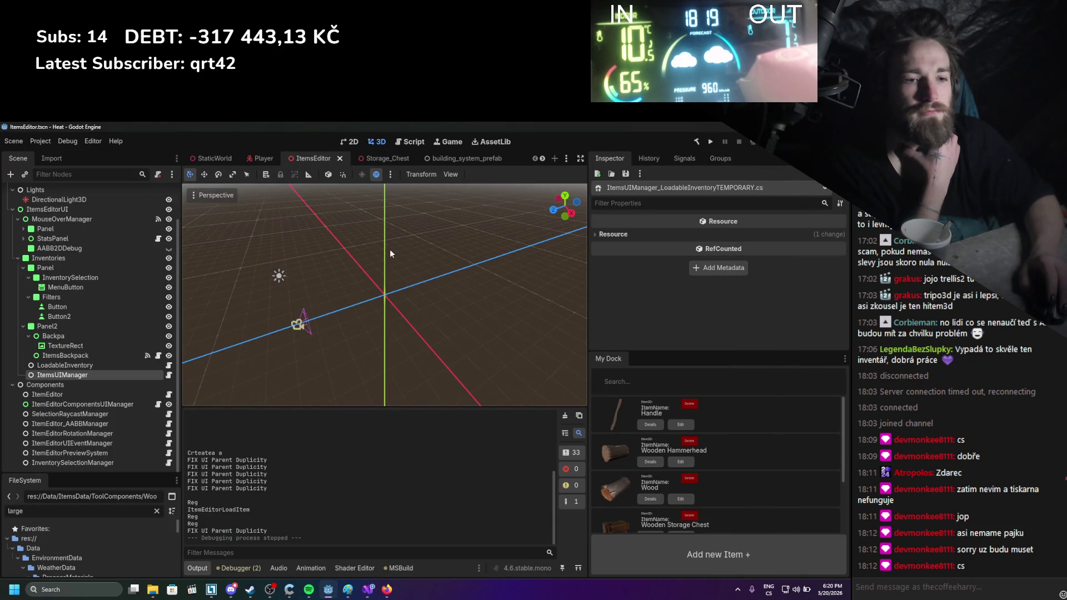
{"action": "left_click", "coordinate": [368, 589]}
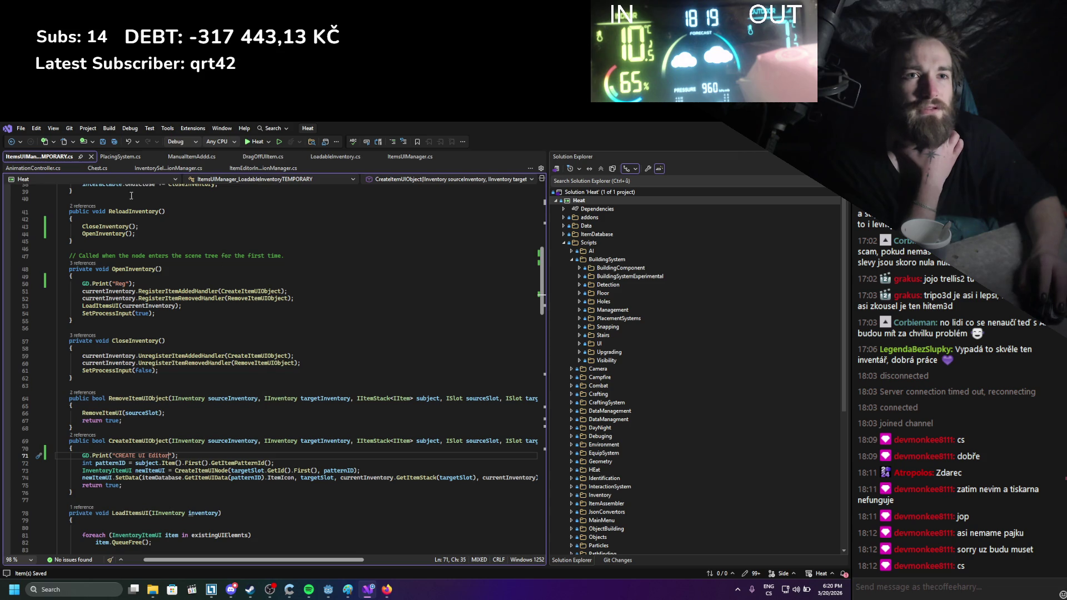
{"action": "key", "text": "ctrl+Tab"}
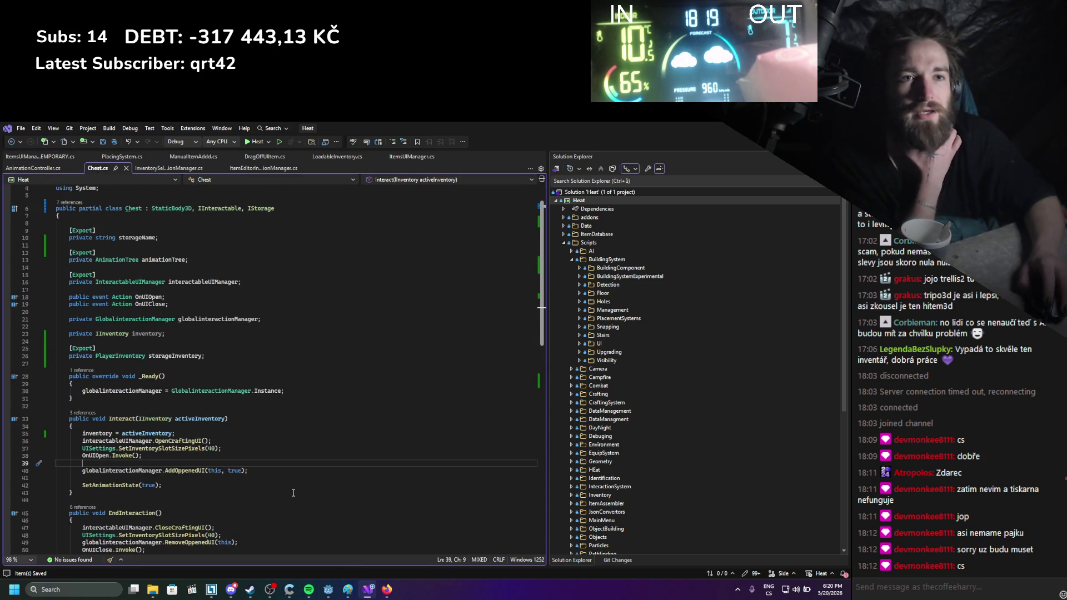
- Scroll through Chest.cs to review the inventory assignment in its Interact method
{"action": "scroll", "coordinate": [294, 493], "scroll_direction": "down", "scroll_amount": 2}
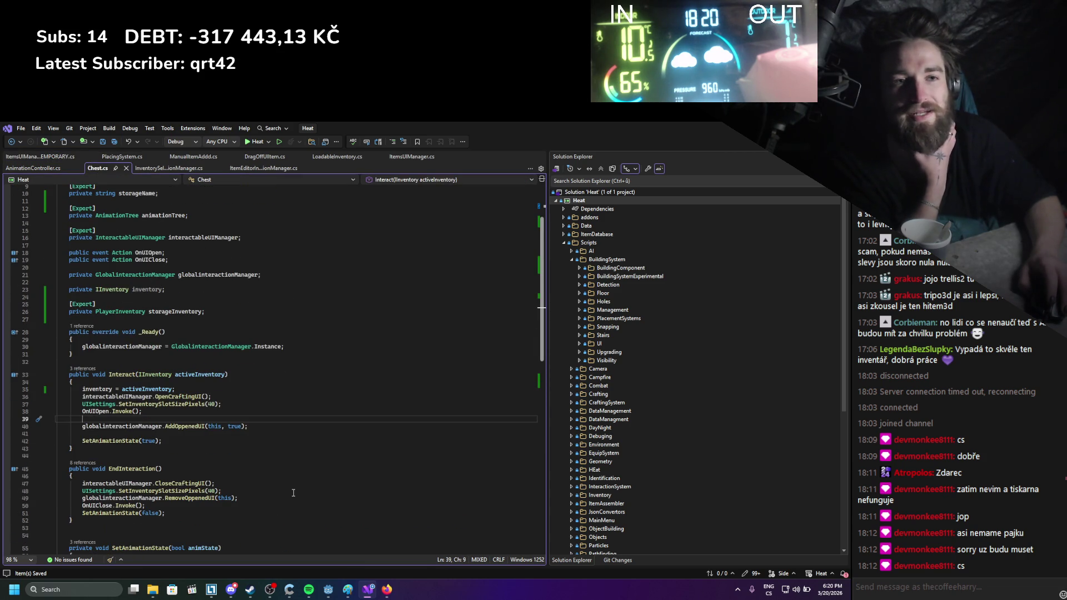
{"action": "scroll", "coordinate": [293, 493], "scroll_direction": "down", "scroll_amount": 1}
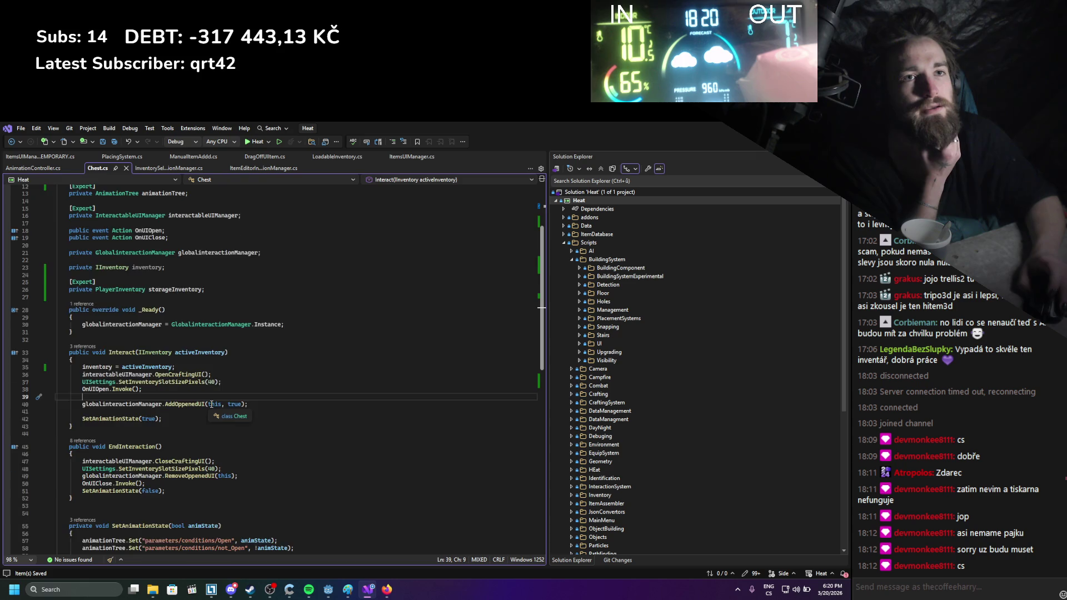
{"action": "scroll", "coordinate": [211, 404], "scroll_direction": "up", "scroll_amount": 4}
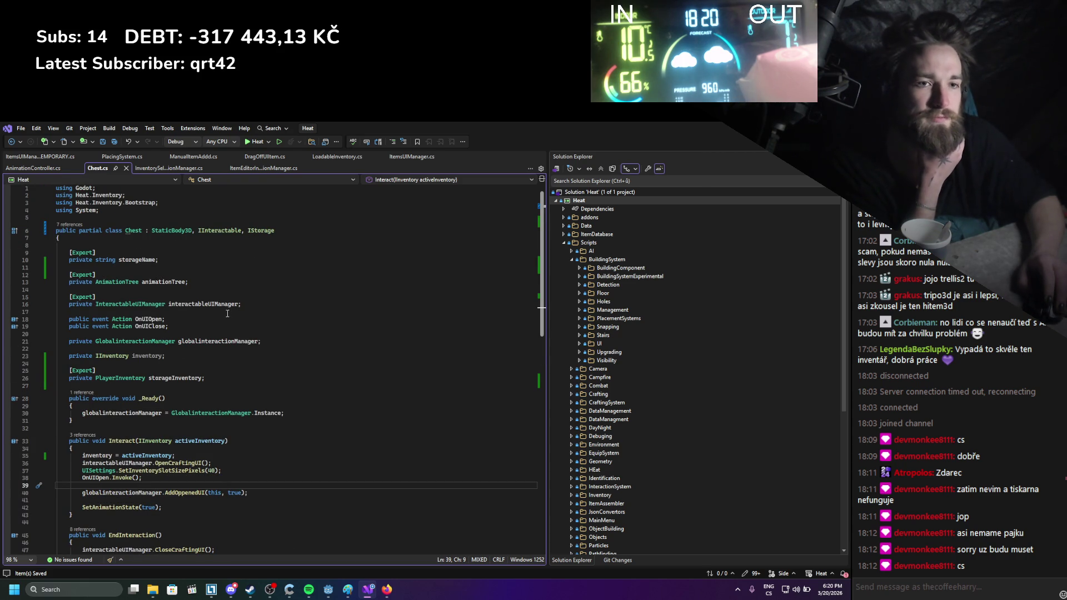
{"action": "scroll", "coordinate": [227, 320], "scroll_direction": "down", "scroll_amount": 3}
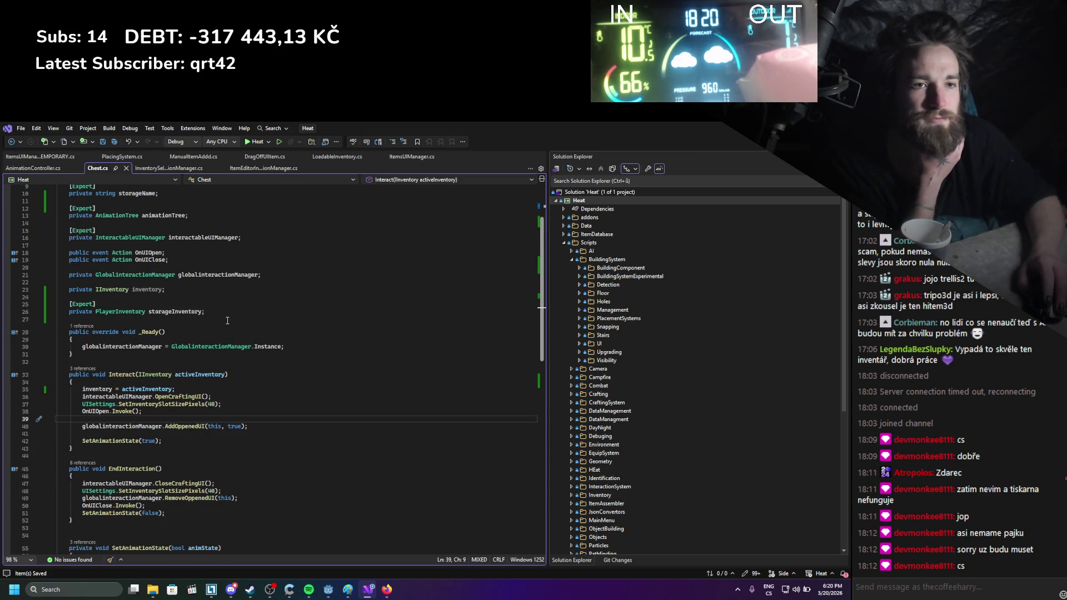
{"action": "left_click", "coordinate": [99, 389]}
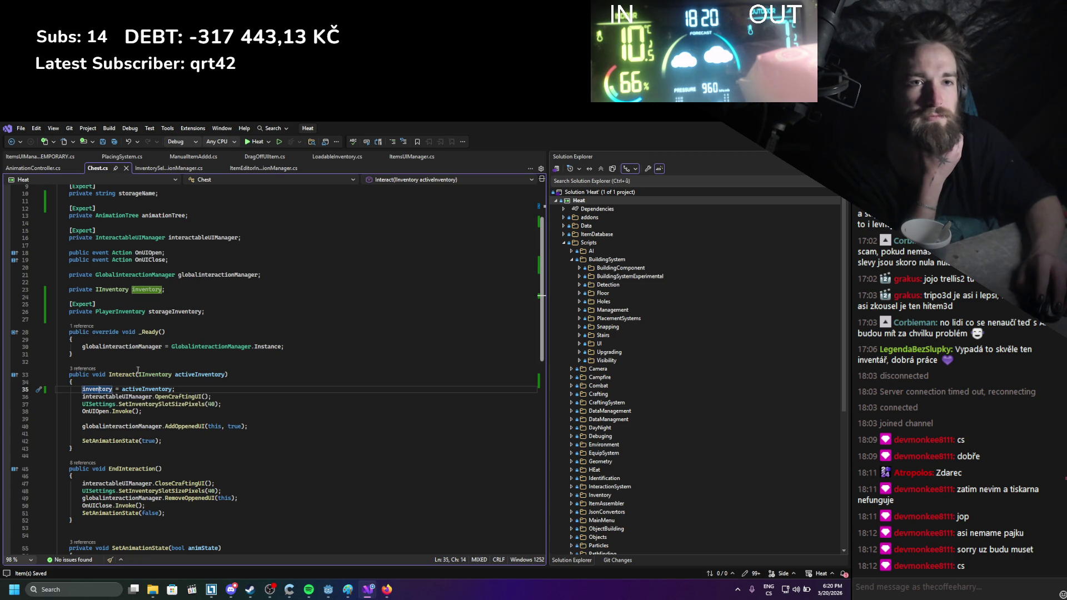
{"action": "scroll", "coordinate": [170, 329], "scroll_direction": "up", "scroll_amount": 3}
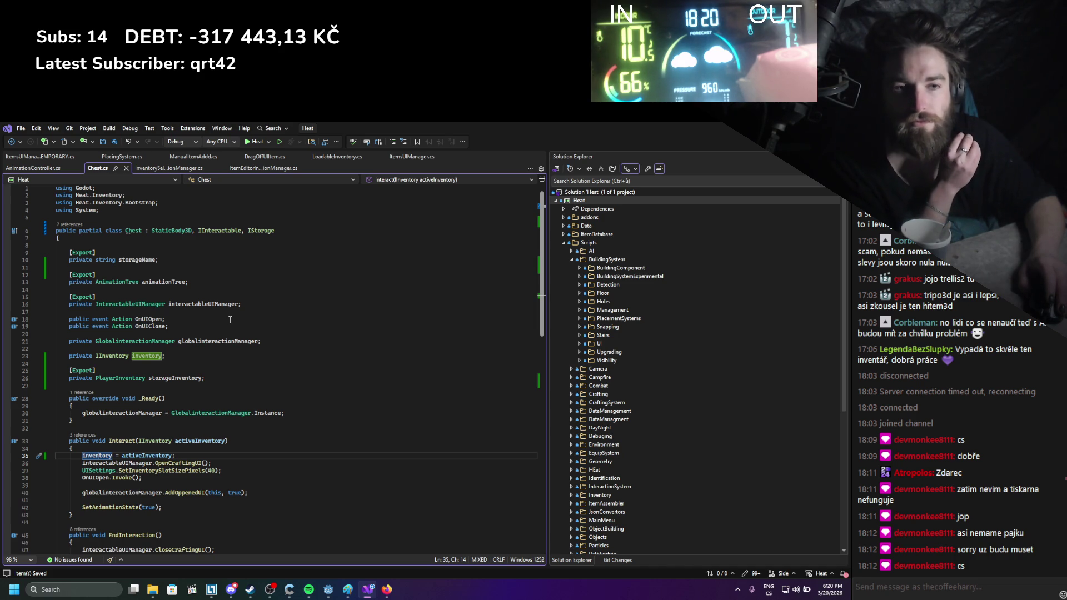
- Jump from the Chest class declaration to the IStorage interface definition
{"action": "right_click", "coordinate": [260, 232]}
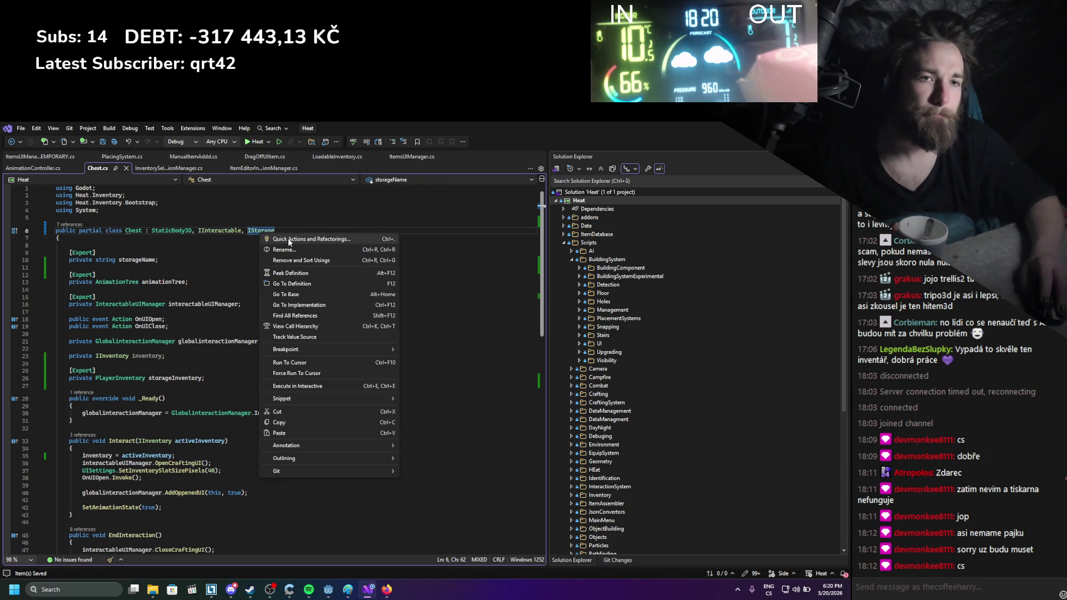
{"action": "left_click", "coordinate": [185, 282]}
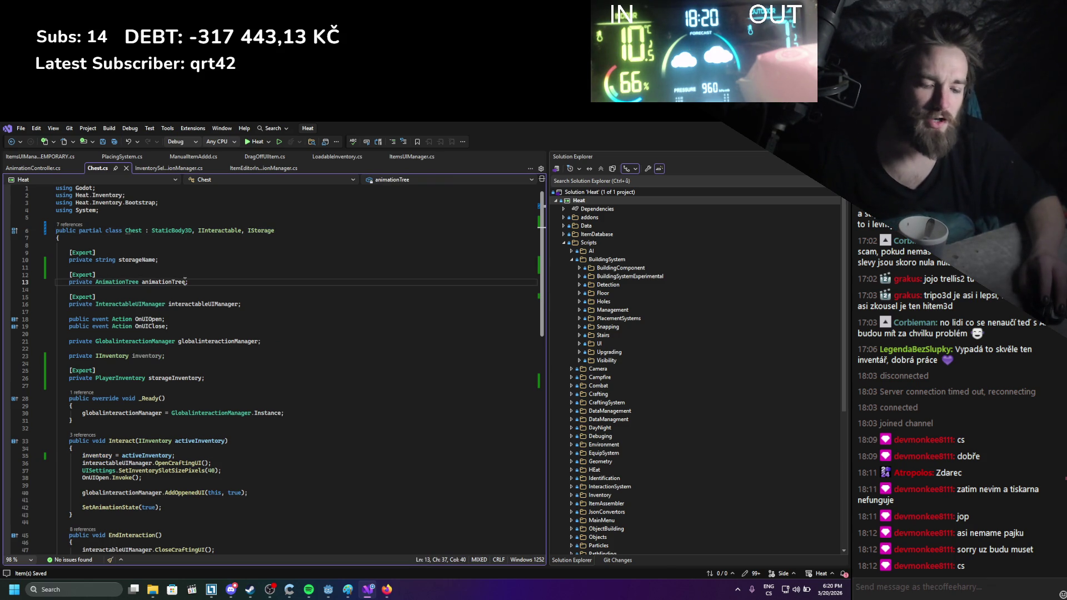
{"action": "right_click", "coordinate": [185, 281]}
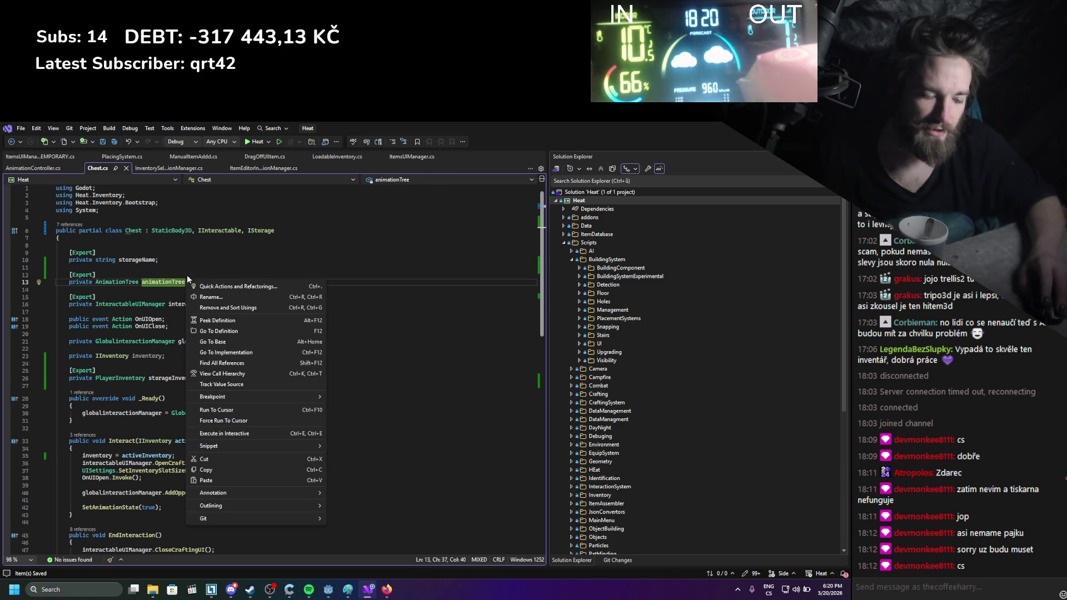
{"action": "left_click", "coordinate": [174, 267]}
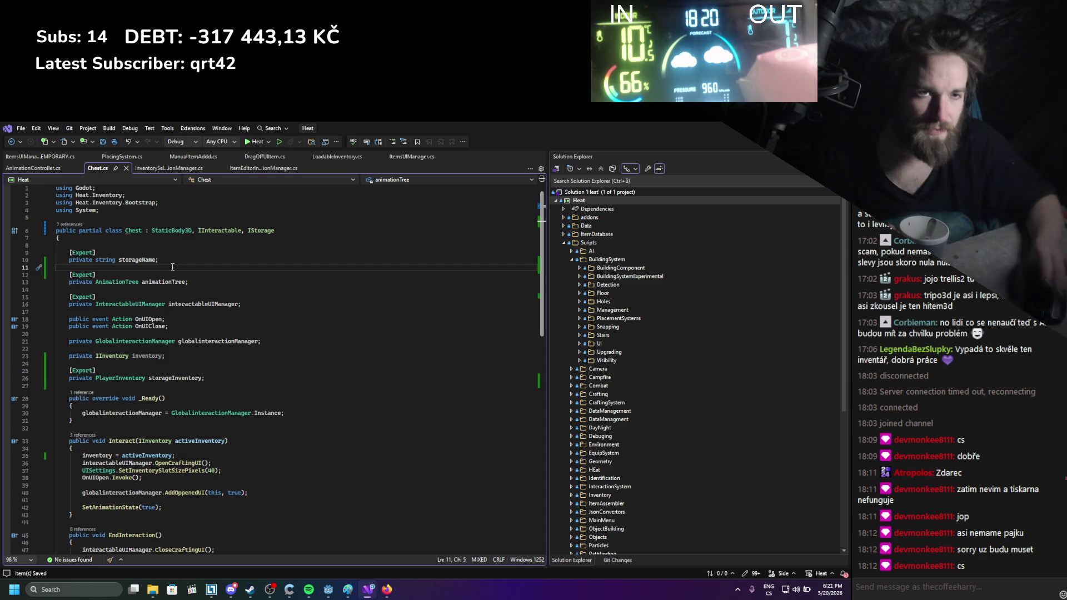
{"action": "right_click", "coordinate": [261, 230]}
{"action": "key", "text": "Escape"}
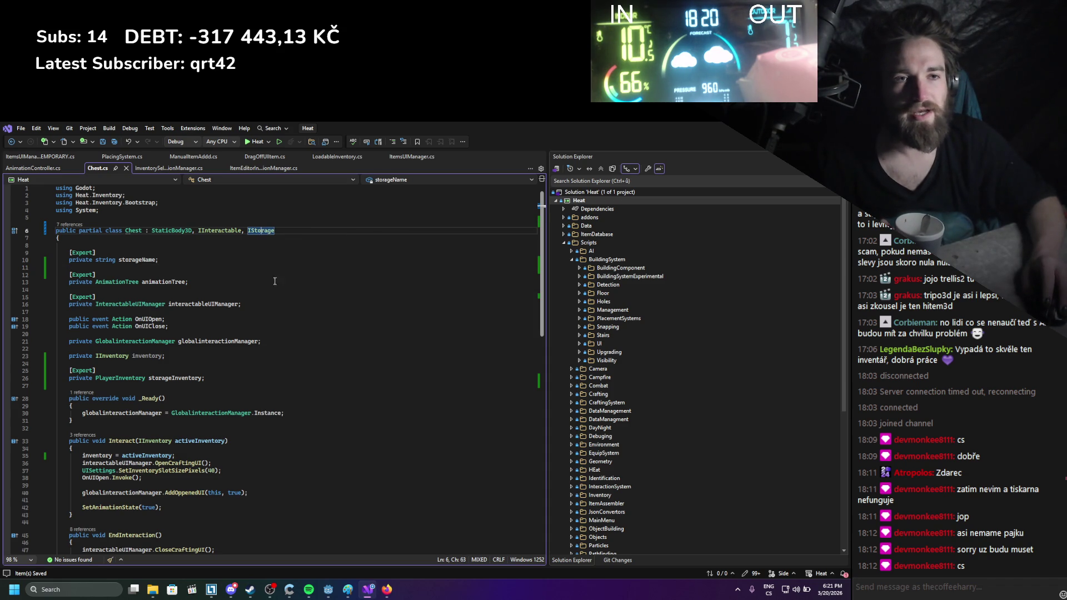
{"action": "left_click", "coordinate": [257, 246]}
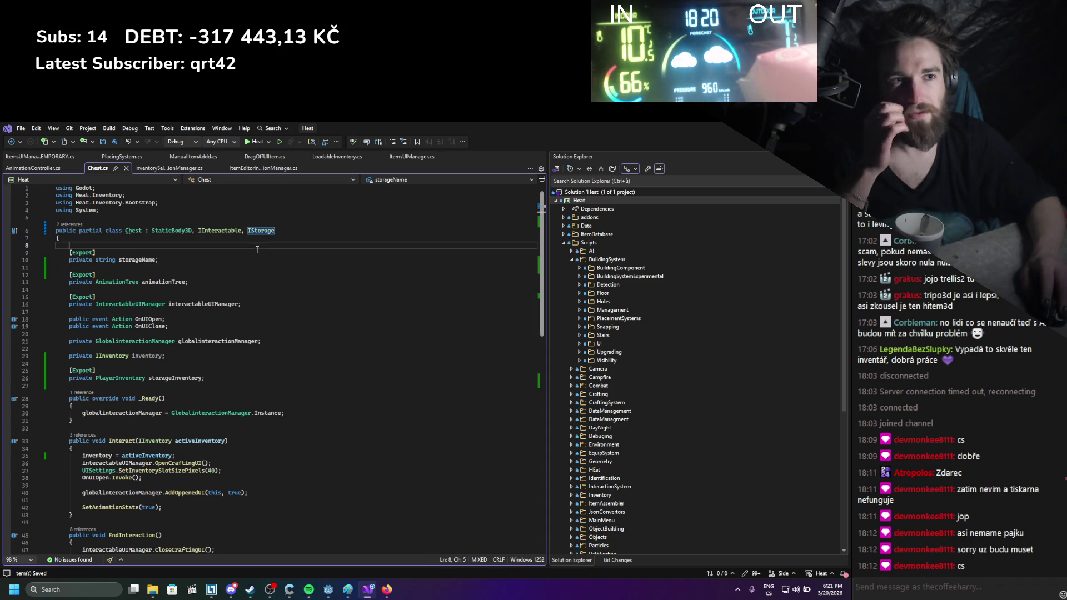
{"action": "left_click", "coordinate": [260, 230], "text": "ctrl"}
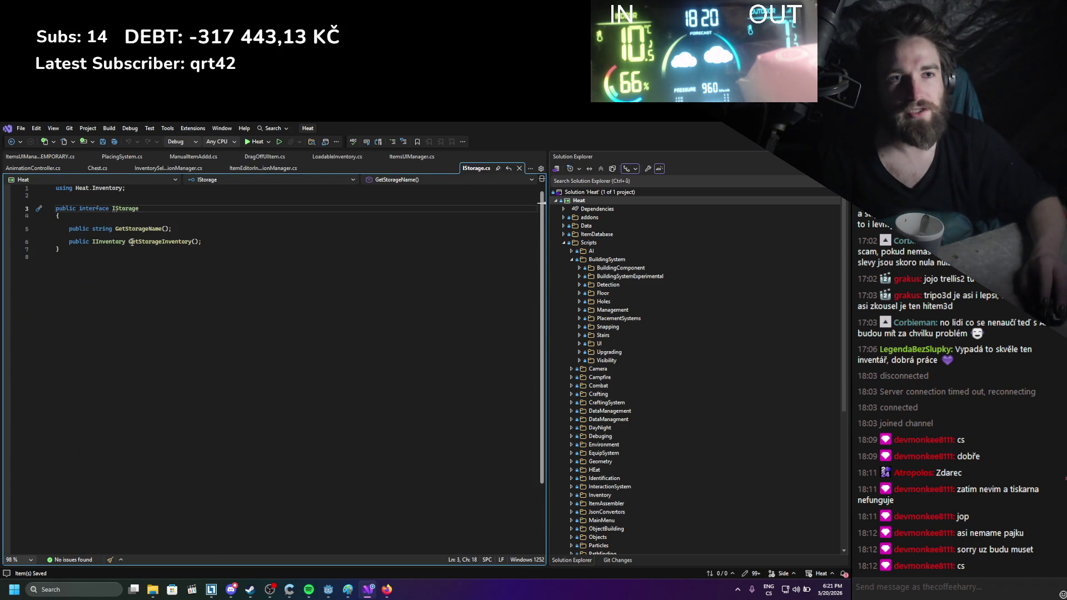
- Change IStorage's GetStorageInventory return type to PlayerInventory and save IStorage.cs
{"action": "double_click", "coordinate": [110, 242]}
{"action": "type", "text": "I"}
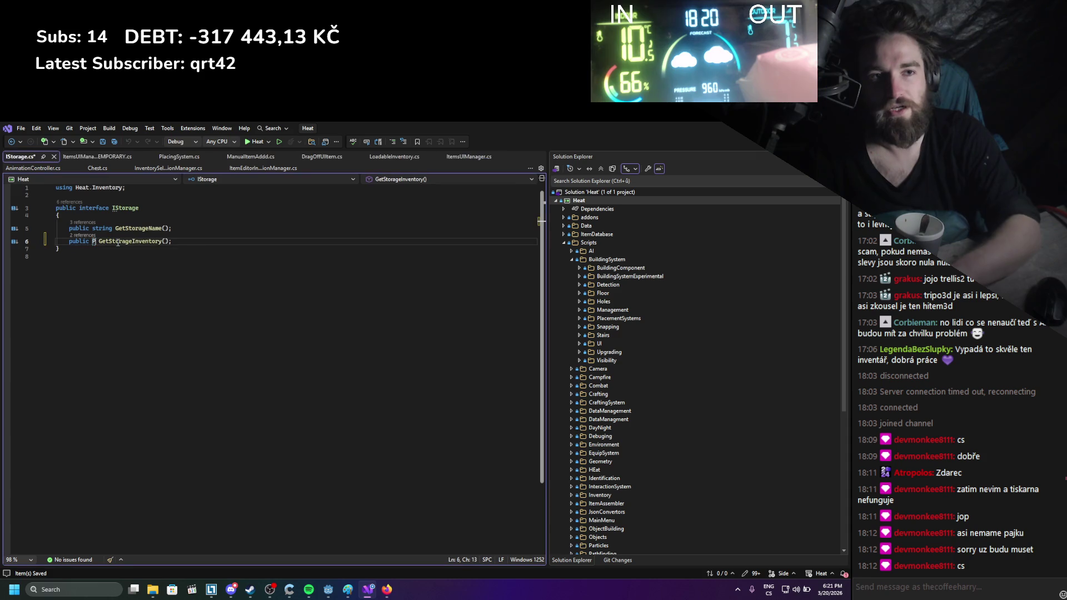
{"action": "type", "text": "layerinve"}
{"action": "key", "text": "Down"}
{"action": "key", "text": "Down"}
{"action": "key", "text": "Down"}
{"action": "key", "text": "Tab"}
{"action": "key", "text": "ctrl+s"}
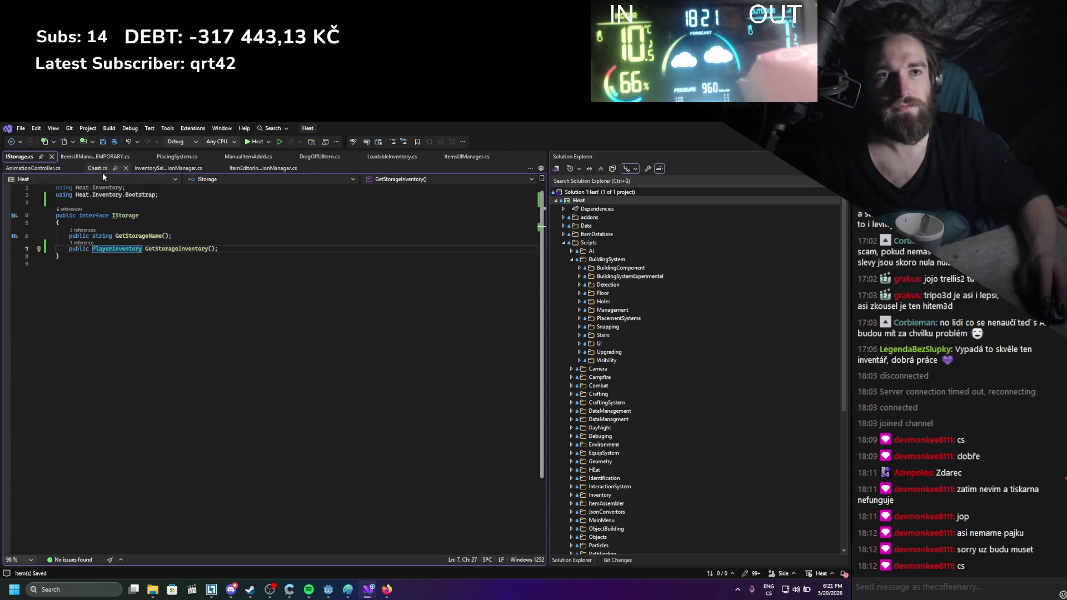
- Make Chest's GetStorageInventory return PlayerInventory, then rebuild the .NET project in Godot
{"action": "left_click", "coordinate": [105, 157]}
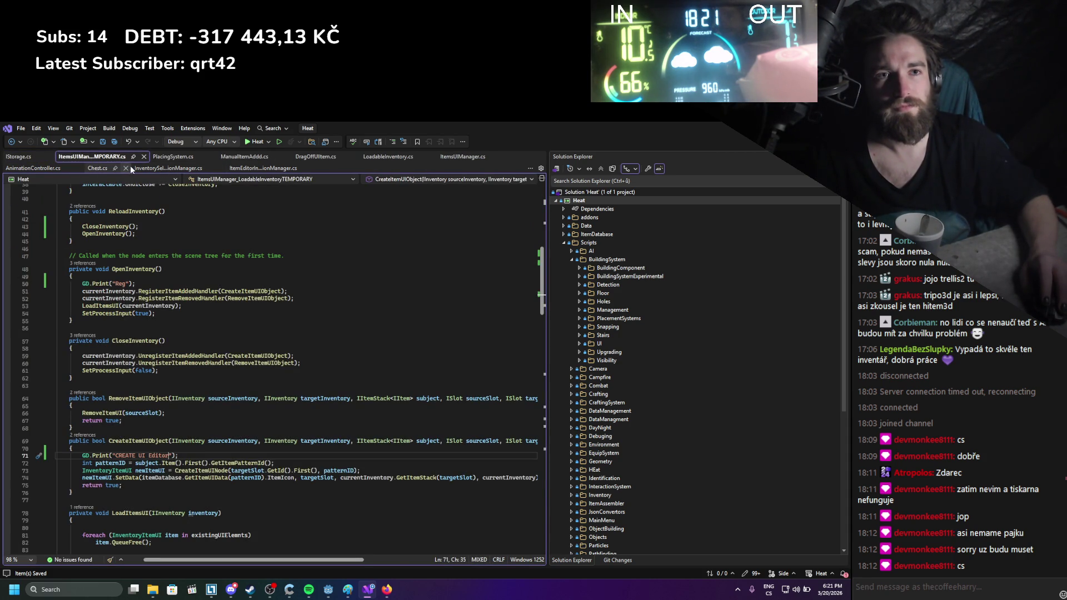
{"action": "left_click", "coordinate": [97, 168]}
{"action": "scroll", "coordinate": [188, 334], "scroll_direction": "down", "scroll_amount": 3}
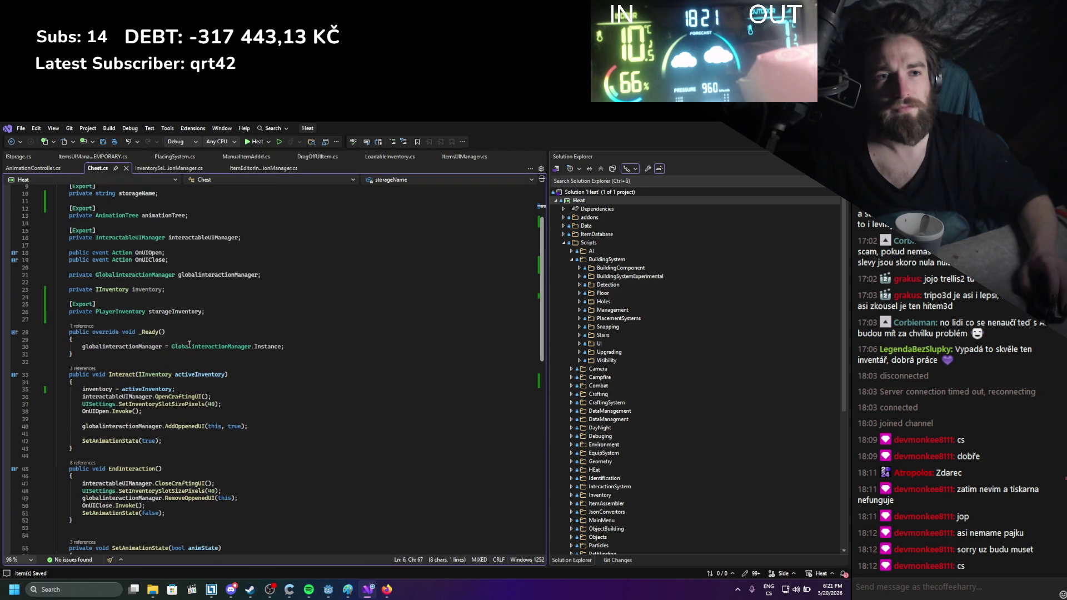
{"action": "double_click", "coordinate": [175, 312]}
{"action": "scroll", "coordinate": [194, 347], "scroll_direction": "down", "scroll_amount": 6}
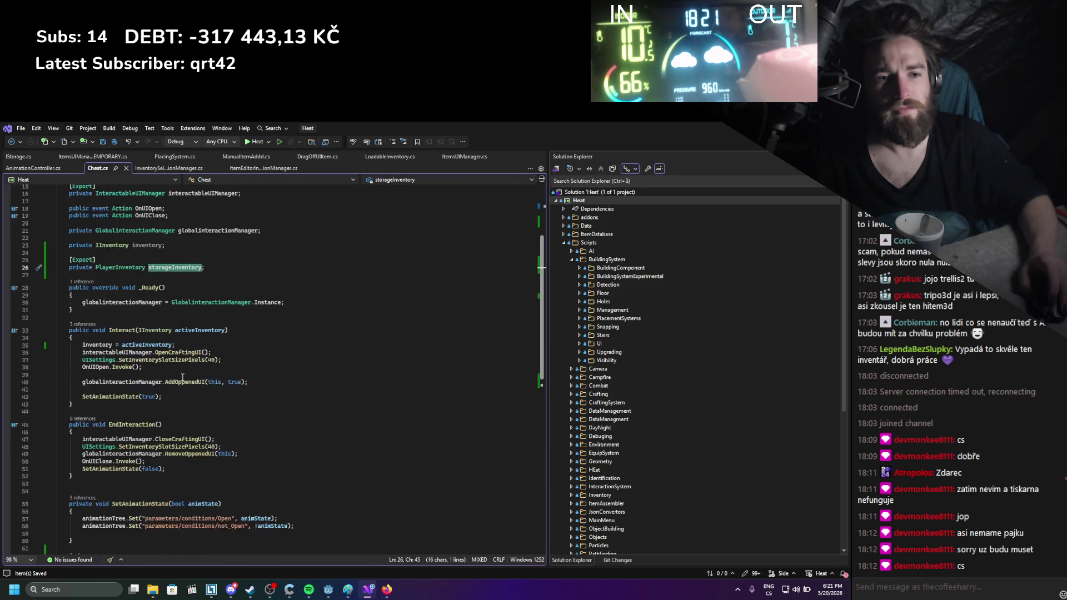
{"action": "double_click", "coordinate": [98, 494]}
{"action": "type", "text": "Pl"}
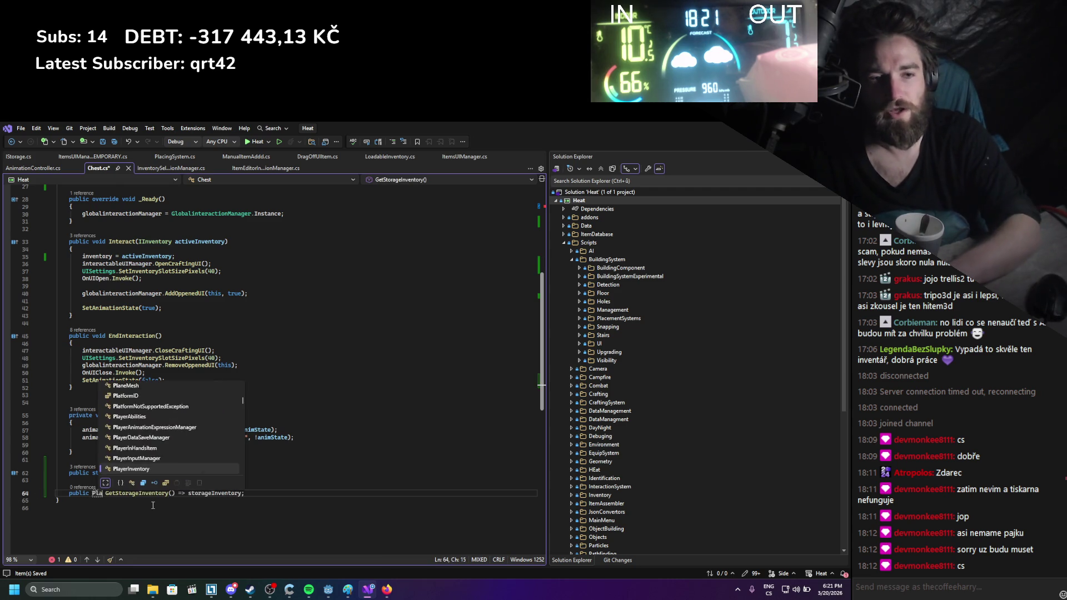
{"action": "type", "text": "ayer"}
{"action": "key", "text": "Tab"}
{"action": "scroll", "coordinate": [153, 506], "scroll_direction": "up", "scroll_amount": 9}
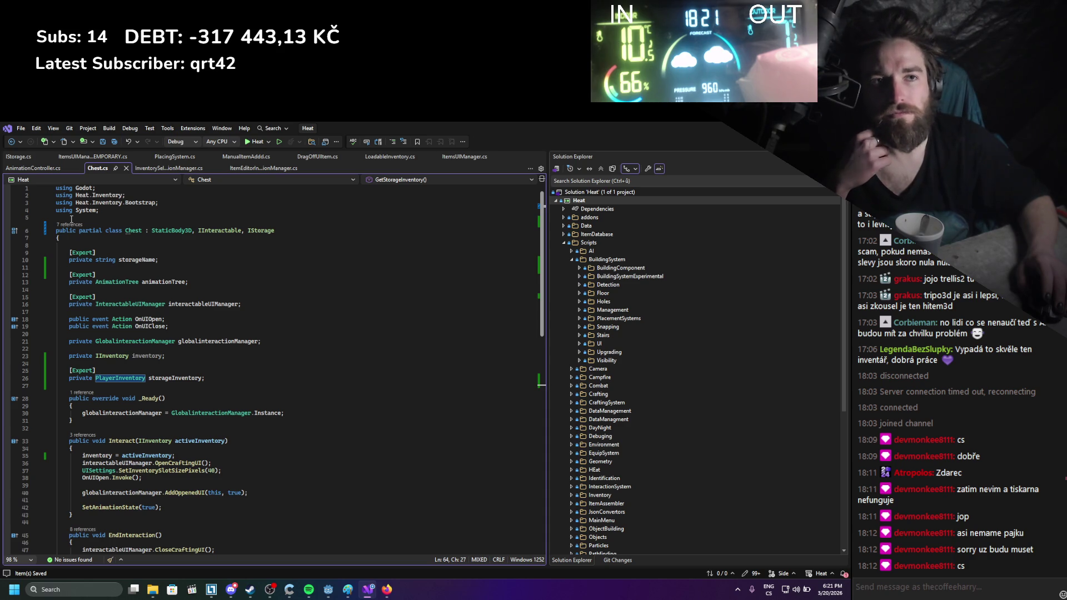
{"action": "key", "text": "alt+Tab"}
{"action": "left_click", "coordinate": [696, 141]}
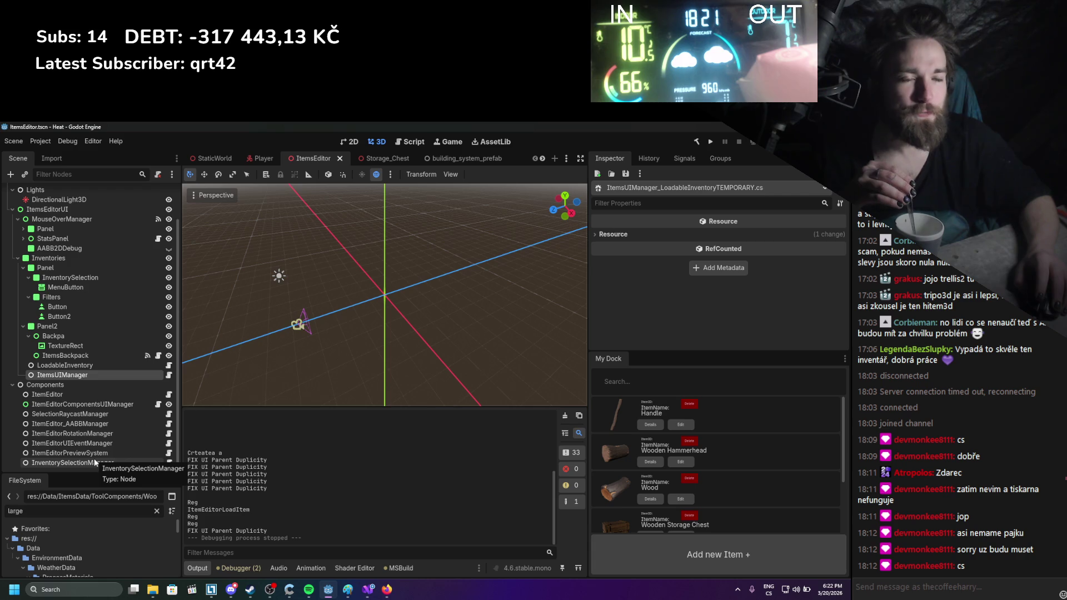
- Delete the LoadableInventory node, save the ItemsEditor scene, and open InventorySelectionManager.cs for editing
{"action": "left_click", "coordinate": [92, 366]}
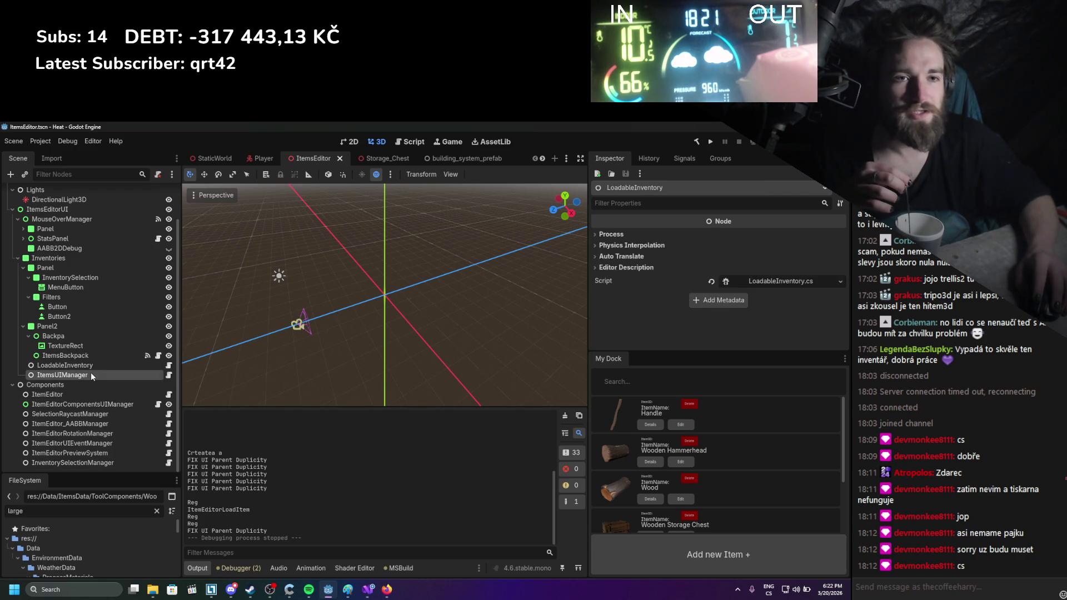
{"action": "left_click", "coordinate": [91, 375]}
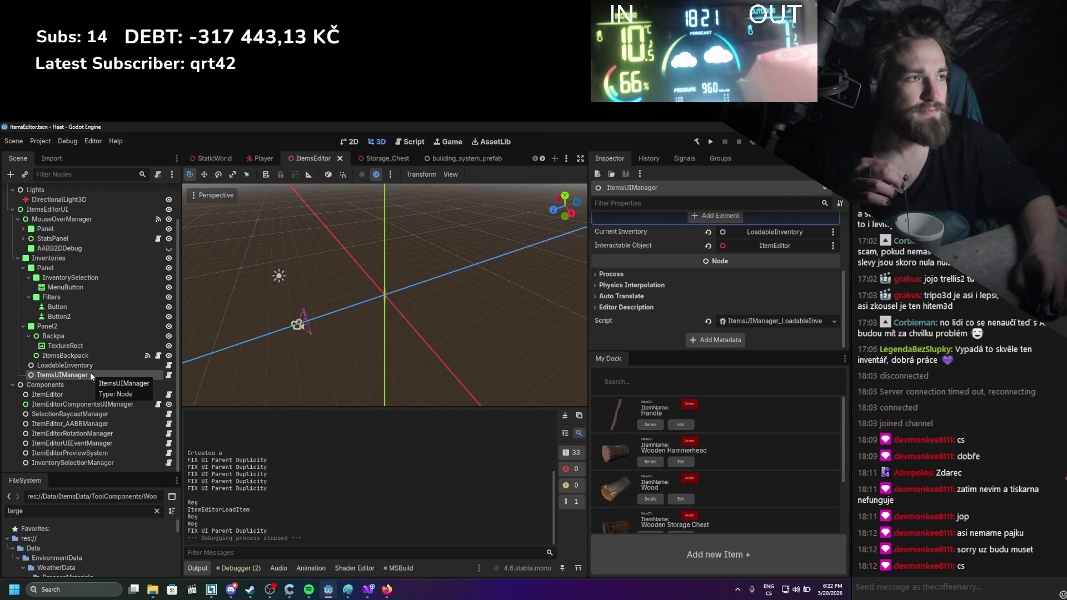
{"action": "key", "text": "Delete"}
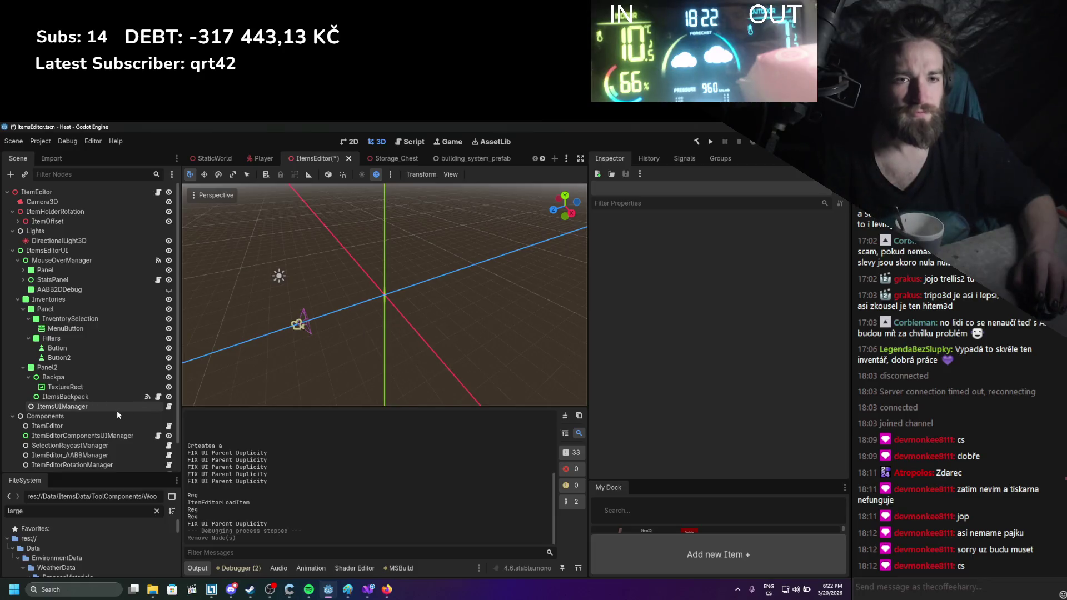
{"action": "key", "text": "ctrl+s"}
{"action": "scroll", "coordinate": [89, 444], "scroll_direction": "down", "scroll_amount": 1}
{"action": "left_click", "coordinate": [82, 463]}
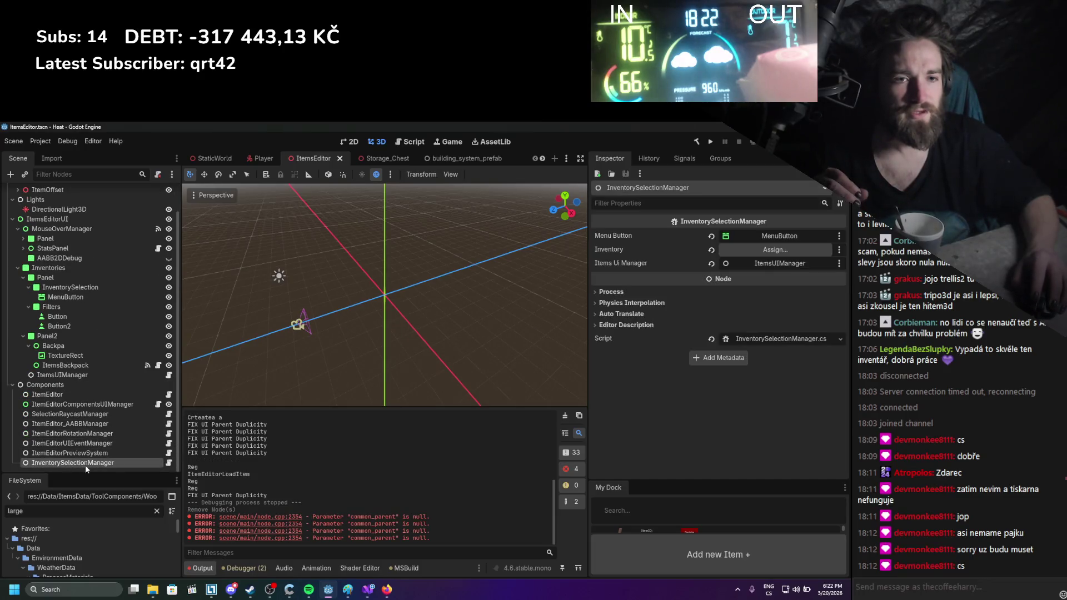
{"action": "left_click", "coordinate": [169, 464]}
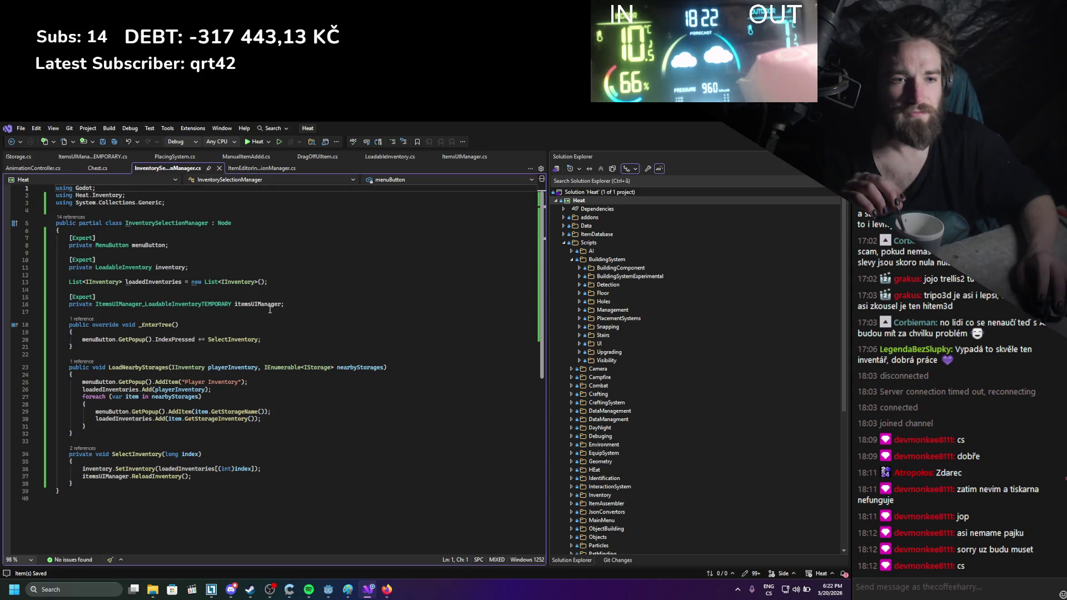
- Change the manager field type to ItemsUIManager and add an [Export] private ItemUIParent itemUIParent field
{"action": "left_click_drag", "start_coordinate": [143, 304], "coordinate": [232, 305]}
{"action": "key", "text": "BackSpace"}
{"action": "key", "text": "Right"}
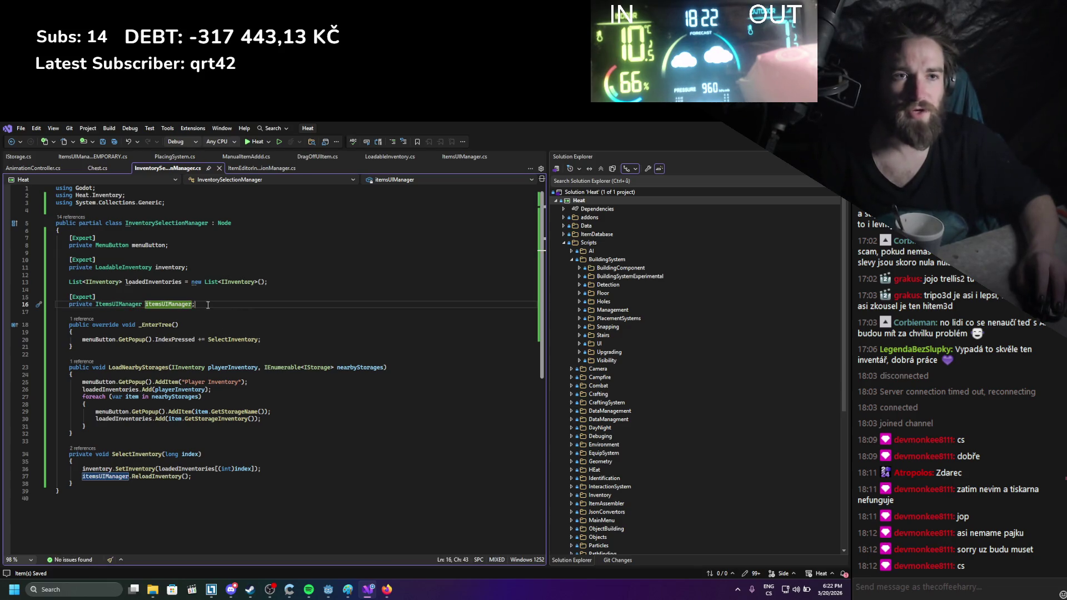
{"action": "left_click", "coordinate": [207, 305]}
{"action": "key", "text": "Return"}
{"action": "key", "text": "Return"}
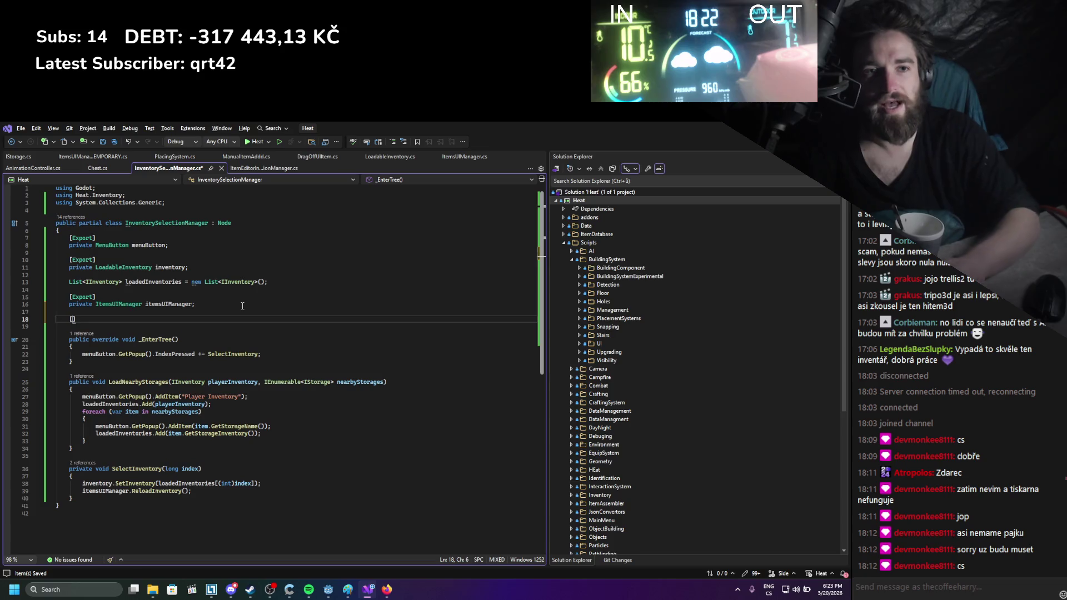
{"action": "type", "text": "[Export]"}
{"action": "key", "text": "Return"}
{"action": "type", "text": "pr"}
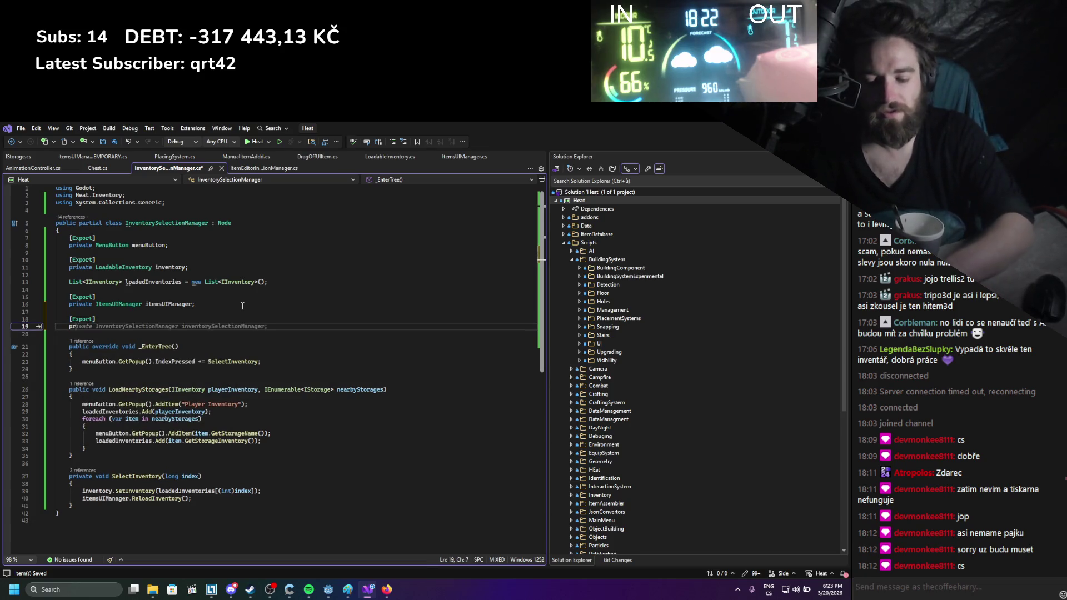
{"action": "type", "text": "ivate ItemUIParent"}
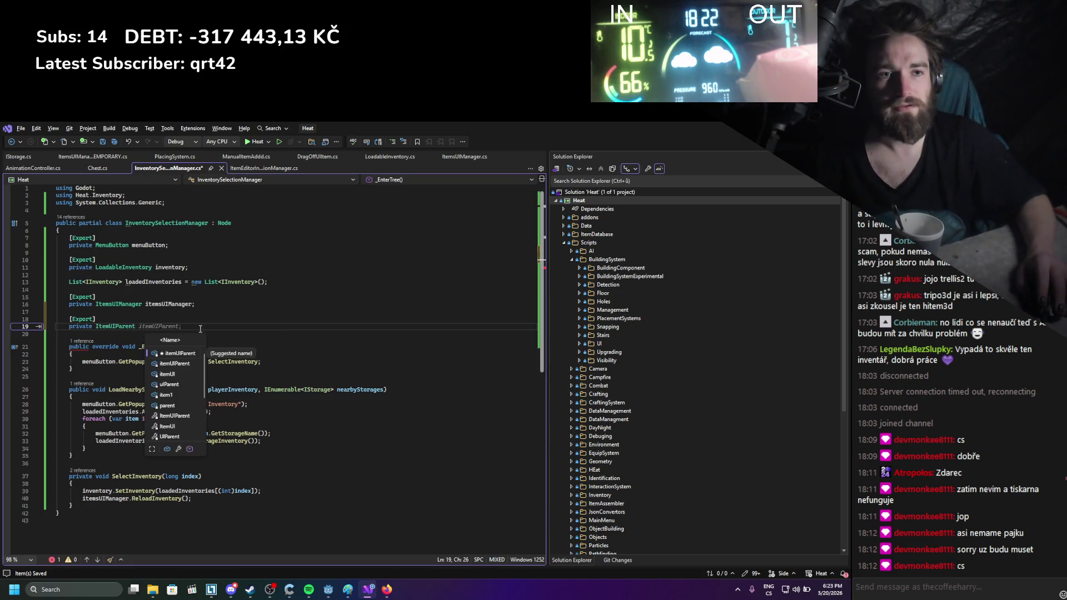
{"action": "key", "text": "Tab"}
{"action": "type", "text": ";"}
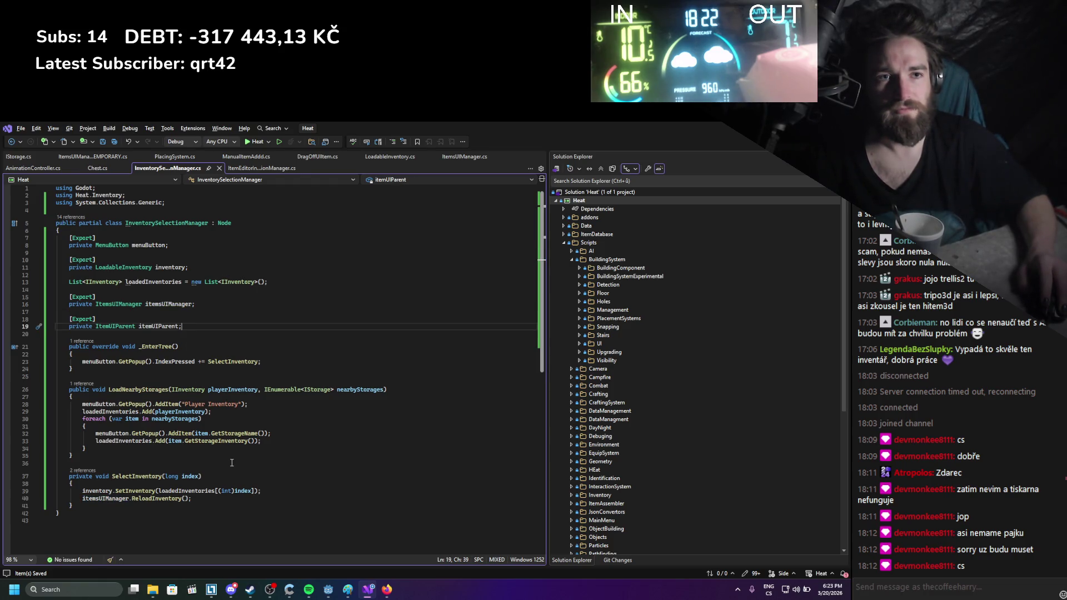
- Delete the exported LoadableInventory field and review where itemsUIManager is used in SelectInventory
{"action": "left_click_drag", "start_coordinate": [188, 267], "coordinate": [33, 261]}
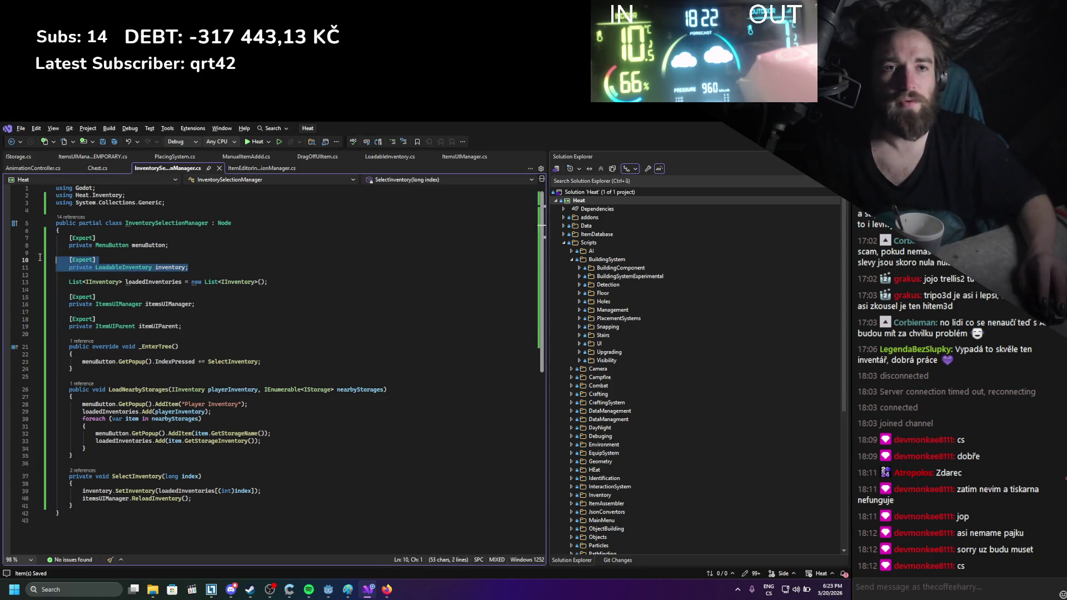
{"action": "key", "text": "BackSpace"}
{"action": "key", "text": "BackSpace"}
{"action": "key", "text": "BackSpace"}
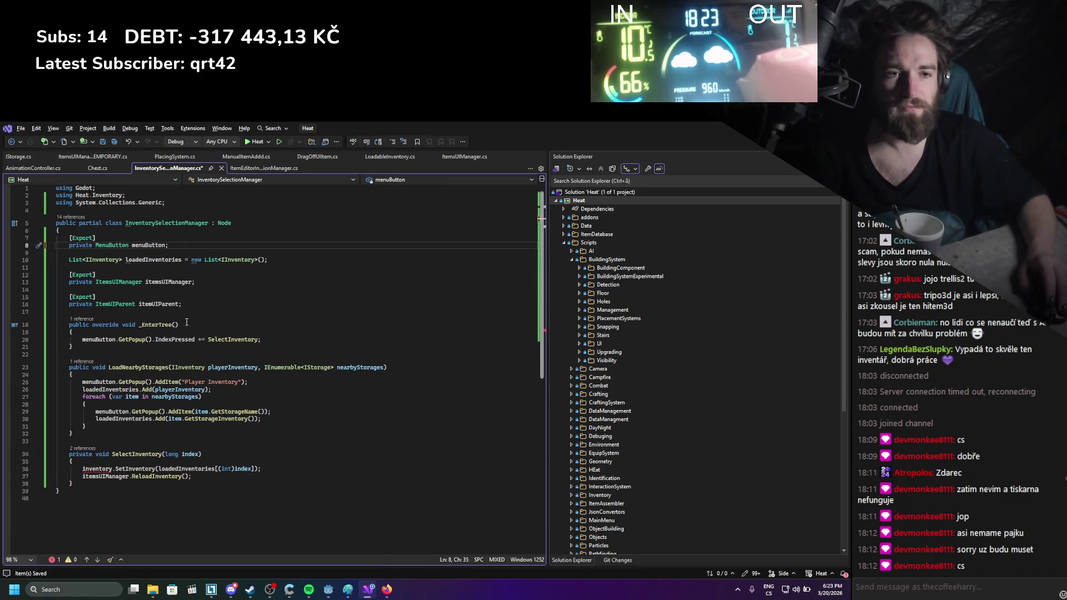
{"action": "double_click", "coordinate": [168, 281]}
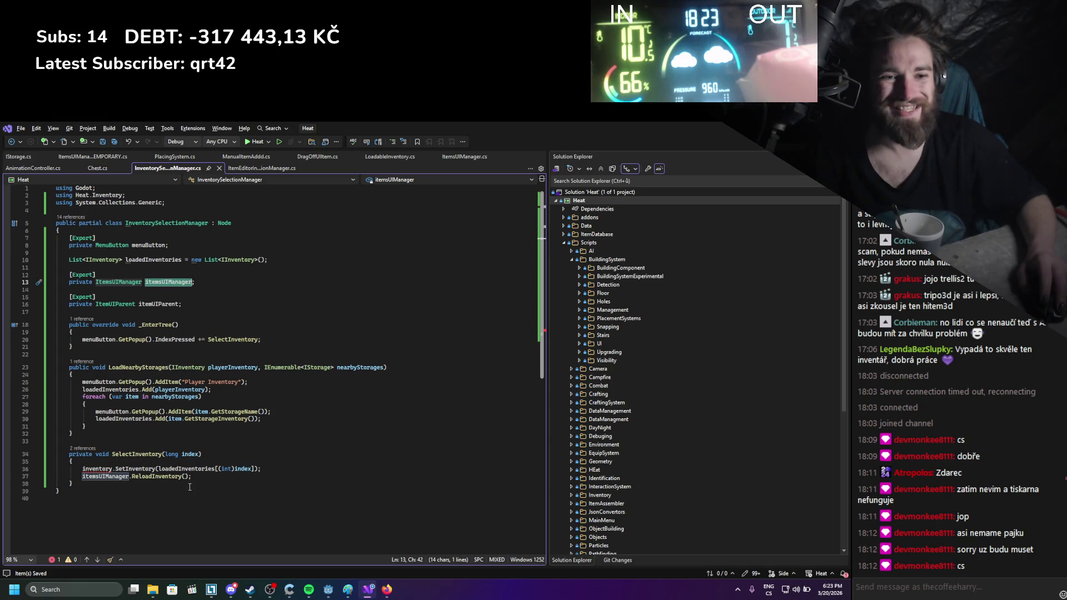
{"action": "left_click_drag", "start_coordinate": [273, 467], "coordinate": [195, 475]}
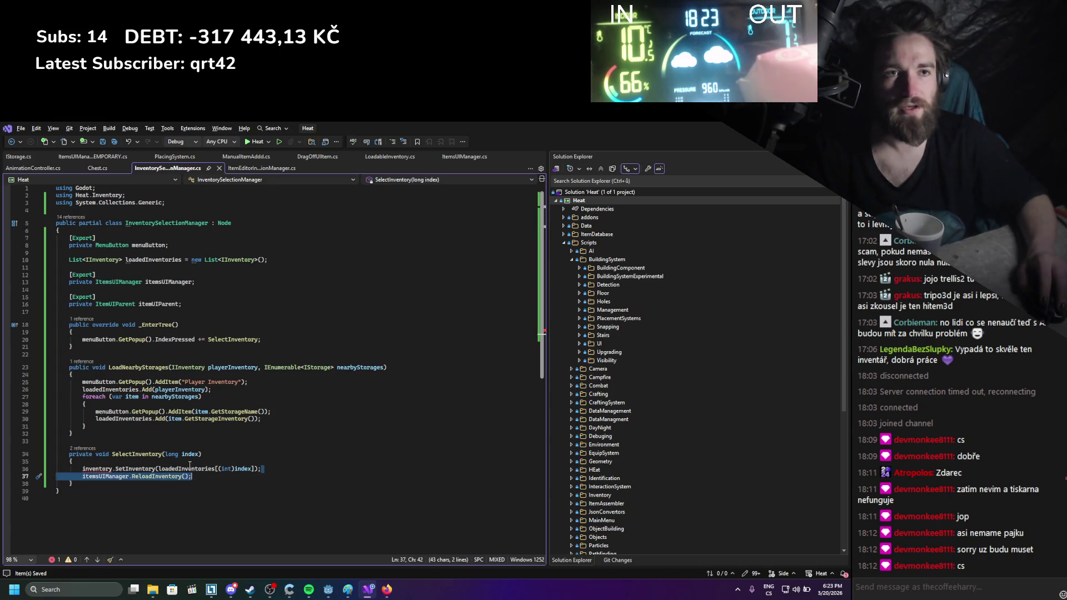
{"action": "left_click", "coordinate": [187, 461]}
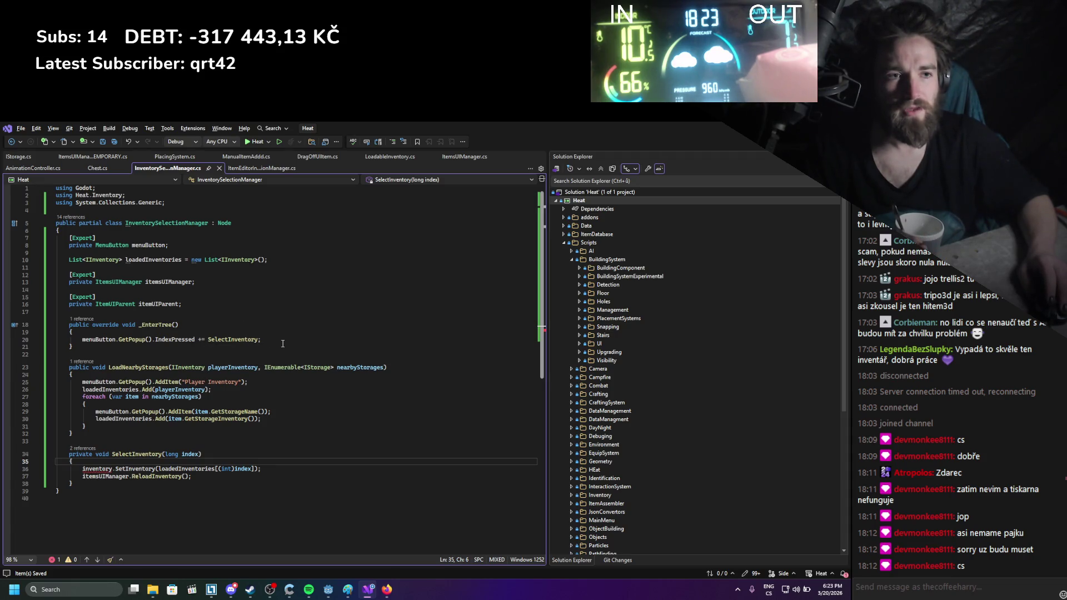
- Change LoadNearbyStorages to take PlayerInventory storages instead of IStorage and check PlayerInventory's declarations
{"action": "double_click", "coordinate": [316, 367]}
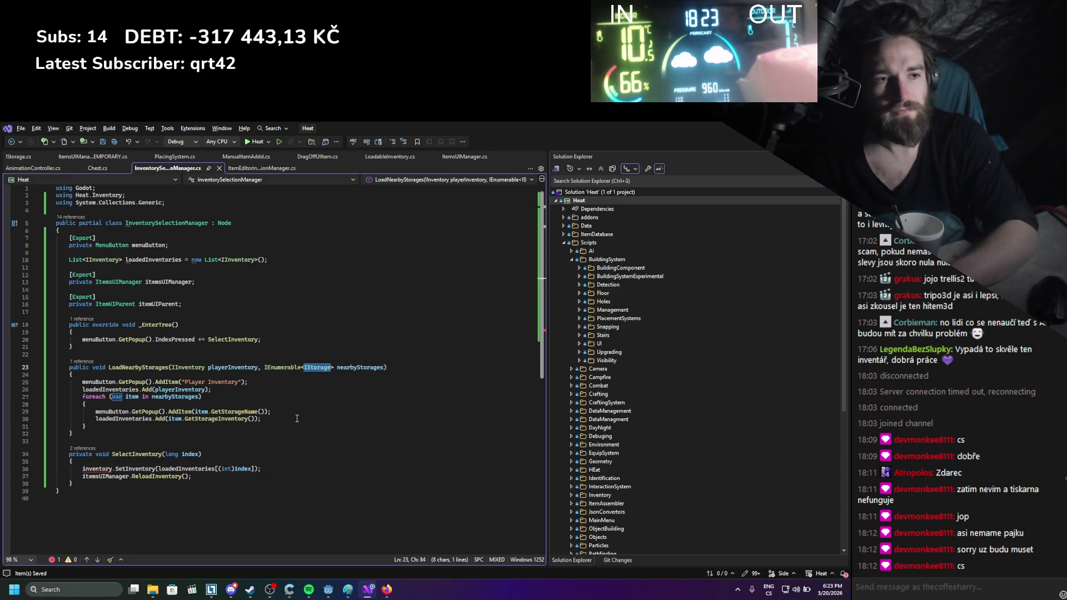
{"action": "type", "text": "PlayerInve"}
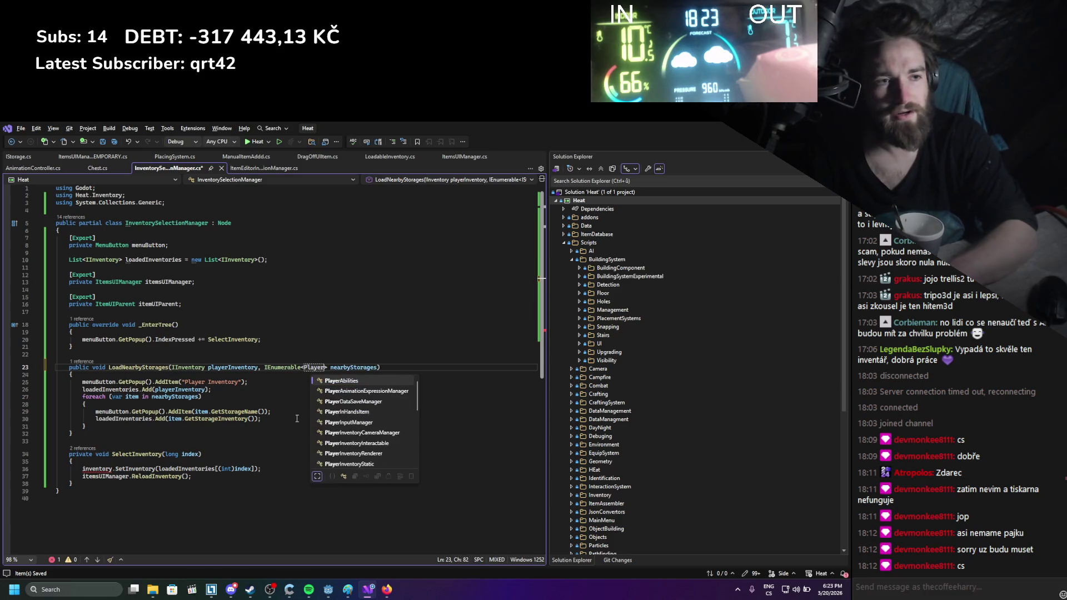
{"action": "key", "text": "Down"}
{"action": "key", "text": "Down"}
{"action": "key", "text": "Down"}
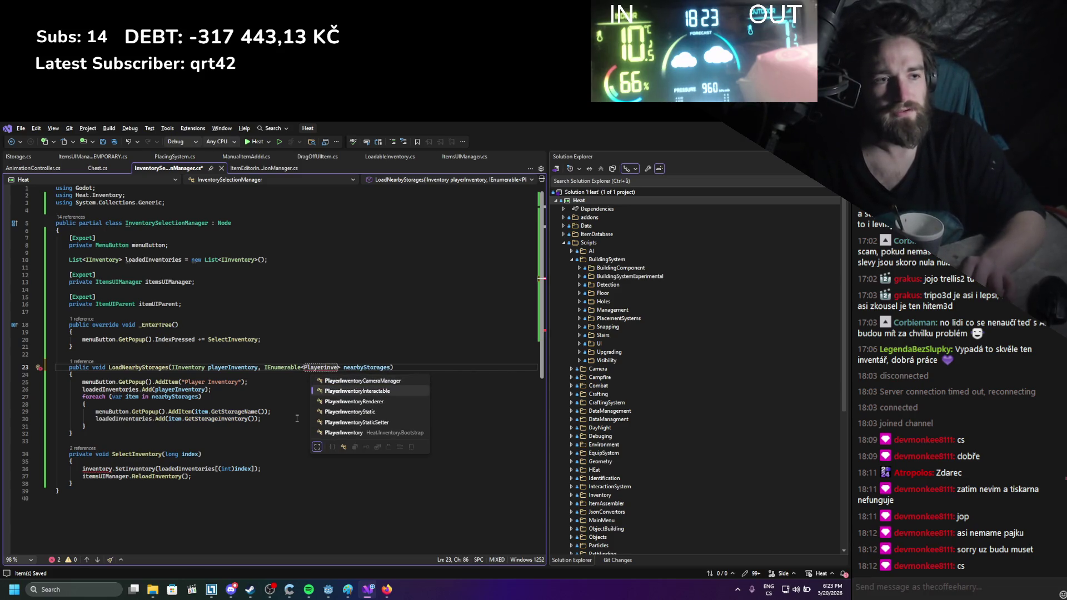
{"action": "key", "text": "Tab"}
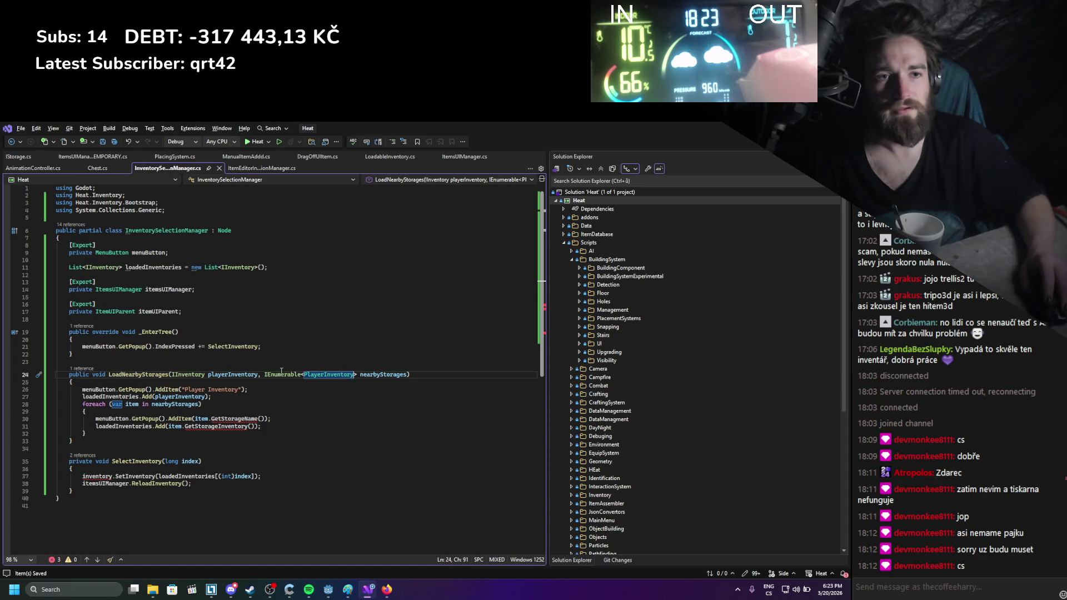
{"action": "left_click", "coordinate": [266, 356]}
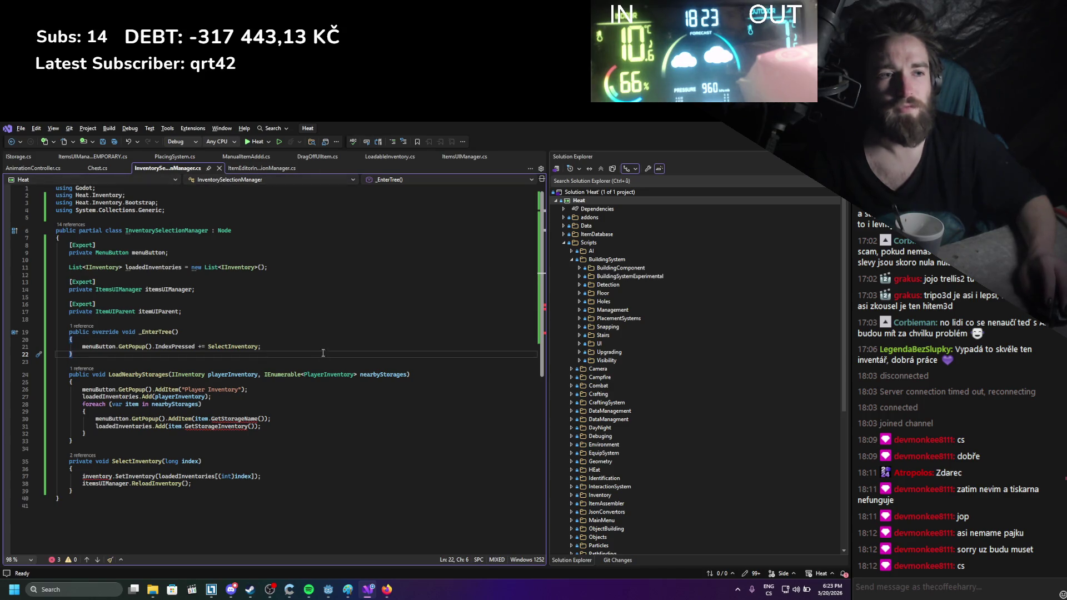
{"action": "left_click", "coordinate": [337, 376], "text": "ctrl"}
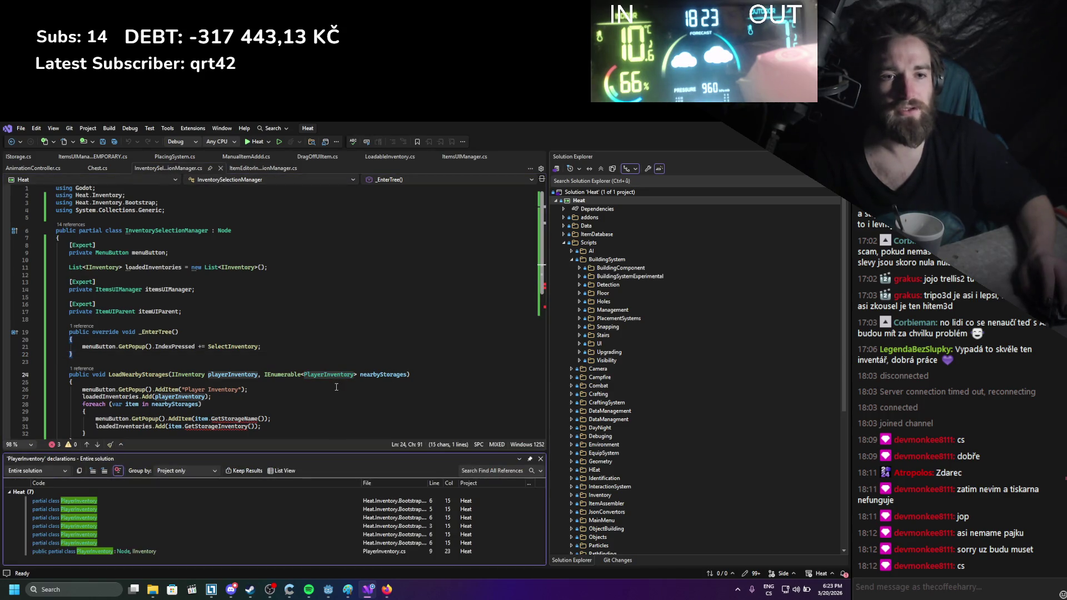
{"action": "left_click", "coordinate": [540, 458]}
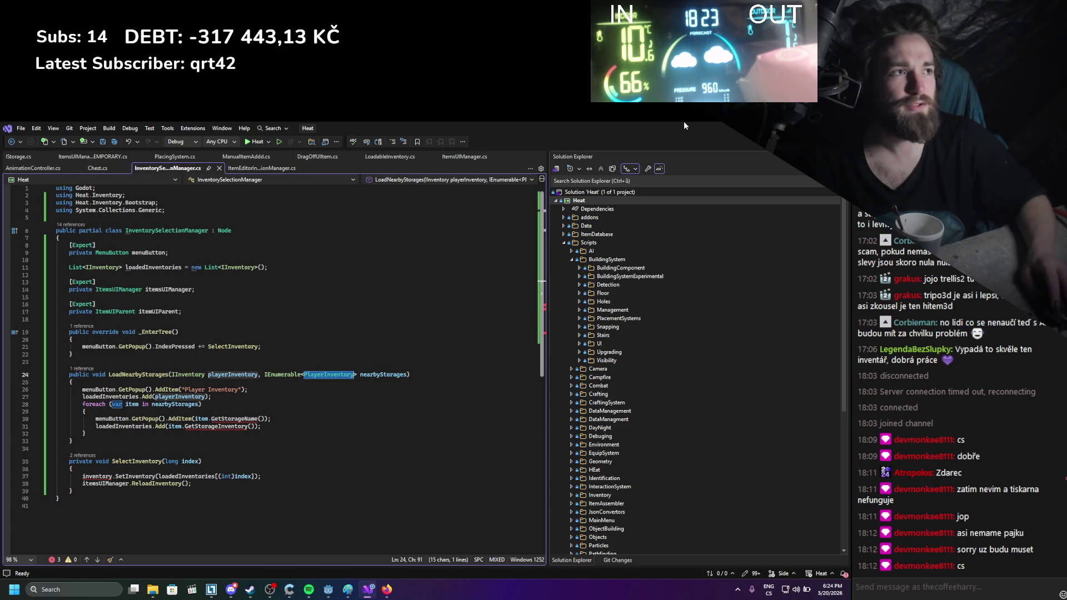
{"action": "left_click", "coordinate": [454, 157]}
- Rename ReloadInventory to SetInventory(PlayerInventory inventory) and save ItemsUIManager.cs
{"action": "scroll", "coordinate": [160, 356], "scroll_direction": "up", "scroll_amount": 4}
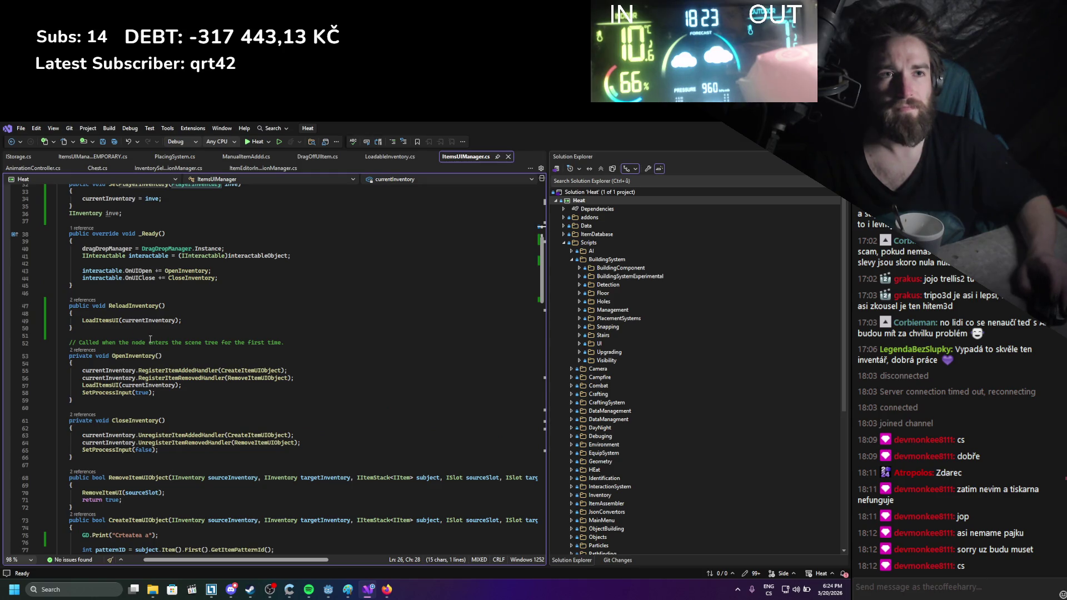
{"action": "scroll", "coordinate": [150, 339], "scroll_direction": "up", "scroll_amount": 8}
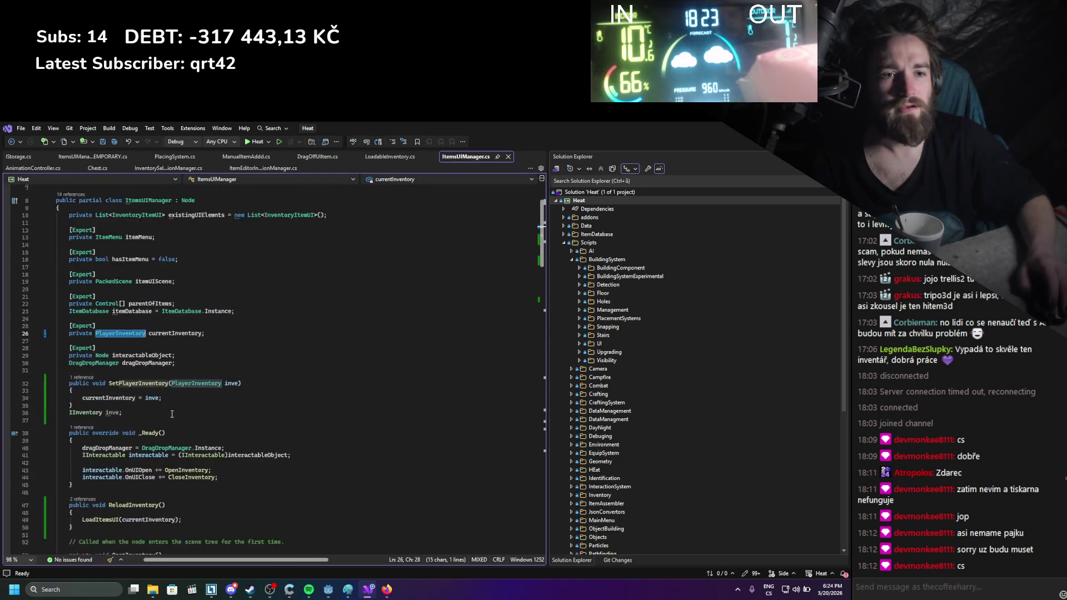
{"action": "scroll", "coordinate": [170, 410], "scroll_direction": "down", "scroll_amount": 5}
{"action": "scroll", "coordinate": [169, 407], "scroll_direction": "down", "scroll_amount": 2}
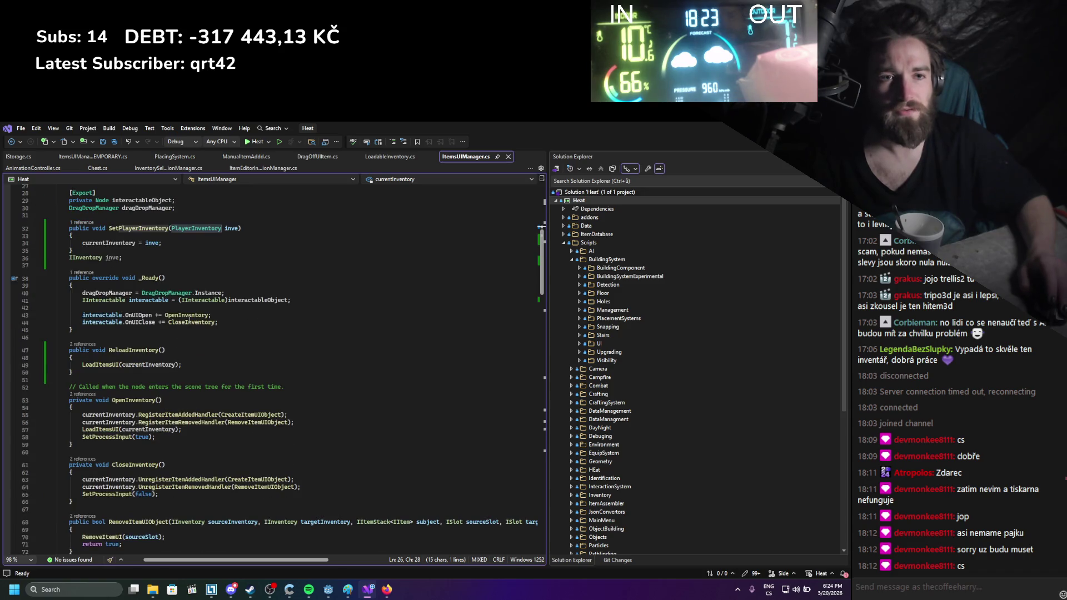
{"action": "double_click", "coordinate": [135, 351]}
{"action": "type", "text": "WSet"}
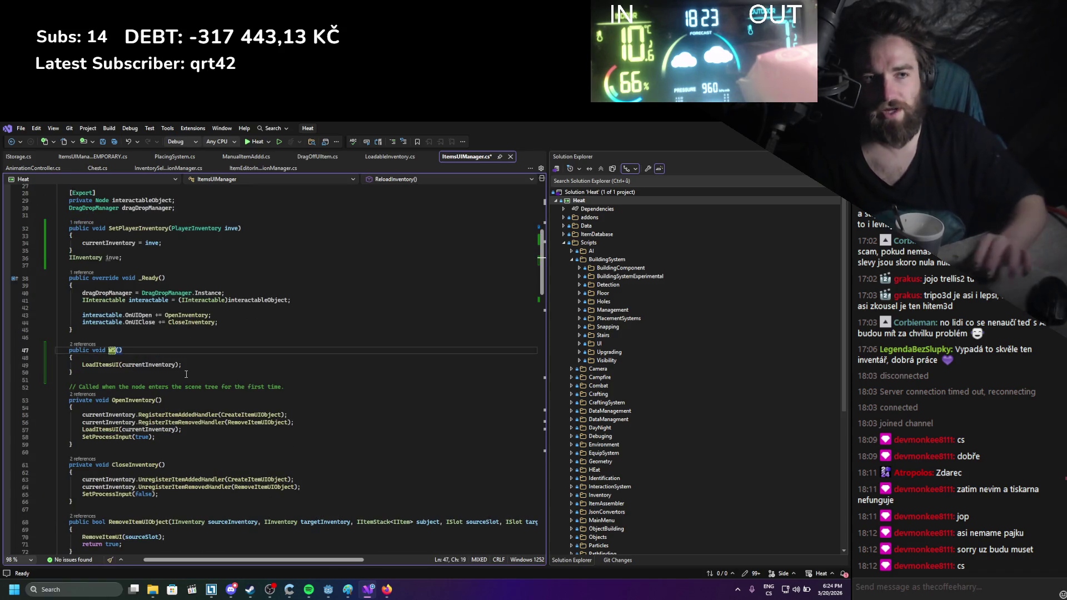
{"action": "key", "text": "BackSpace"}
{"action": "key", "text": "BackSpace"}
{"action": "type", "text": "SetInveno"}
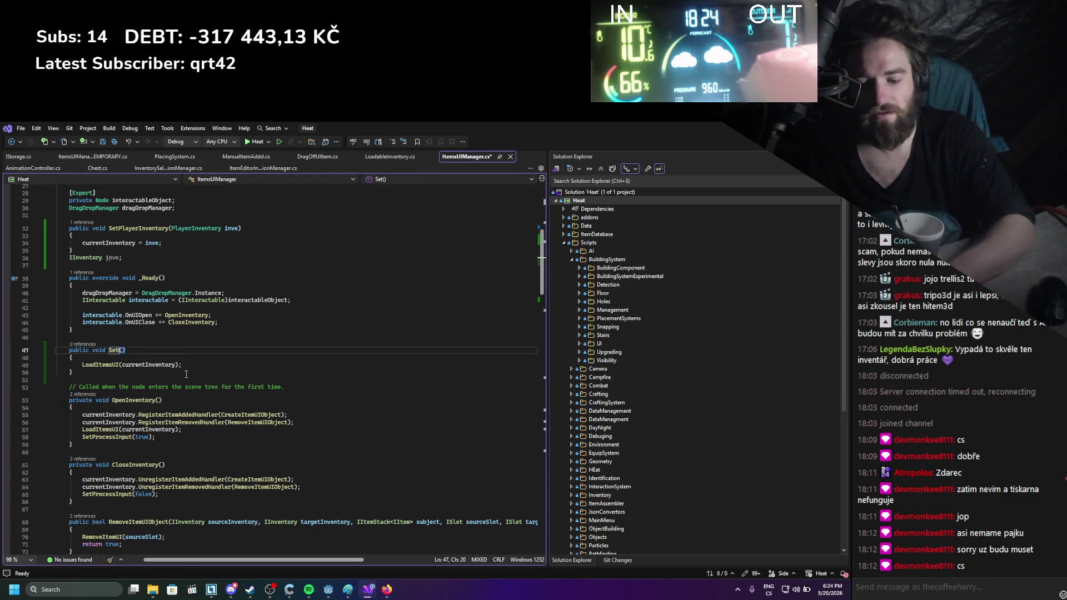
{"action": "type", "text": "try"}
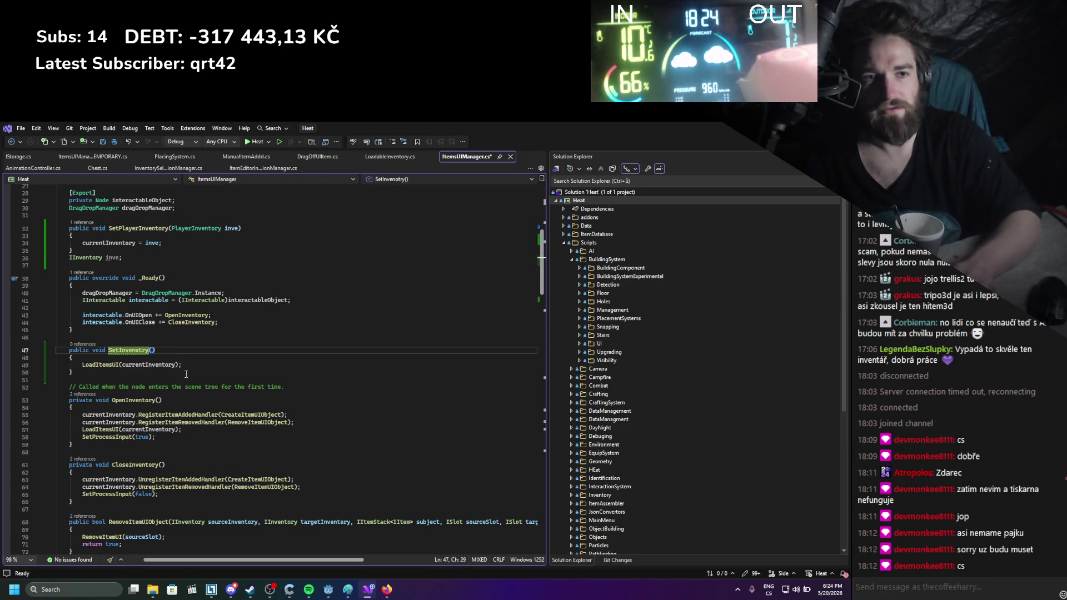
{"action": "key", "text": "BackSpace"}
{"action": "key", "text": "BackSpace"}
{"action": "key", "text": "BackSpace"}
{"action": "type", "text": "try"}
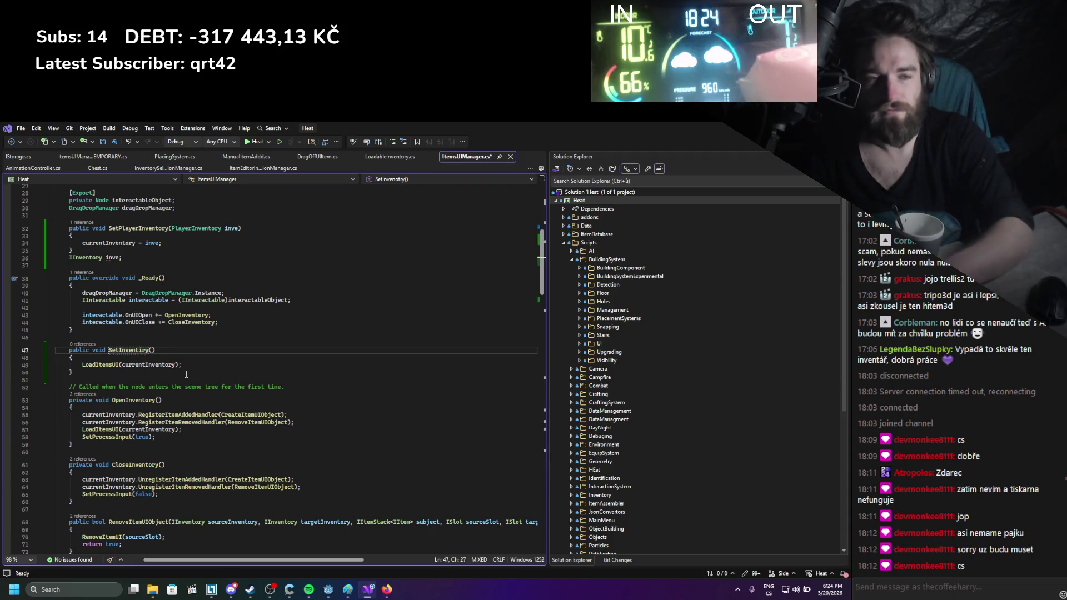
{"action": "key", "text": "BackSpace"}
{"action": "key", "text": "BackSpace"}
{"action": "key", "text": "BackSpace"}
{"action": "type", "text": "tory"}
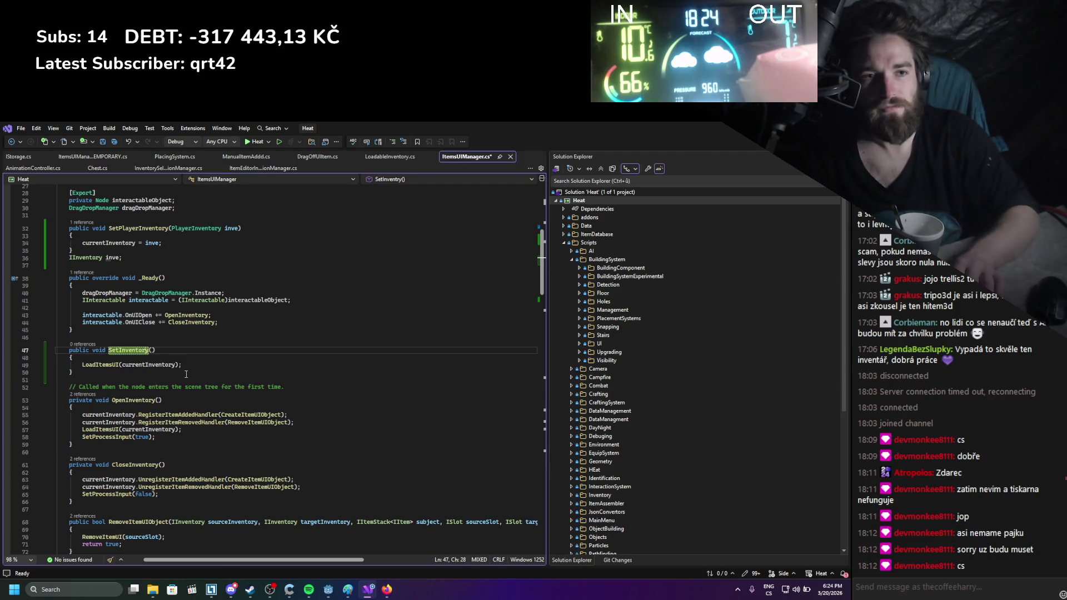
{"action": "type", "text": "(Player"}
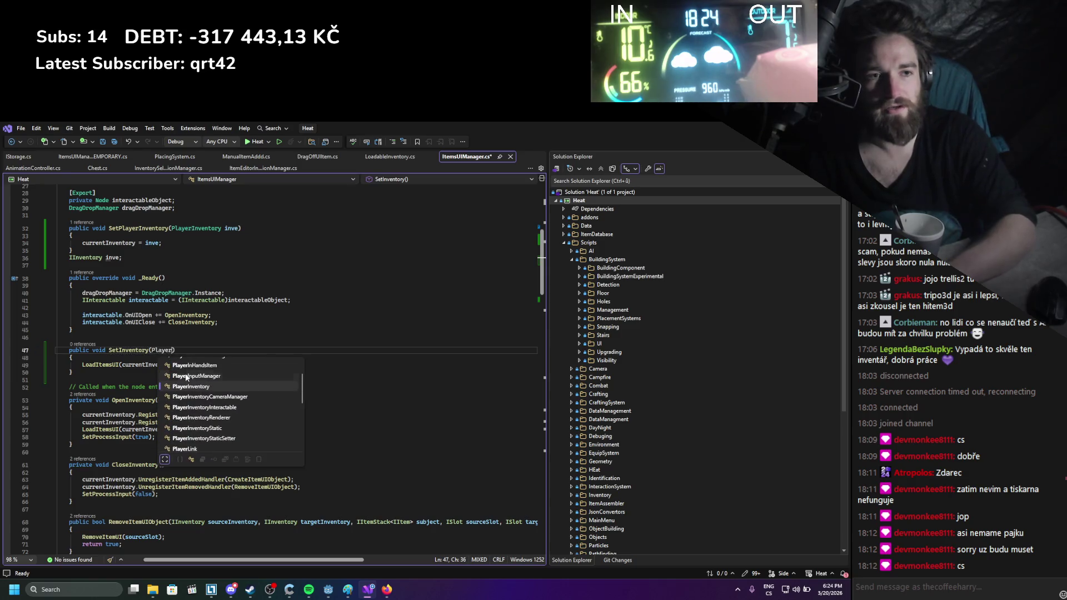
{"action": "key", "text": "Tab"}
{"action": "type", "text": "inventory"}
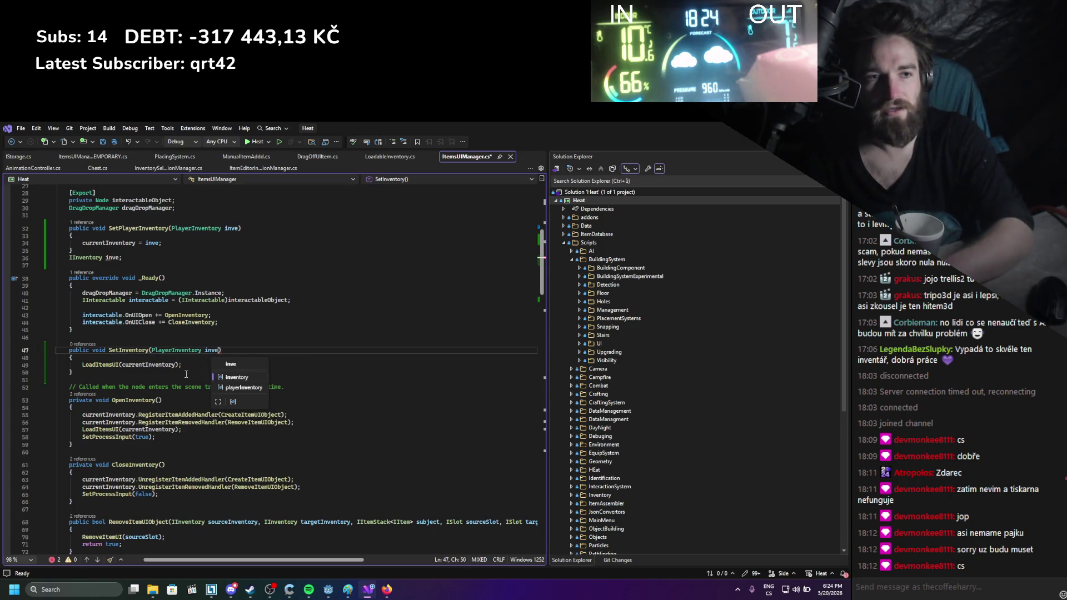
{"action": "key", "text": "ctrl+s"}
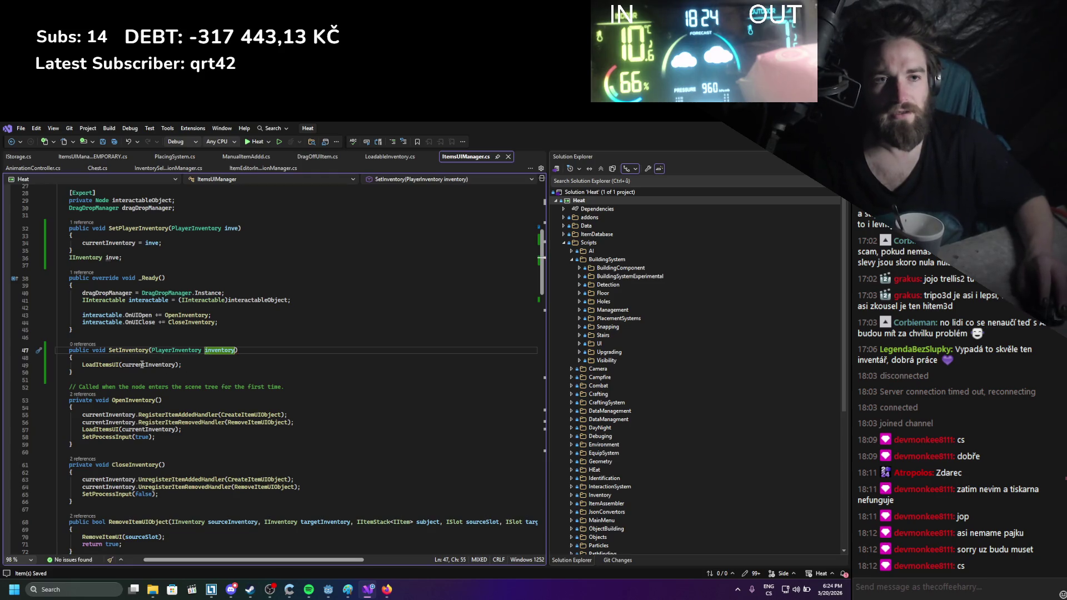
- Replace the LoadItemsUI call in SetInventory with CloseInventory(); followed by OpenInventory();
{"action": "left_click_drag", "start_coordinate": [165, 465], "coordinate": [113, 468]}
{"action": "key", "text": "ctrl+c"}
{"action": "left_click_drag", "start_coordinate": [181, 365], "coordinate": [82, 365]}
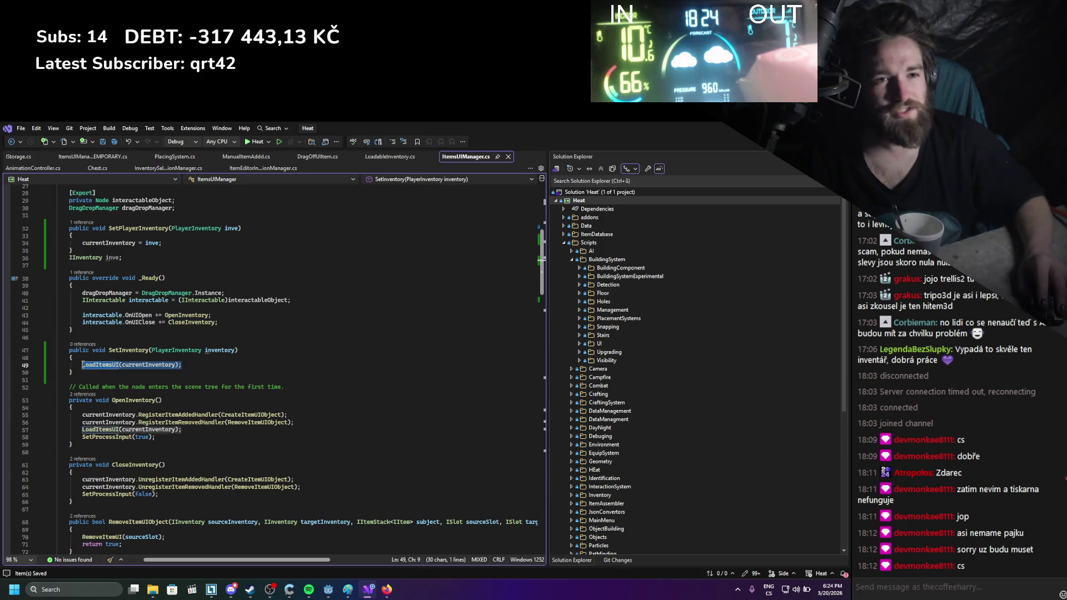
{"action": "key", "text": "ctrl+v"}
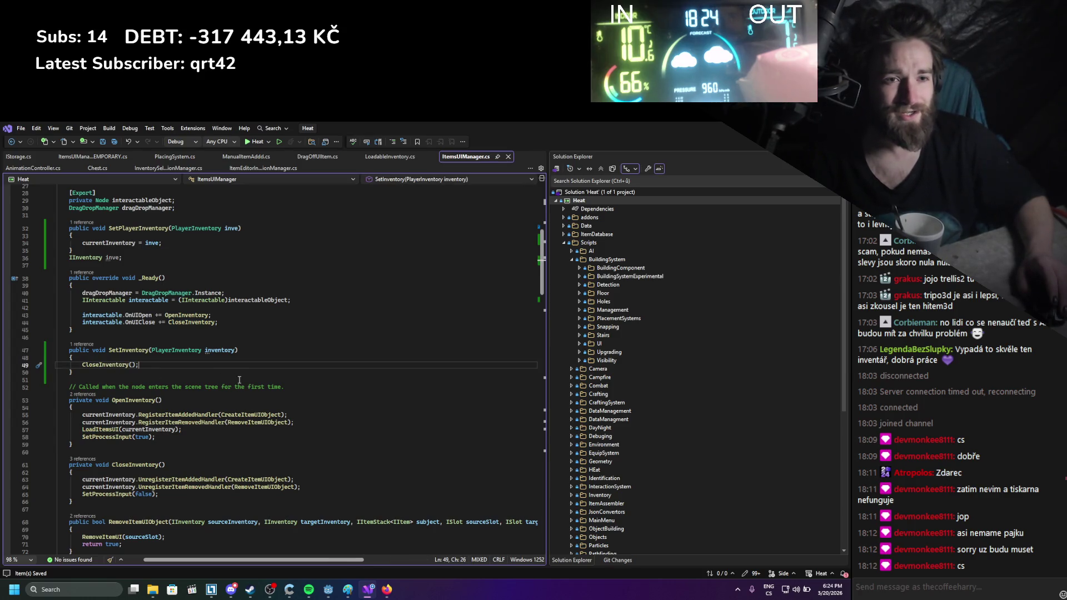
{"action": "key", "text": "Return"}
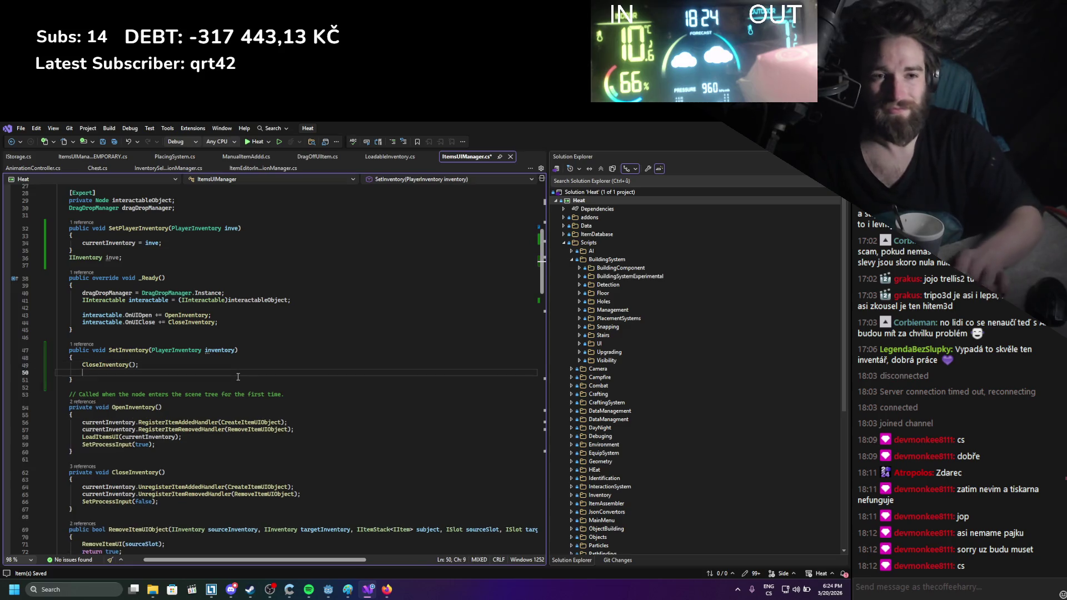
{"action": "key", "text": "ctrl+s"}
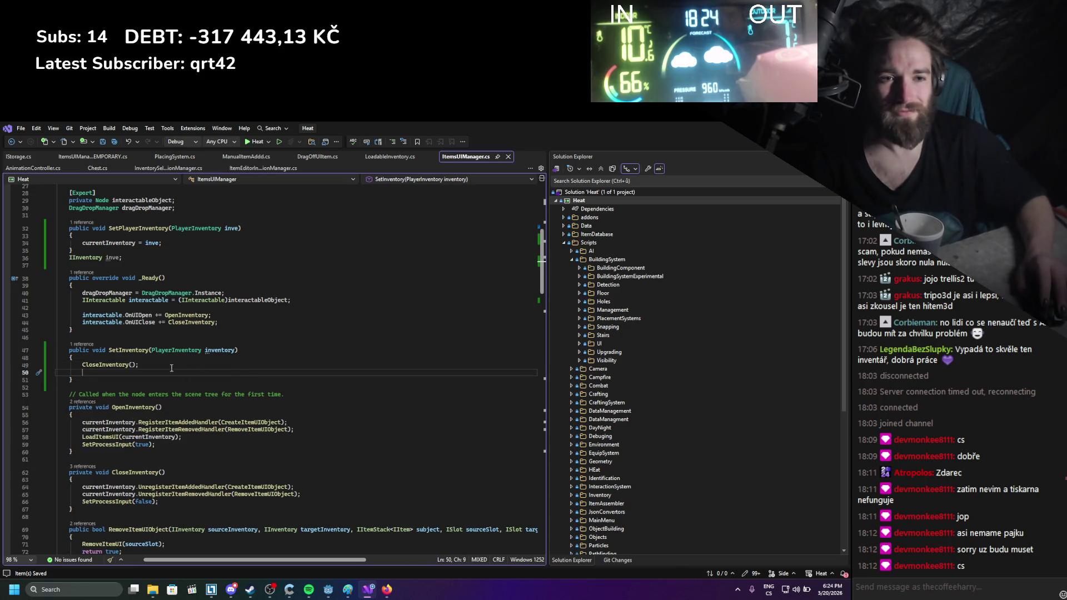
{"action": "type", "text": "OpenInventory()"}
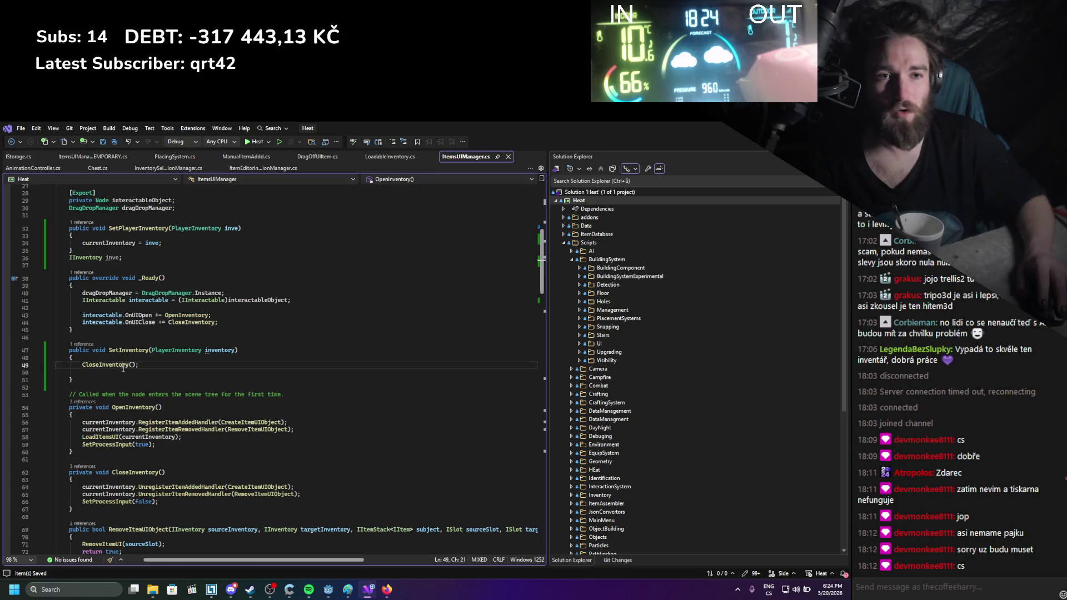
{"action": "left_click", "coordinate": [166, 362]}
{"action": "left_click", "coordinate": [160, 372]}
{"action": "type", "text": ";"}
{"action": "left_click", "coordinate": [158, 365]}
{"action": "key", "text": "Return"}
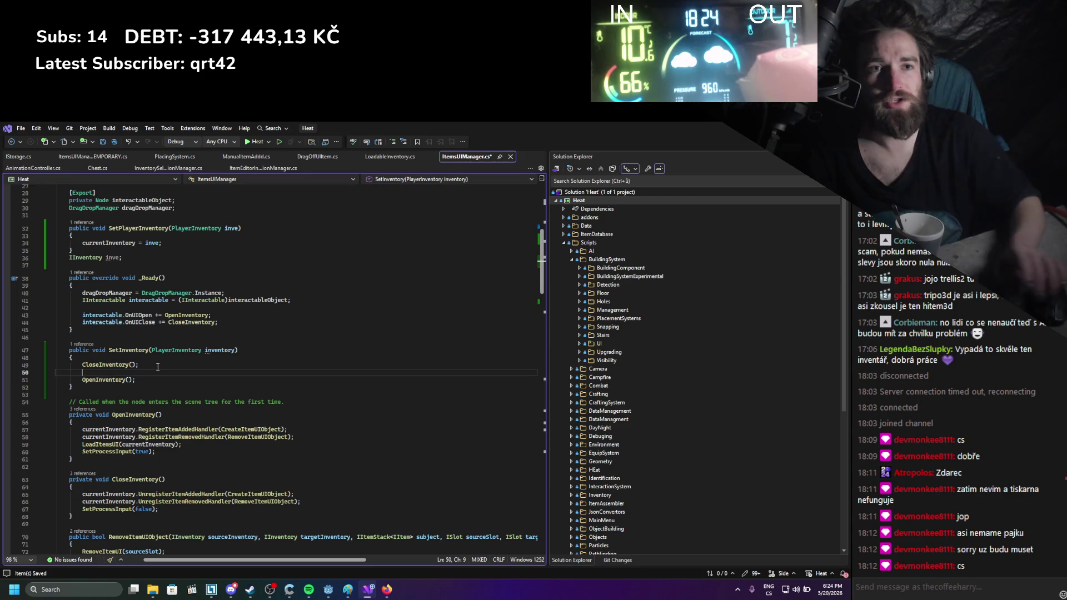
- Insert currentInventory = inventory; between the two calls, then close ItemsUIManager.cs
{"action": "scroll", "coordinate": [184, 384], "scroll_direction": "up", "scroll_amount": 5}
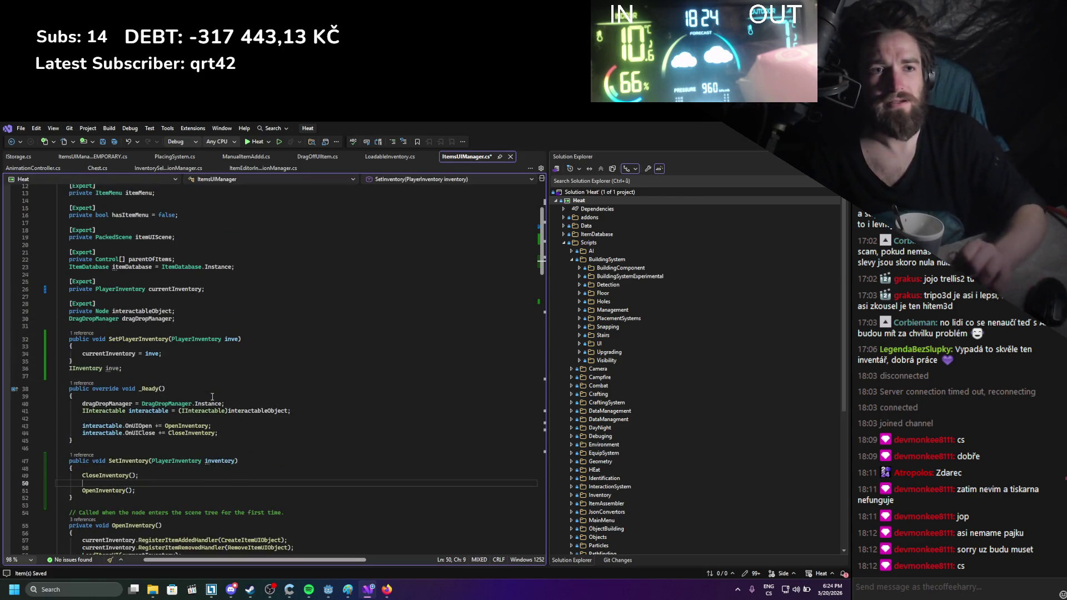
{"action": "type", "text": "currentInventory "}
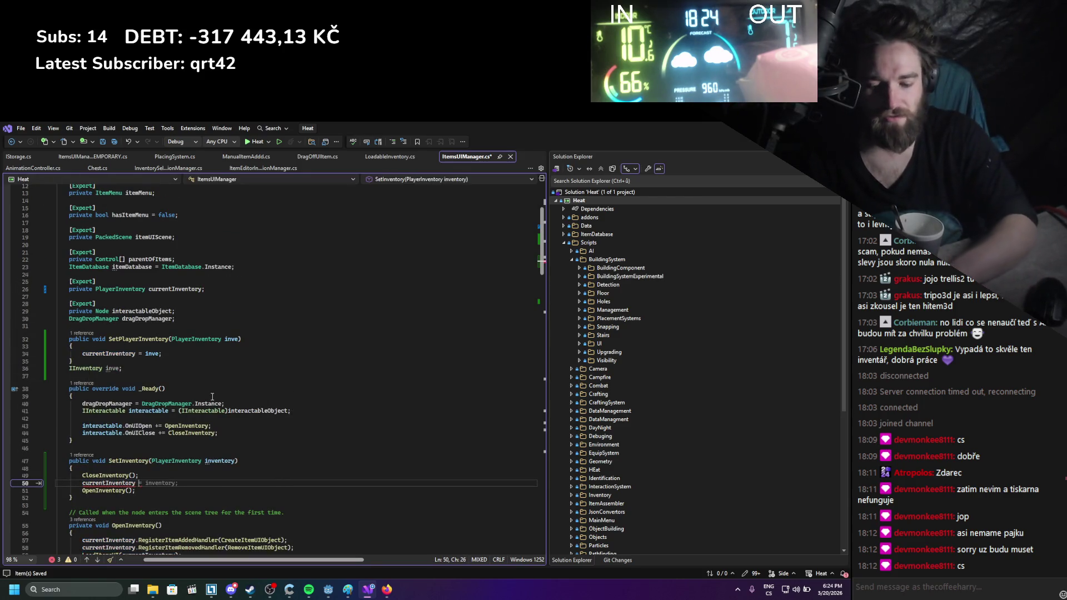
{"action": "type", "text": "= inve"}
{"action": "key", "text": "BackSpace"}
{"action": "key", "text": "BackSpace"}
{"action": "key", "text": "BackSpace"}
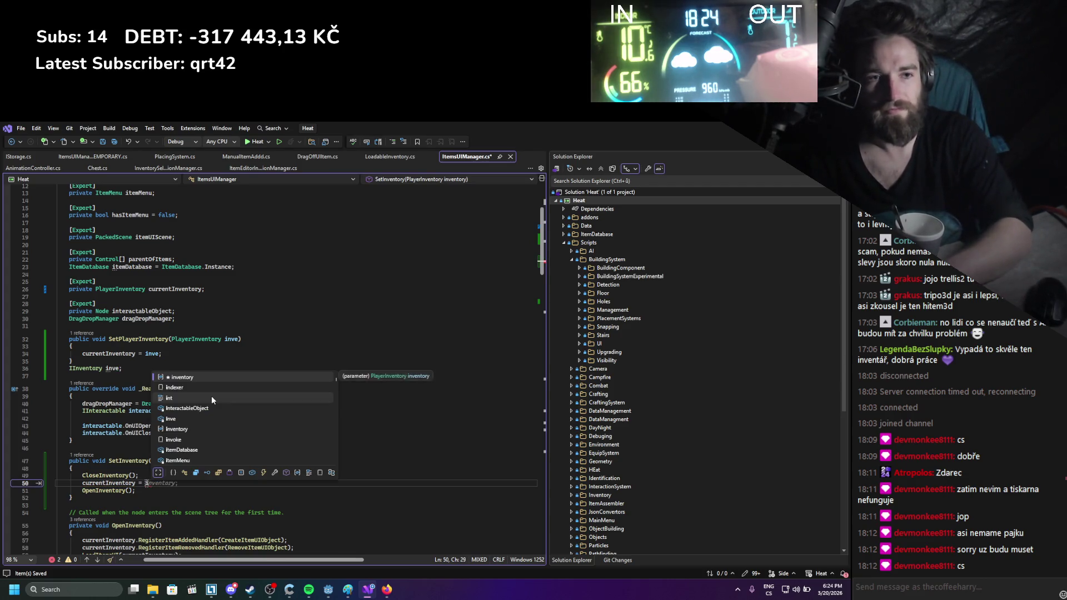
{"action": "key", "text": "Tab"}
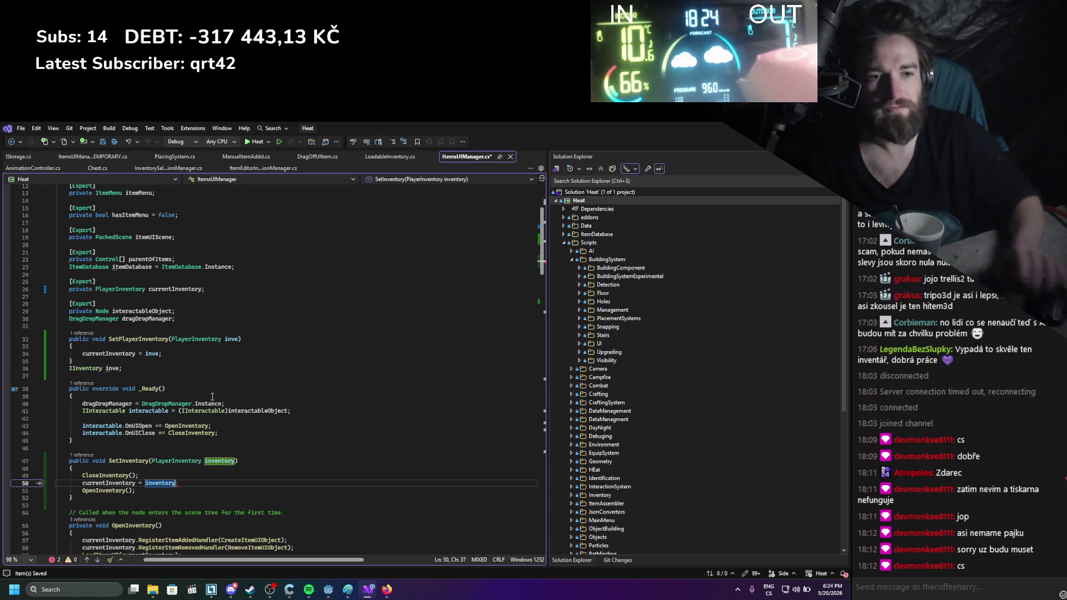
{"action": "type", "text": ";"}
{"action": "scroll", "coordinate": [210, 417], "scroll_direction": "down", "scroll_amount": 10}
{"action": "scroll", "coordinate": [210, 439], "scroll_direction": "down", "scroll_amount": 1}
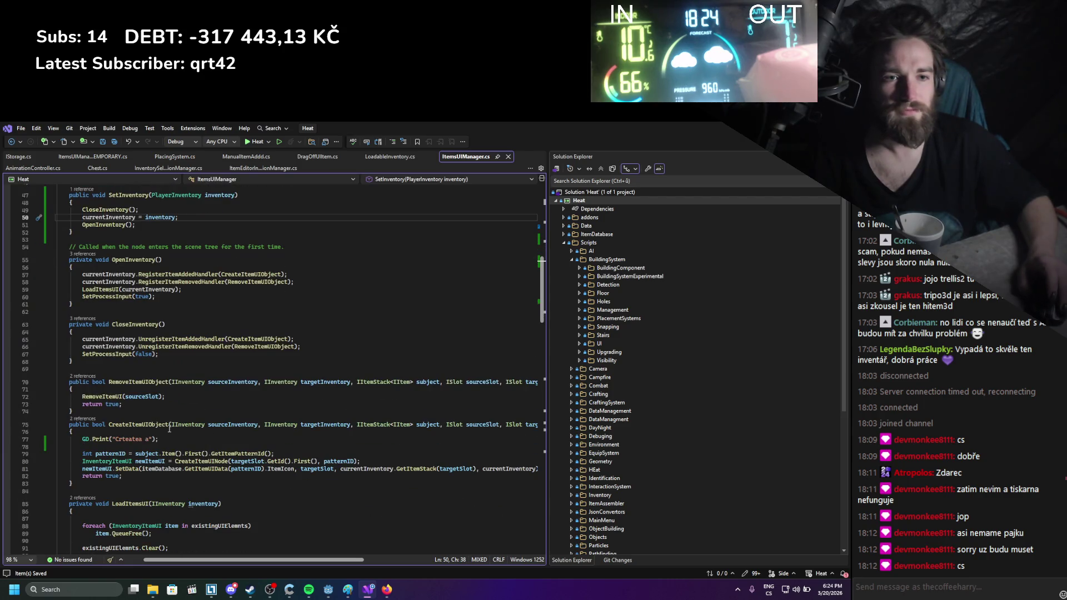
{"action": "scroll", "coordinate": [170, 428], "scroll_direction": "up", "scroll_amount": 10}
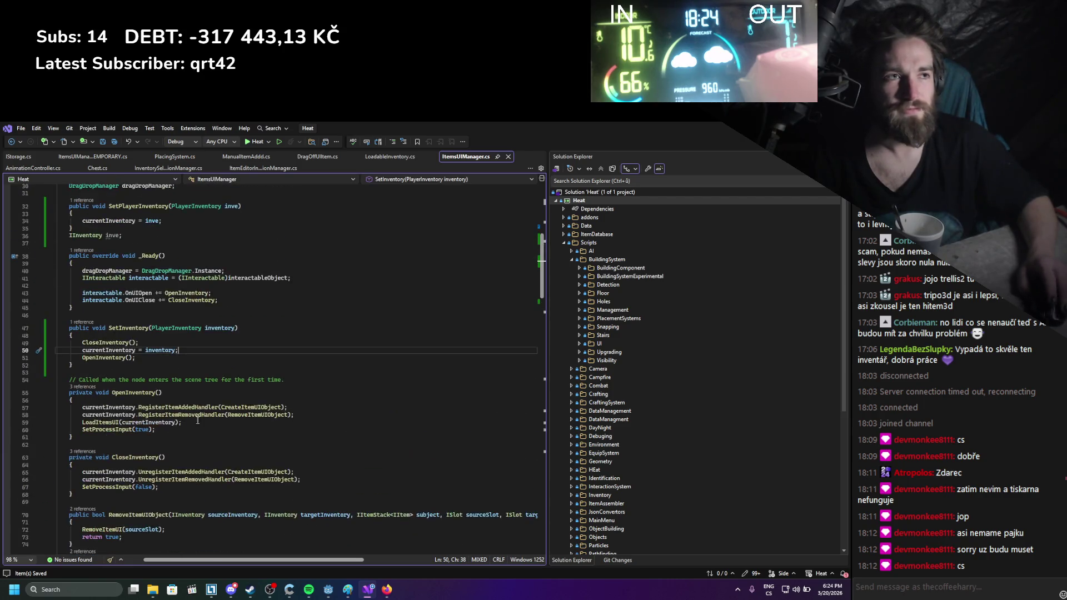
{"action": "left_click", "coordinate": [509, 157]}
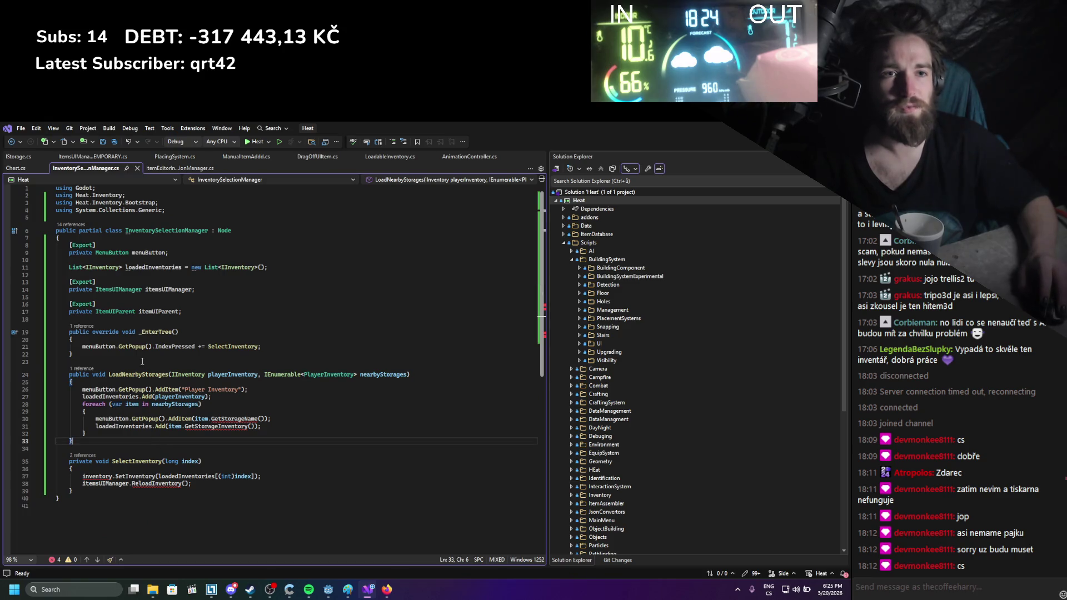
- In the ItemUIParent class, add an empty public void SetInventory() method below _Ready
{"action": "left_click", "coordinate": [83, 304]}
{"action": "left_click", "coordinate": [114, 312], "text": "ctrl"}
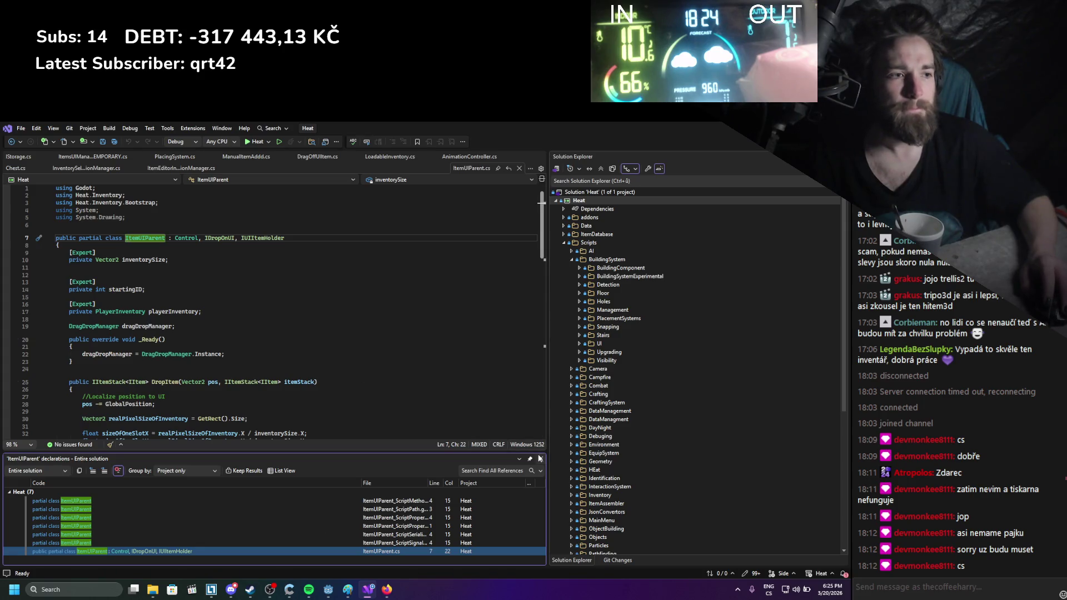
{"action": "key", "text": "shift+Escape"}
{"action": "left_click", "coordinate": [250, 340]}
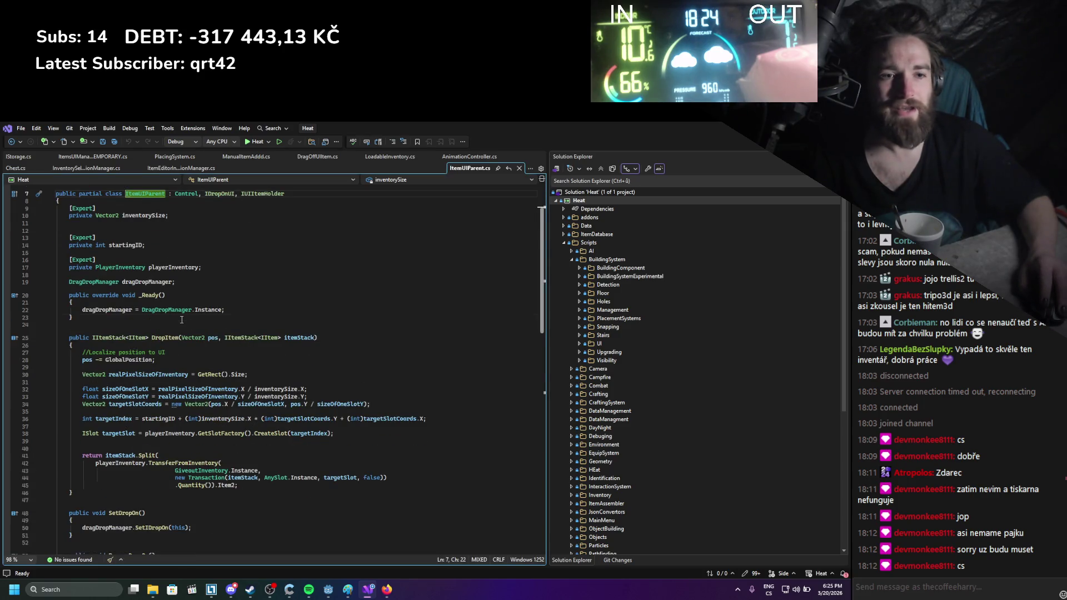
{"action": "scroll", "coordinate": [222, 341], "scroll_direction": "down", "scroll_amount": 9}
{"action": "scroll", "coordinate": [193, 340], "scroll_direction": "down", "scroll_amount": 3}
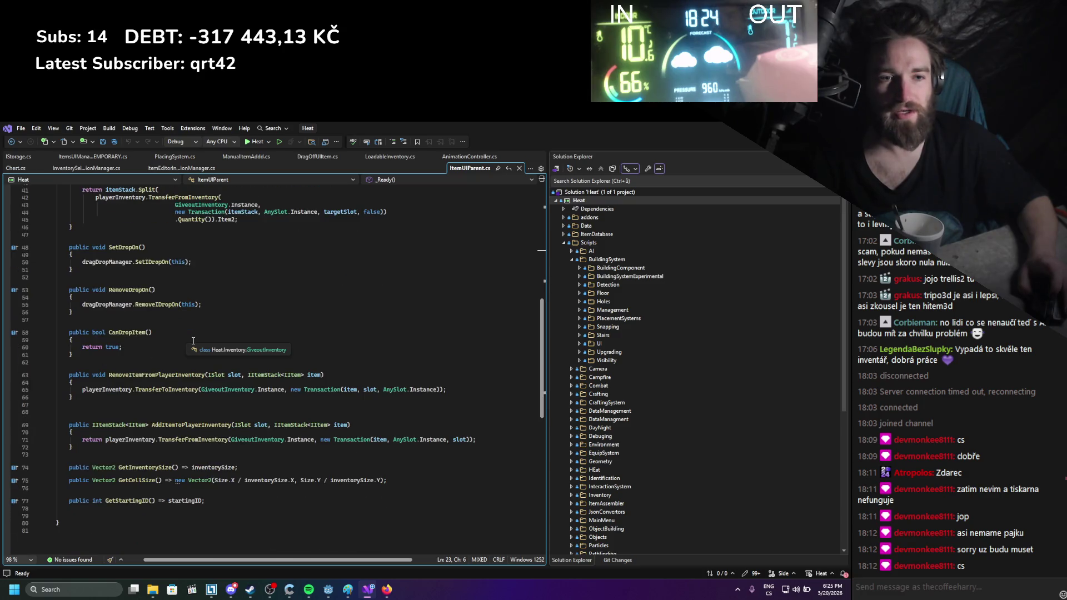
{"action": "scroll", "coordinate": [194, 340], "scroll_direction": "up", "scroll_amount": 13}
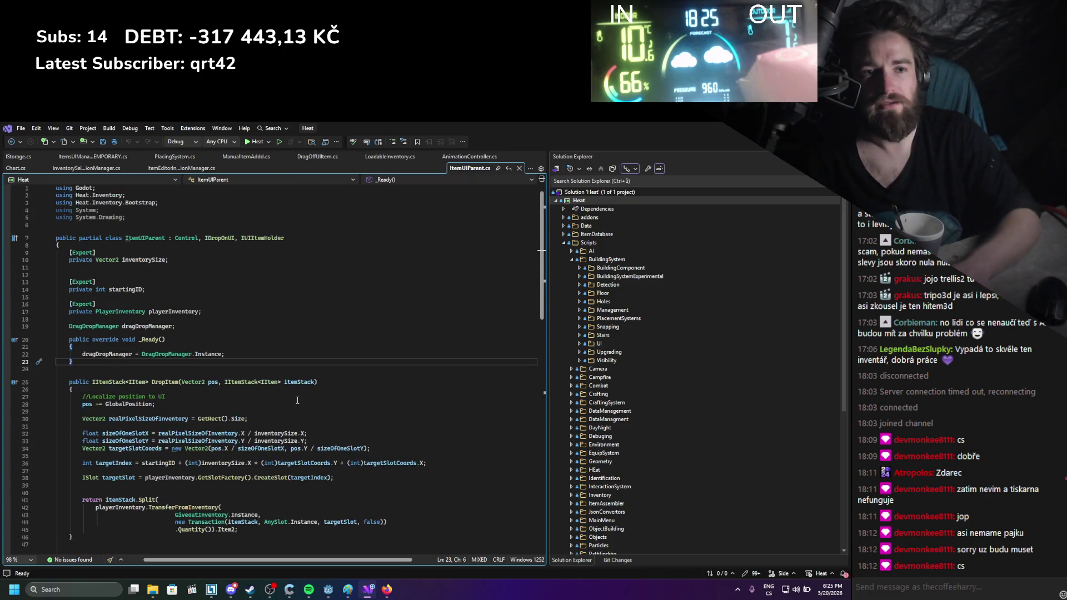
{"action": "key", "text": "Return"}
{"action": "key", "text": "Return"}
{"action": "type", "text": "public vo"}
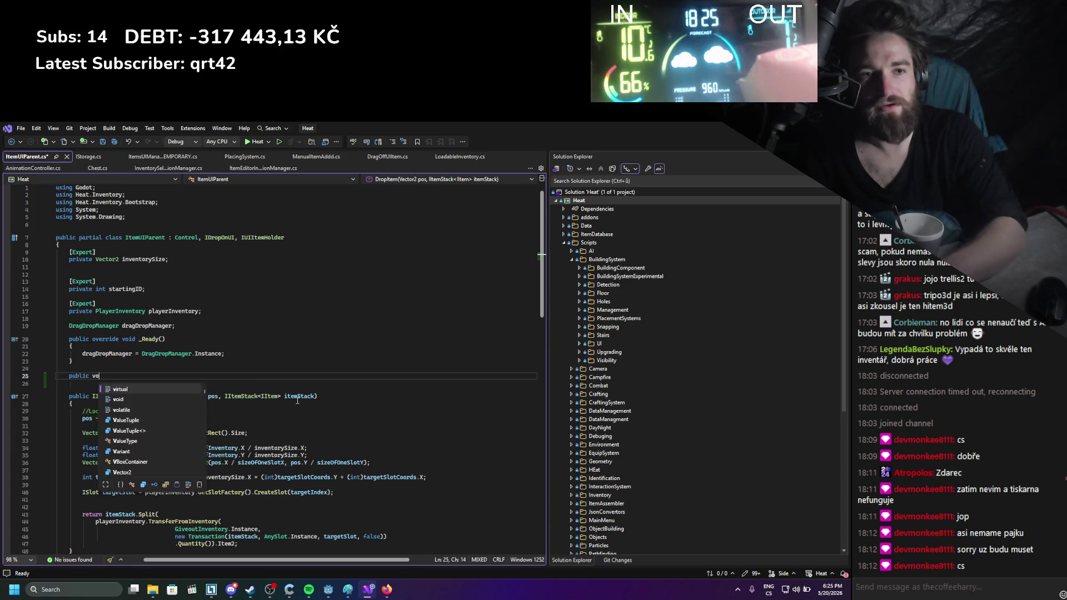
{"action": "type", "text": "id"}
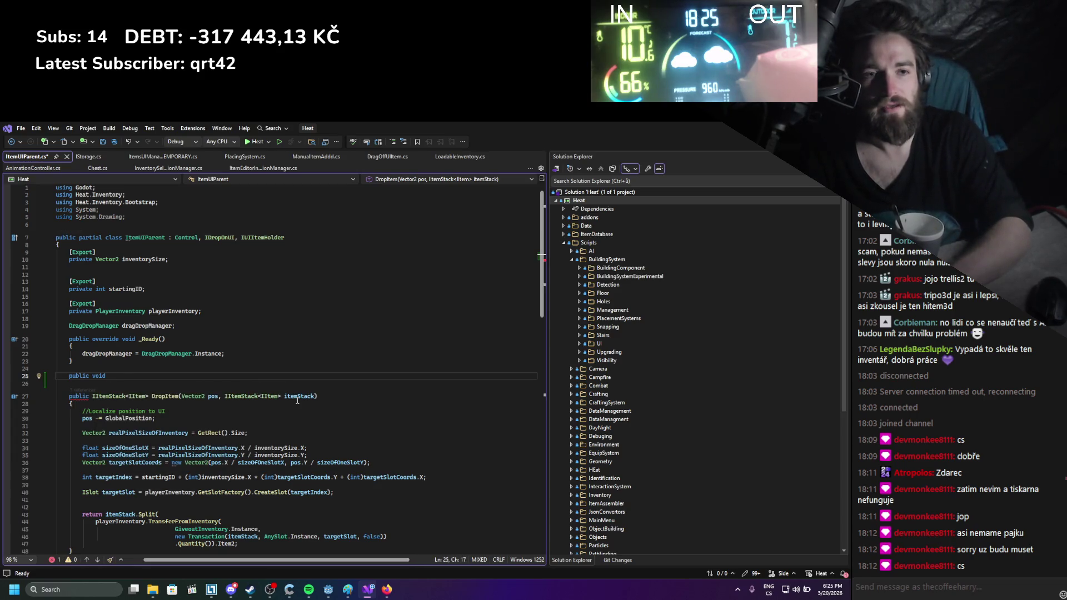
{"action": "type", "text": " SetInventory()"}
{"action": "key", "text": "Return"}
{"action": "type", "text": "{"}
{"action": "key", "text": "Return"}
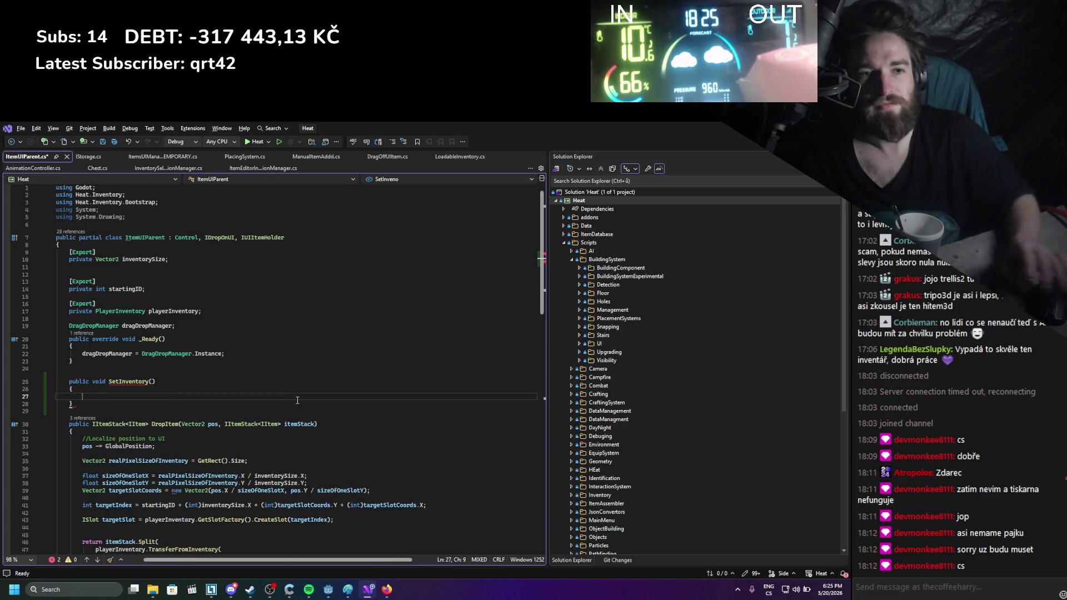
- Give SetInventory a PlayerInventory inventory parameter and save the file
{"action": "left_click", "coordinate": [153, 382]}
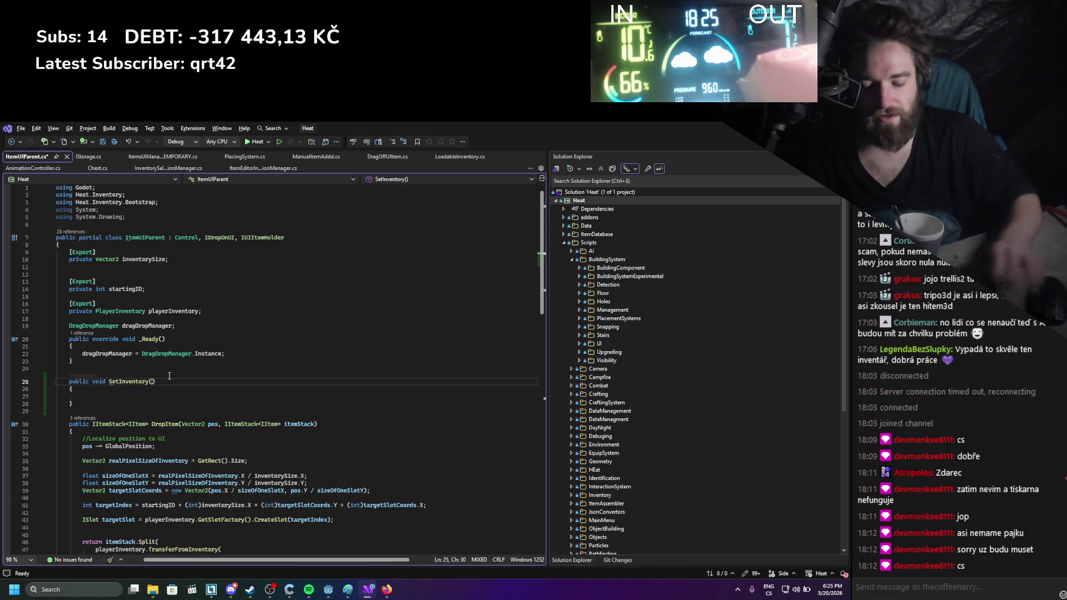
{"action": "type", "text": "Playerinv"}
{"action": "key", "text": "Tab"}
{"action": "type", "text": "inve"}
{"action": "key", "text": "Tab"}
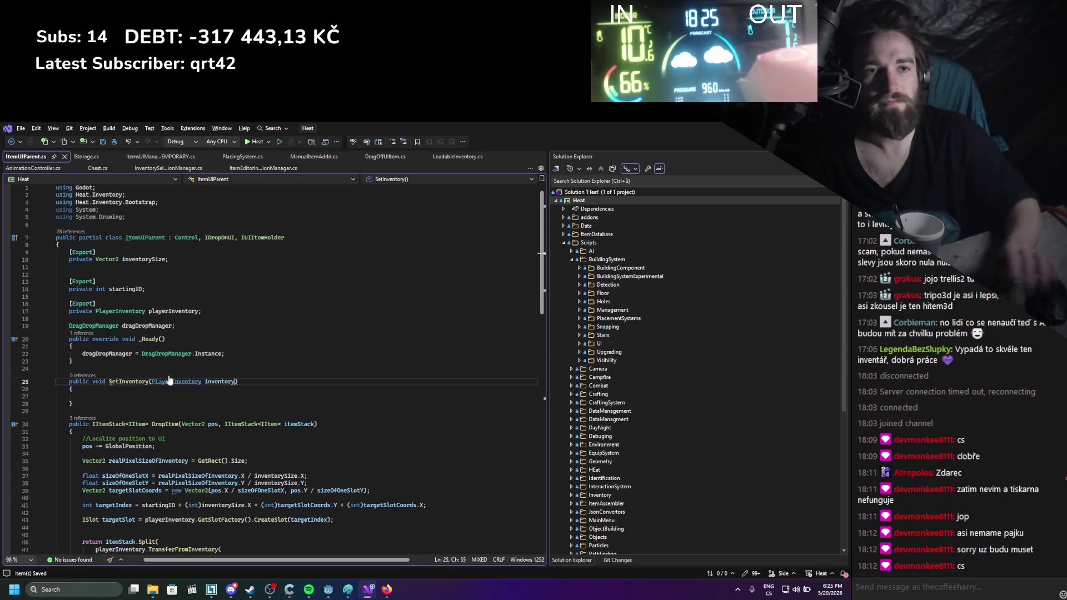
{"action": "key", "text": "ctrl+s"}
- Assign playerInventory = inventory inside SetInventory, then start a .NET build in Godot
{"action": "double_click", "coordinate": [172, 311]}
{"action": "left_click", "coordinate": [118, 396]}
{"action": "type", "text": "playerInventory = inv"}
{"action": "key", "text": "Tab"}
{"action": "type", "text": ";"}
{"action": "scroll", "coordinate": [294, 267], "scroll_direction": "down", "scroll_amount": 16}
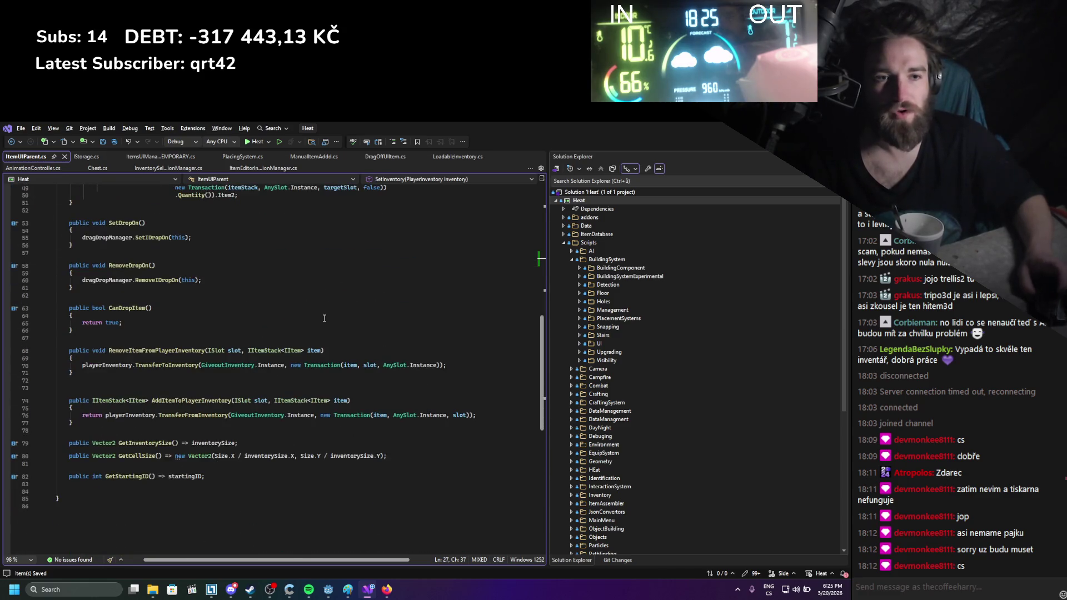
{"action": "scroll", "coordinate": [325, 318], "scroll_direction": "up", "scroll_amount": 16}
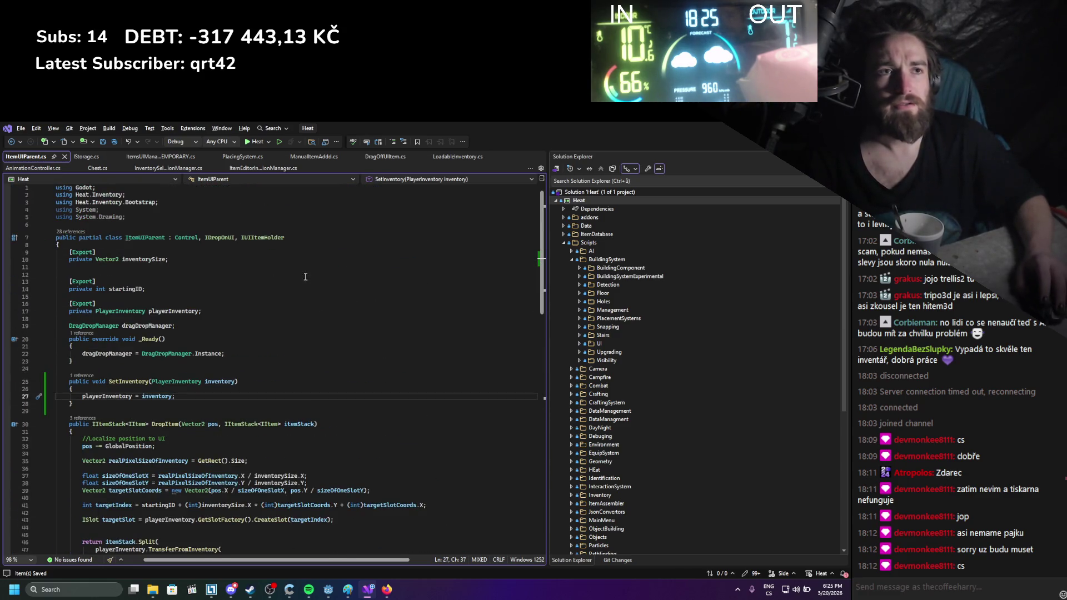
{"action": "key", "text": "alt+Tab"}
{"action": "key", "text": "alt+b"}
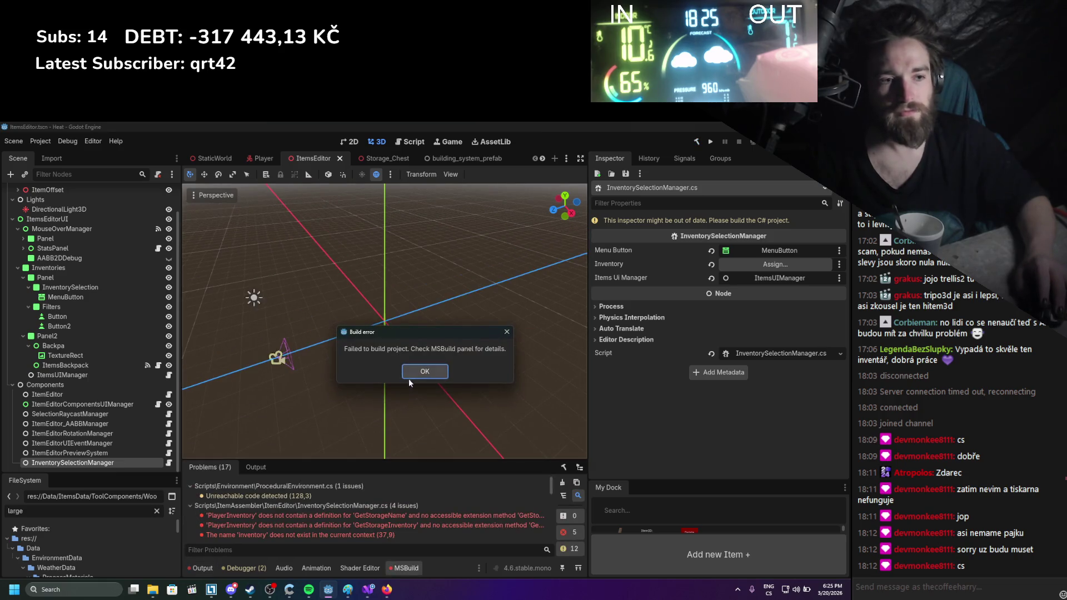
- Dismiss the build error, open the Player scene, and open the SearchForNearbyStorages script
{"action": "left_click", "coordinate": [415, 375]}
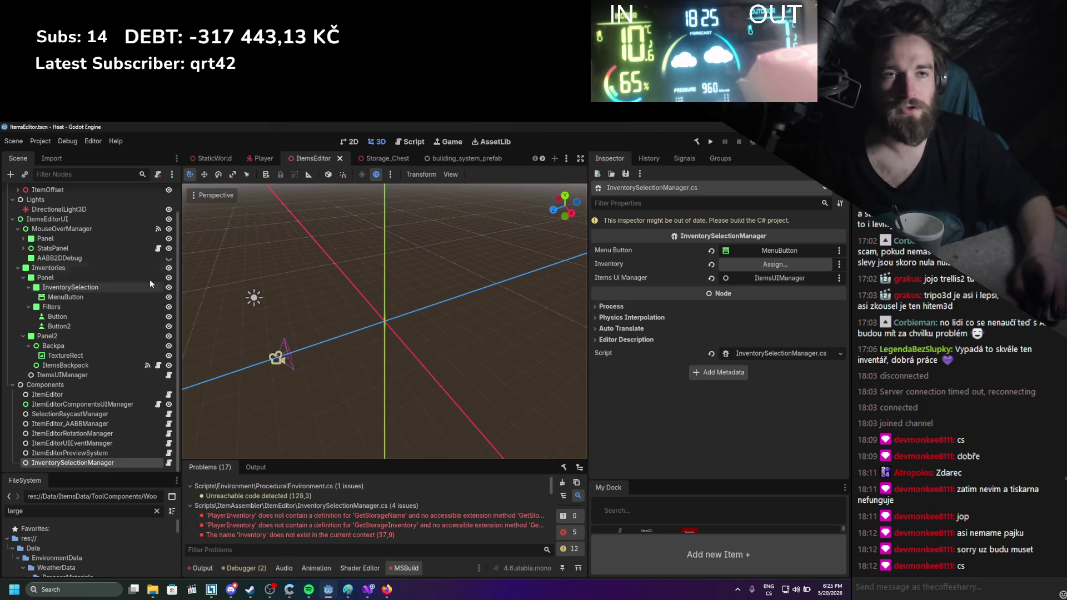
{"action": "left_click", "coordinate": [247, 159]}
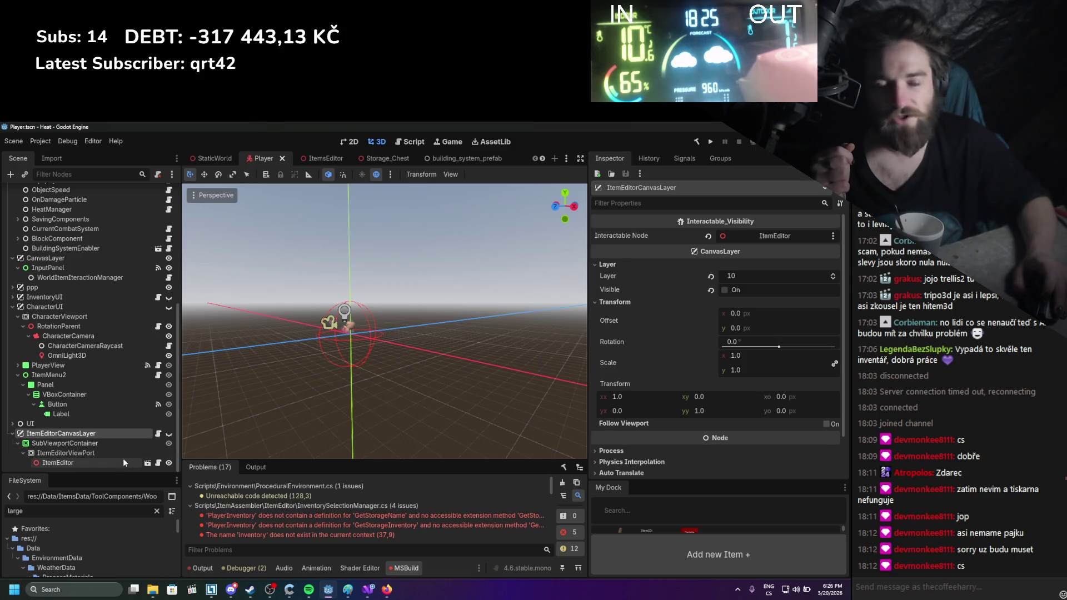
{"action": "scroll", "coordinate": [121, 455], "scroll_direction": "up", "scroll_amount": 6}
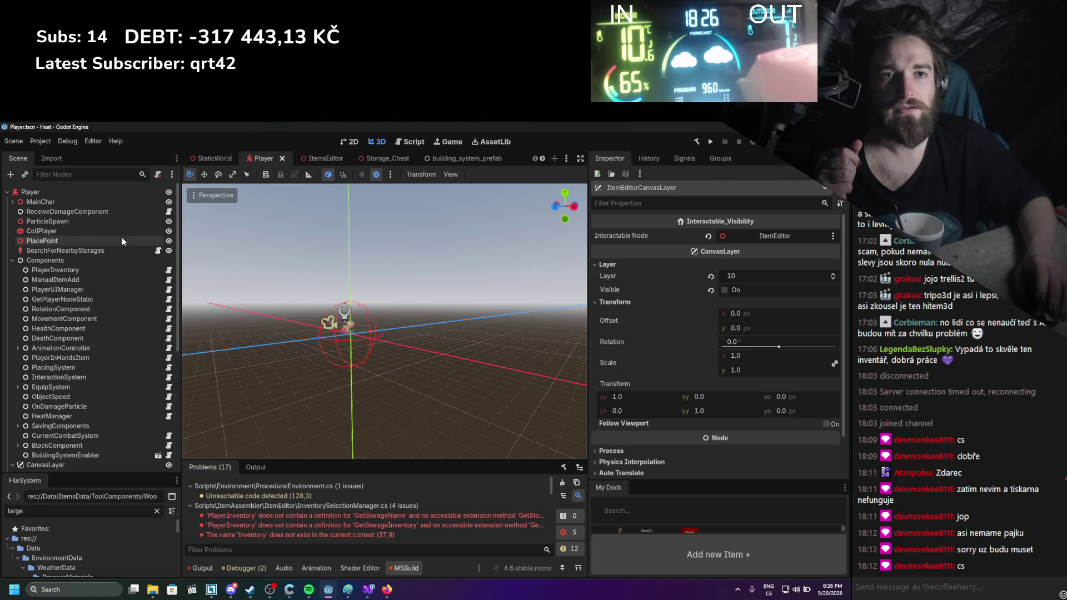
{"action": "left_click", "coordinate": [158, 251]}
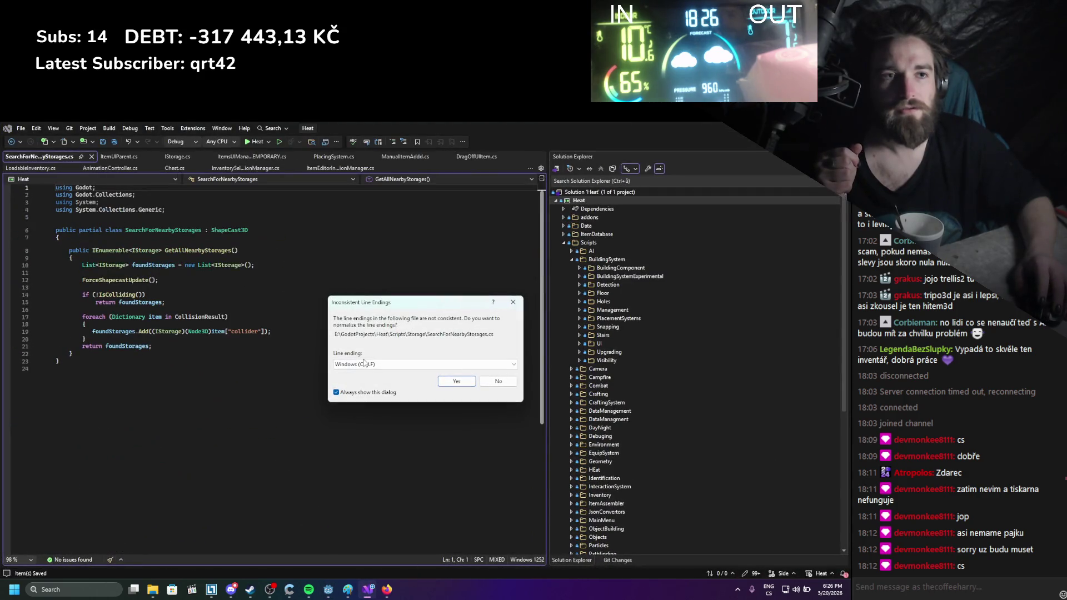
- Normalize SearchForNearbyStorages.cs line endings and inspect the IStorage interface's return types
{"action": "left_click", "coordinate": [465, 385]}
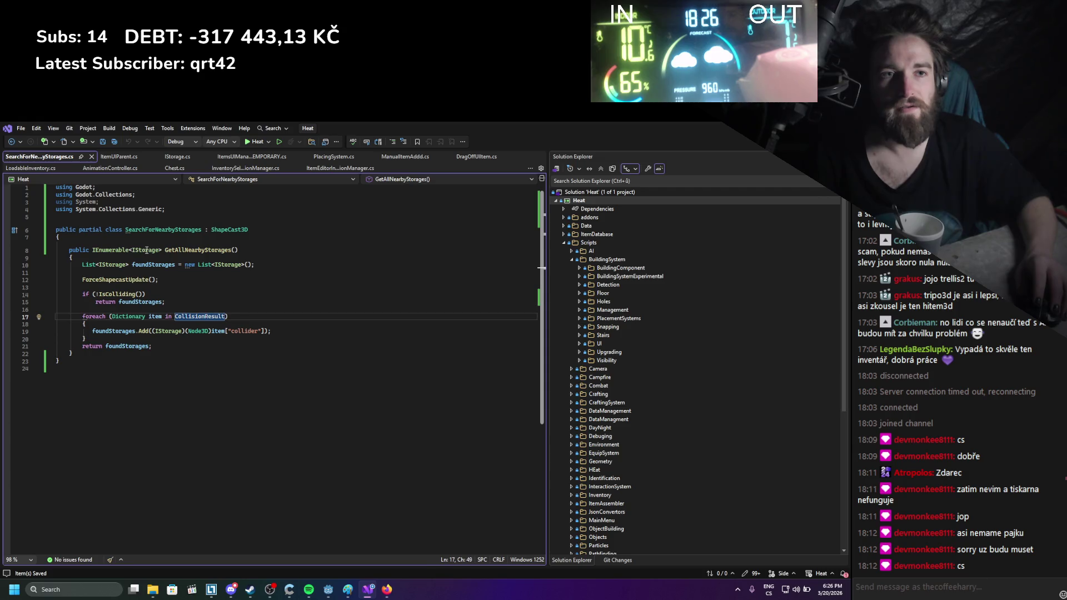
{"action": "left_click", "coordinate": [183, 350]}
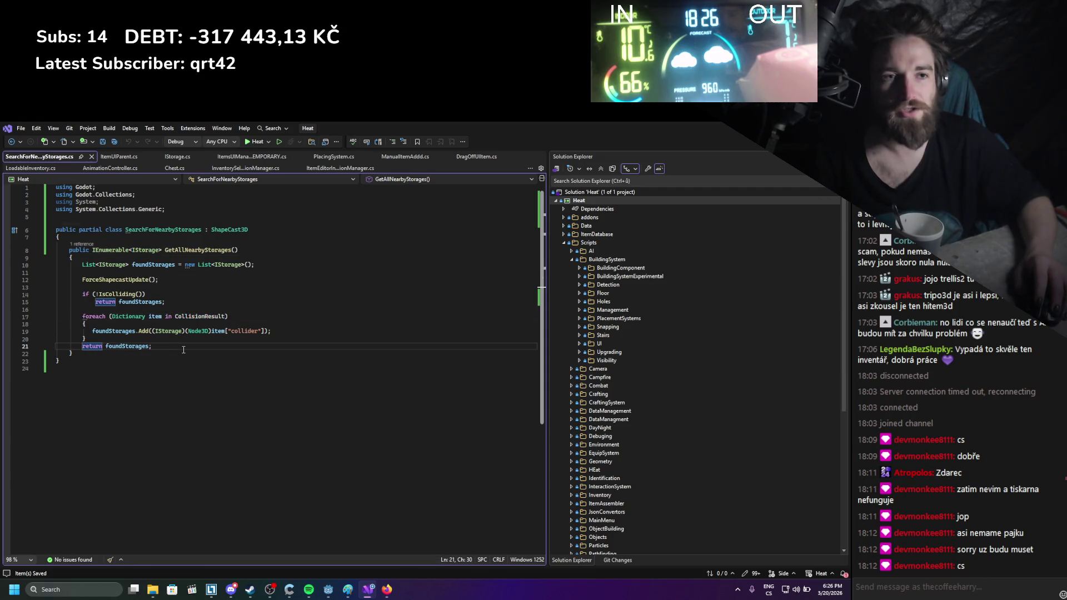
{"action": "left_click", "coordinate": [177, 157]}
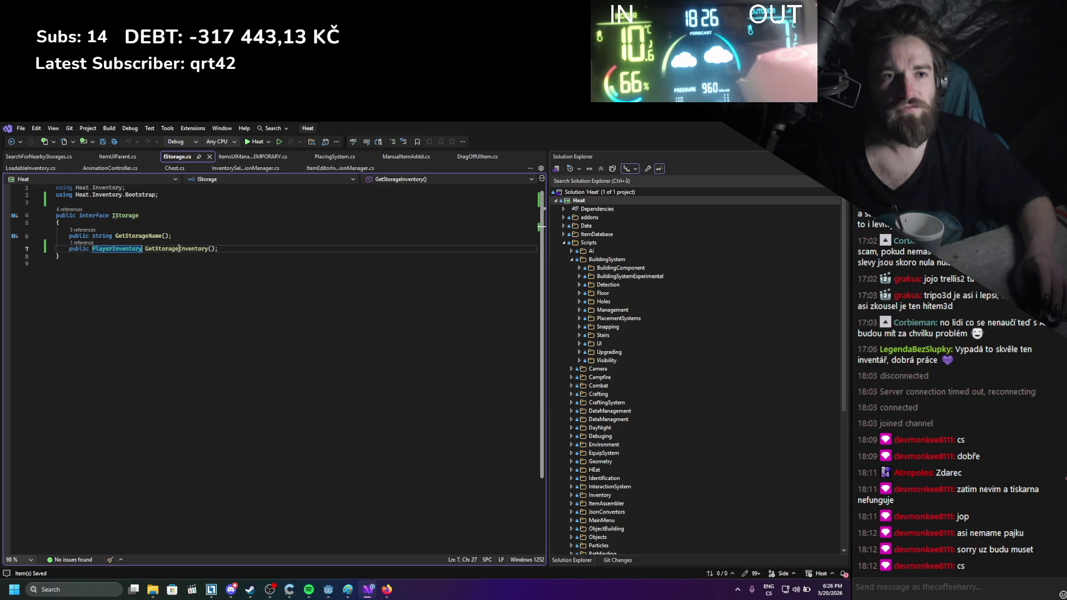
{"action": "double_click", "coordinate": [117, 248]}
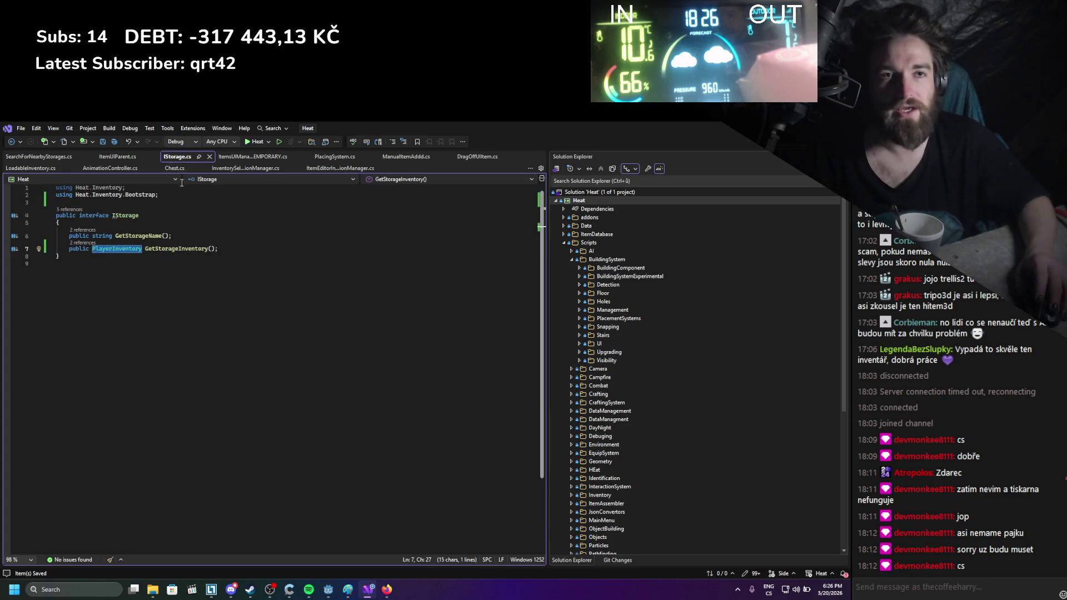
{"action": "left_click", "coordinate": [52, 156]}
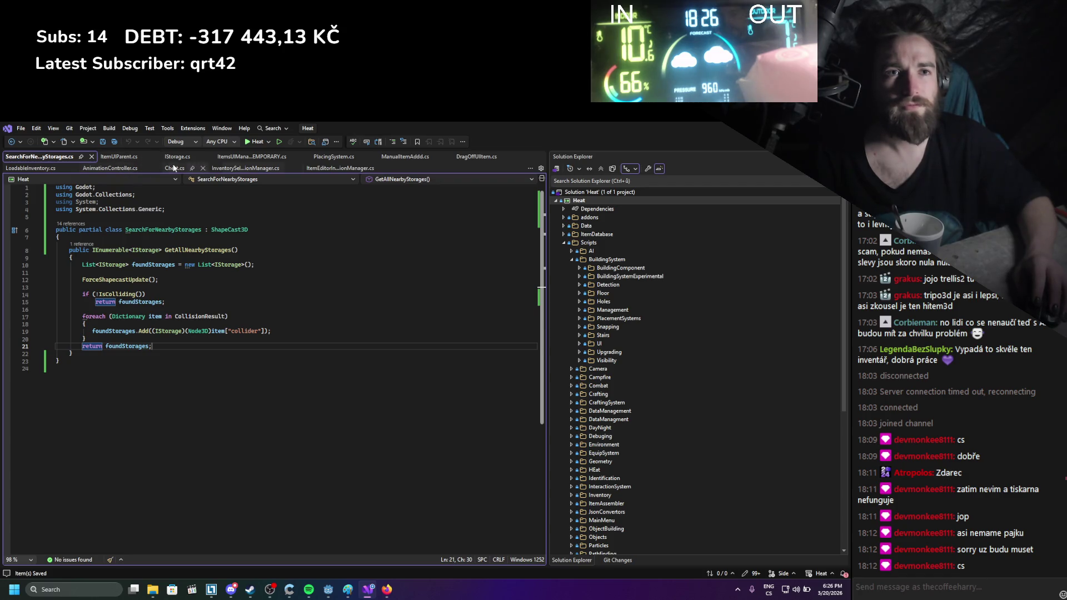
- From Godot's ItemsEditor scene, open the ItemEditor script and jump to the LoadNearbyStorages definition
{"action": "key", "text": "alt+Tab"}
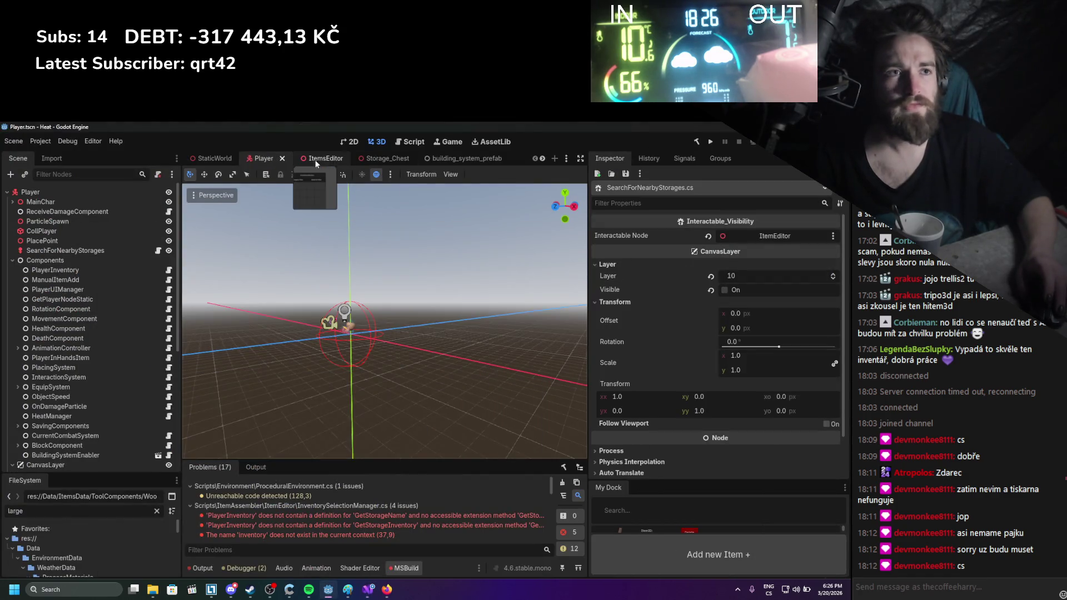
{"action": "left_click", "coordinate": [323, 159]}
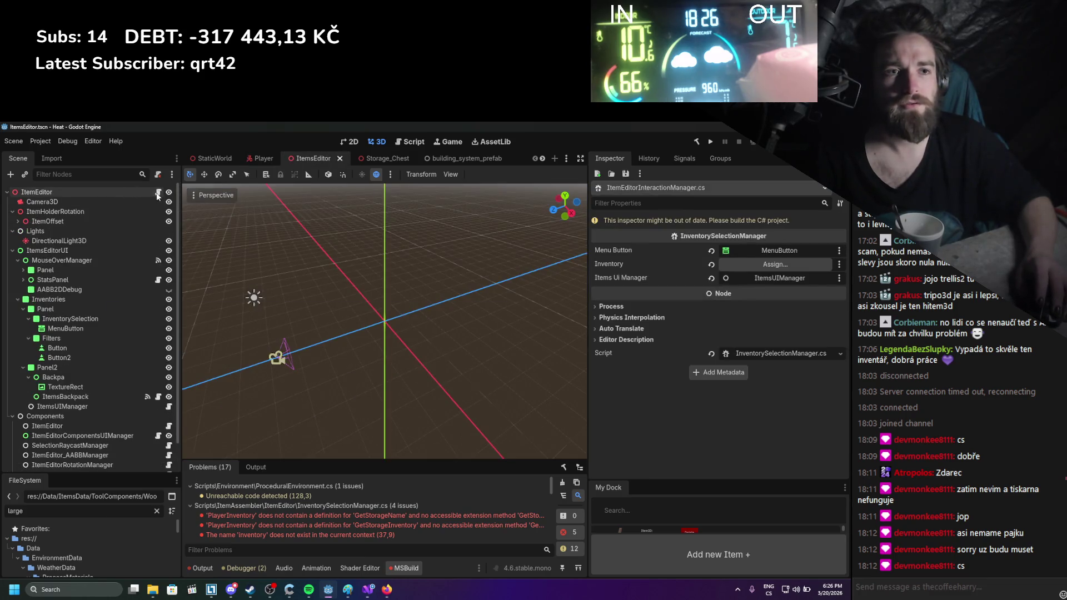
{"action": "left_click", "coordinate": [158, 193]}
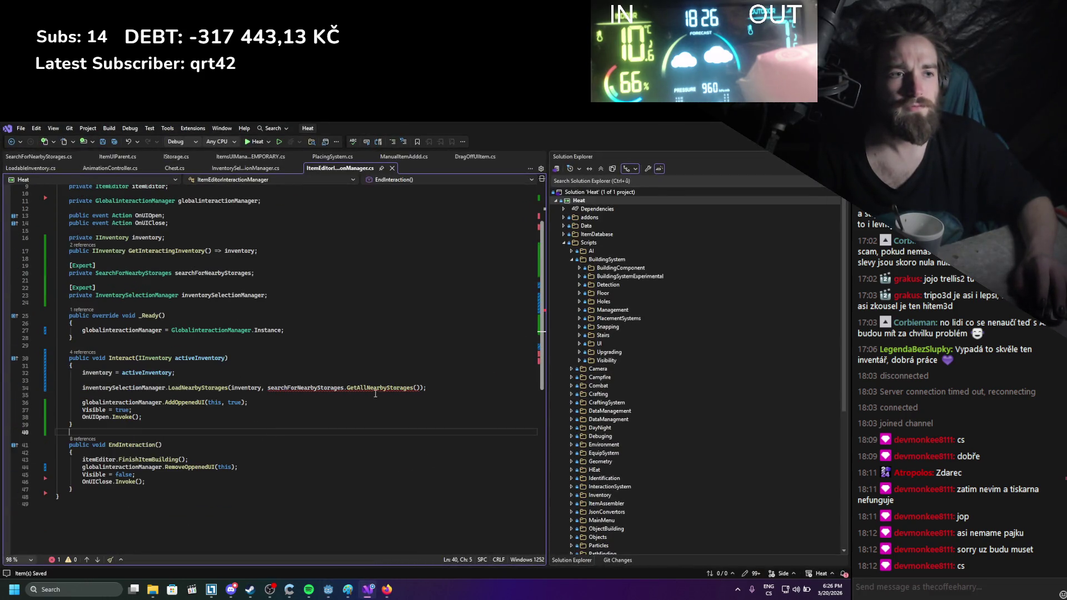
{"action": "mouse_move", "coordinate": [376, 397]}
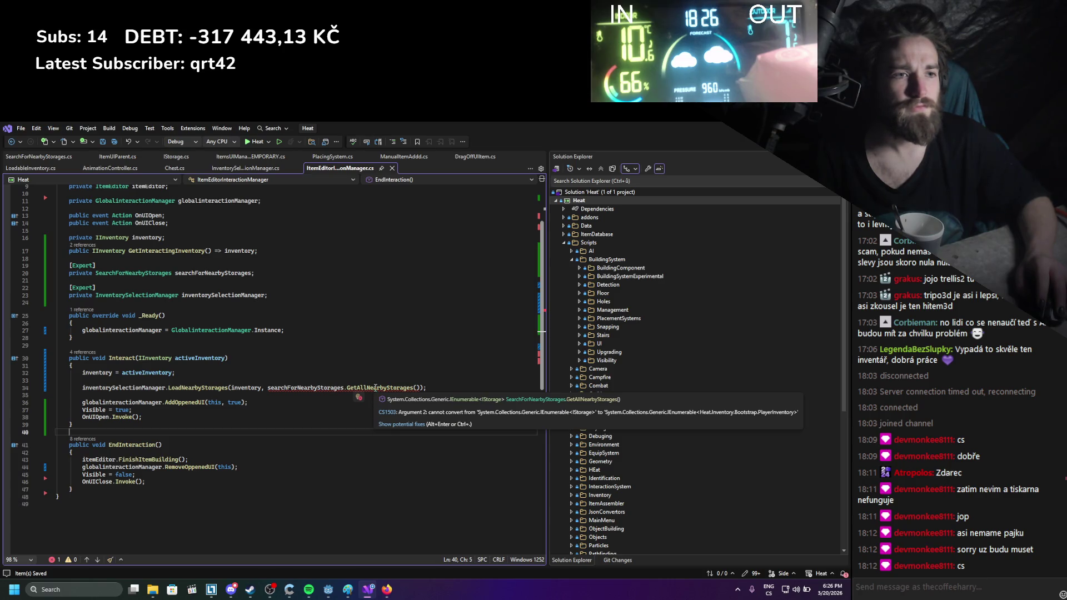
{"action": "mouse_move", "coordinate": [204, 391]}
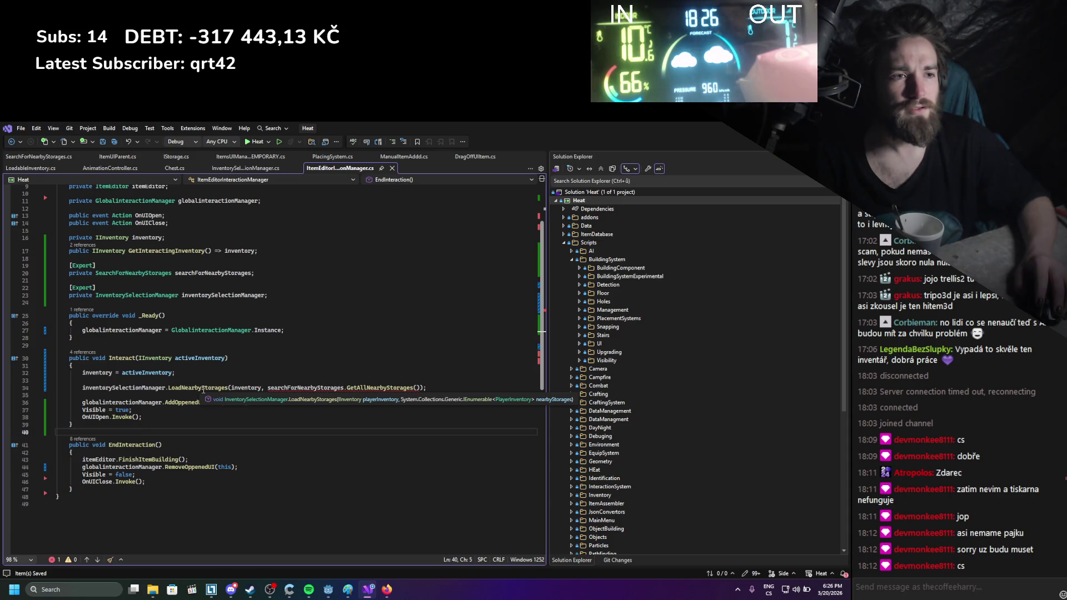
{"action": "key", "text": "F12"}
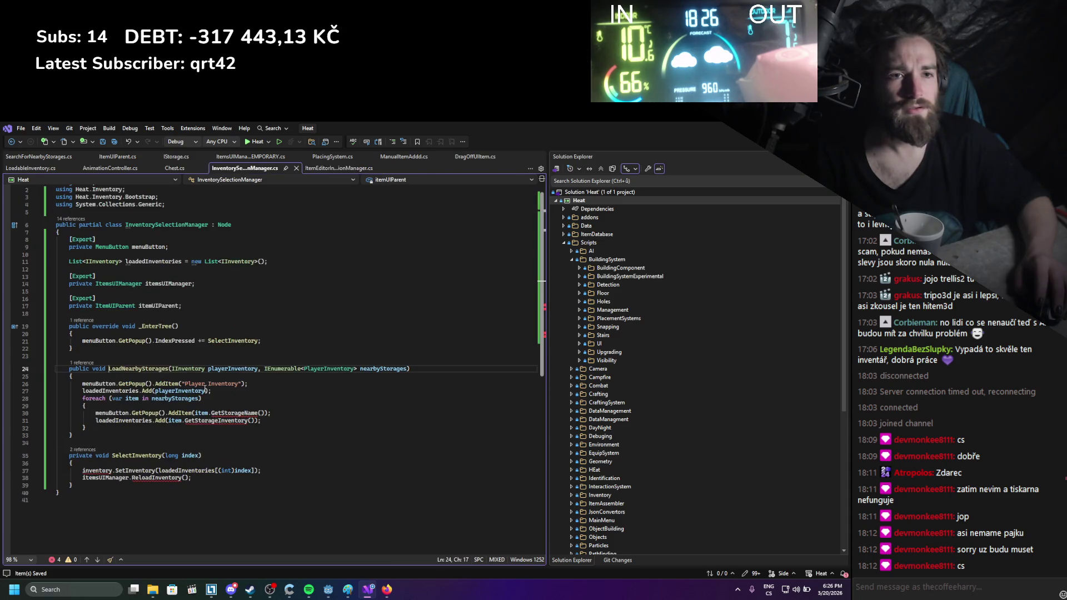
- Change LoadNearbyStorages' parameter type from PlayerInventory to IStorage and save
{"action": "double_click", "coordinate": [307, 368]}
{"action": "type", "text": "IStorage"}
{"action": "key", "text": "ctrl+s"}
{"action": "left_click", "coordinate": [221, 421]}
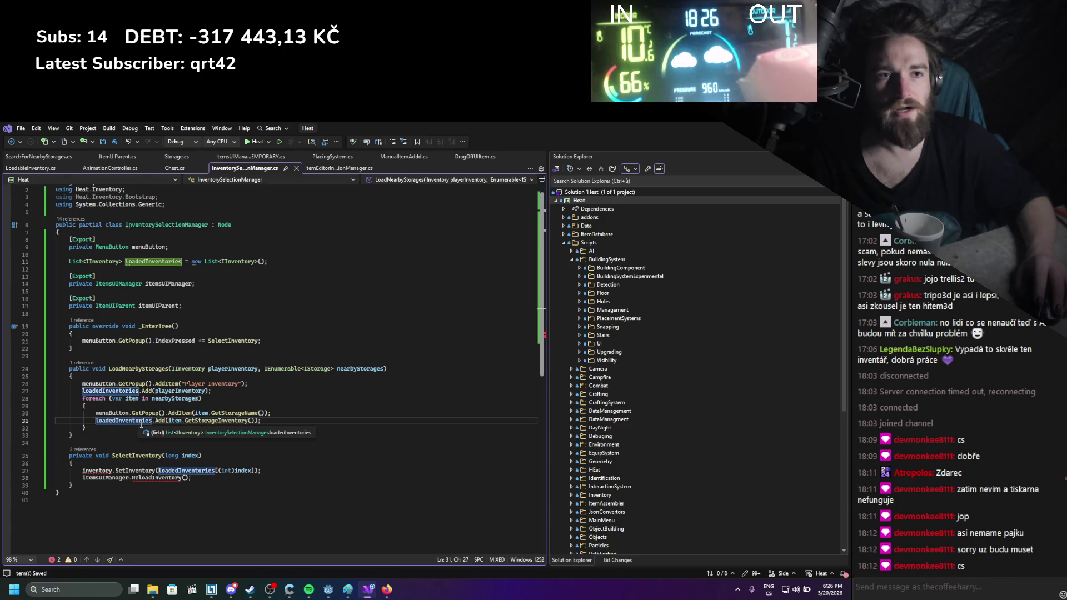
- Replace both IInventory types on line 11 with PlayerInventory
{"action": "double_click", "coordinate": [106, 261]}
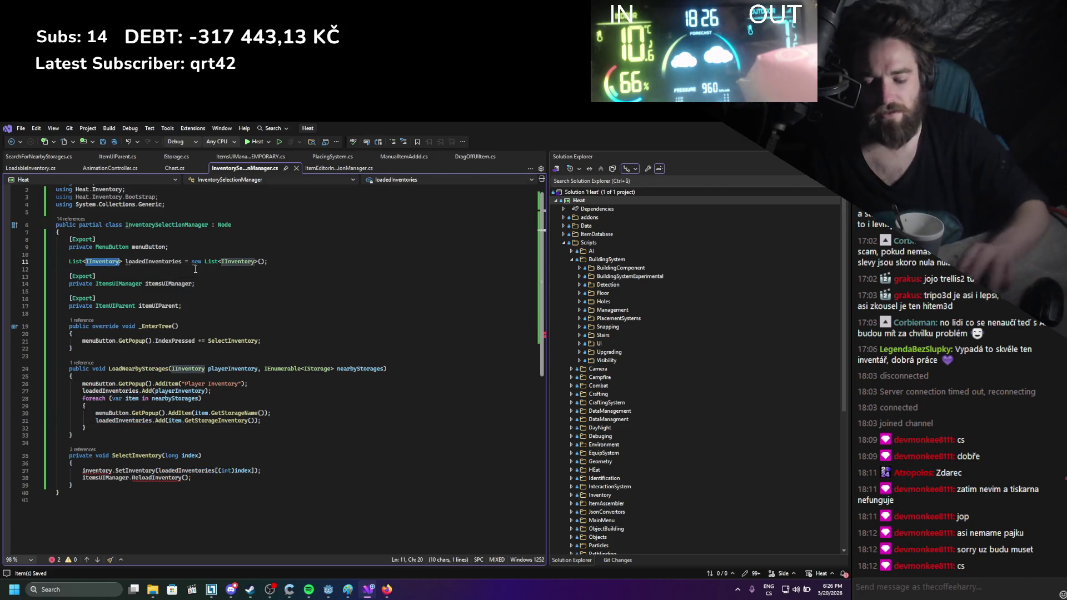
{"action": "type", "text": "PlayerIn"}
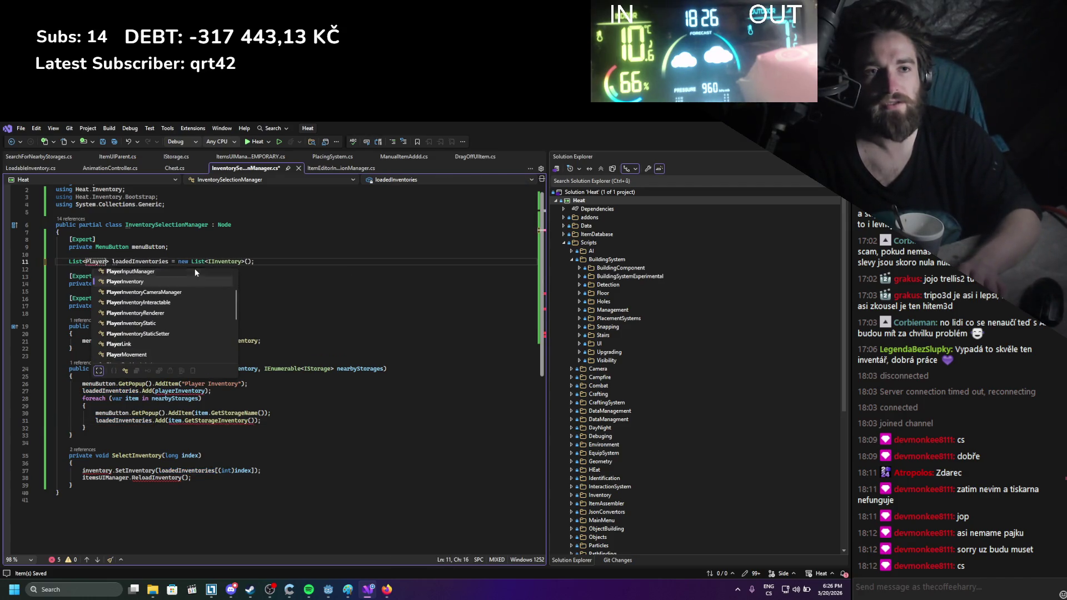
{"action": "key", "text": "Tab"}
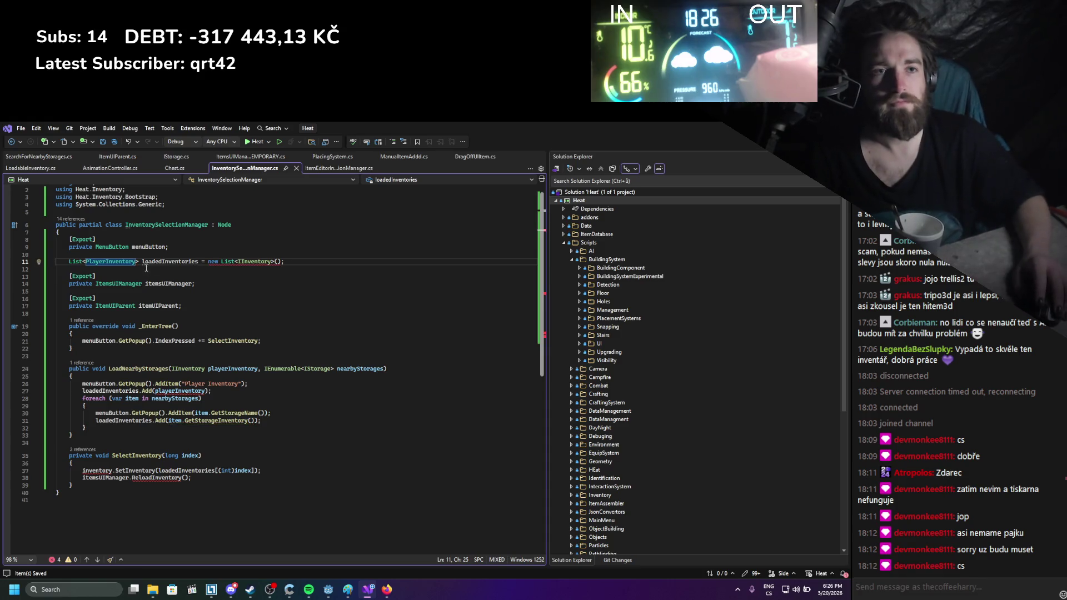
{"action": "double_click", "coordinate": [253, 261]}
{"action": "type", "text": "Play"}
{"action": "key", "text": "Tab"}
{"action": "left_click", "coordinate": [206, 296]}
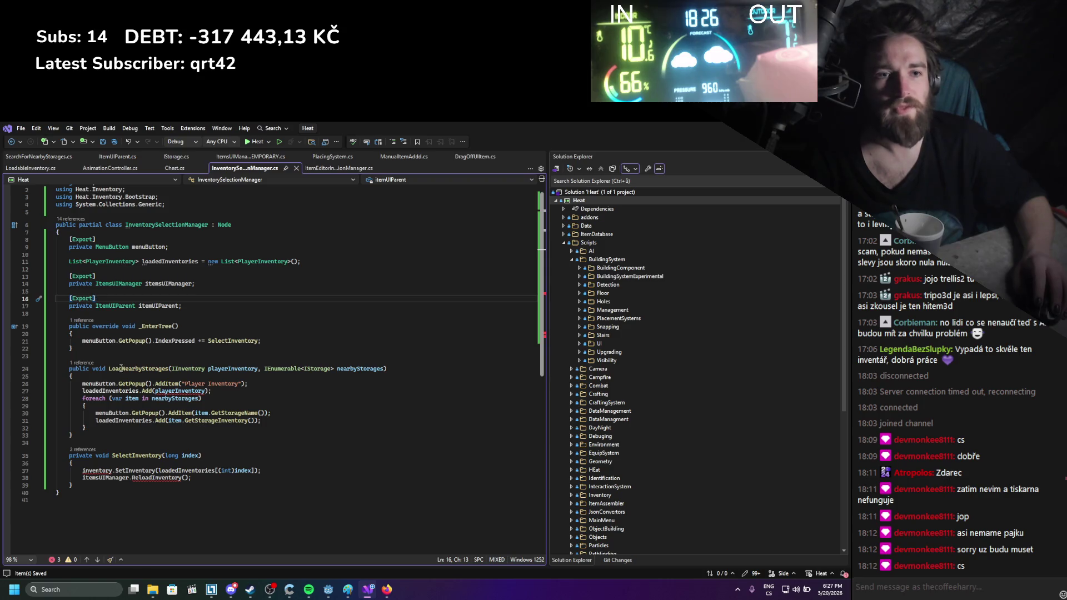
- Cast the playerInventory argument on line 27 to (PlayerInventory)
{"action": "left_click", "coordinate": [118, 391]}
{"action": "left_click", "coordinate": [178, 391]}
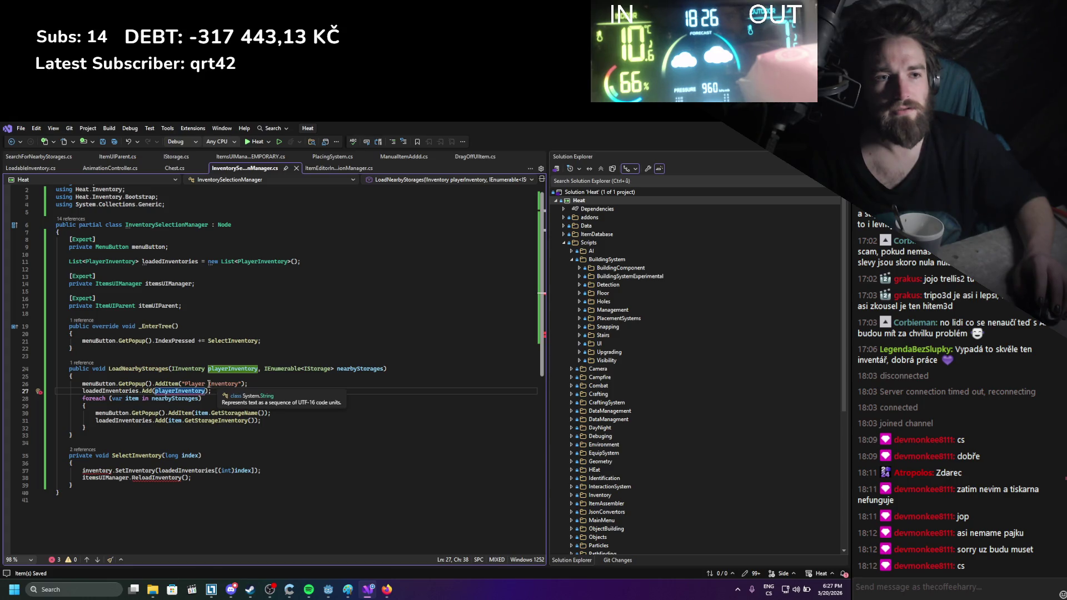
{"action": "key", "text": "ctrl+Left"}
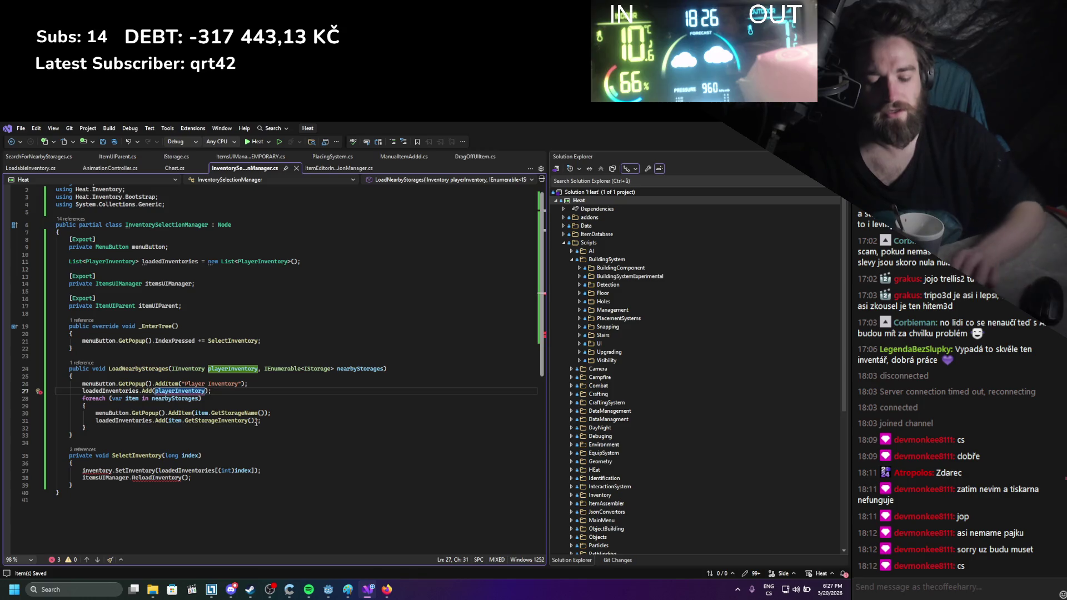
{"action": "type", "text": "("}
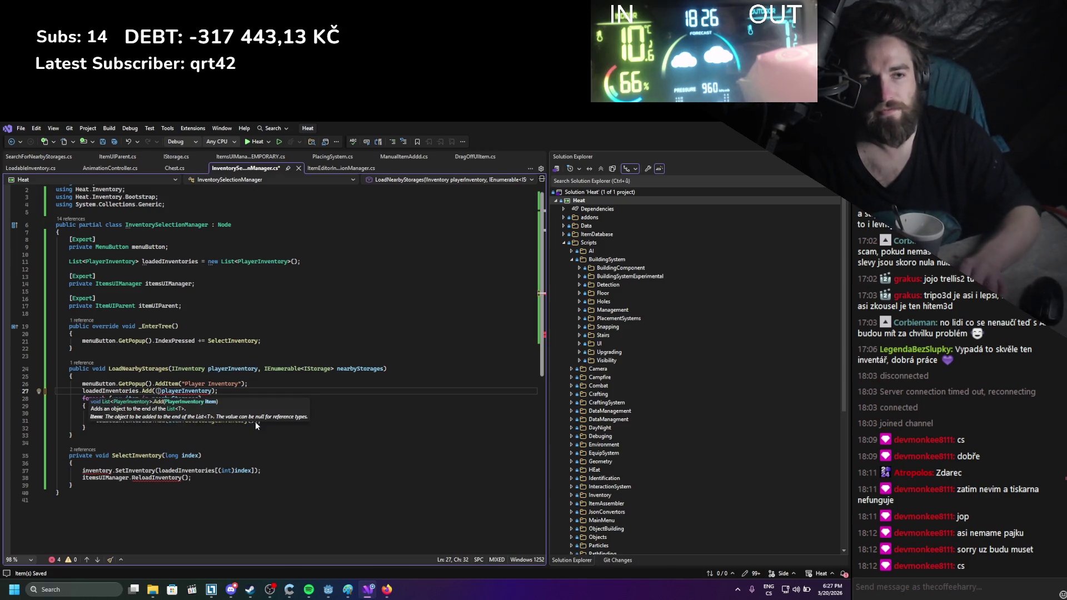
{"action": "type", "text": "PlayerInventory)"}
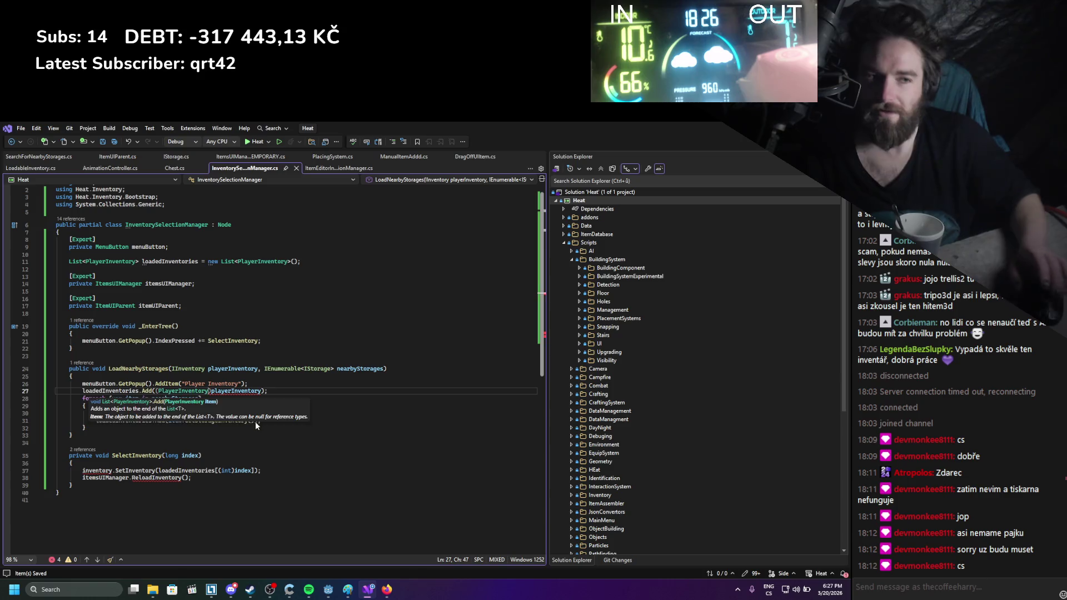
- Check the parameter's usage and prepare a new line above the old inventory call in SelectInventory
{"action": "left_click", "coordinate": [234, 368]}
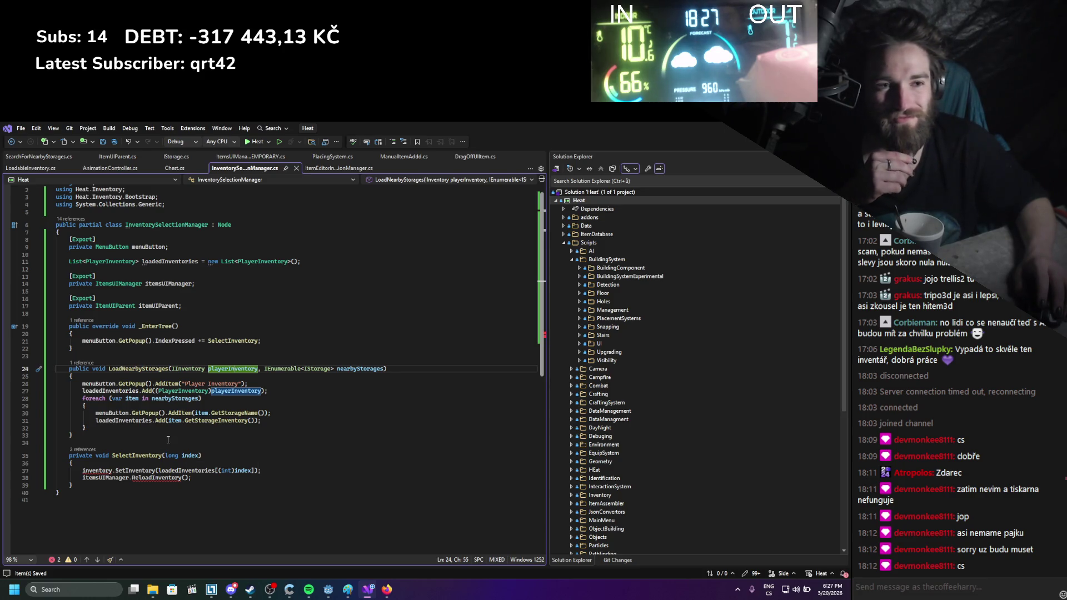
{"action": "left_click", "coordinate": [150, 437]}
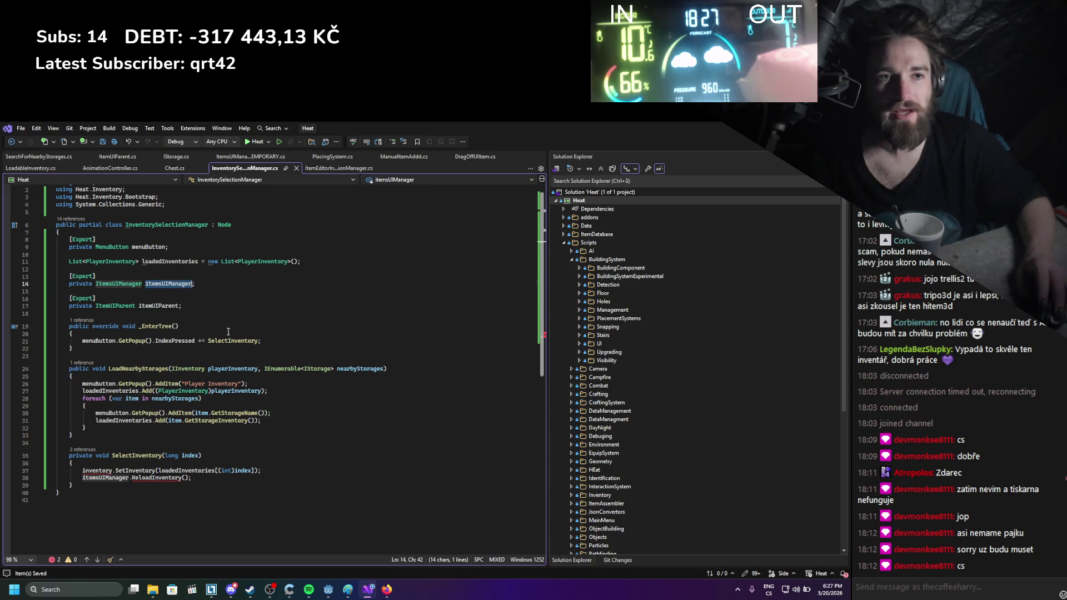
{"action": "left_click_drag", "start_coordinate": [260, 471], "coordinate": [89, 470]}
{"action": "left_click", "coordinate": [97, 462]}
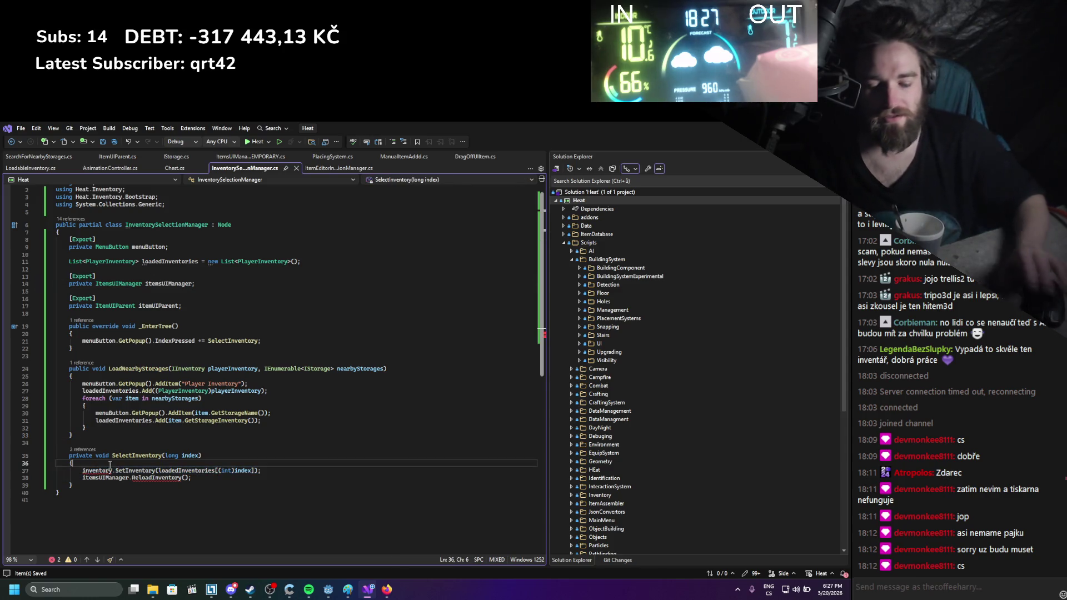
- Add an itemsUIManager.SetInventory(); call in SelectInventory and save
{"action": "key", "text": "Return"}
{"action": "type", "text": "itemsUIManager.seti"}
{"action": "key", "text": "Down"}
{"action": "key", "text": "Down"}
{"action": "key", "text": "Down"}
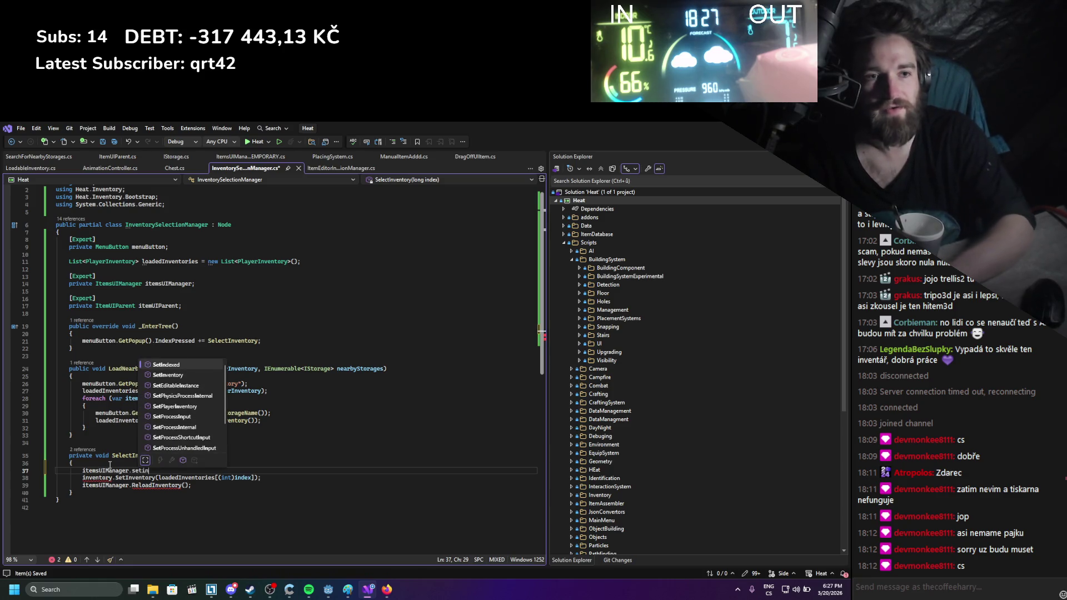
{"action": "type", "text": "("}
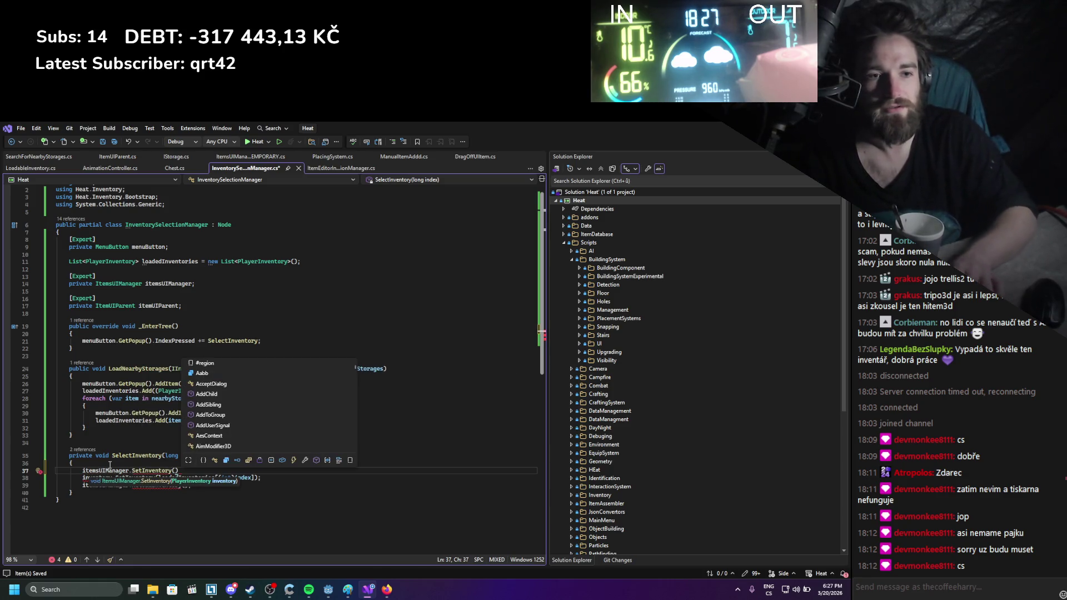
{"action": "type", "text": ");"}
{"action": "key", "text": "ctrl+s"}
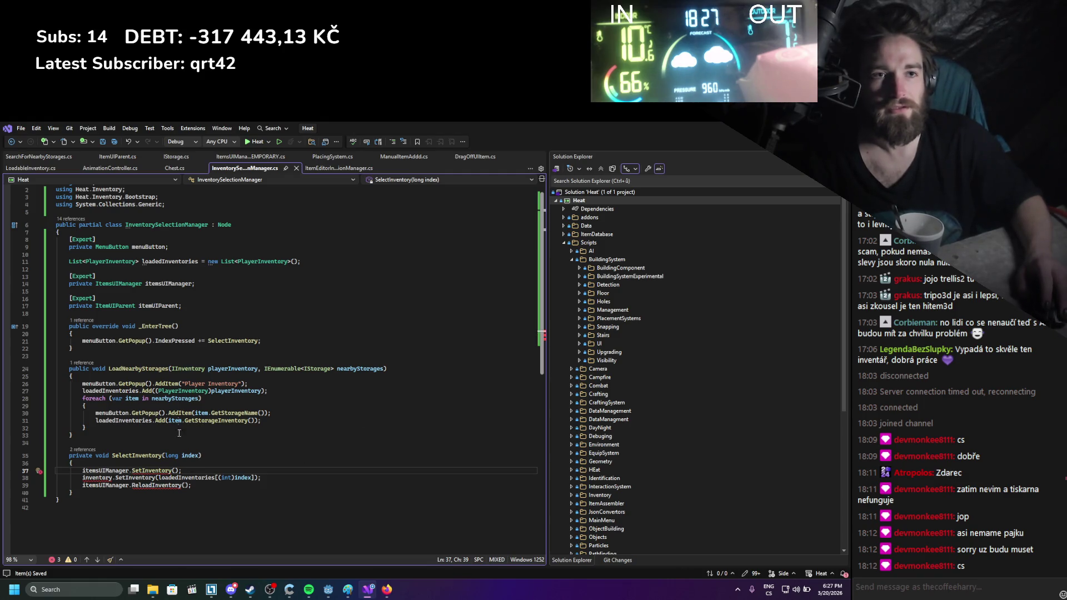
- Move the loadedInventories[(int)index] argument into the new call and delete the old inventory.SetInventory line
{"action": "left_click", "coordinate": [162, 261]}
{"action": "left_click", "coordinate": [175, 471]}
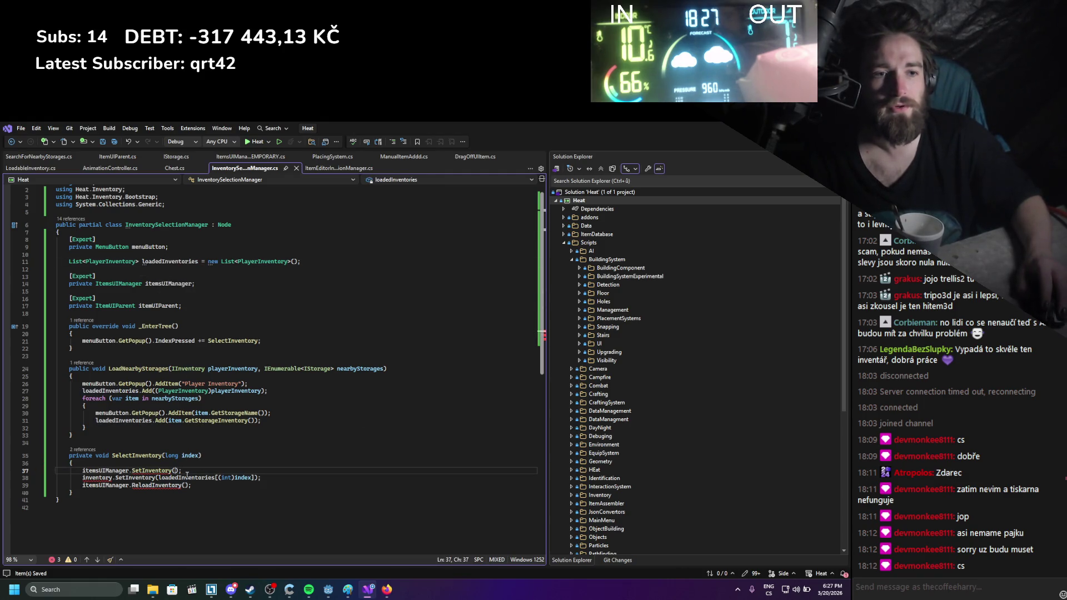
{"action": "left_click_drag", "start_coordinate": [158, 478], "coordinate": [171, 477]}
{"action": "key", "text": "ctrl+x"}
{"action": "left_click", "coordinate": [174, 470]}
{"action": "key", "text": "ctrl+v"}
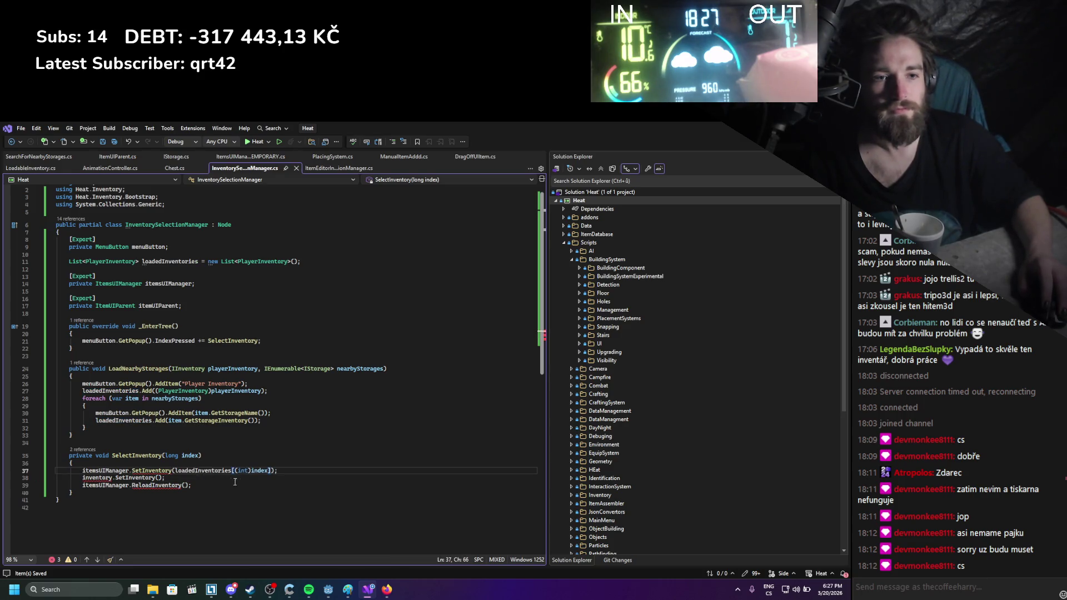
{"action": "left_click_drag", "start_coordinate": [235, 481], "coordinate": [134, 479]}
{"action": "left_click_drag", "start_coordinate": [29, 485], "coordinate": [29, 478]}
{"action": "key", "text": "Delete"}
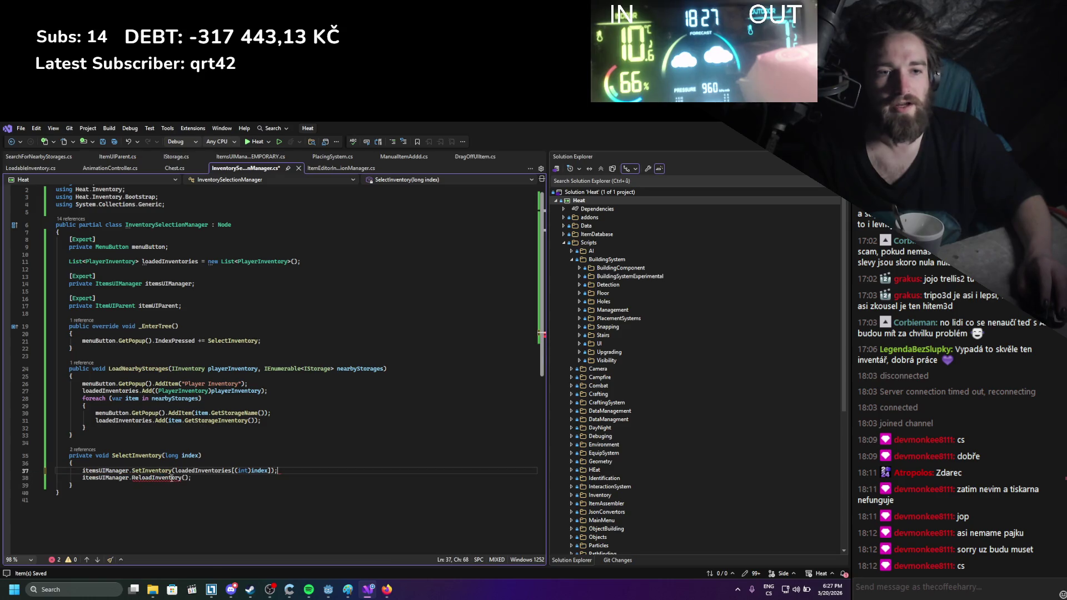
- Replace the ReloadInventory call with SetInventory taking the loaded inventory, then return to Godot to rebuild
{"action": "double_click", "coordinate": [170, 477]}
{"action": "type", "text": "seti"}
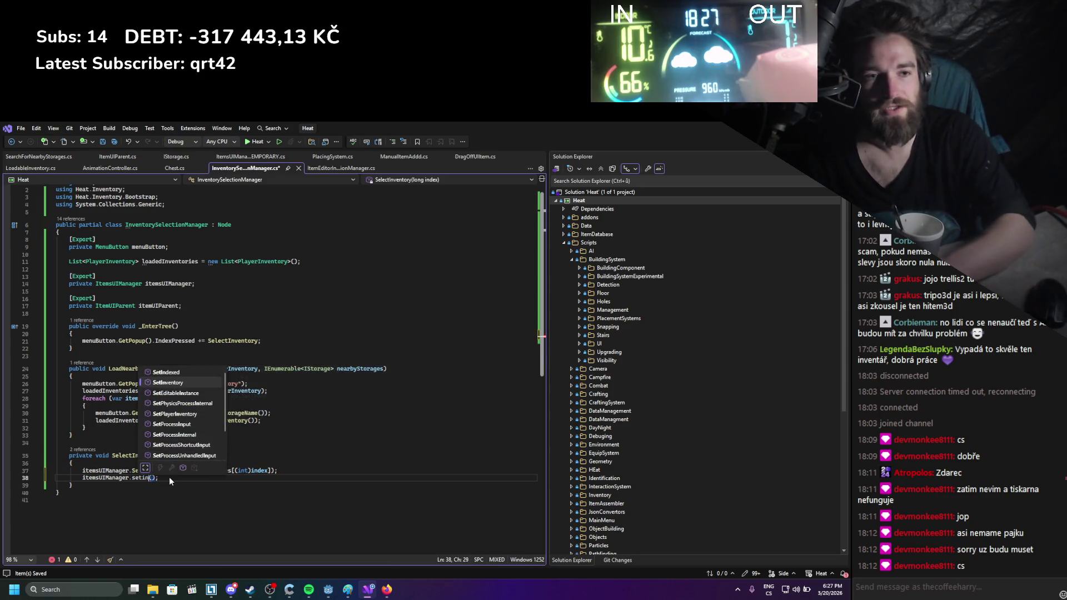
{"action": "key", "text": "Tab"}
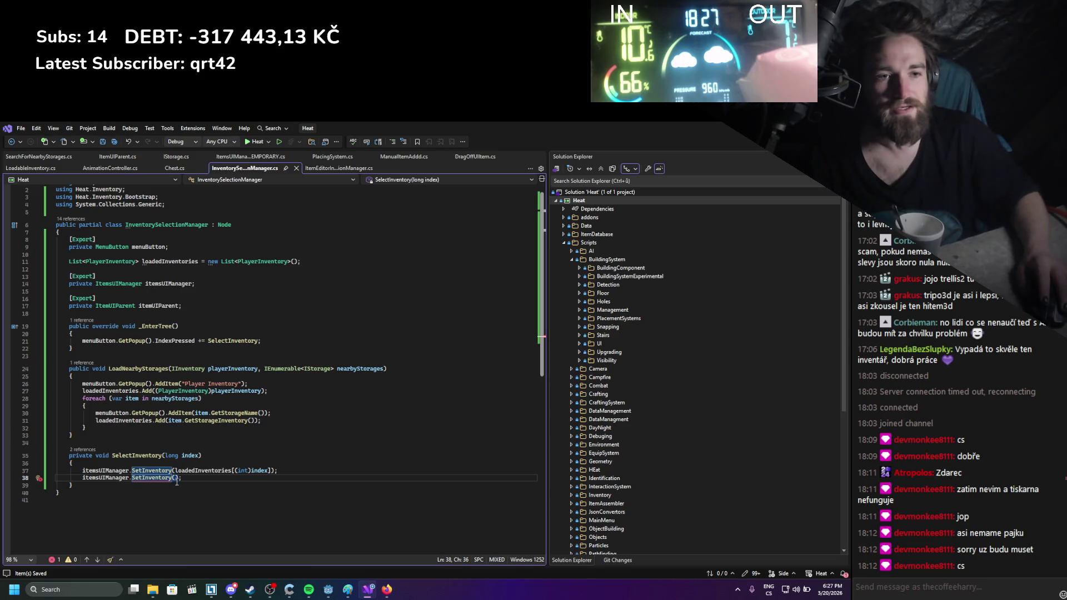
{"action": "key", "text": "Tab"}
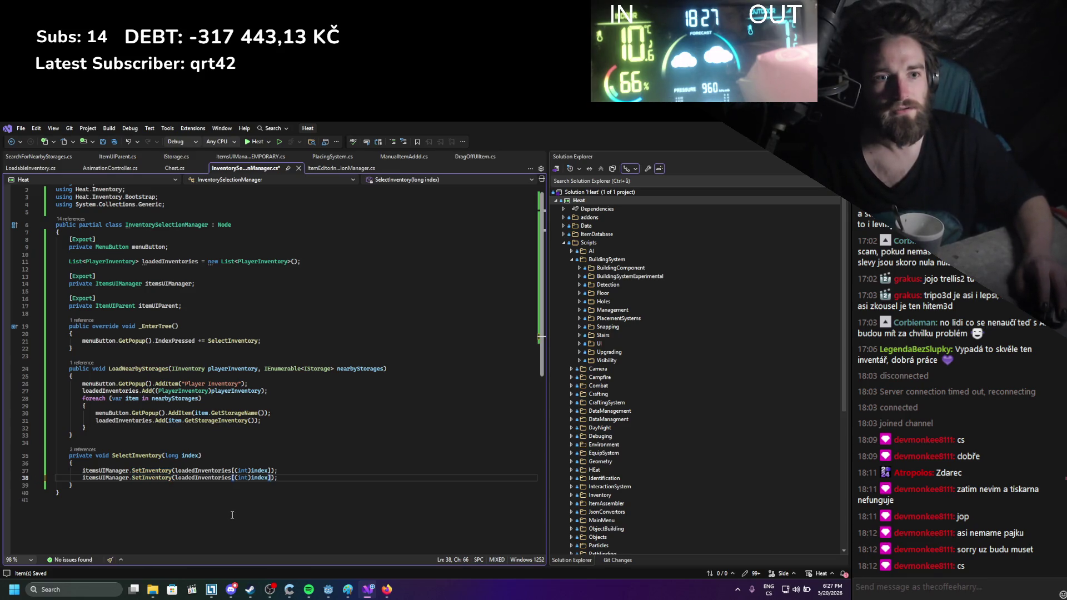
{"action": "key", "text": "ctrl+a"}
{"action": "left_click", "coordinate": [283, 528]}
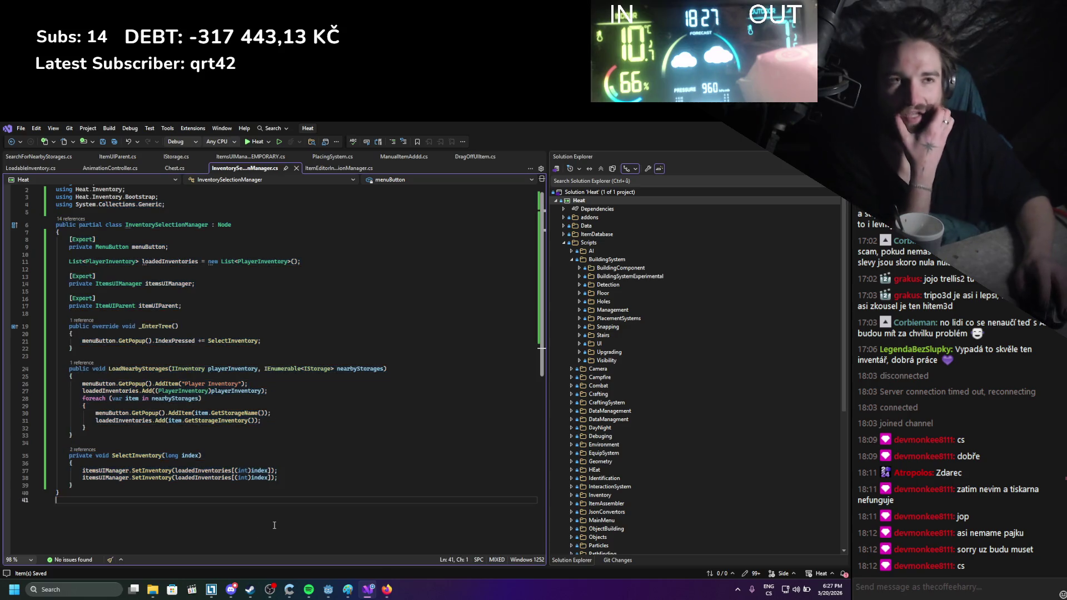
{"action": "scroll", "coordinate": [282, 528], "scroll_direction": "up", "scroll_amount": 1}
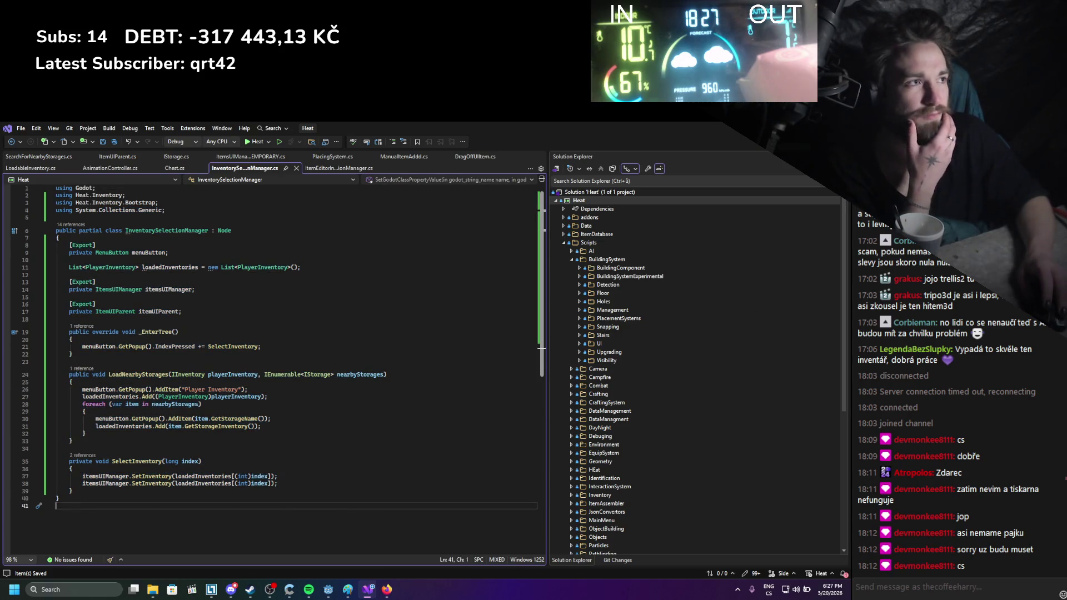
{"action": "key", "text": "alt+Tab"}
{"action": "left_click", "coordinate": [697, 142]}
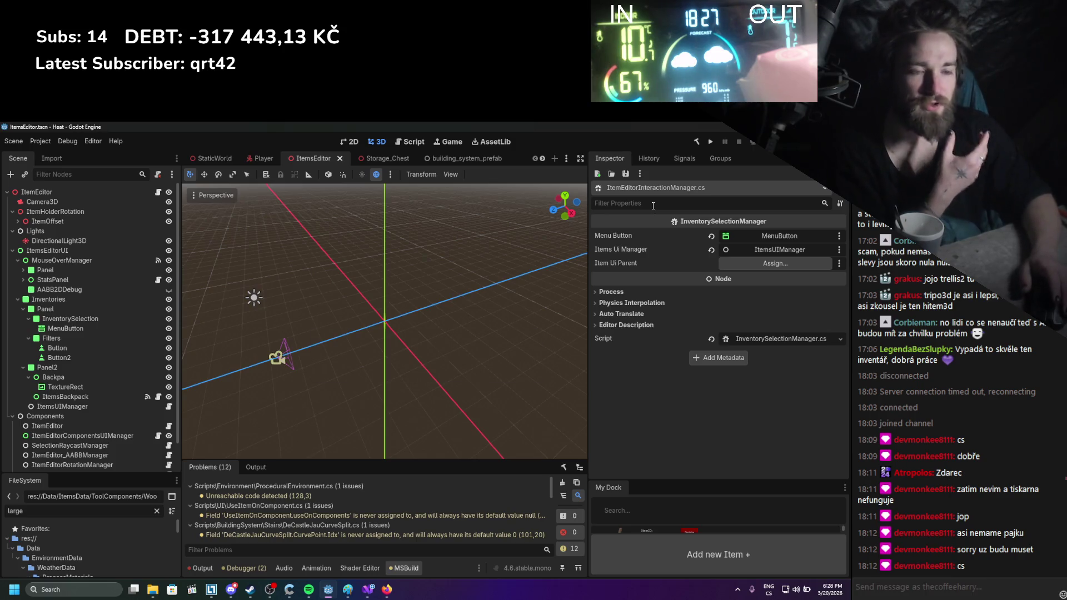
- Clear the Problems list after the rebuild and select the ItemsUIManager node in the Scene dock
{"action": "scroll", "coordinate": [504, 506], "scroll_direction": "down", "scroll_amount": 5}
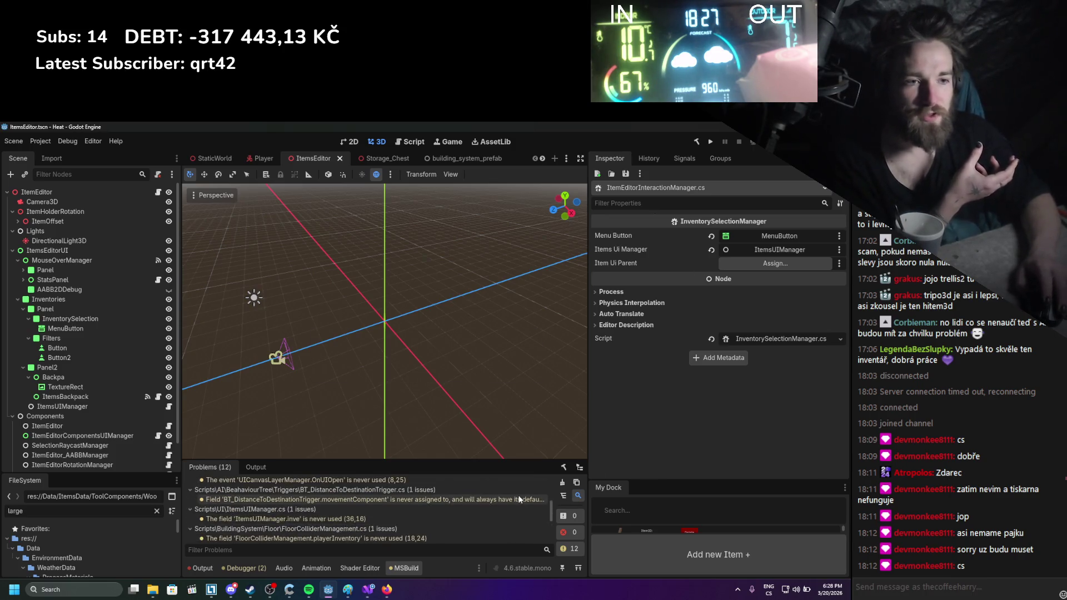
{"action": "left_click", "coordinate": [563, 481]}
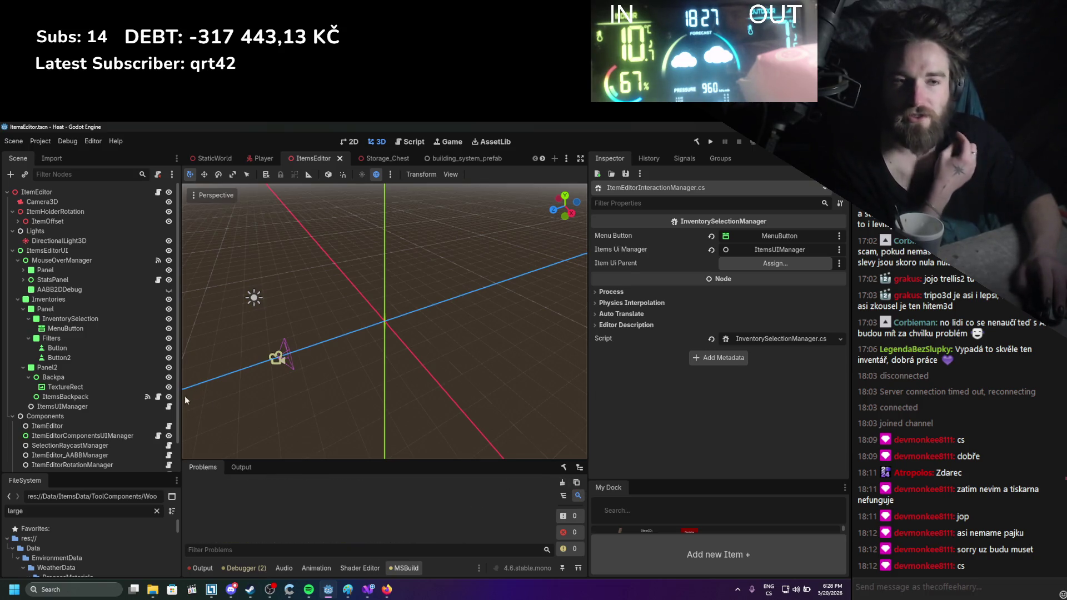
{"action": "scroll", "coordinate": [138, 403], "scroll_direction": "down", "scroll_amount": 2}
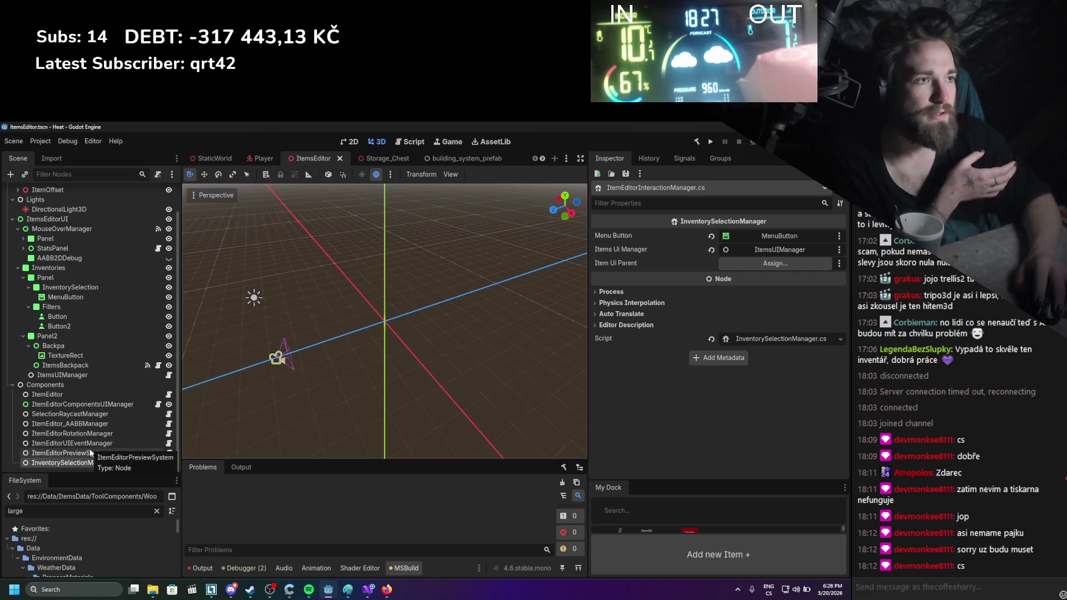
{"action": "left_click", "coordinate": [124, 377]}
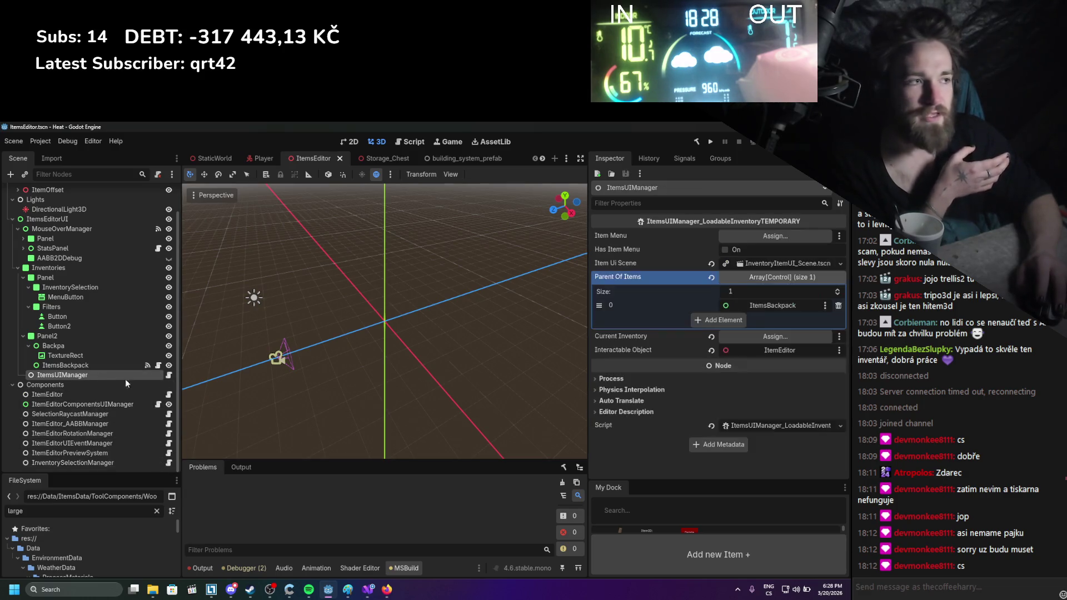
- Quick-load ItemsUIManager.cs onto the ItemsUIManager node, save the ItemsEditor scene, and expand Parent Of Items
{"action": "right_click", "coordinate": [745, 428]}
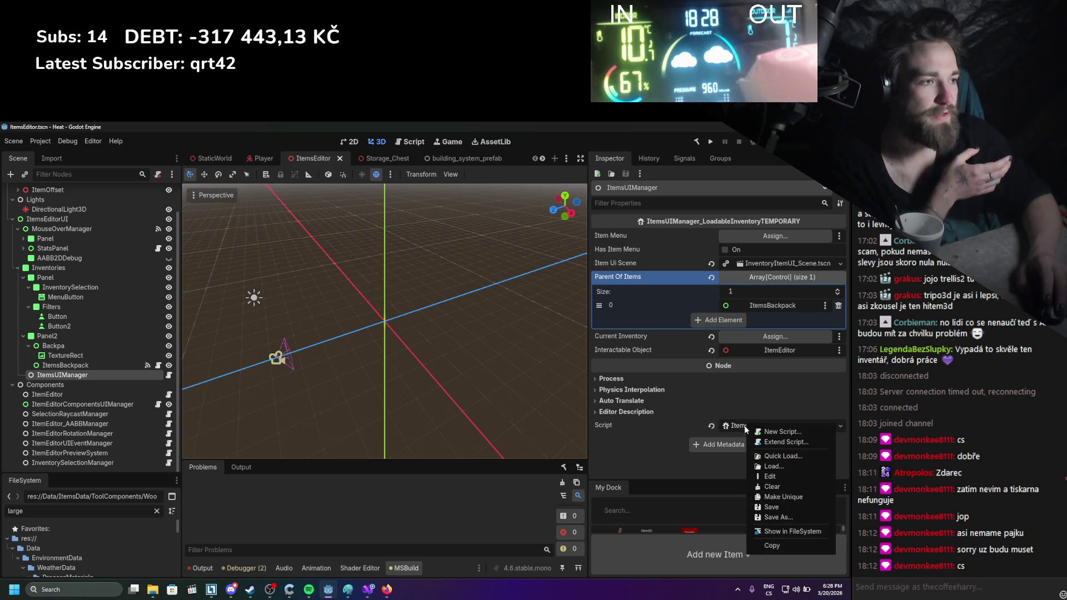
{"action": "left_click", "coordinate": [783, 456]}
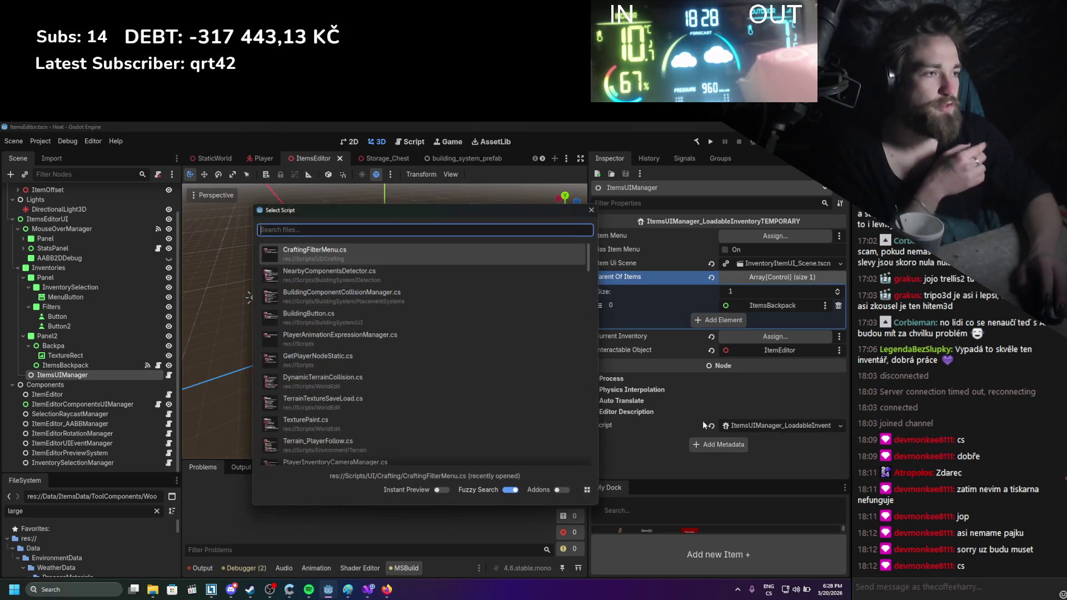
{"action": "type", "text": "itemui"}
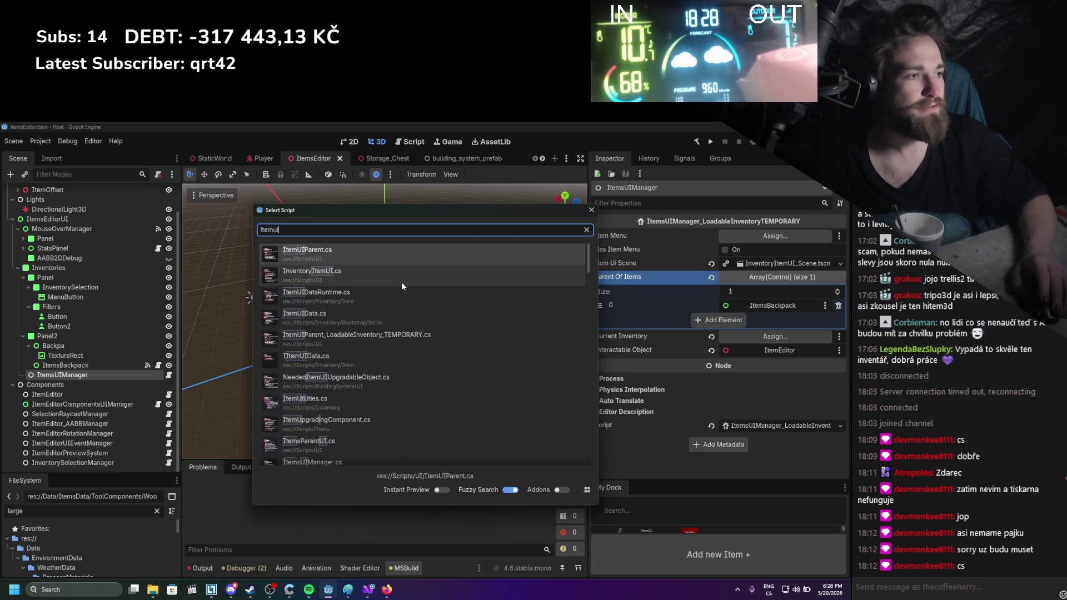
{"action": "type", "text": "mana"}
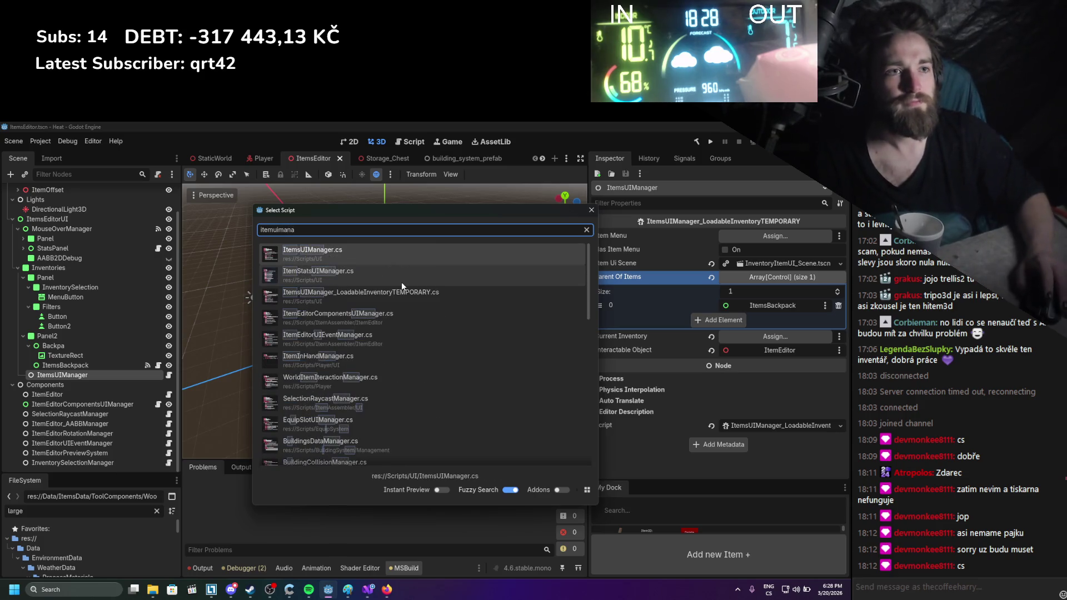
{"action": "double_click", "coordinate": [389, 255]}
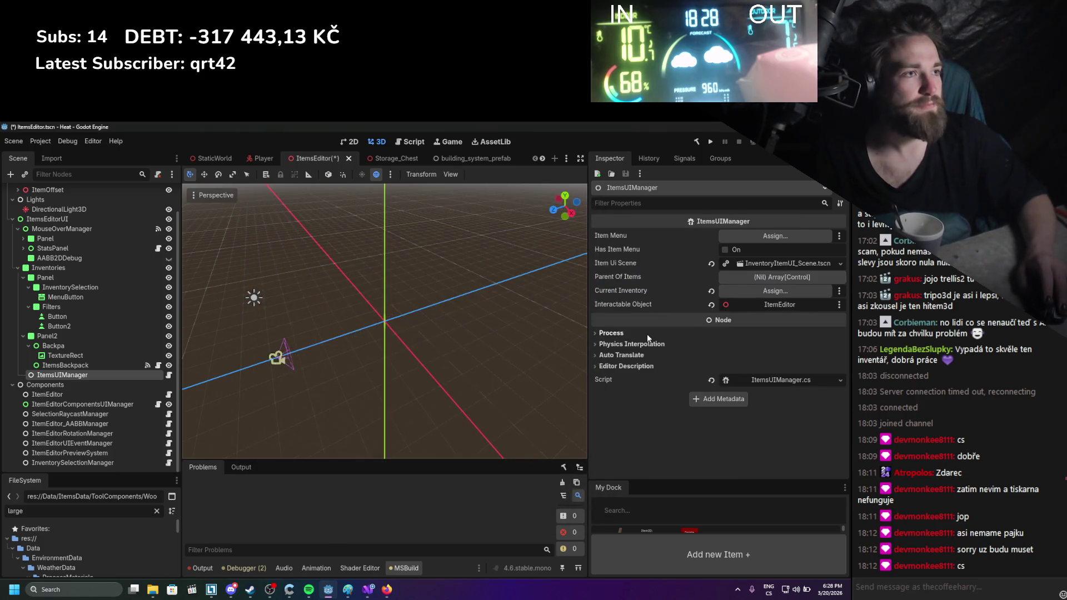
{"action": "key", "text": "ctrl+s"}
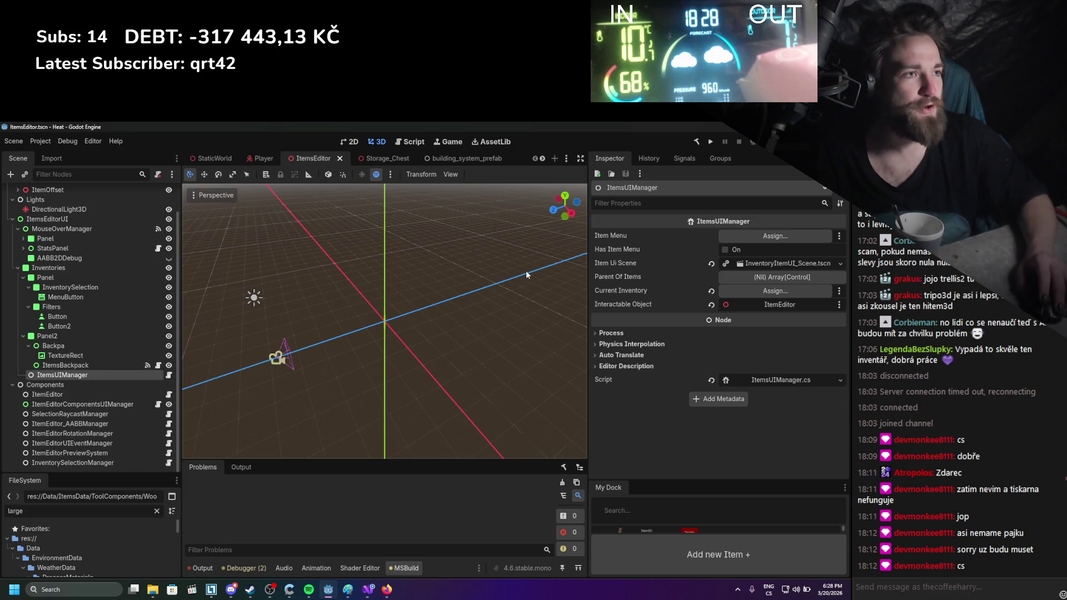
{"action": "left_click", "coordinate": [742, 277]}
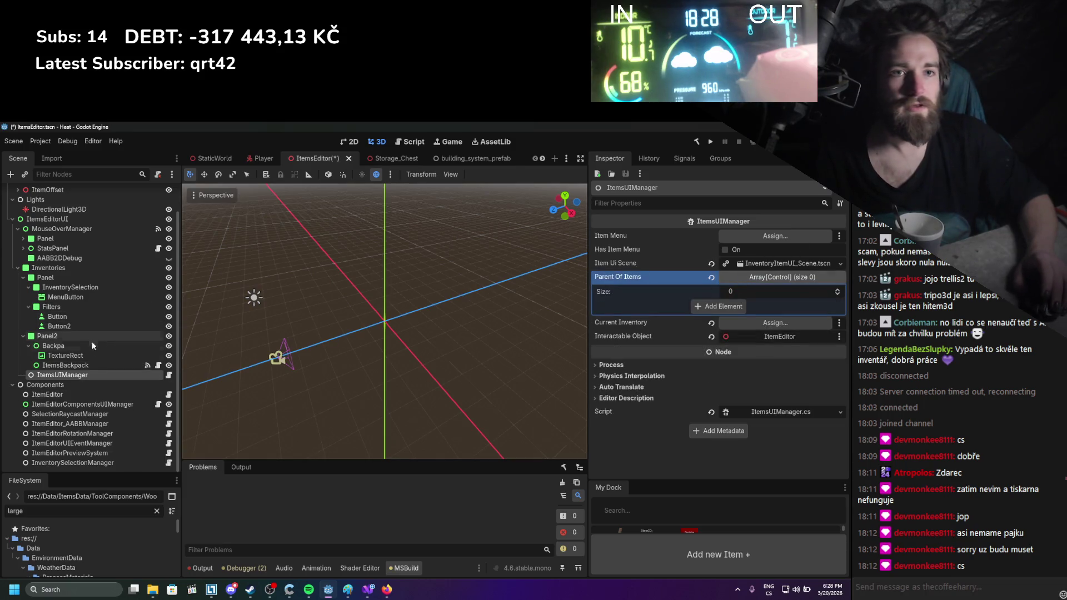
{"action": "scroll", "coordinate": [91, 341], "scroll_direction": "up", "scroll_amount": 2}
- Quick-load ItemUIParent.cs as the ItemsBackpack node's script
{"action": "left_click", "coordinate": [65, 396]}
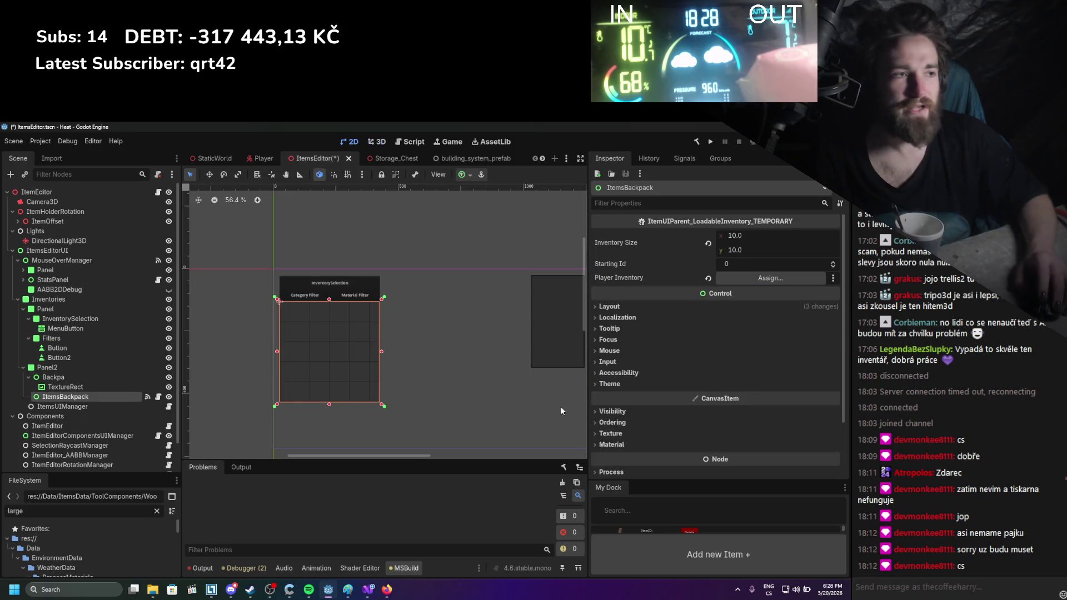
{"action": "scroll", "coordinate": [701, 328], "scroll_direction": "down", "scroll_amount": 3}
{"action": "right_click", "coordinate": [753, 449]}
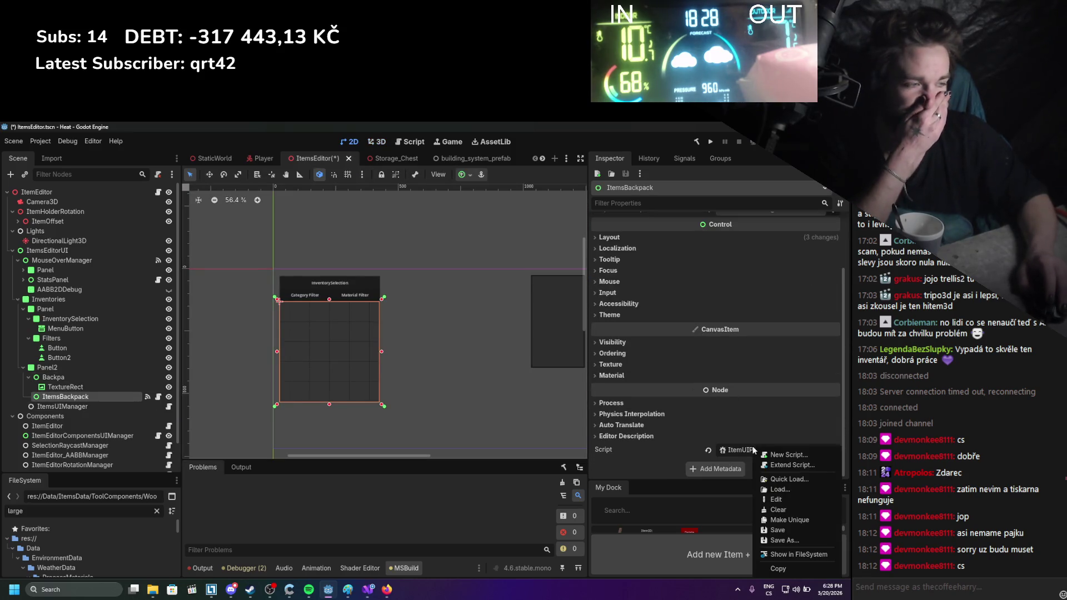
{"action": "left_click", "coordinate": [772, 479]}
{"action": "type", "text": "itemsuipa"}
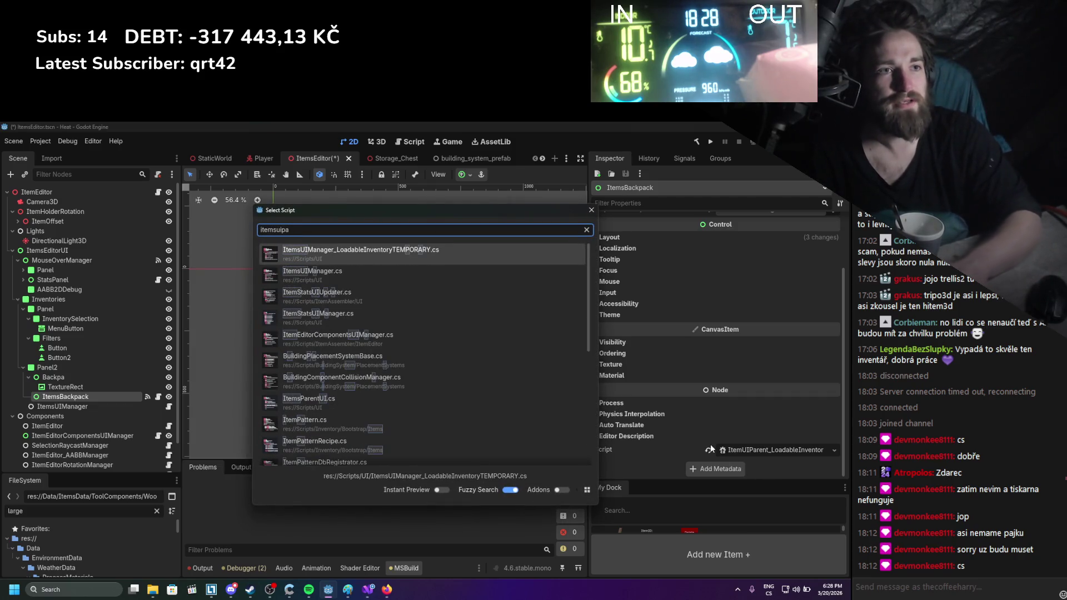
{"action": "type", "text": "rent"}
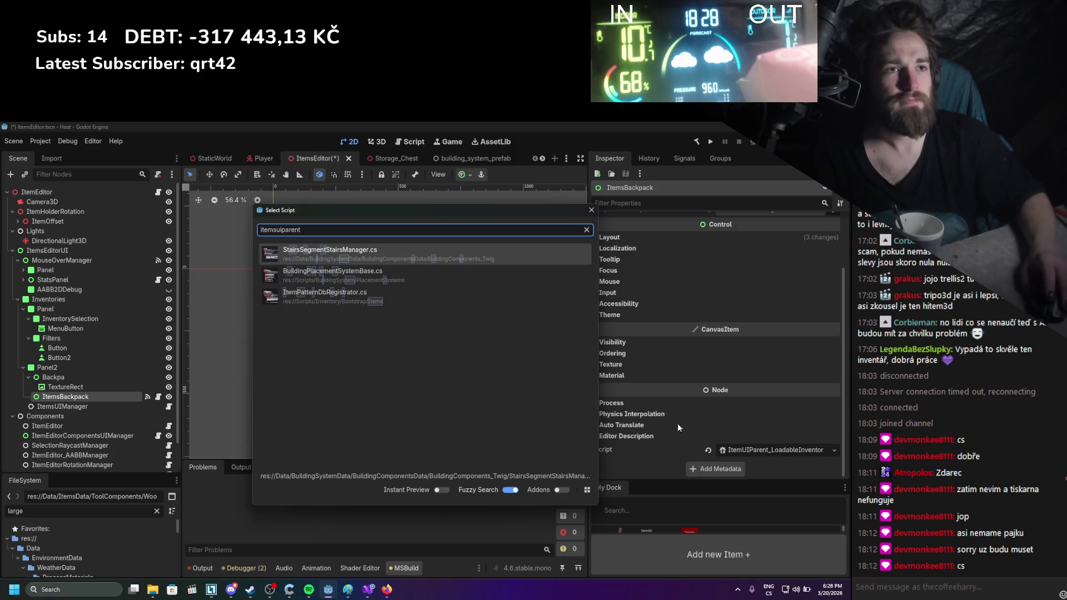
{"action": "key", "text": "Left"}
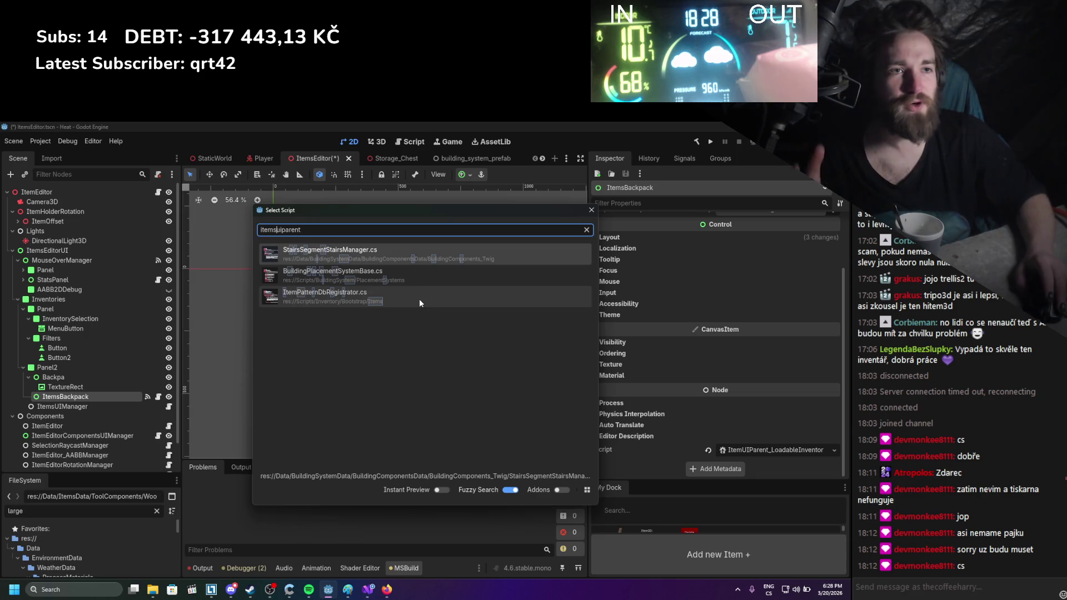
{"action": "key", "text": "BackSpace"}
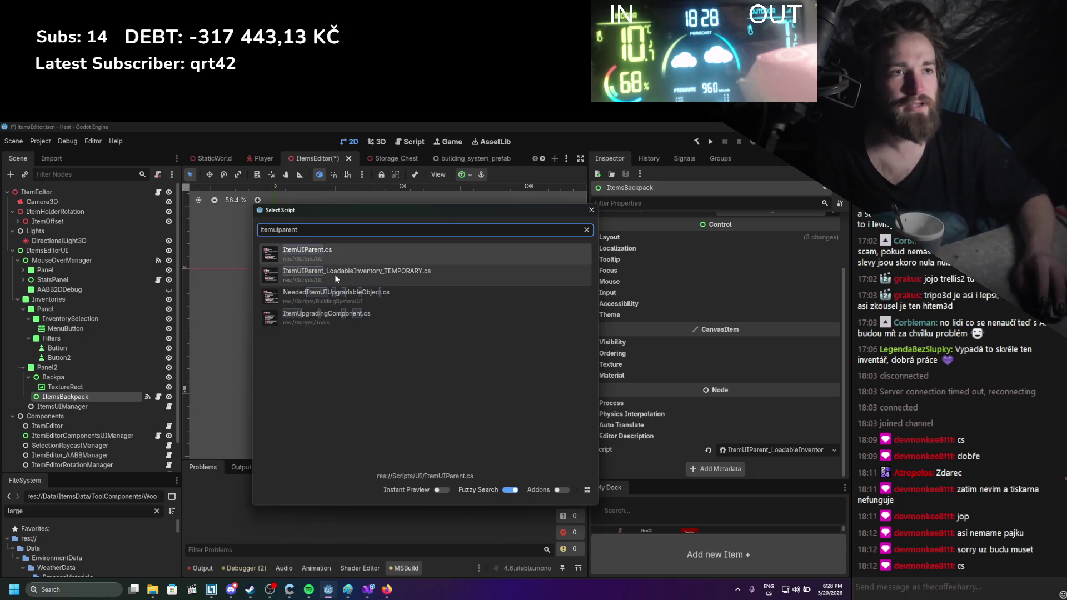
{"action": "double_click", "coordinate": [359, 251]}
- Drag ItemsBackpack into ItemsUIManager's Parent Of Items array and review both nodes' properties
{"action": "left_click", "coordinate": [62, 406]}
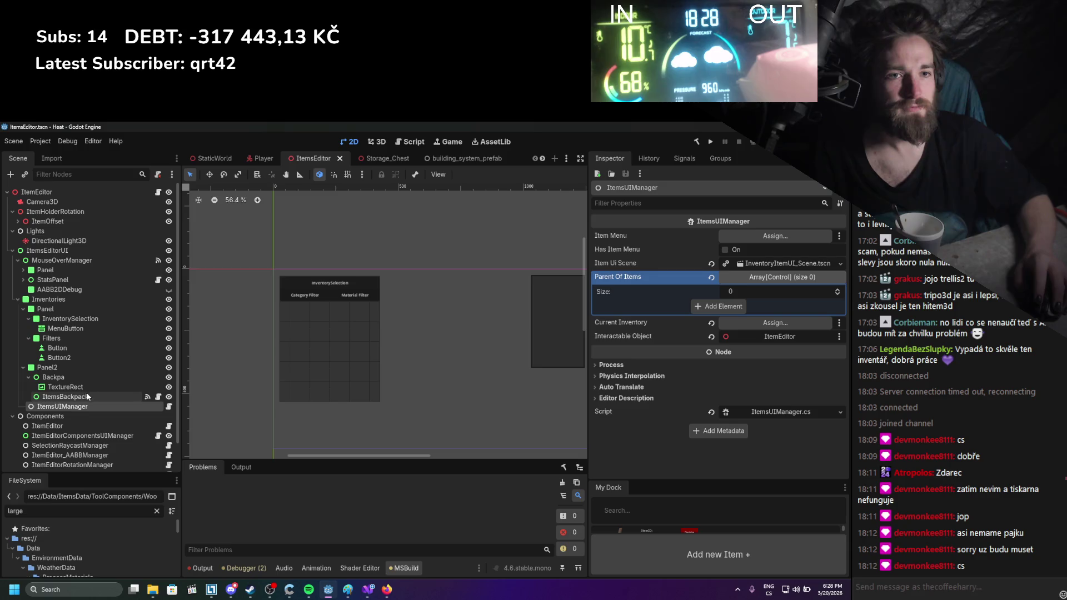
{"action": "mouse_move", "coordinate": [86, 392]}
{"action": "left_mouse_down"}
{"action": "mouse_move", "coordinate": [749, 328]}
{"action": "mouse_move", "coordinate": [768, 281]}
{"action": "left_mouse_up"}
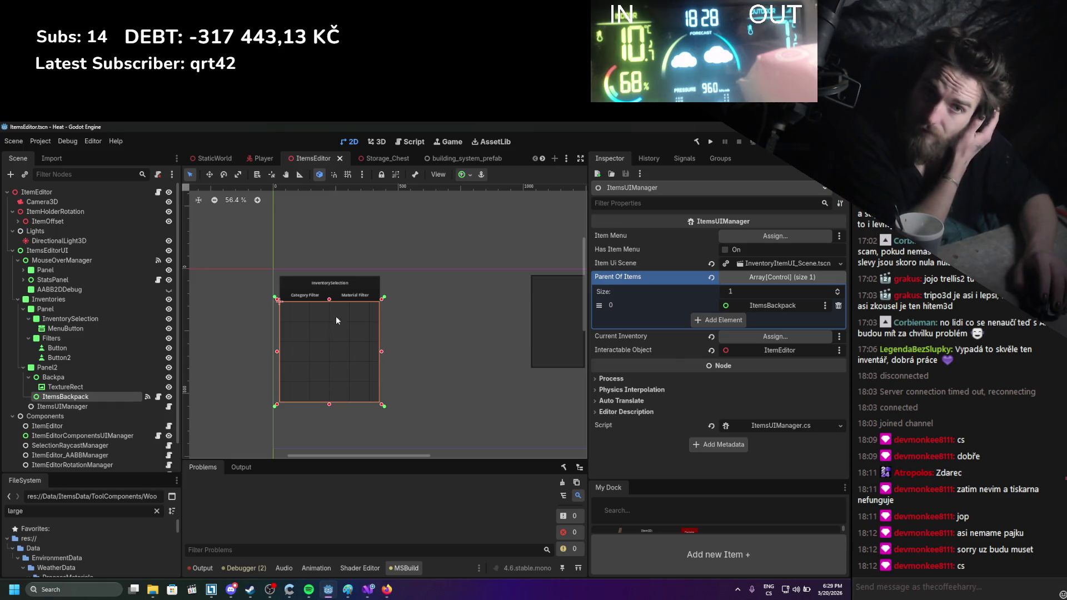
{"action": "left_click", "coordinate": [89, 404]}
{"action": "left_click", "coordinate": [80, 396]}
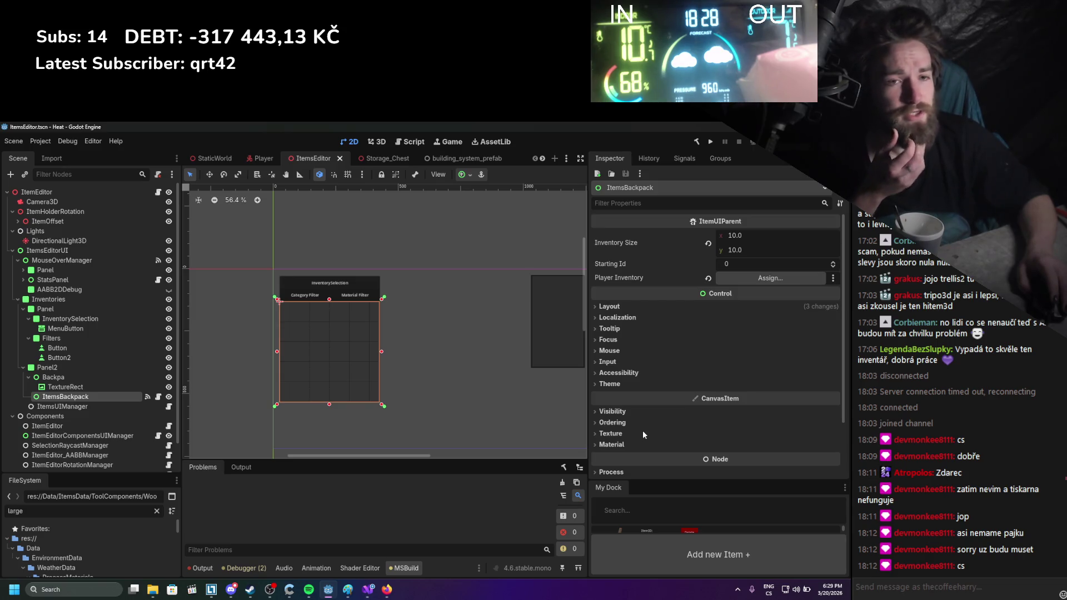
{"action": "left_click", "coordinate": [58, 407]}
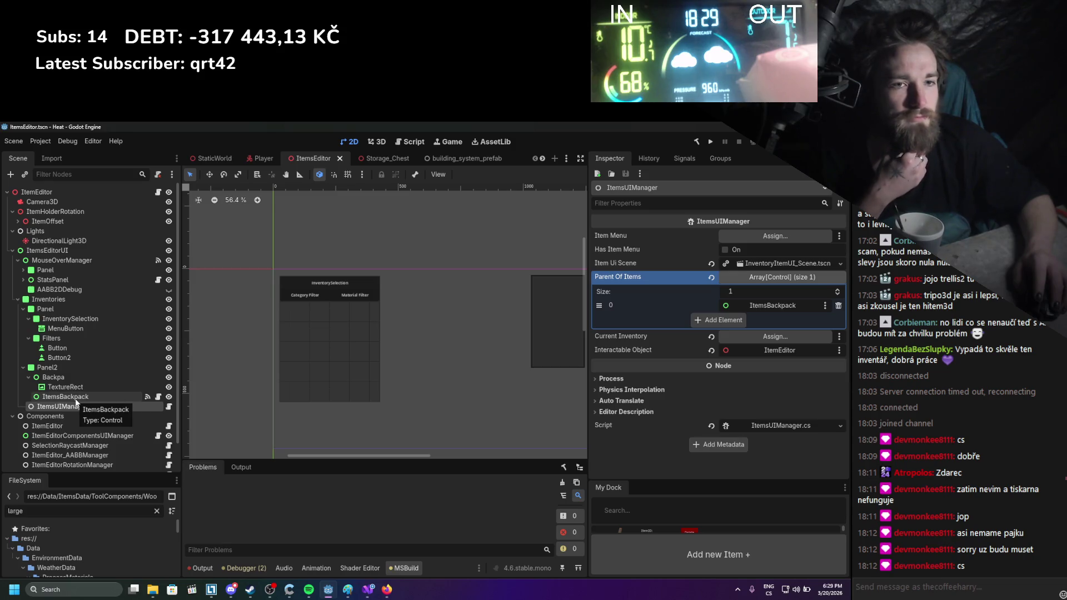
- Compare the Visual Studio code with the Godot setup, then open ItemsEditorUI's node context menu
{"action": "left_click", "coordinate": [367, 591]}
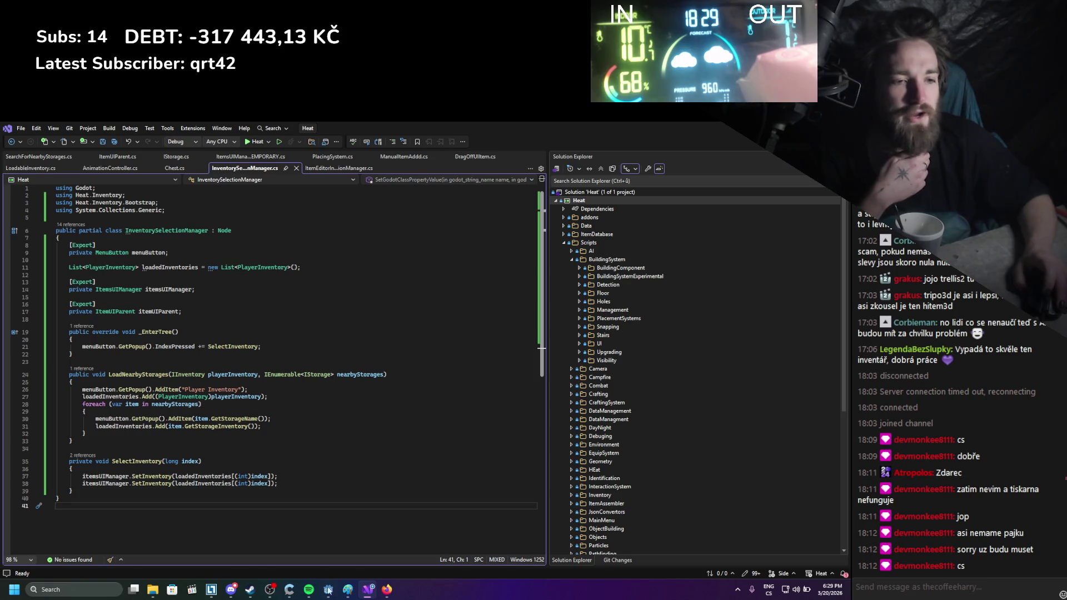
{"action": "left_click", "coordinate": [366, 591]}
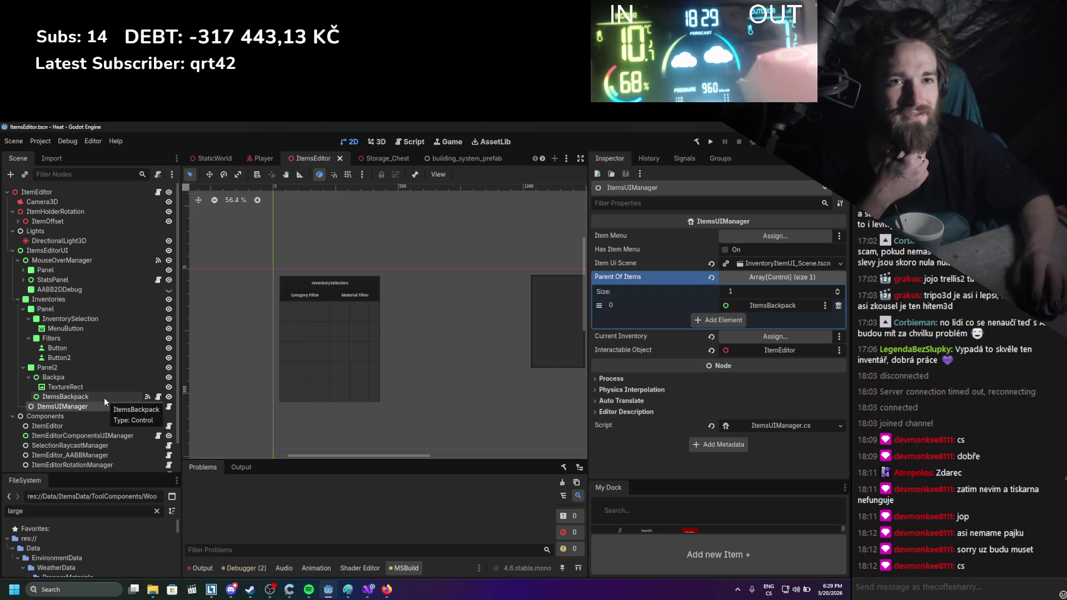
{"action": "scroll", "coordinate": [105, 397], "scroll_direction": "down", "scroll_amount": 2}
{"action": "scroll", "coordinate": [105, 398], "scroll_direction": "up", "scroll_amount": 2}
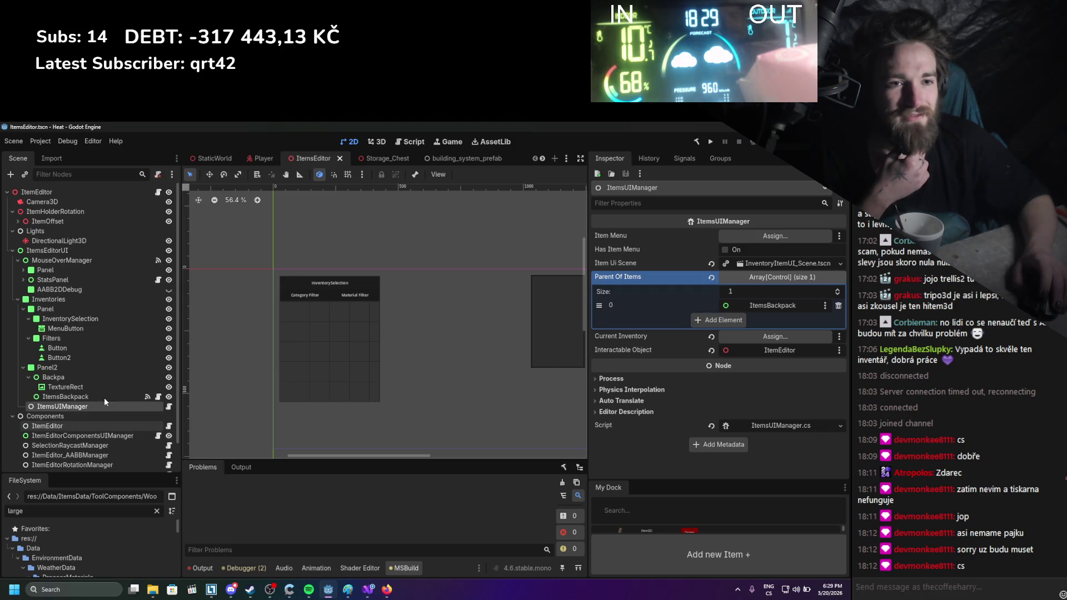
{"action": "left_click", "coordinate": [368, 595]}
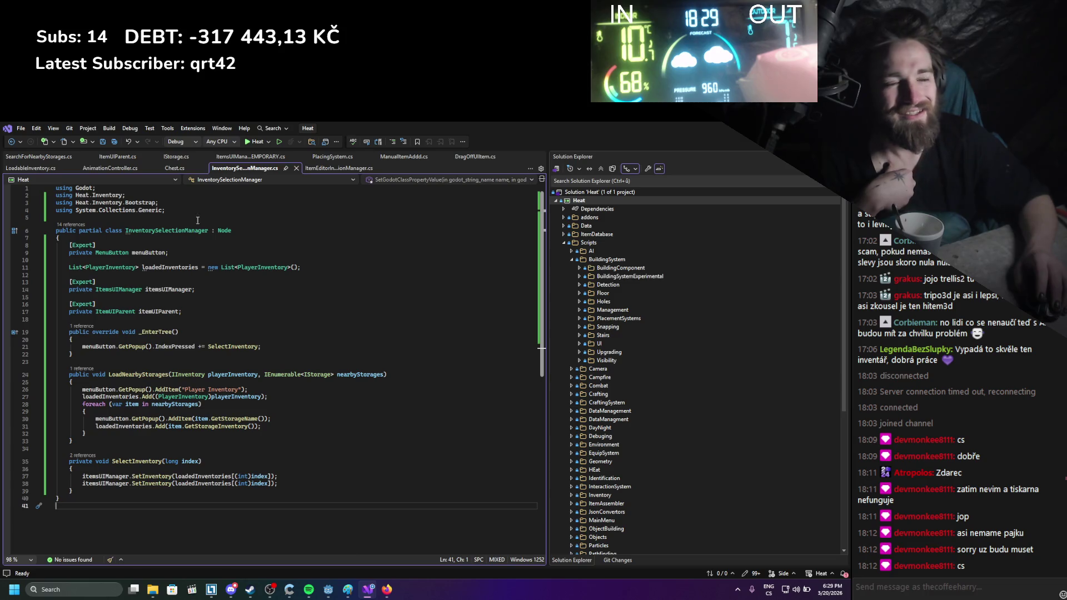
{"action": "key", "text": "alt+Tab"}
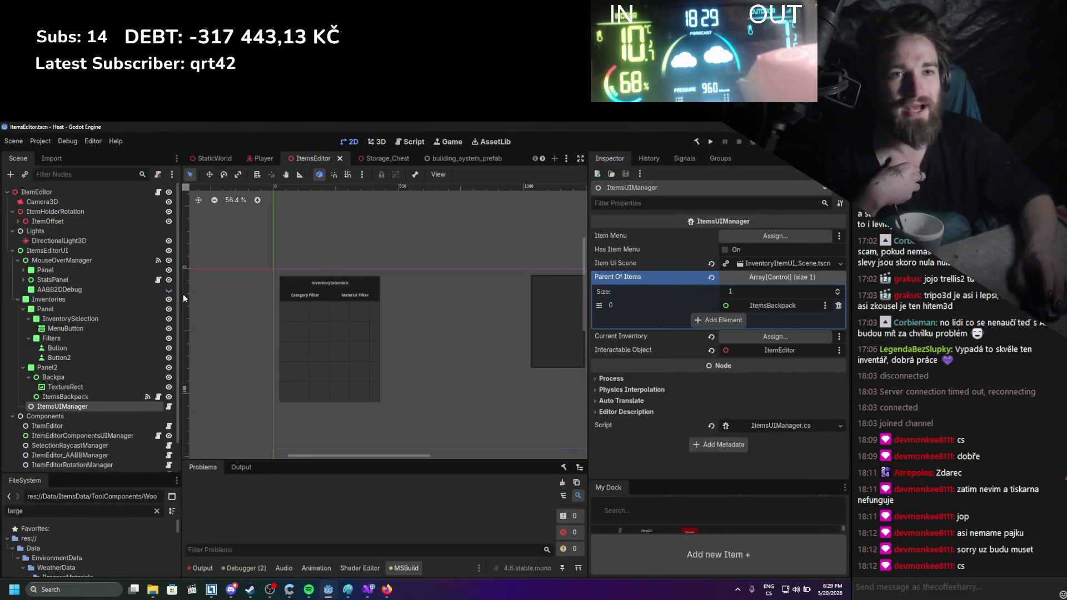
{"action": "right_click", "coordinate": [63, 254]}
- Add a Node named TEMPORARY PLAYER INVENTORY under ItemsEditorUI running PlayerInventory.cs, and save
{"action": "left_click", "coordinate": [78, 260]}
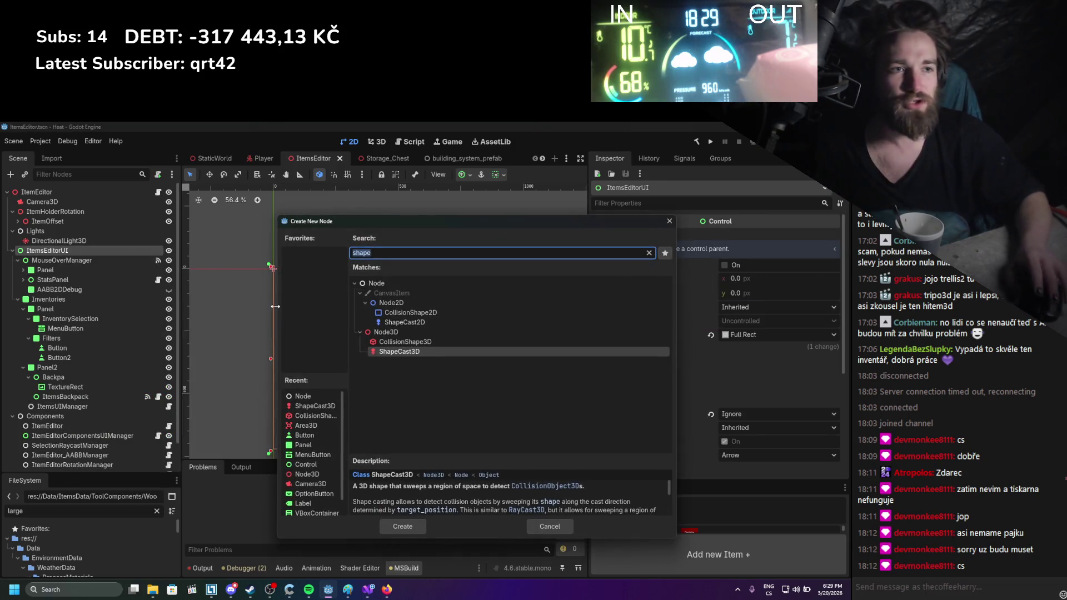
{"action": "double_click", "coordinate": [372, 284]}
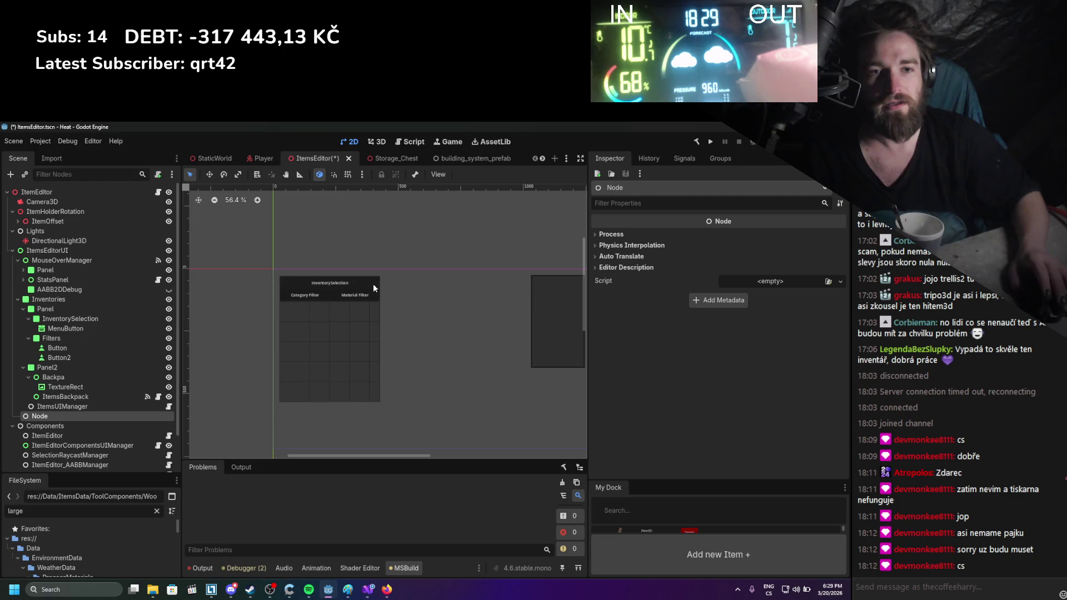
{"action": "double_click", "coordinate": [41, 415]}
{"action": "type", "text": "TEMPORARY PLAYER I"}
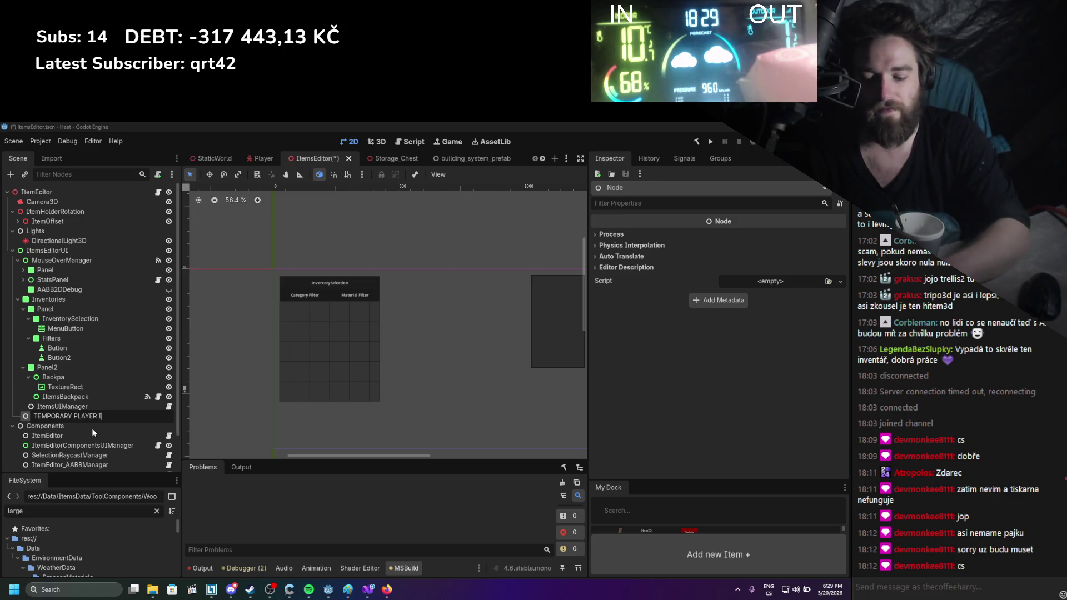
{"action": "type", "text": "NVENTORY"}
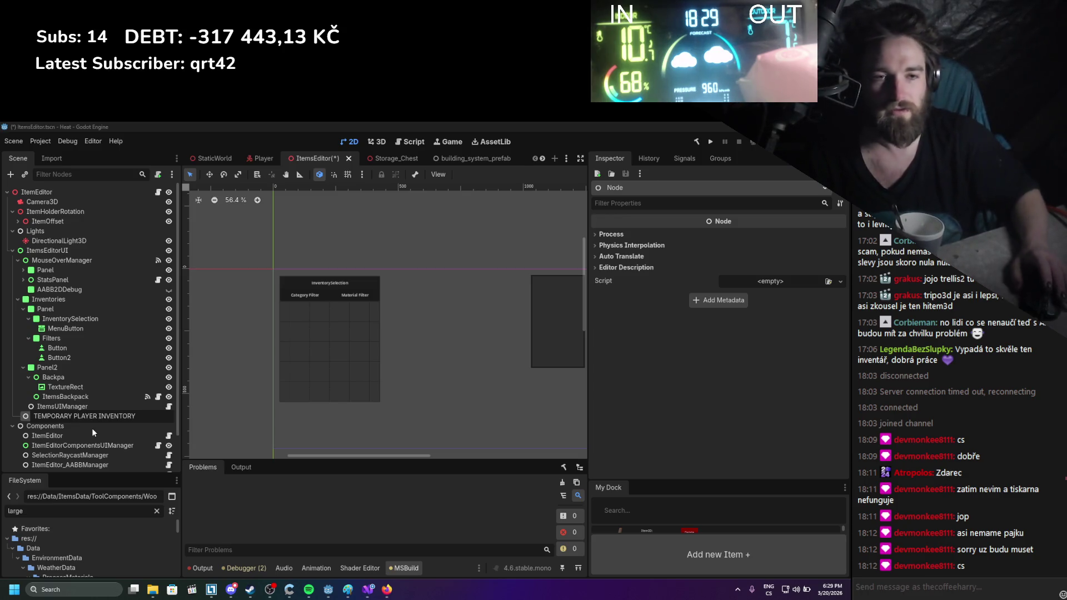
{"action": "key", "text": "Return"}
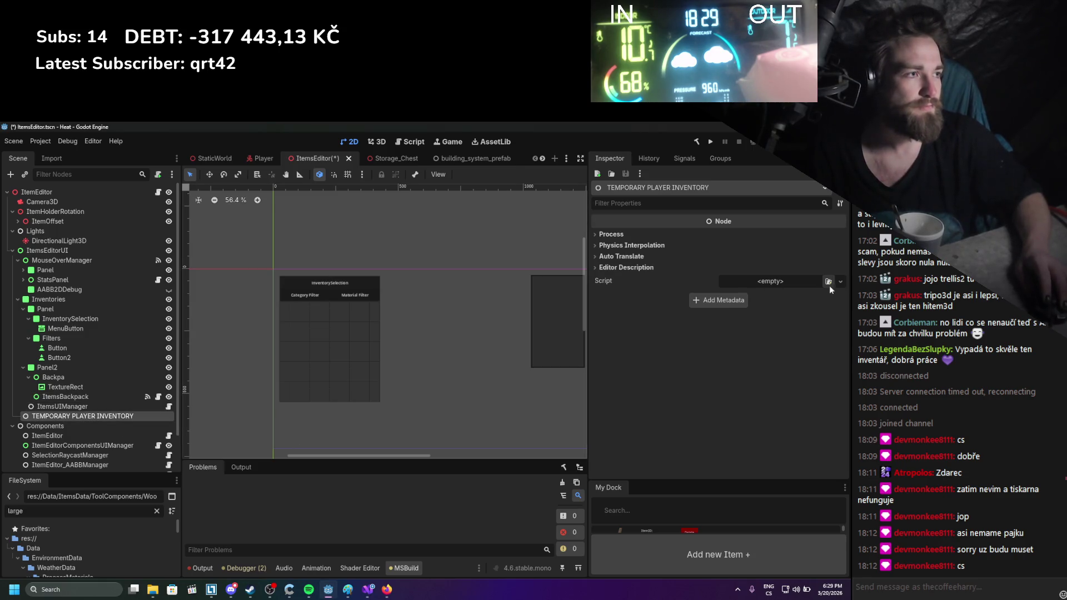
{"action": "left_click", "coordinate": [828, 282]}
{"action": "type", "text": "playiu"}
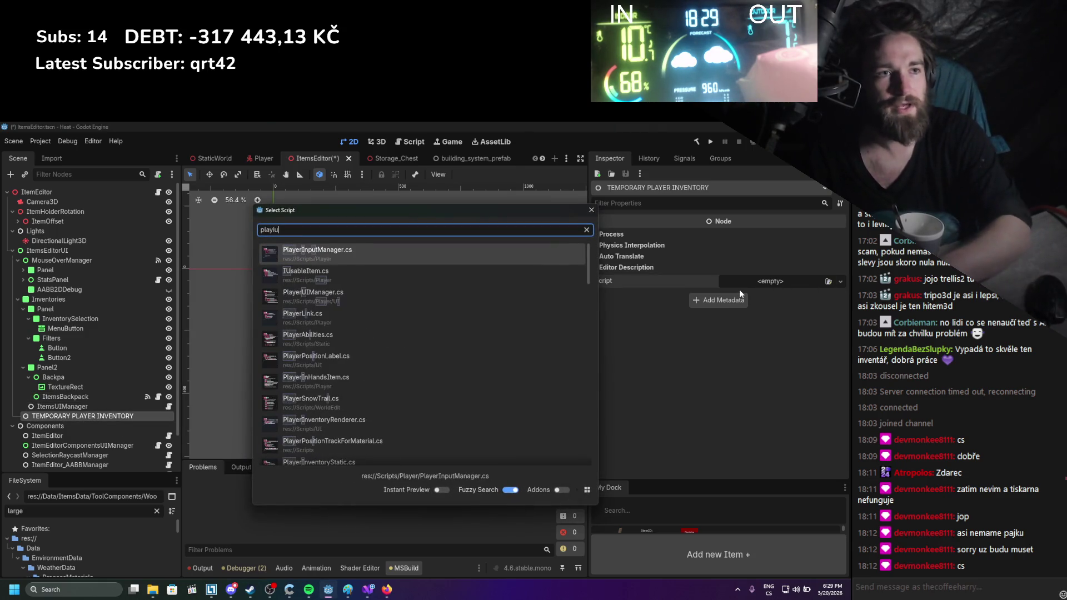
{"action": "type", "text": "nvetn"}
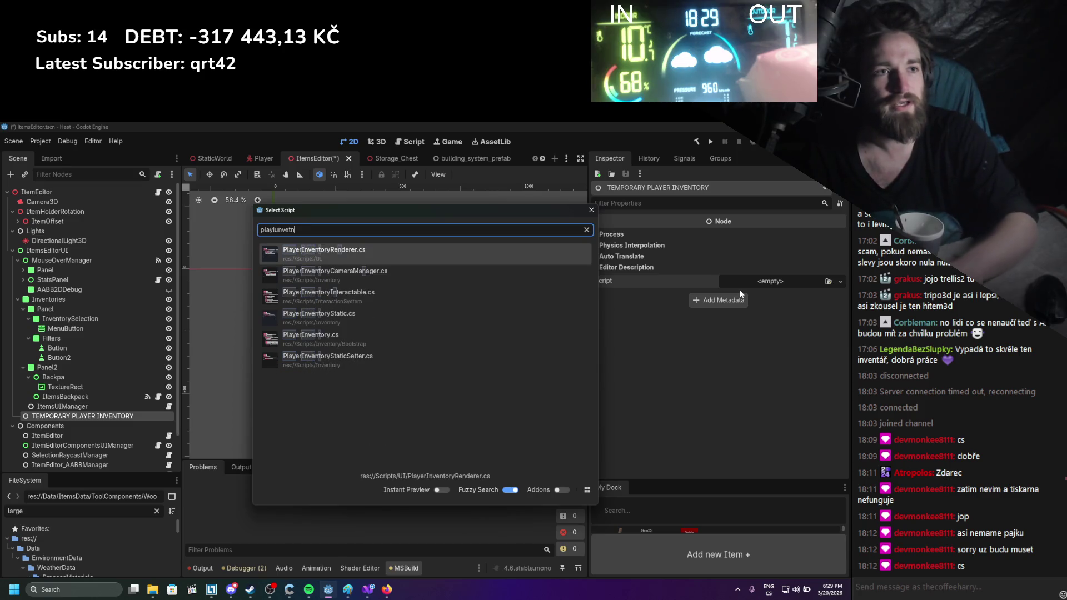
{"action": "left_click", "coordinate": [410, 335]}
{"action": "key", "text": "ctrl+s"}
- Set it as ItemsBackpack's Player Inventory and ItemsUIManager's Current Inventory, then try assigning Item Ui Parent
{"action": "left_click", "coordinate": [79, 398]}
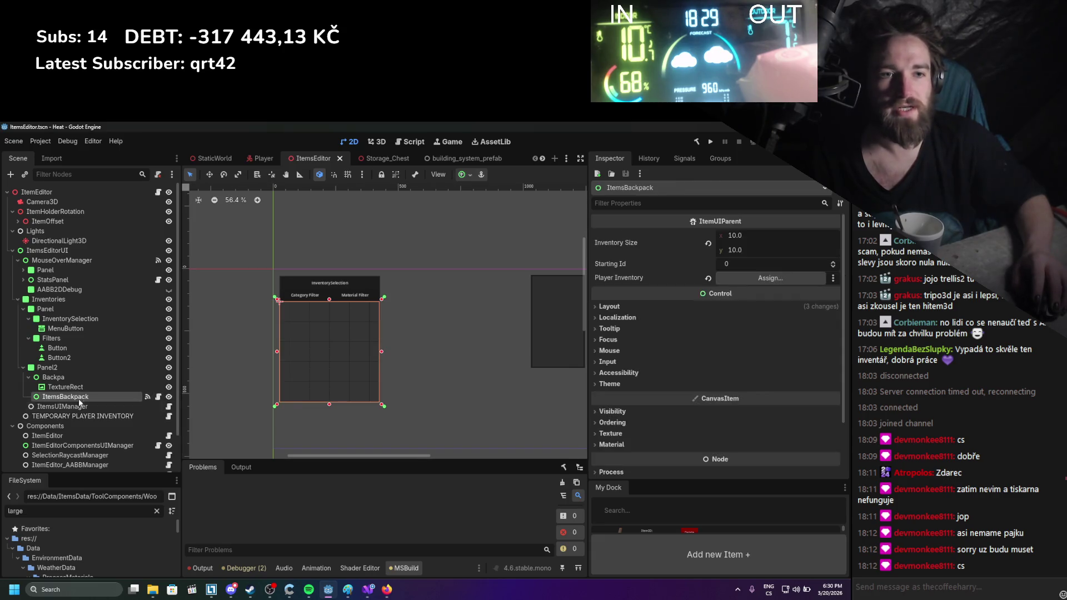
{"action": "left_click_drag", "start_coordinate": [78, 417], "coordinate": [722, 312]}
{"action": "left_click_drag", "start_coordinate": [738, 281], "coordinate": [739, 280]}
{"action": "key", "text": "ctrl+s"}
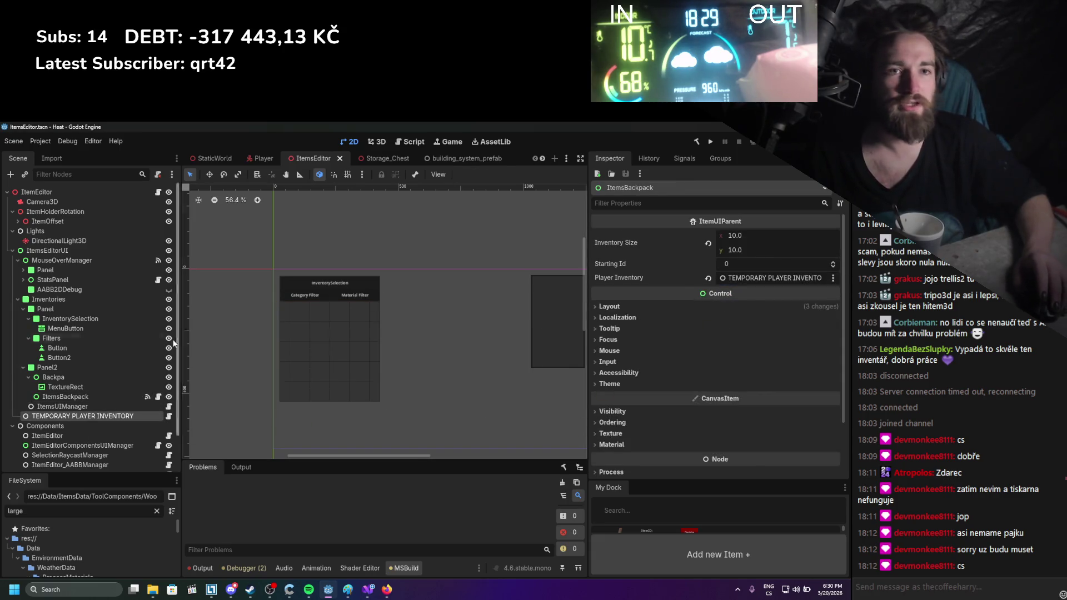
{"action": "left_click", "coordinate": [62, 406]}
{"action": "mouse_move", "coordinate": [73, 417]}
{"action": "left_mouse_down"}
{"action": "mouse_move", "coordinate": [88, 423]}
{"action": "mouse_move", "coordinate": [772, 322]}
{"action": "mouse_move", "coordinate": [739, 344]}
{"action": "mouse_move", "coordinate": [751, 338]}
{"action": "left_mouse_up"}
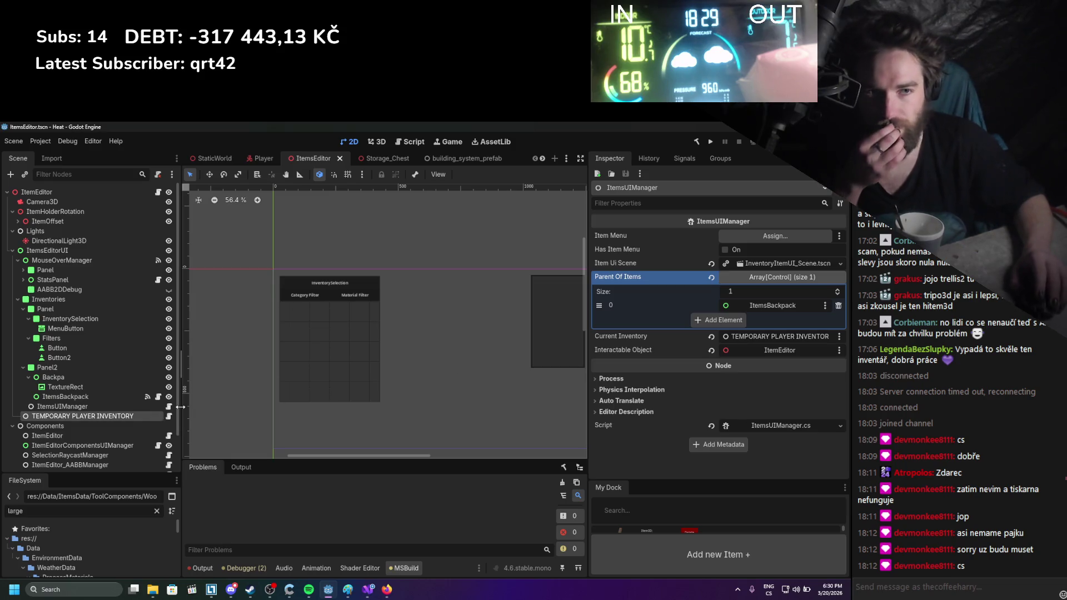
{"action": "scroll", "coordinate": [144, 412], "scroll_direction": "down", "scroll_amount": 2}
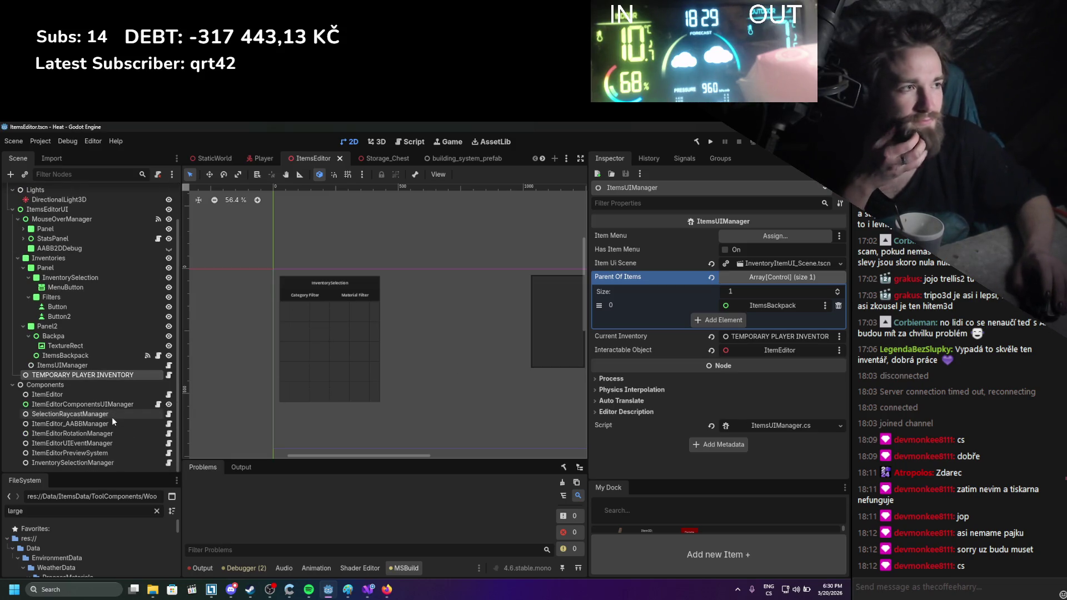
{"action": "left_click", "coordinate": [82, 462]}
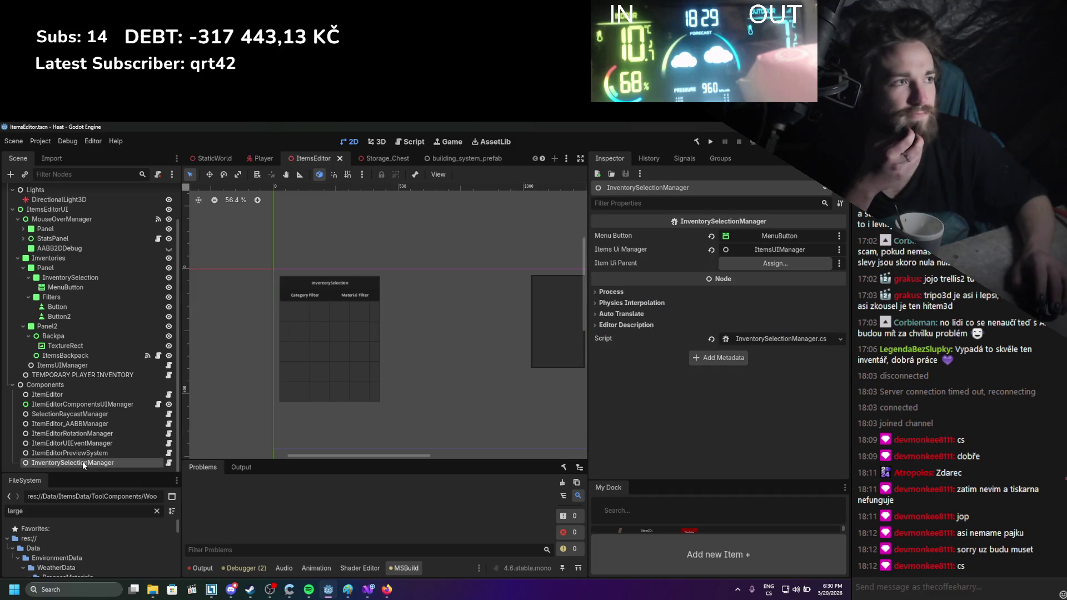
{"action": "left_click_drag", "start_coordinate": [83, 365], "coordinate": [776, 265]}
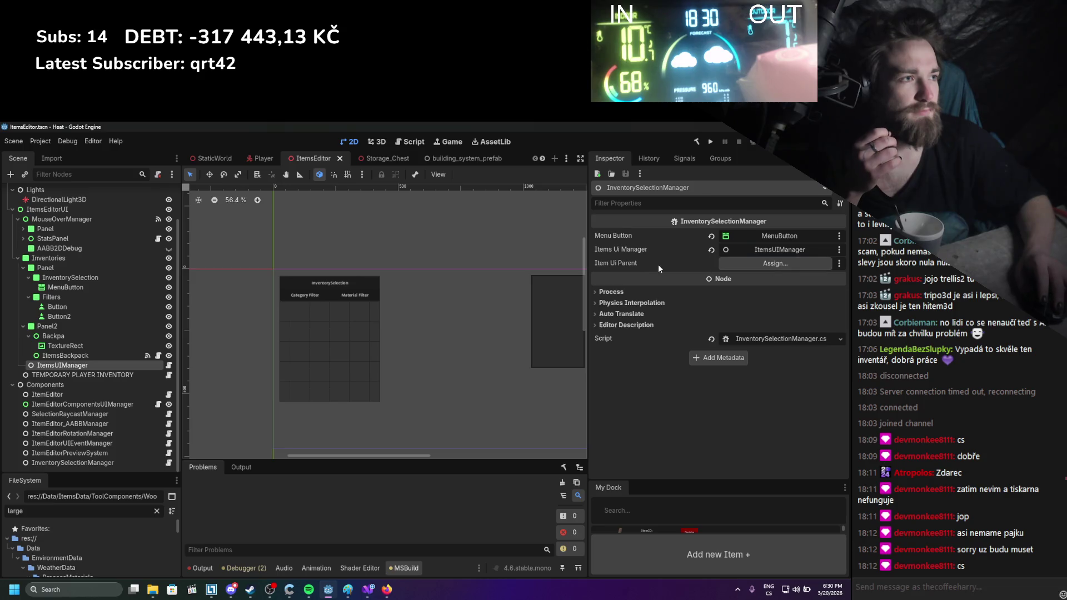
- In SelectInventory, change the second itemsUIManager.SetInventory call to itemUIParent.SetInventory, then return to Godot
{"action": "left_click", "coordinate": [789, 338]}
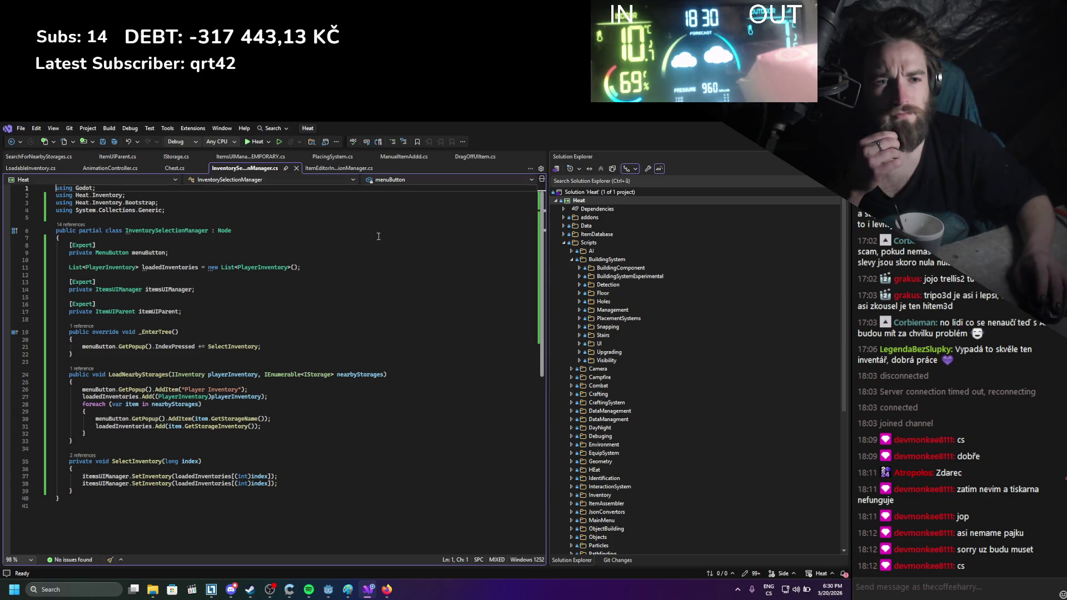
{"action": "double_click", "coordinate": [144, 311]}
{"action": "key", "text": "ctrl+c"}
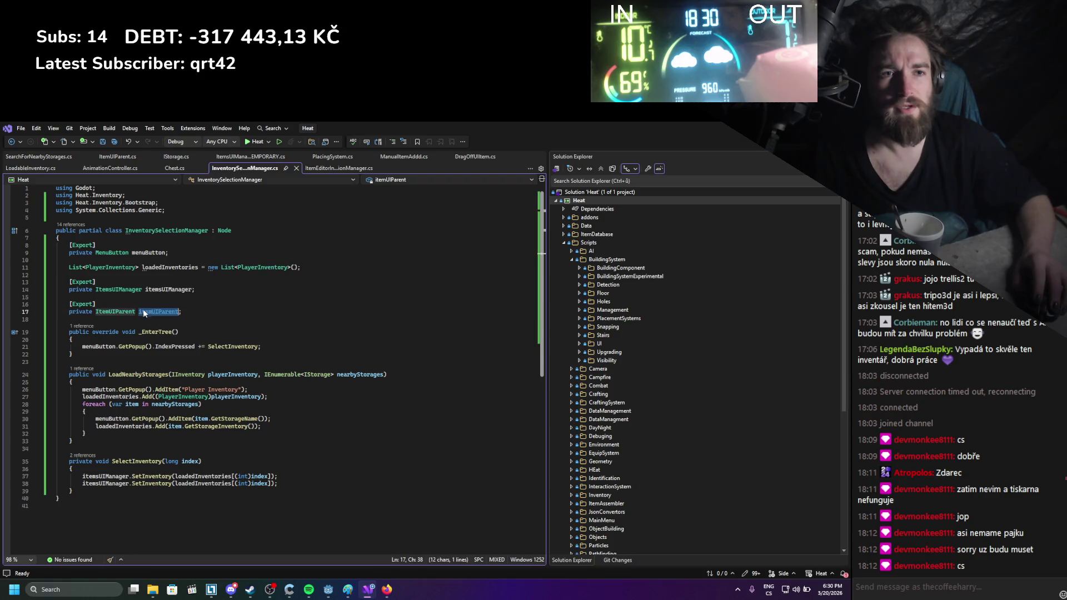
{"action": "double_click", "coordinate": [118, 483]}
{"action": "key", "text": "ctrl+v"}
{"action": "left_click", "coordinate": [203, 437]}
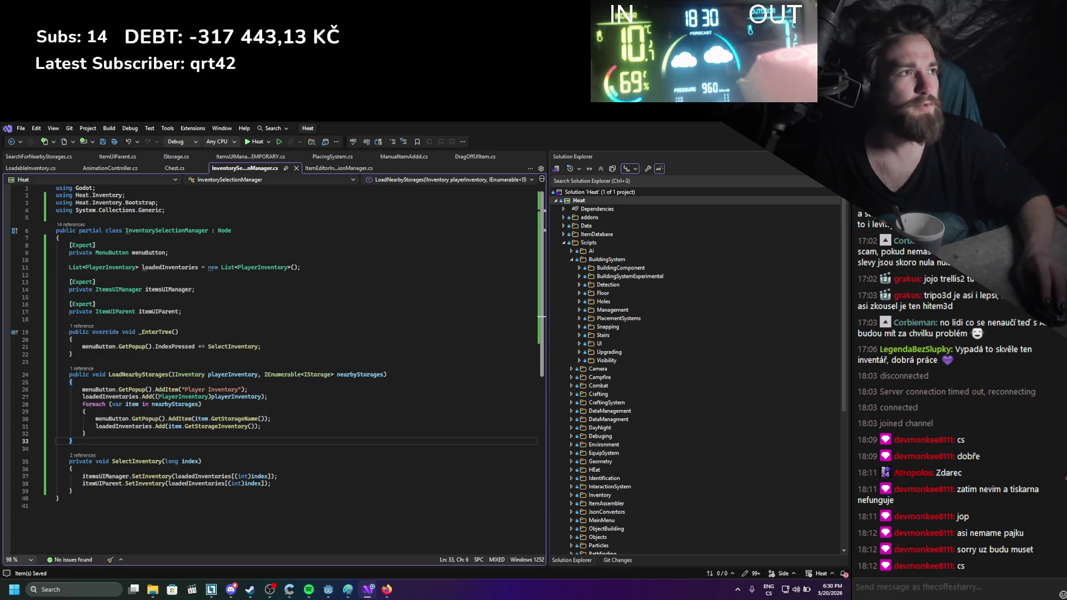
{"action": "key", "text": "alt+Tab"}
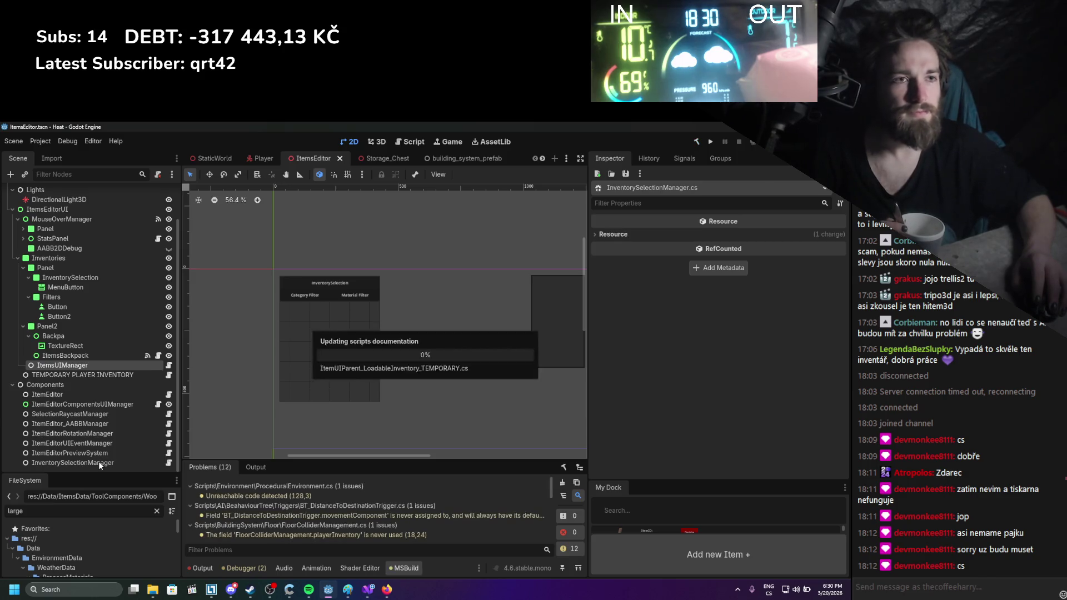
- Set InventorySelectionManager's Item Ui Parent to ItemsBackpack and save the scene
{"action": "left_click", "coordinate": [98, 461]}
{"action": "left_click_drag", "start_coordinate": [98, 357], "coordinate": [775, 263]}
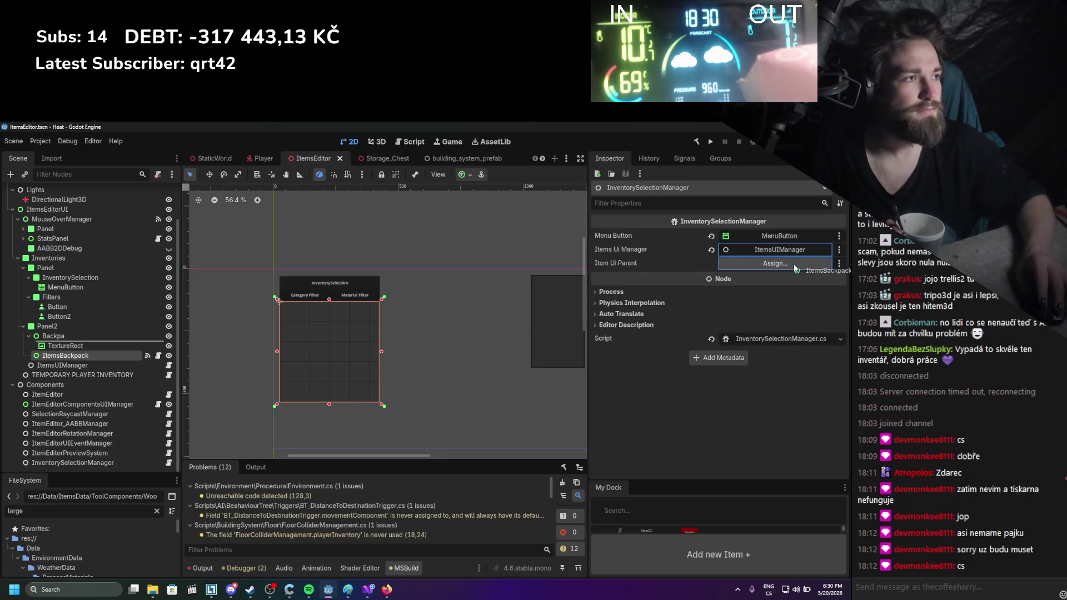
{"action": "key", "text": "ctrl+s"}
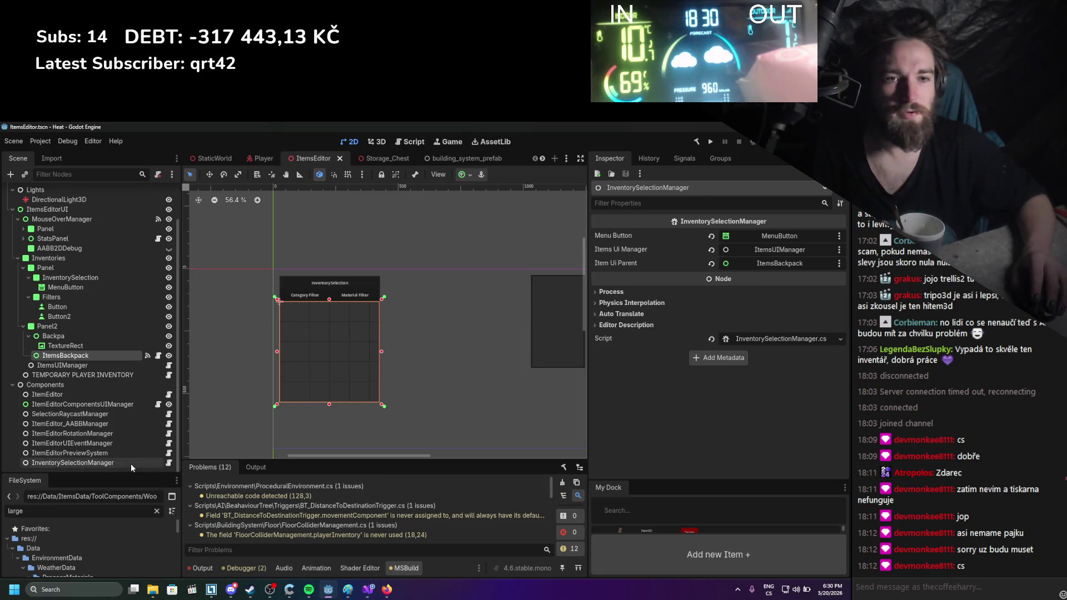
{"action": "left_click", "coordinate": [131, 464]}
- Review the preview, UI event, raycast, ItemsUIManager and ItemsBackpack nodes, then clear the 12 warnings
{"action": "left_click", "coordinate": [107, 453]}
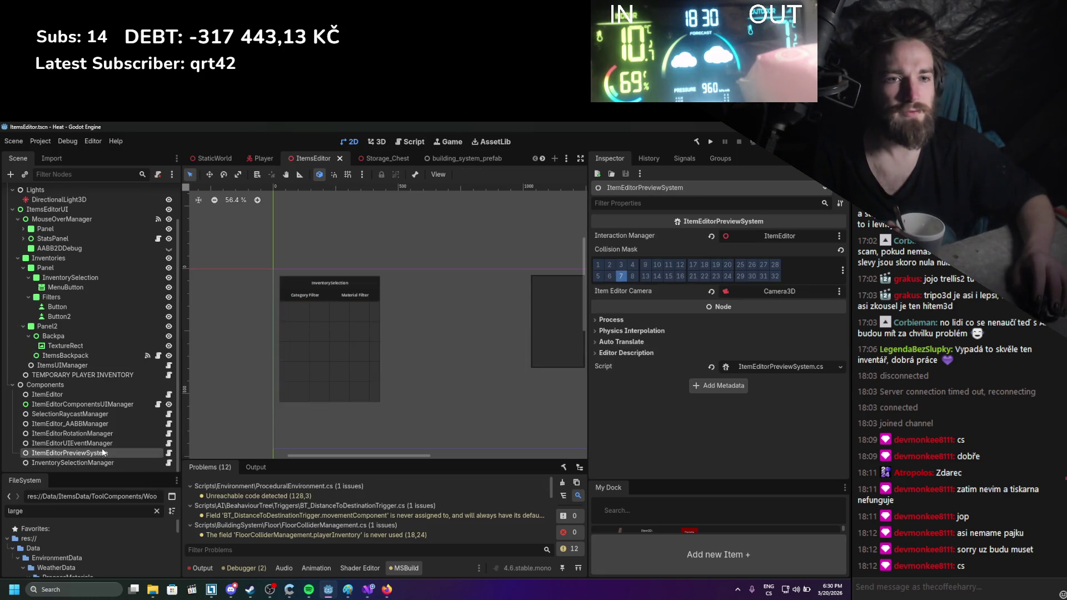
{"action": "left_click", "coordinate": [105, 443]}
{"action": "left_click", "coordinate": [104, 423]}
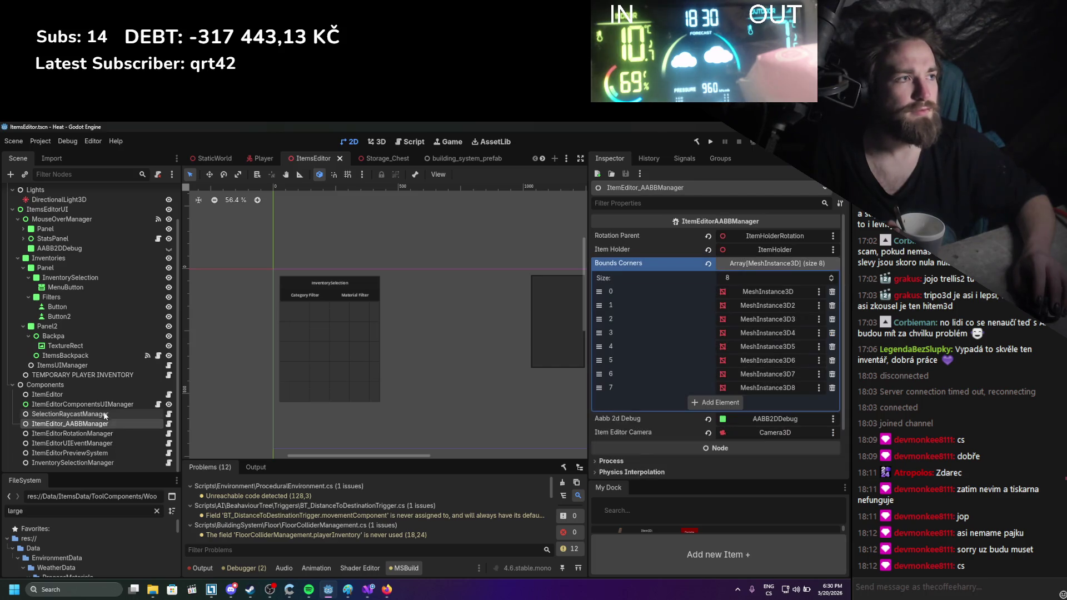
{"action": "left_click", "coordinate": [105, 414]}
{"action": "left_click", "coordinate": [104, 404]}
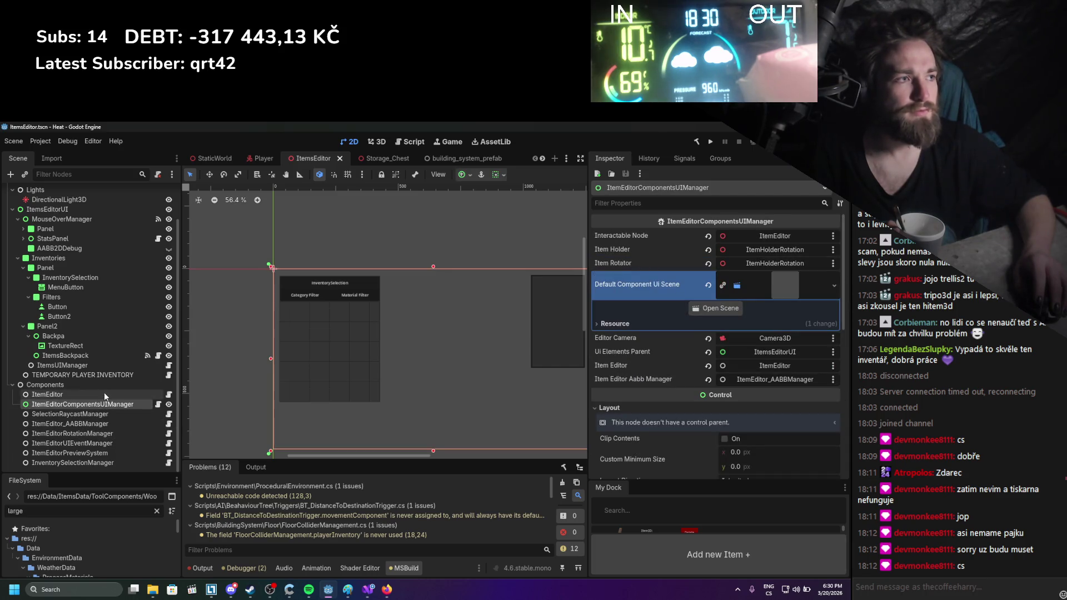
{"action": "left_click", "coordinate": [103, 375]}
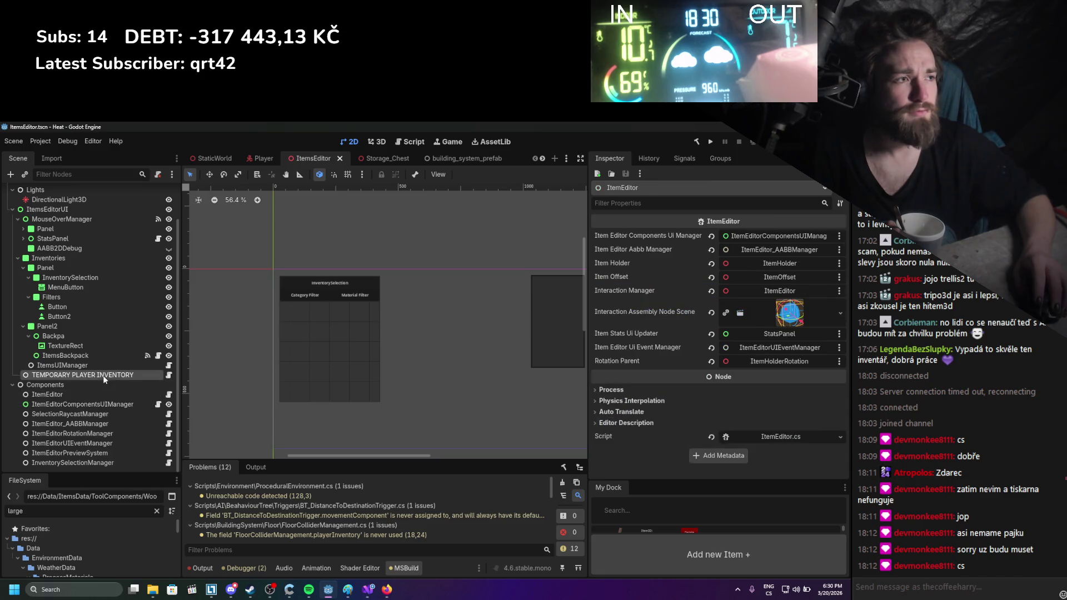
{"action": "left_click", "coordinate": [105, 366]}
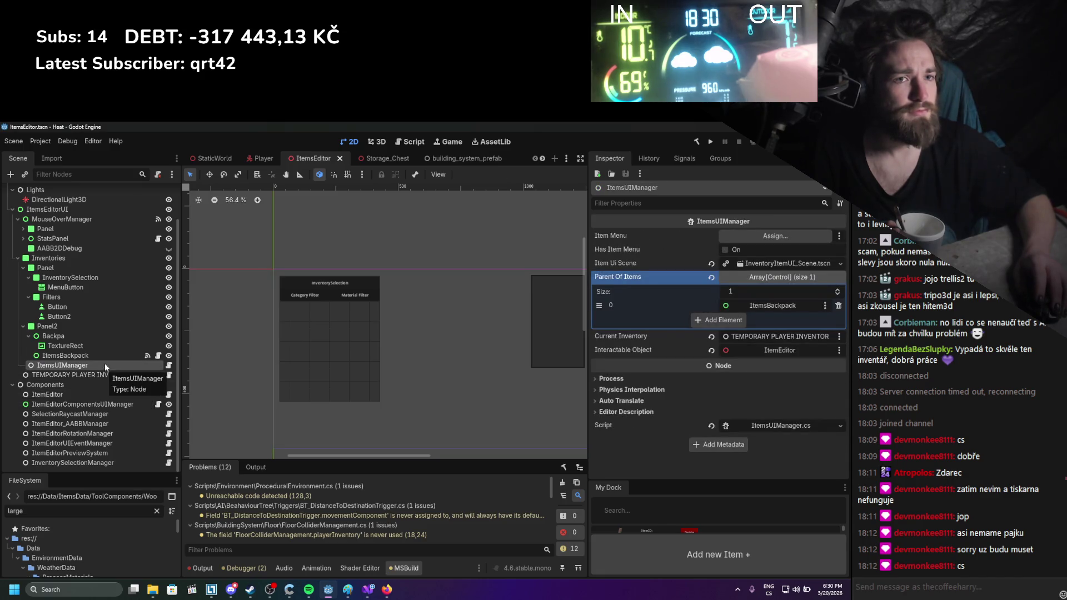
{"action": "left_click", "coordinate": [104, 355]}
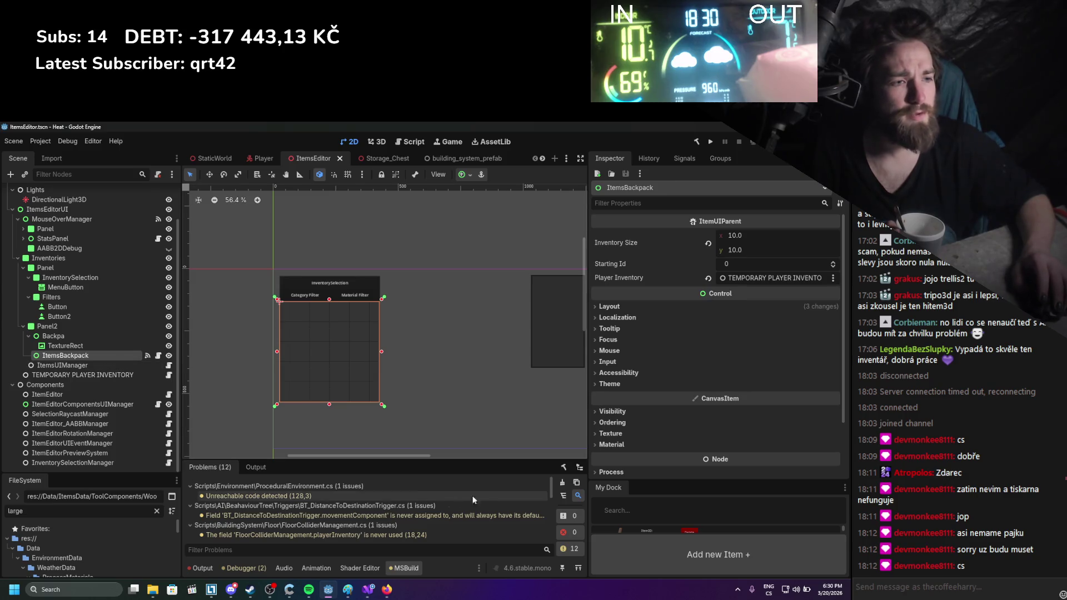
{"action": "left_click", "coordinate": [563, 482]}
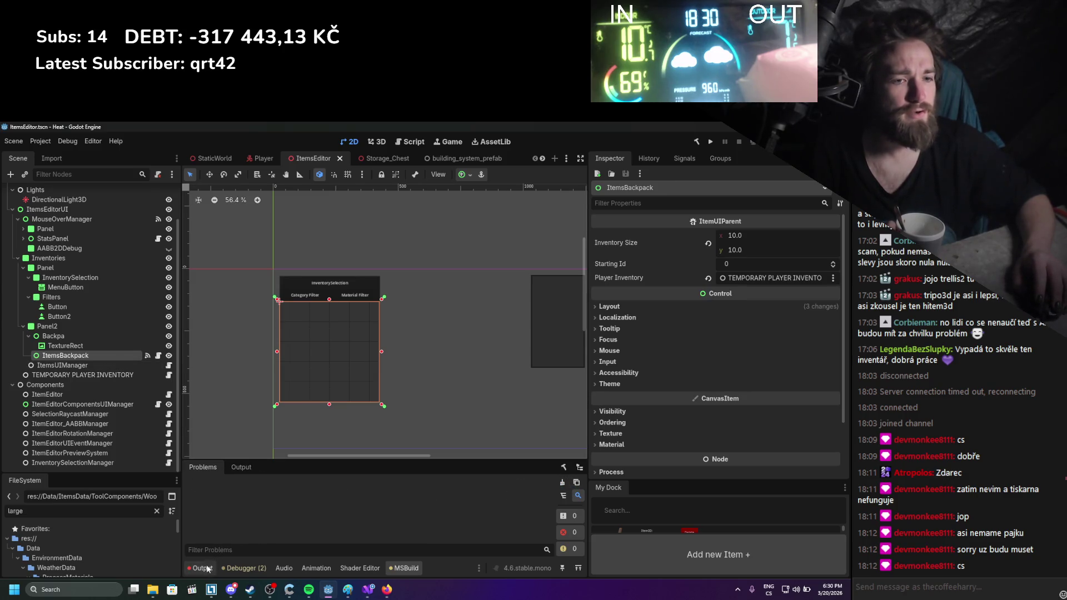
{"action": "left_click", "coordinate": [38, 508]}
- Filter the FileSystem panel by 'temp' and enlarge it to list the matching files
{"action": "key", "text": "BackSpace"}
{"action": "key", "text": "BackSpace"}
{"action": "key", "text": "BackSpace"}
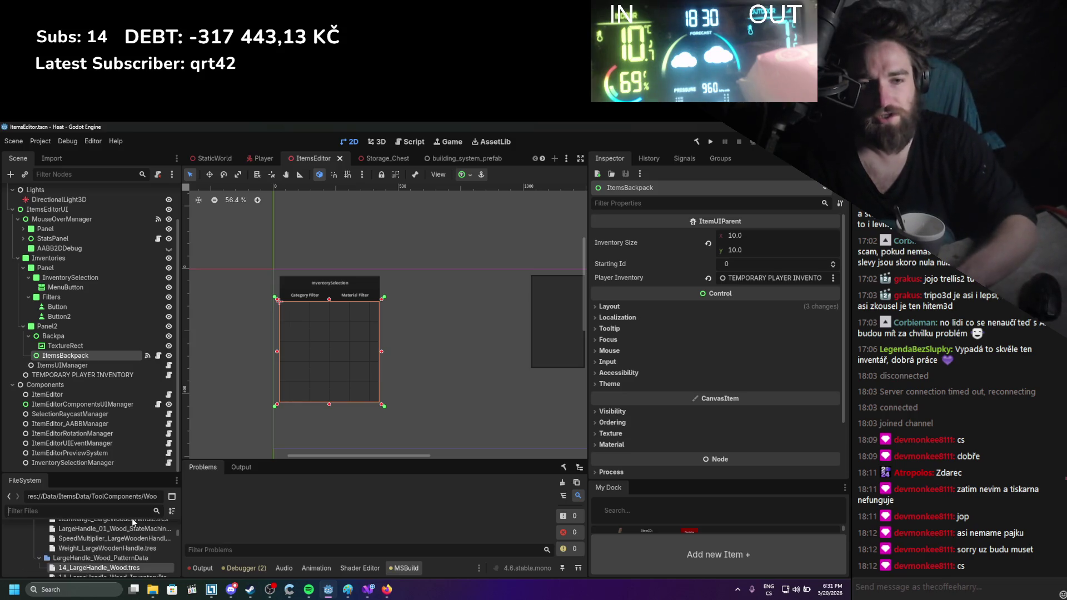
{"action": "type", "text": "femp"}
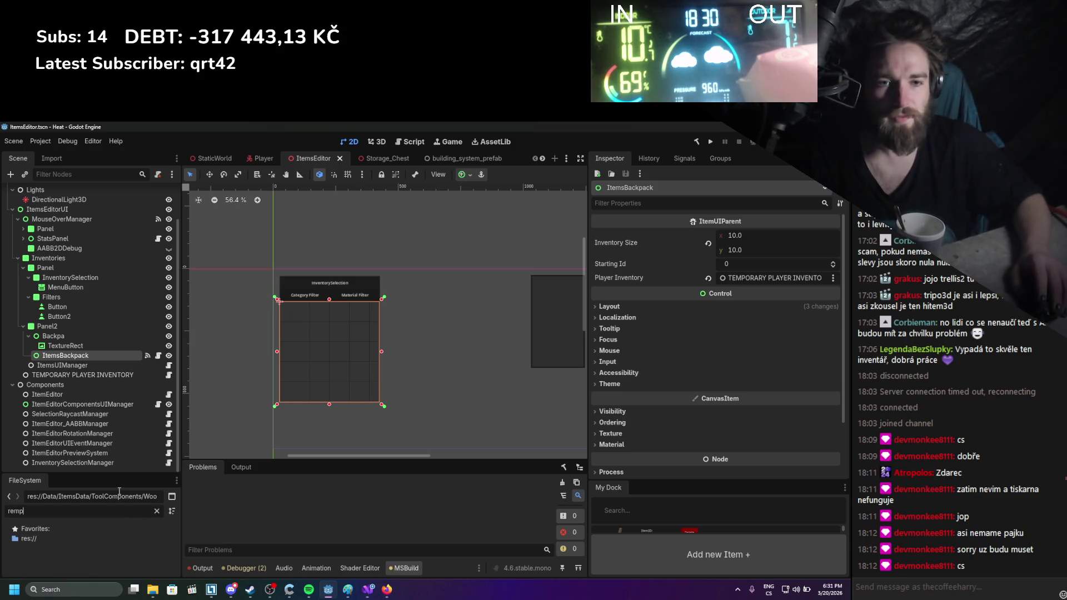
{"action": "key", "text": "BackSpace"}
{"action": "key", "text": "BackSpace"}
{"action": "key", "text": "BackSpace"}
{"action": "type", "text": "temp"}
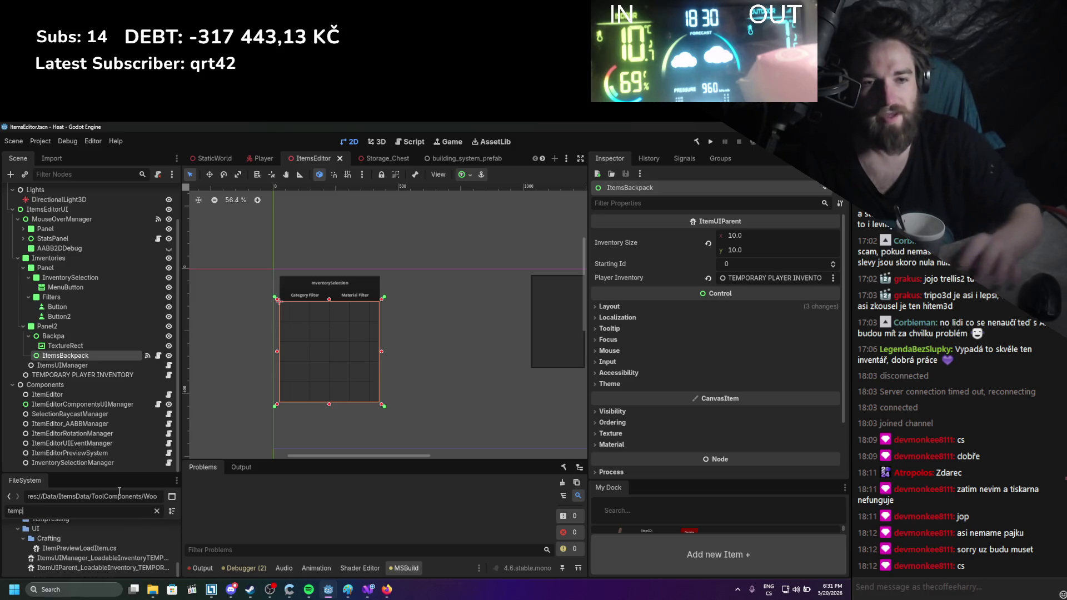
{"action": "mouse_move", "coordinate": [117, 474]}
{"action": "left_mouse_down"}
{"action": "mouse_move", "coordinate": [128, 444]}
{"action": "mouse_move", "coordinate": [210, 388]}
{"action": "mouse_move", "coordinate": [269, 416]}
{"action": "left_mouse_up"}
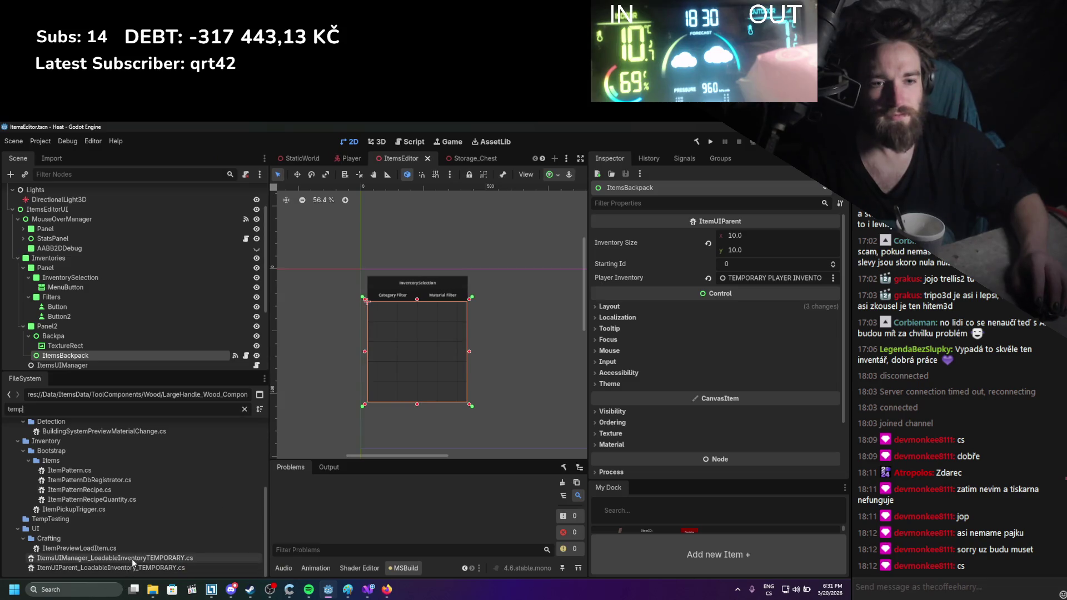
- Delete both TEMPORARY inventory scripts and bring up SearchForNearbyStorages.cs in Visual Studio
{"action": "left_click", "coordinate": [129, 570]}
{"action": "right_click", "coordinate": [129, 572]}
{"action": "left_click", "coordinate": [161, 563]}
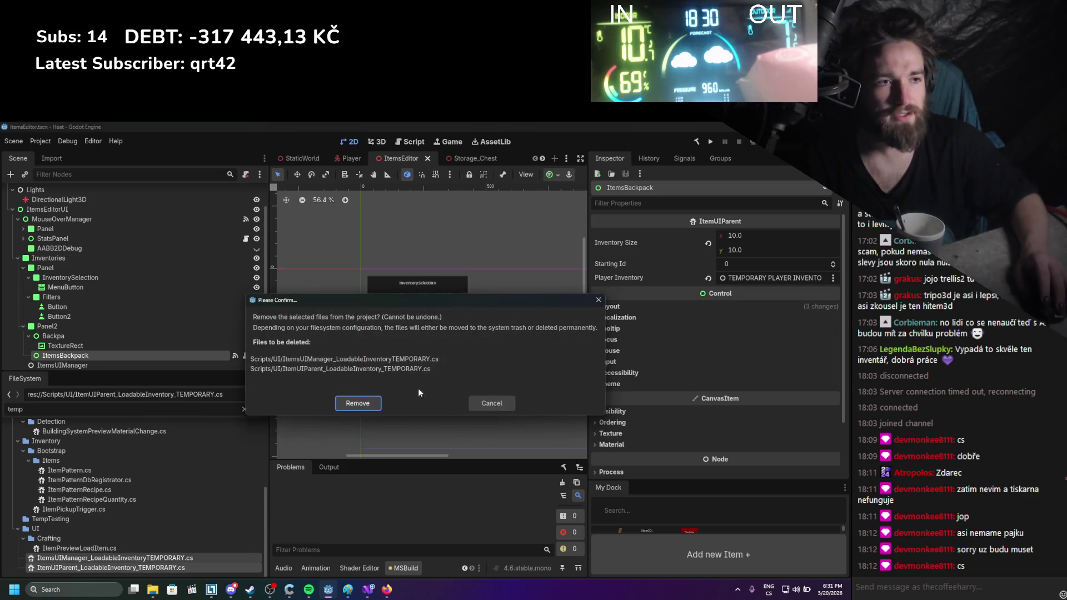
{"action": "left_click", "coordinate": [354, 404]}
{"action": "left_click", "coordinate": [372, 592]}
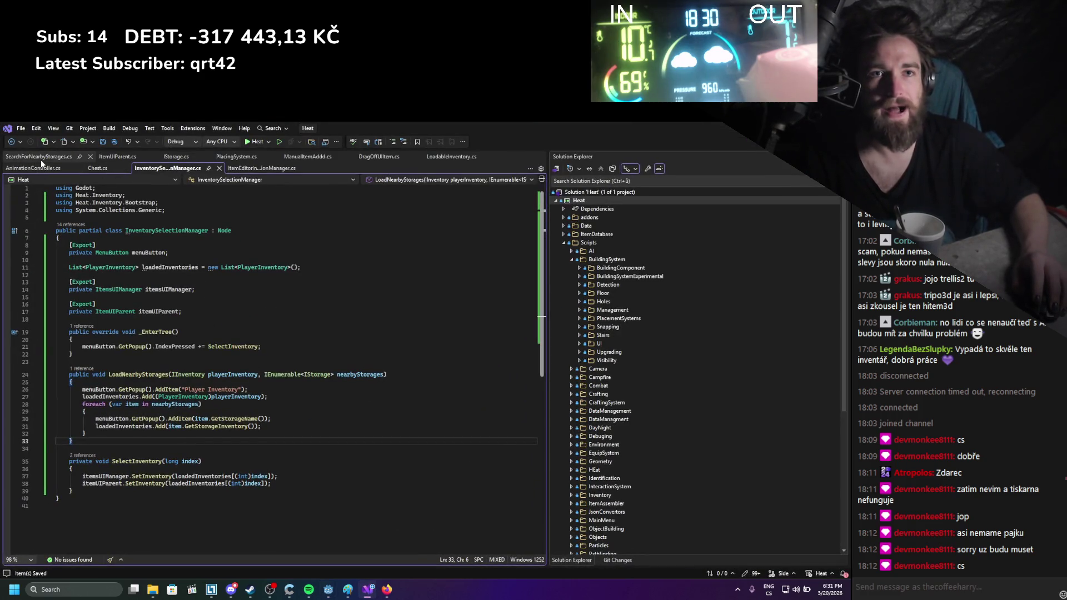
{"action": "left_click", "coordinate": [71, 159]}
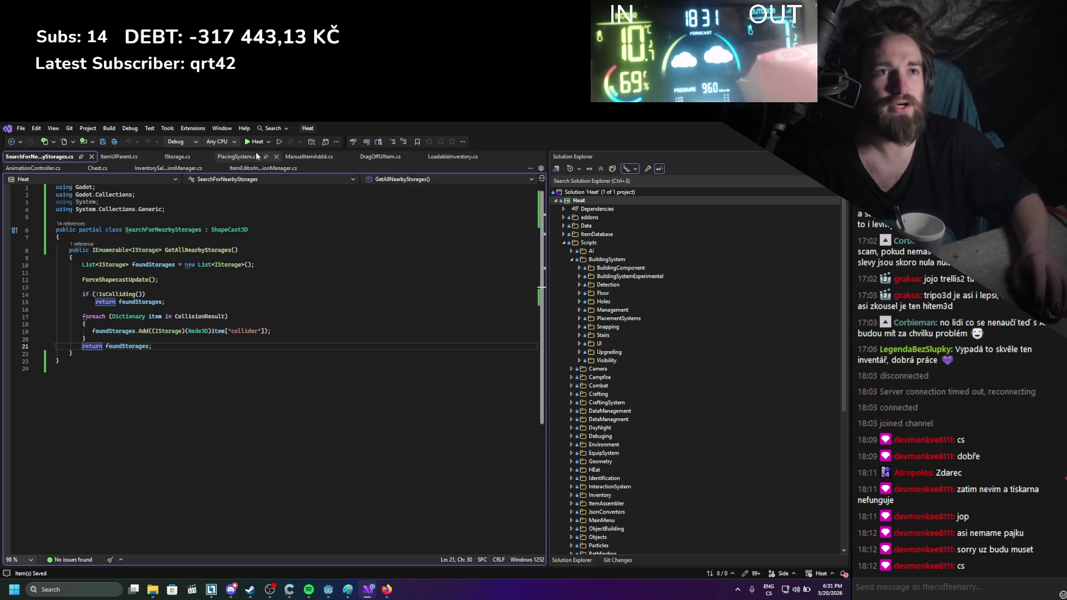
- In DragOffUIItem.cs, remove the itemsUIParentNewLoad field declaration
{"action": "left_click", "coordinate": [375, 157]}
{"action": "scroll", "coordinate": [276, 409], "scroll_direction": "up", "scroll_amount": 5}
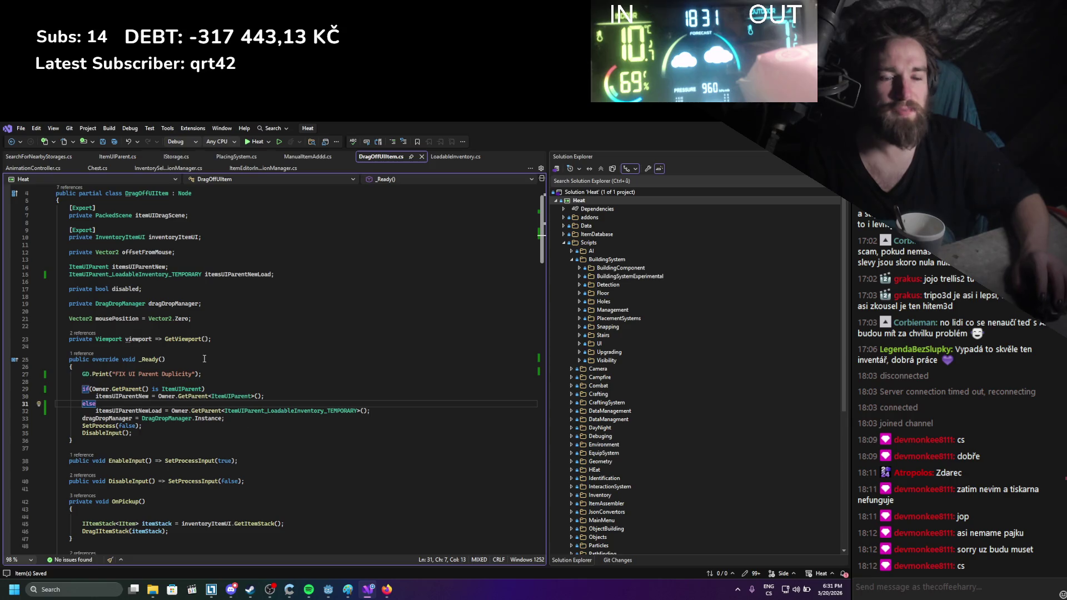
{"action": "left_click_drag", "start_coordinate": [281, 280], "coordinate": [117, 282]}
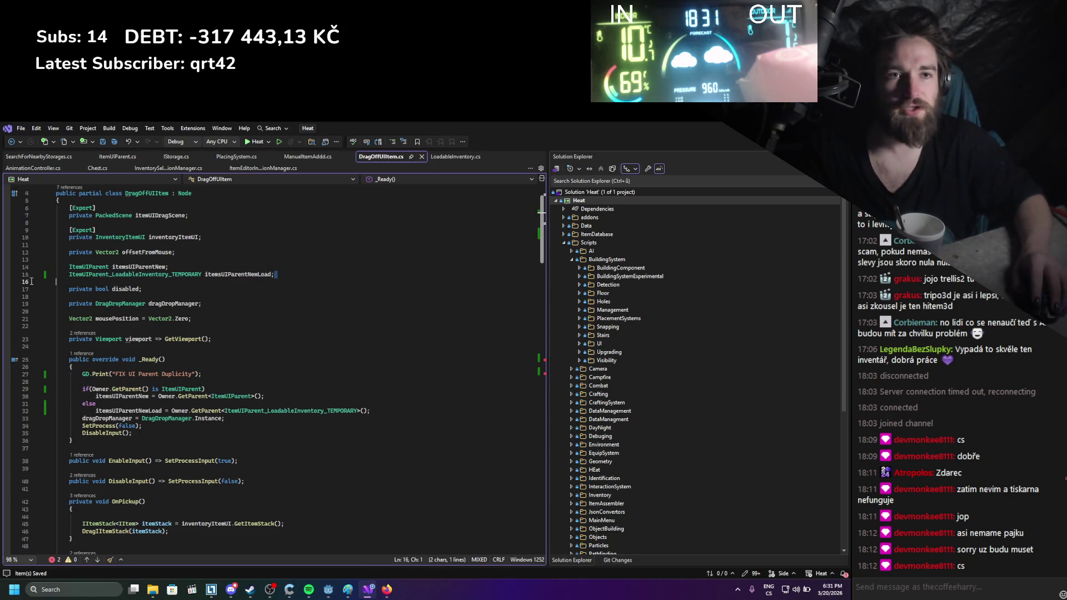
{"action": "key", "text": "ctrl+x"}
- Remove the first if/else that chose the loadable parent, keeping only itemsUIParentNew
{"action": "left_click_drag", "start_coordinate": [397, 405], "coordinate": [316, 399]}
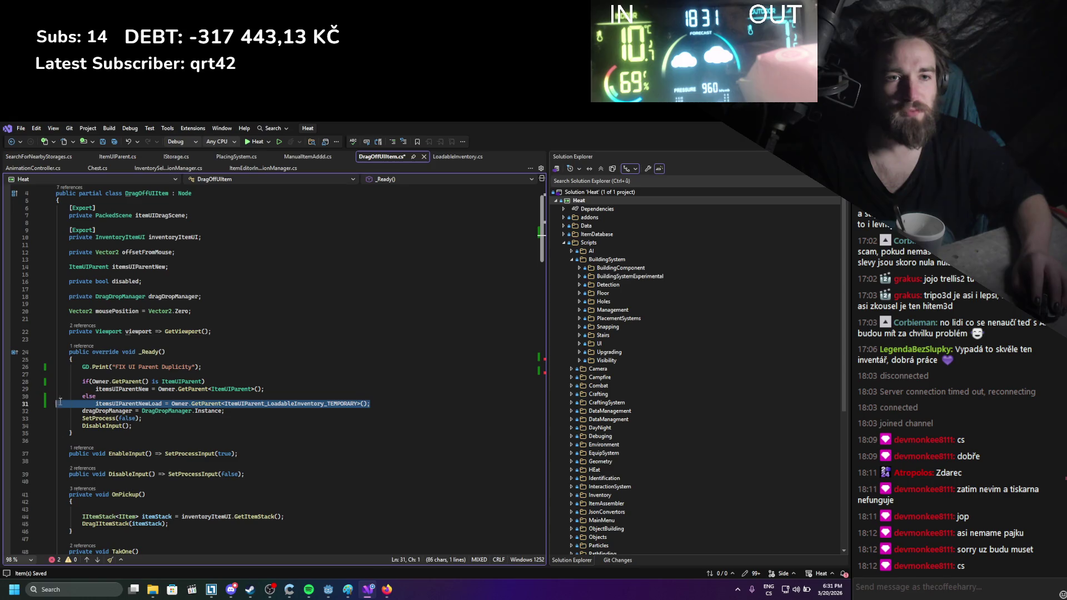
{"action": "left_click_drag", "start_coordinate": [60, 401], "coordinate": [57, 395]}
{"action": "key", "text": "Delete"}
{"action": "left_click_drag", "start_coordinate": [207, 382], "coordinate": [50, 384]}
{"action": "key", "text": "Delete"}
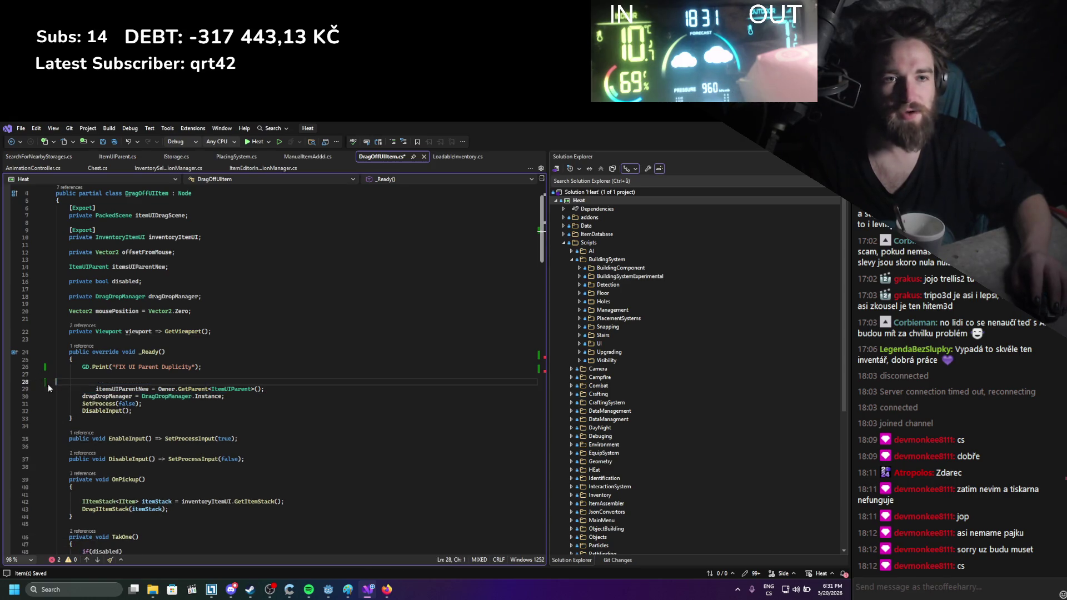
{"action": "key", "text": "BackSpace"}
{"action": "key", "text": "BackSpace"}
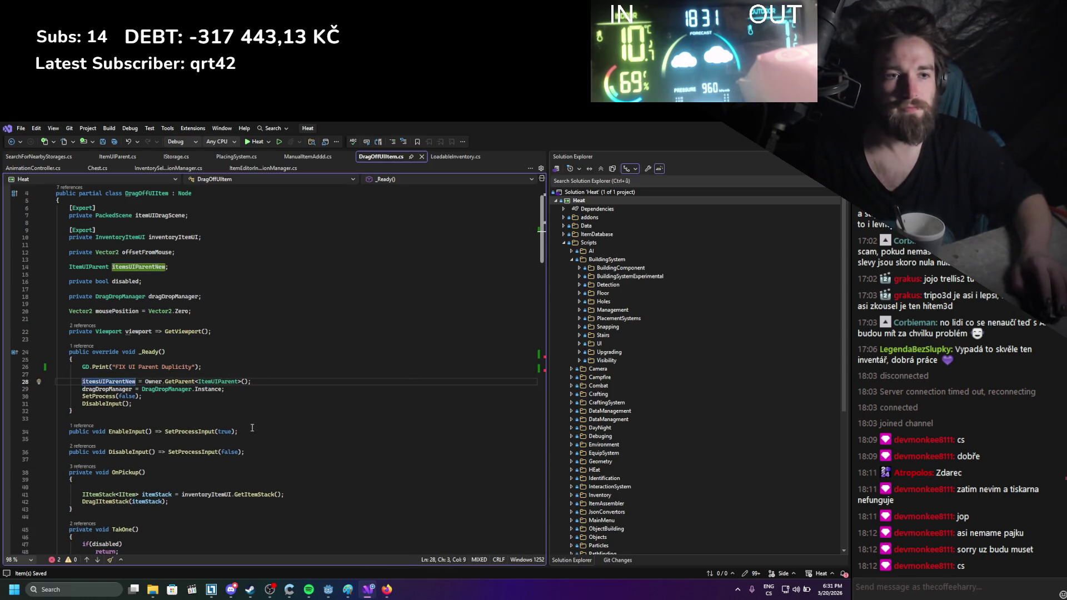
- Strip the else branch and null check in RemoveItemStackFromInventory, un-indenting RemoveItemFromPlayerInventory
{"action": "scroll", "coordinate": [251, 428], "scroll_direction": "down", "scroll_amount": 20}
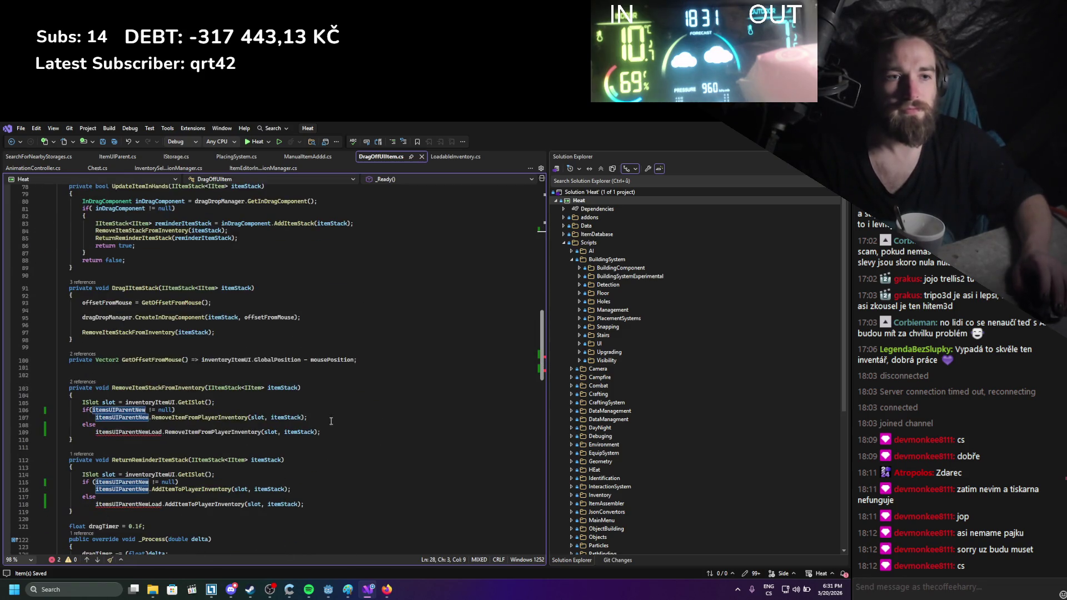
{"action": "left_click_drag", "start_coordinate": [321, 432], "coordinate": [56, 425]}
{"action": "key", "text": "Delete"}
{"action": "key", "text": "BackSpace"}
{"action": "left_click_drag", "start_coordinate": [177, 410], "coordinate": [55, 410]}
{"action": "key", "text": "Delete"}
{"action": "key", "text": "Delete"}
{"action": "left_click", "coordinate": [96, 411]}
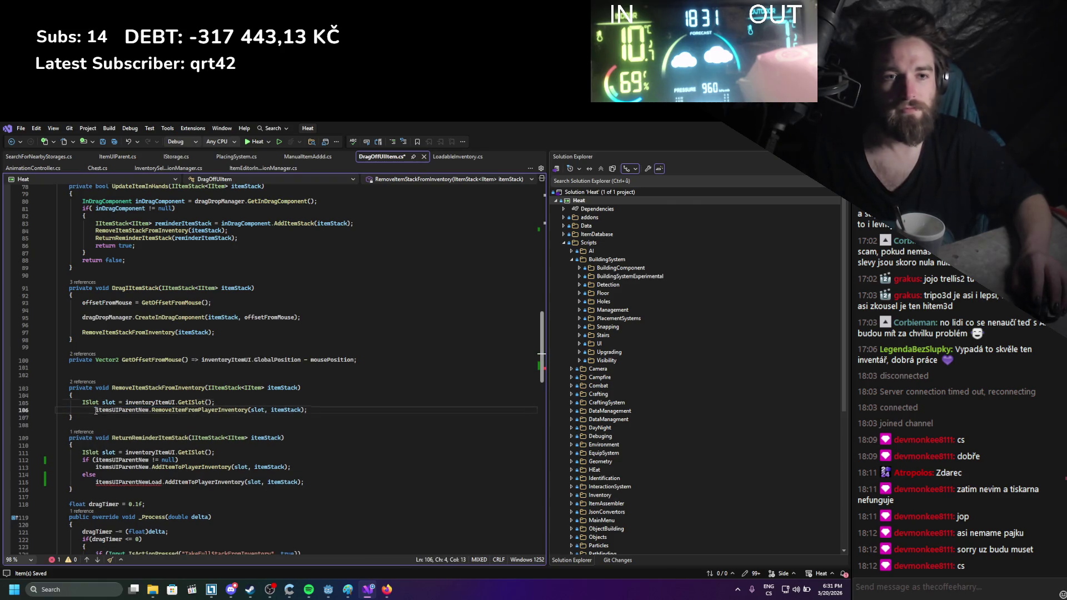
{"action": "key", "text": "BackSpace"}
- Strip the else branch and null check in ReturnReminderItemStack, then save DragOffUIItem.cs
{"action": "left_click", "coordinate": [311, 482]}
{"action": "left_click_drag", "start_coordinate": [311, 482], "coordinate": [55, 475]}
{"action": "key", "text": "BackSpace"}
{"action": "key", "text": "BackSpace"}
{"action": "left_click_drag", "start_coordinate": [177, 460], "coordinate": [56, 460]}
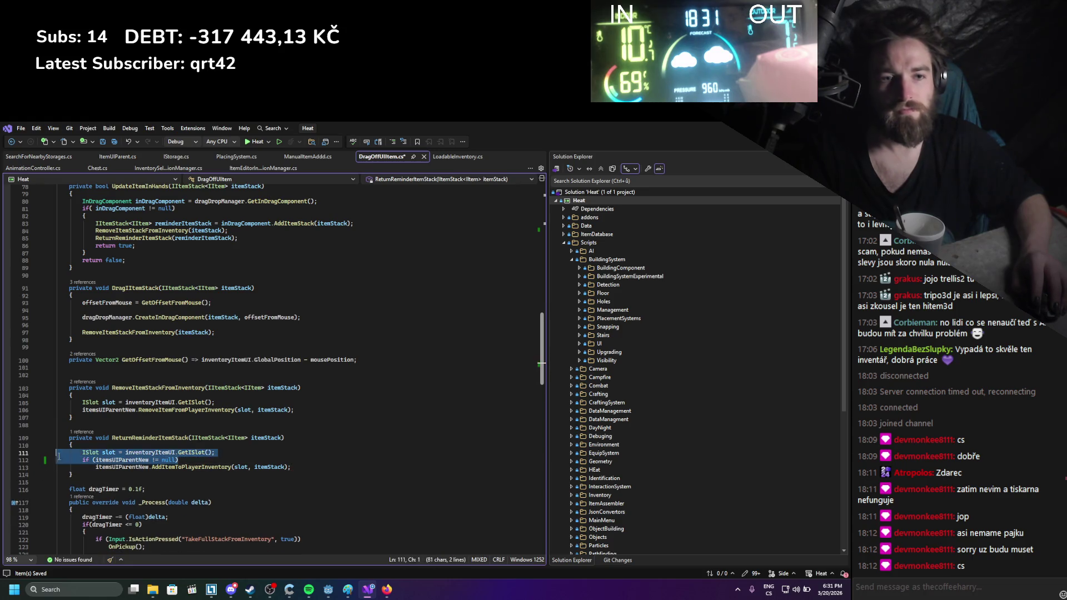
{"action": "key", "text": "Delete"}
{"action": "key", "text": "Delete"}
{"action": "key", "text": "Home"}
{"action": "key", "text": "BackSpace"}
{"action": "key", "text": "ctrl+s"}
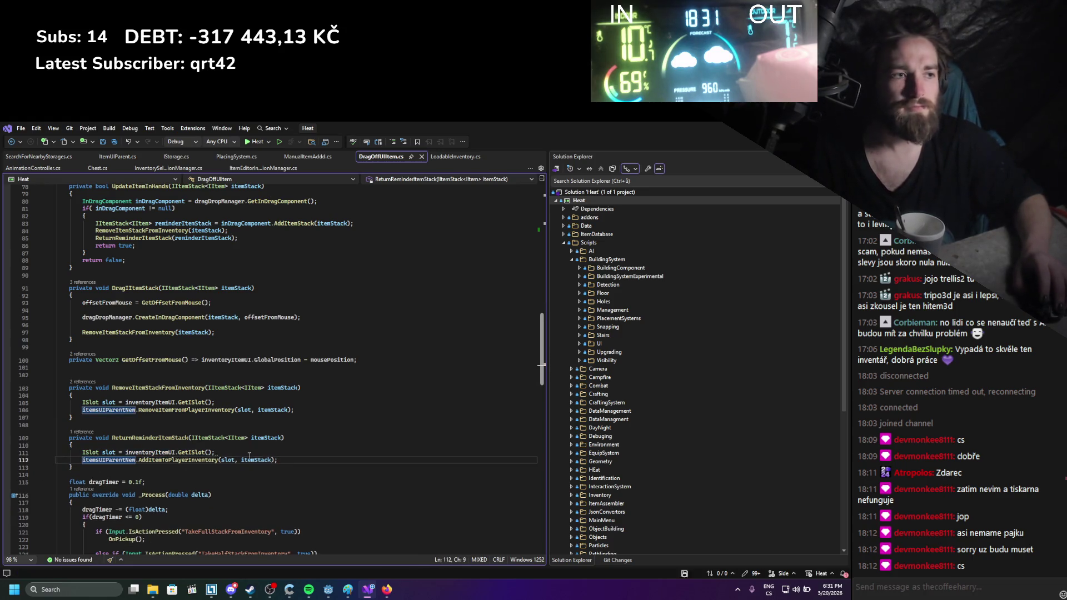
{"action": "key", "text": "alt+Tab"}
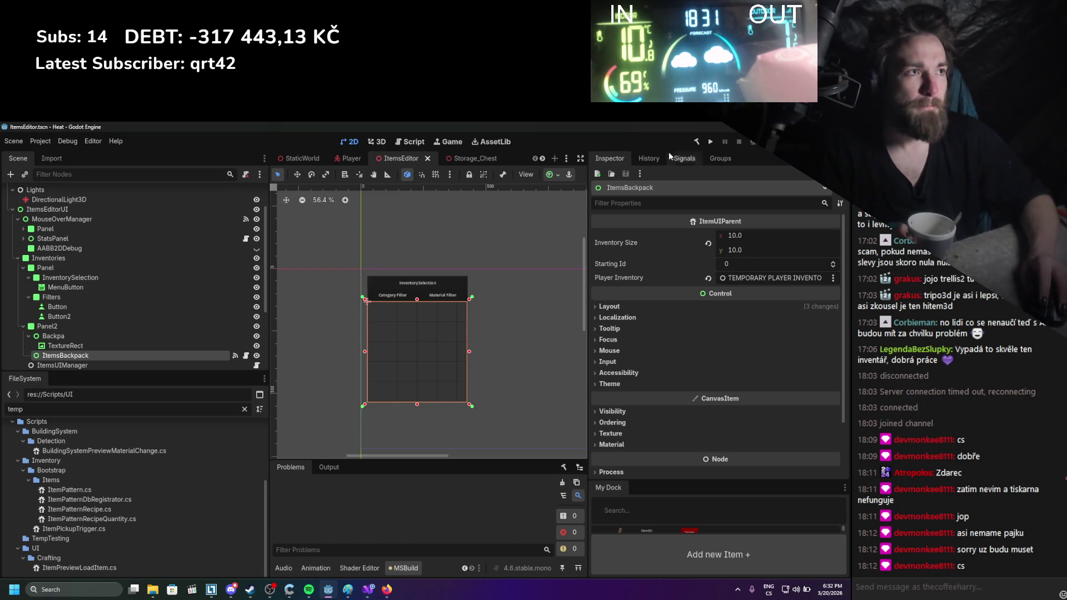
- Rebuild the .NET project, check ItemsUIManager and TEMPORARY PLAYER INVENTORY, then run the game
{"action": "left_click", "coordinate": [695, 142]}
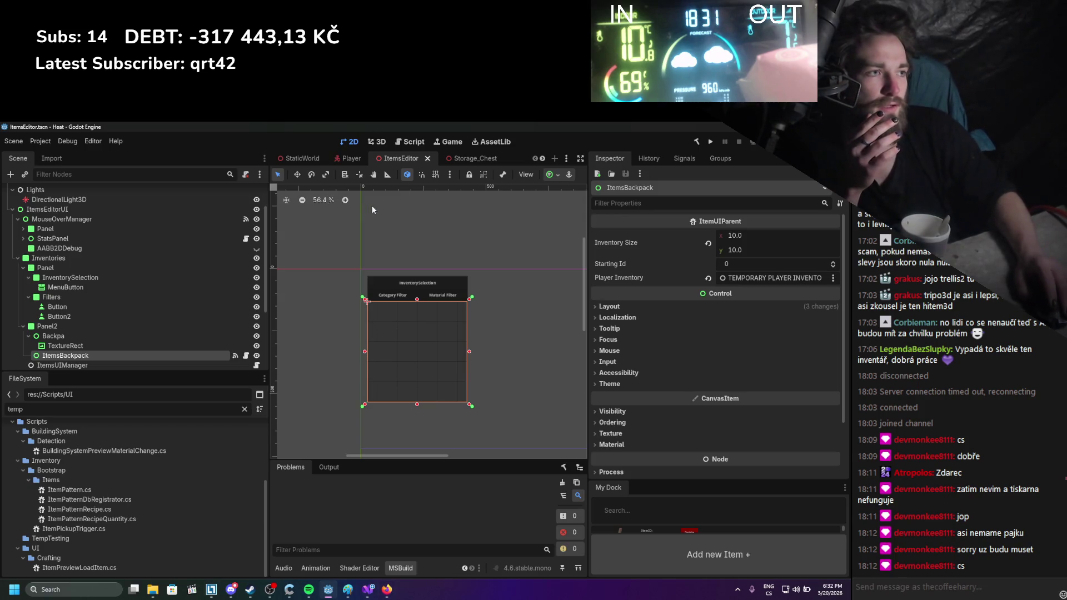
{"action": "scroll", "coordinate": [106, 328], "scroll_direction": "down", "scroll_amount": 3}
{"action": "left_click", "coordinate": [129, 318]}
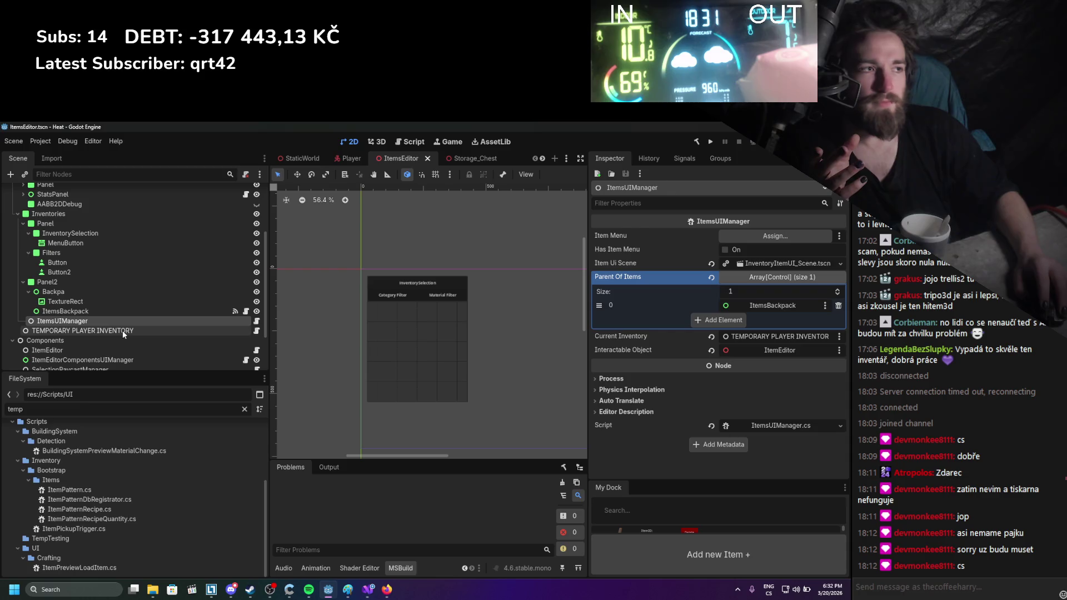
{"action": "left_click", "coordinate": [122, 330]}
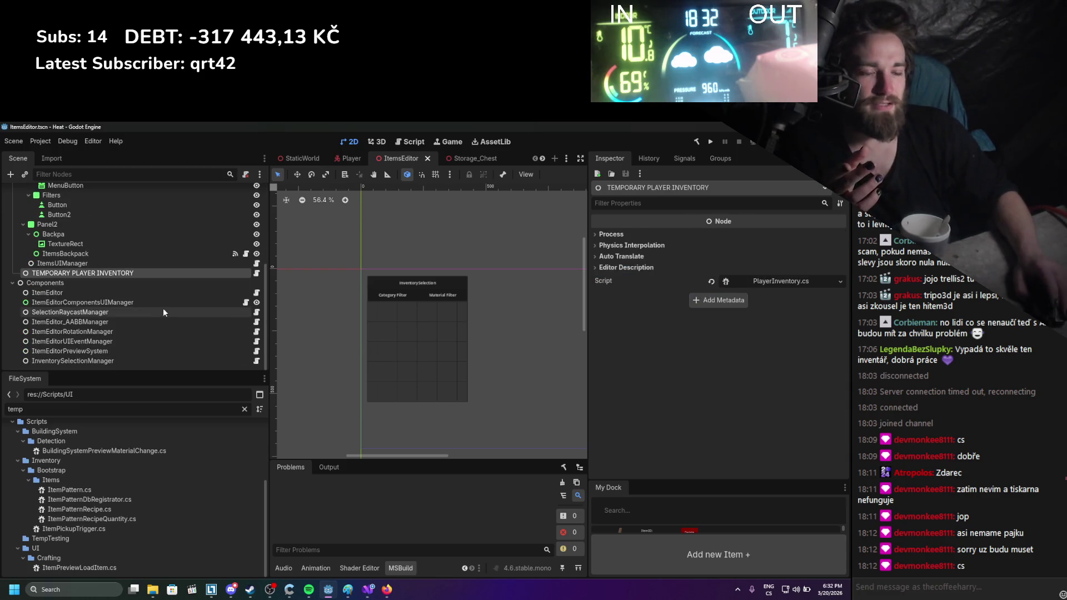
{"action": "left_click", "coordinate": [712, 141]}
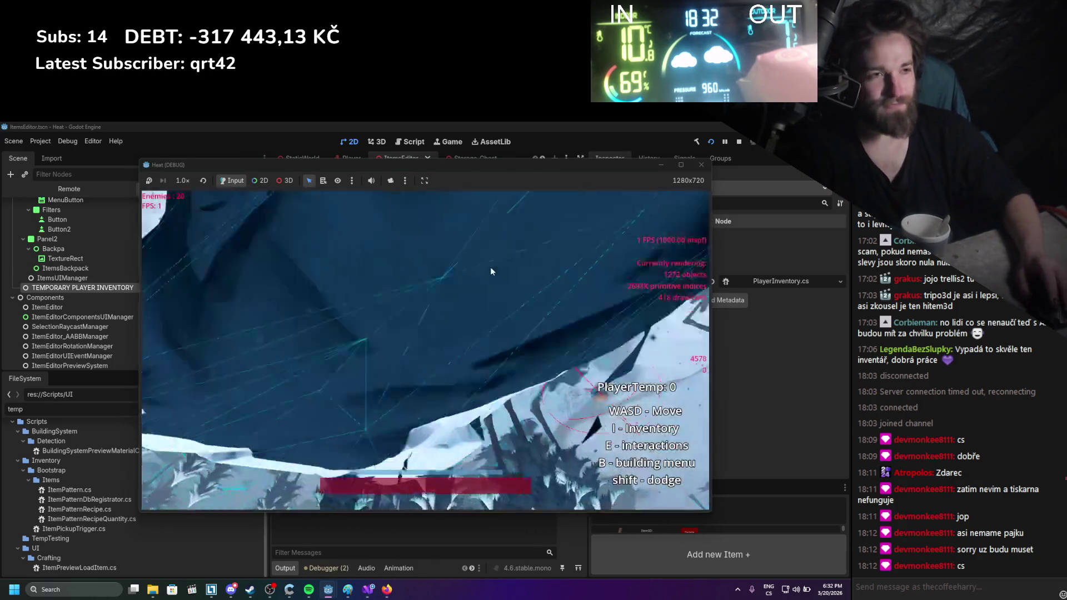
- In the running game, move the stick from the player's inventory into the nearby storage
{"action": "key", "text": "i"}
{"action": "mouse_move", "coordinate": [273, 229]}
{"action": "left_mouse_down"}
{"action": "mouse_move", "coordinate": [311, 245]}
{"action": "mouse_move", "coordinate": [427, 412]}
{"action": "mouse_move", "coordinate": [414, 445]}
{"action": "mouse_move", "coordinate": [420, 410]}
{"action": "mouse_move", "coordinate": [481, 346]}
{"action": "mouse_move", "coordinate": [464, 388]}
{"action": "left_mouse_up"}
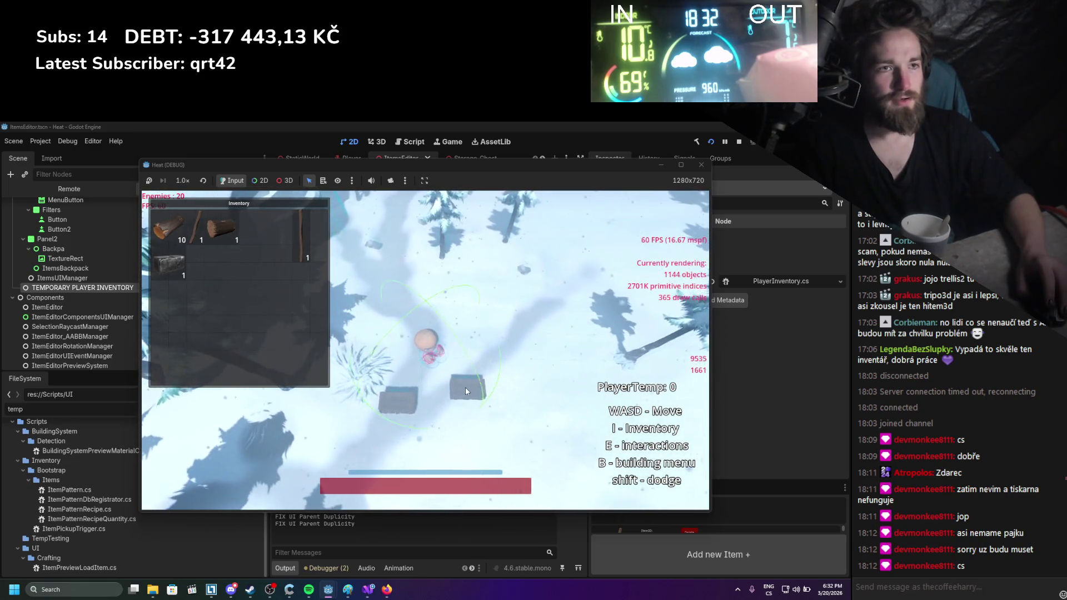
{"action": "key", "text": "e"}
{"action": "left_click_drag", "start_coordinate": [300, 234], "coordinate": [575, 261]}
{"action": "key", "text": "e"}
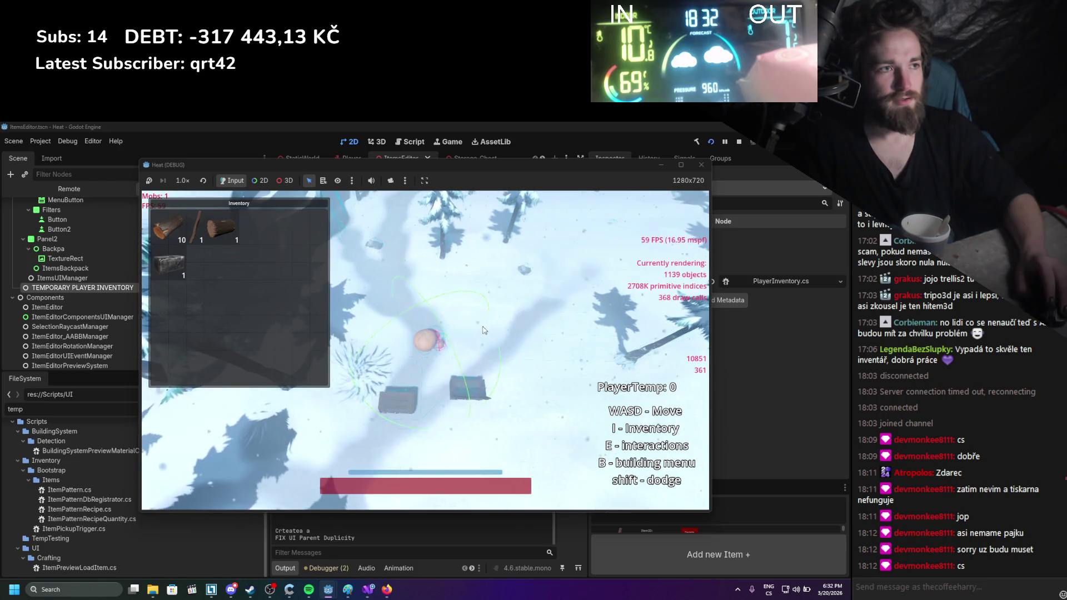
- In the item editor, show Player Inventory, filter by category, move the stick and rotate the preview
{"action": "left_click", "coordinate": [214, 232]}
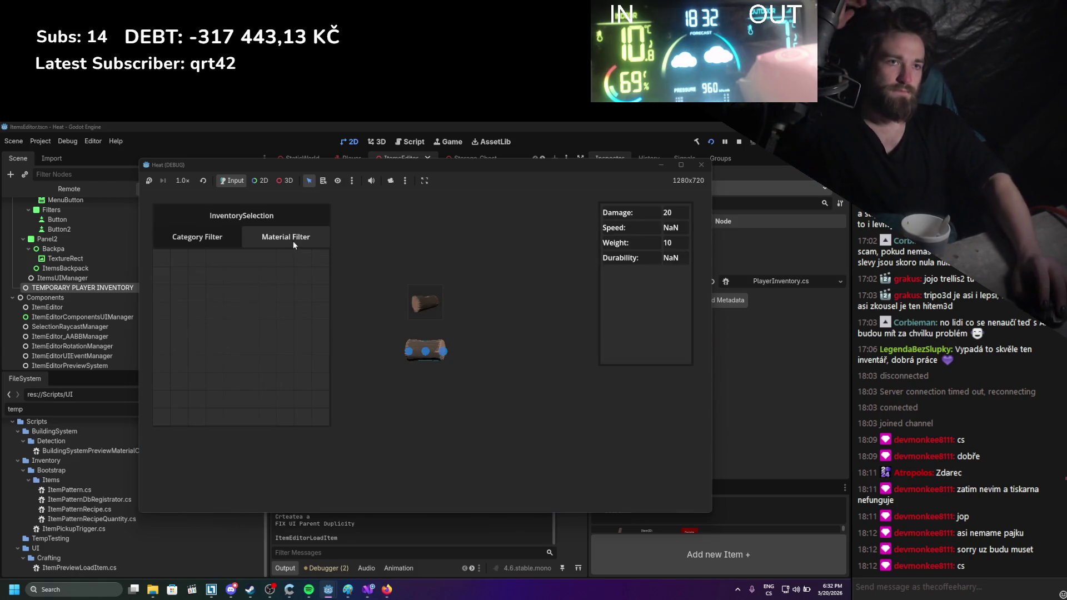
{"action": "left_click", "coordinate": [258, 217]}
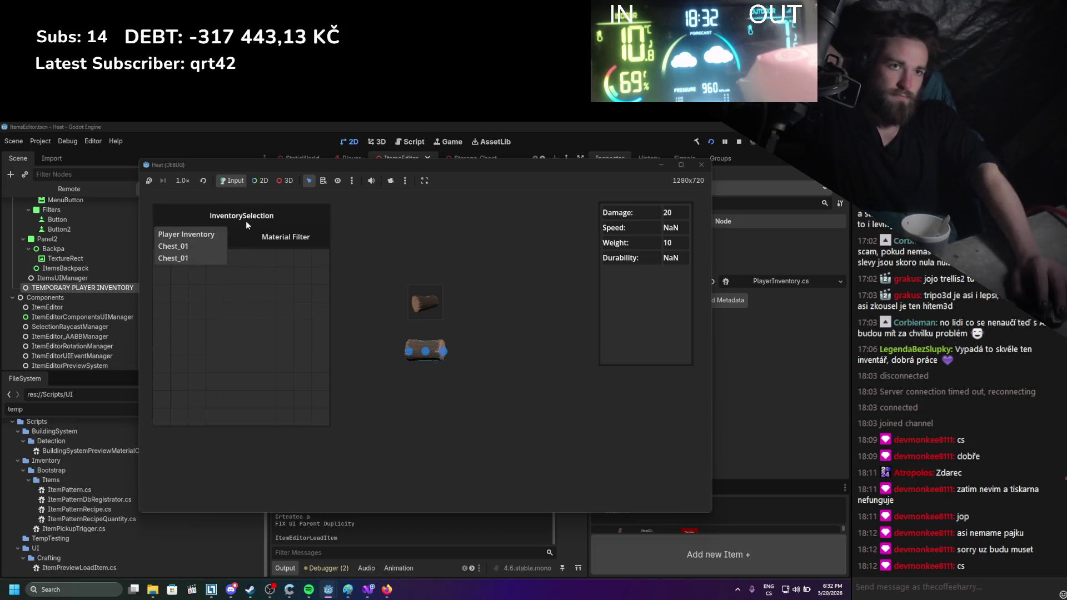
{"action": "left_click", "coordinate": [211, 234]}
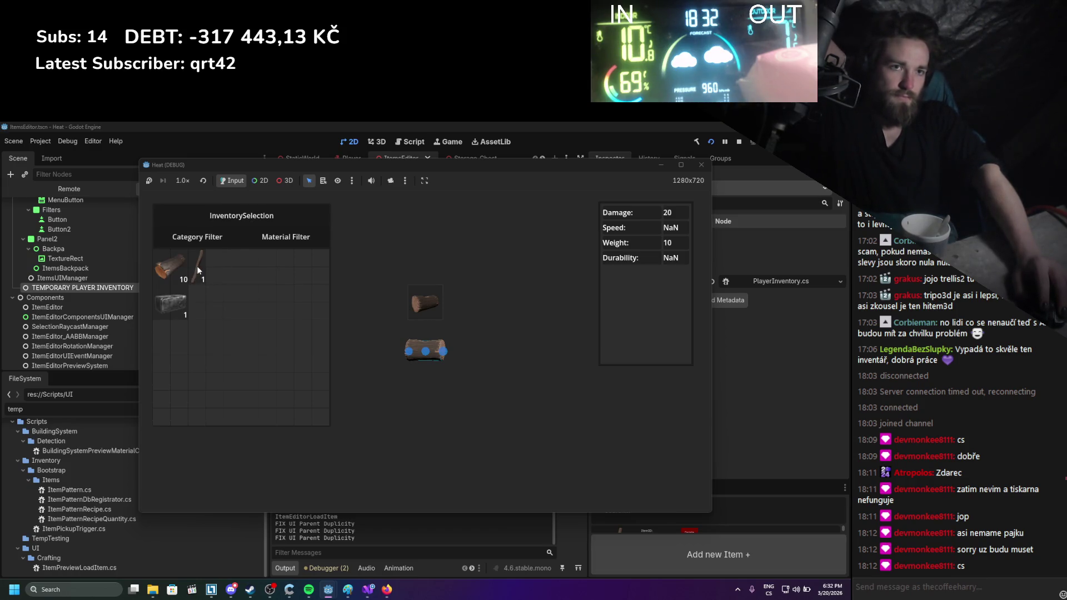
{"action": "left_click", "coordinate": [243, 320]}
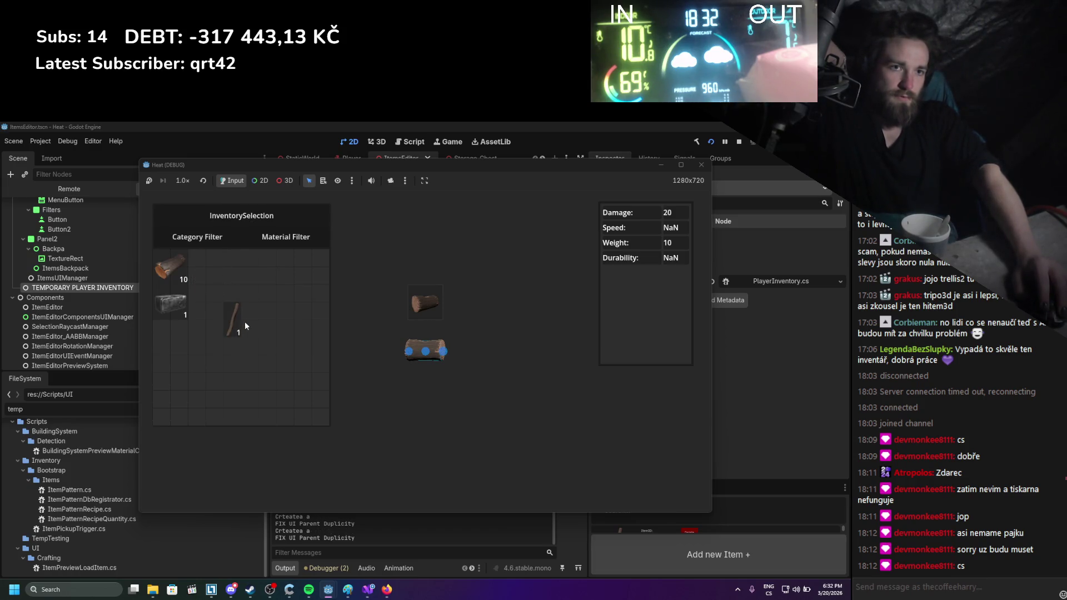
{"action": "left_click", "coordinate": [233, 236]}
{"action": "left_click", "coordinate": [190, 251]}
{"action": "left_click_drag", "start_coordinate": [197, 314], "coordinate": [248, 333]}
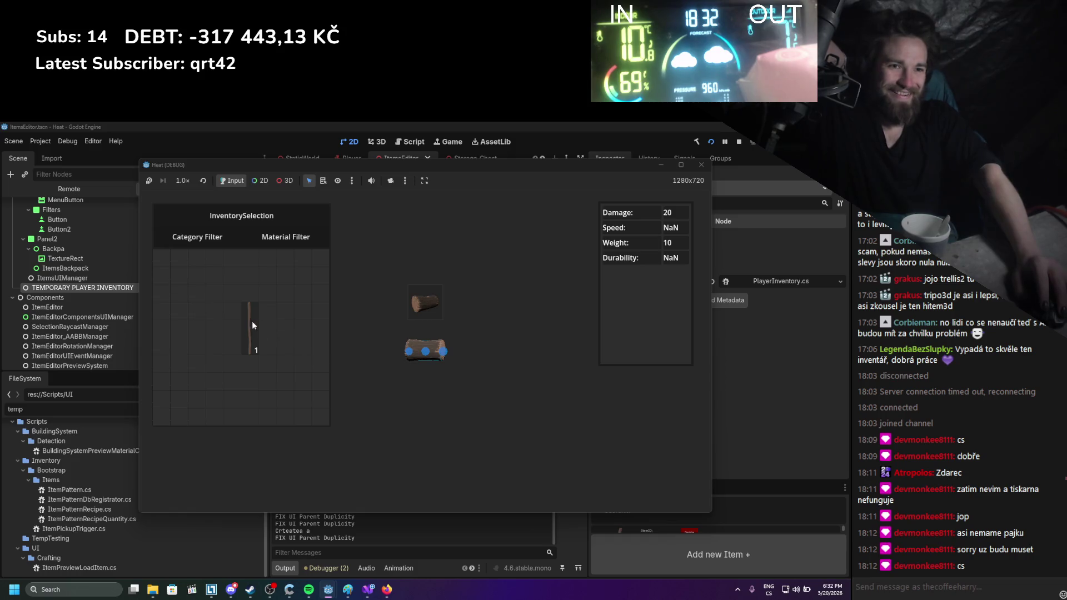
{"action": "mouse_move", "coordinate": [428, 355]}
{"action": "left_mouse_down"}
{"action": "mouse_move", "coordinate": [439, 368]}
{"action": "mouse_move", "coordinate": [489, 362]}
{"action": "mouse_move", "coordinate": [255, 337]}
{"action": "left_mouse_up"}
- Change the category filter and switch the displayed inventory to a chest
{"action": "left_click", "coordinate": [228, 233]}
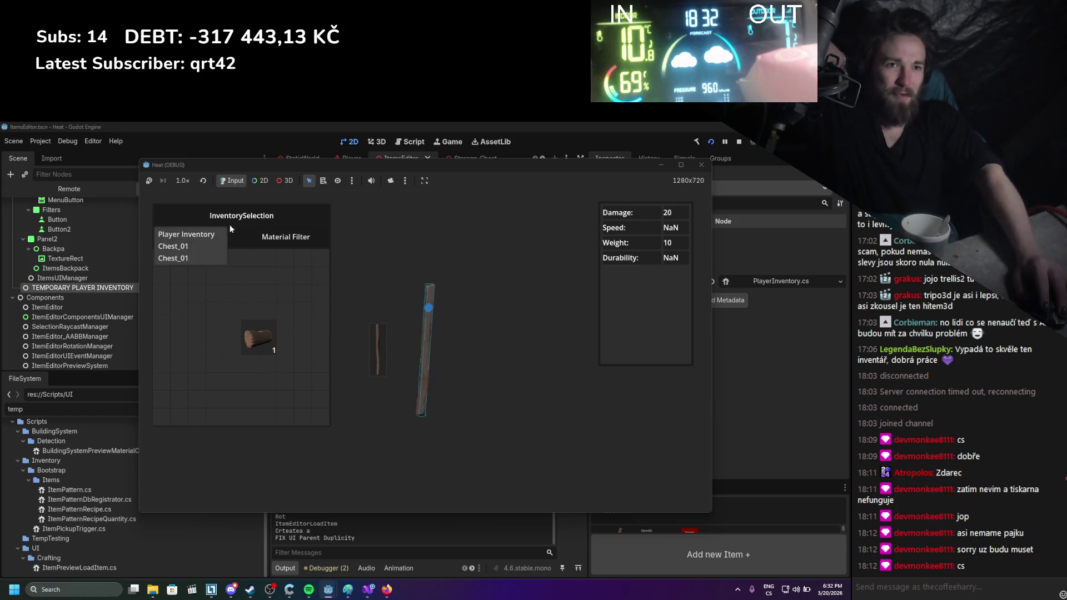
{"action": "left_click", "coordinate": [192, 239]}
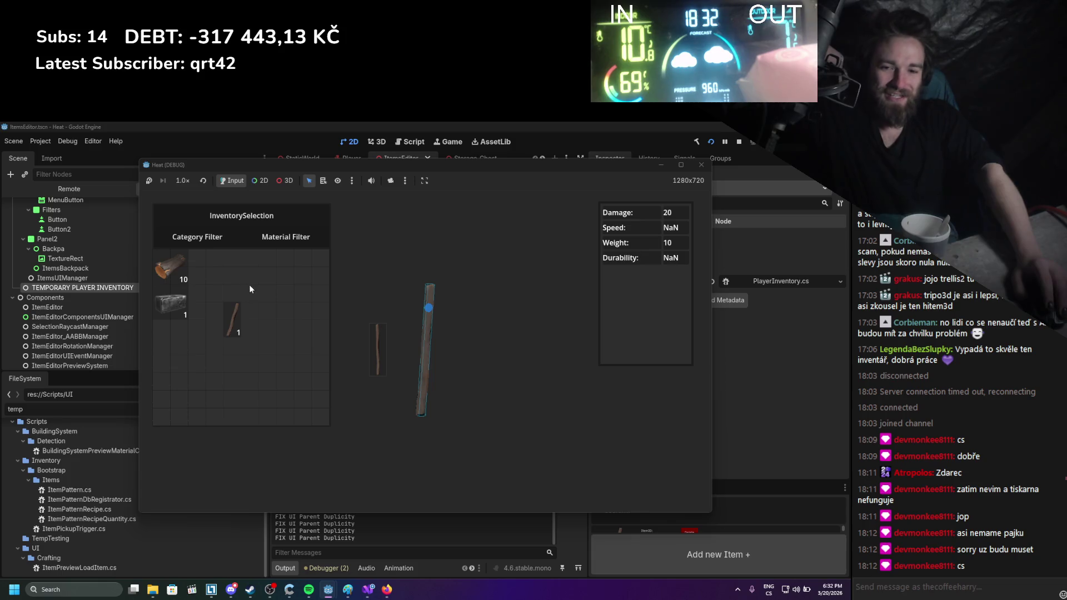
{"action": "left_click", "coordinate": [252, 217]}
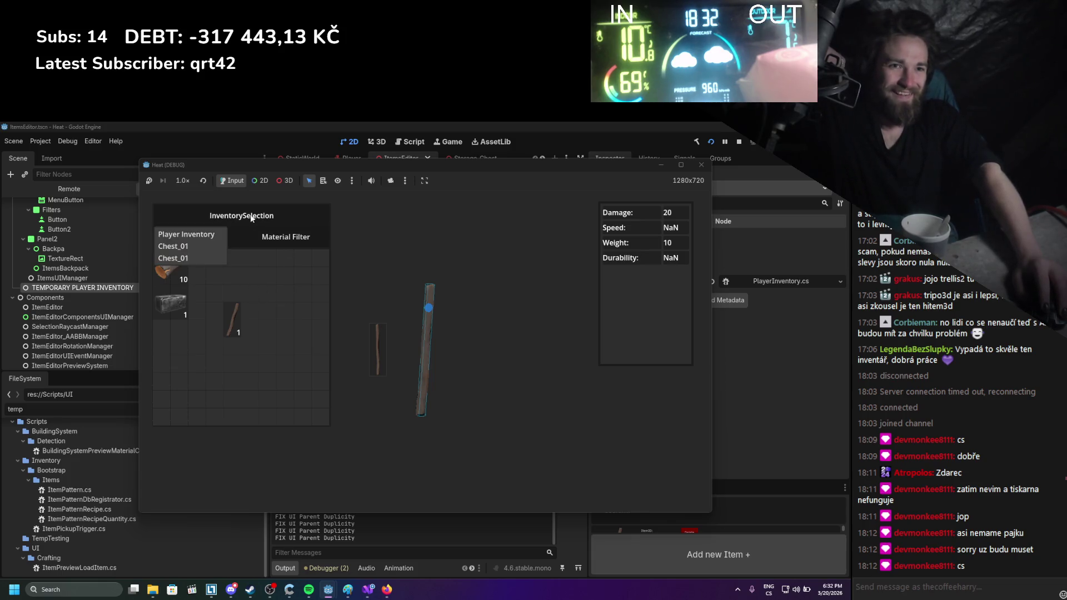
{"action": "left_click", "coordinate": [232, 331]}
{"action": "mouse_move", "coordinate": [232, 332]}
{"action": "left_mouse_down"}
{"action": "mouse_move", "coordinate": [235, 219]}
{"action": "mouse_move", "coordinate": [201, 249]}
{"action": "mouse_move", "coordinate": [224, 276]}
{"action": "left_mouse_up"}
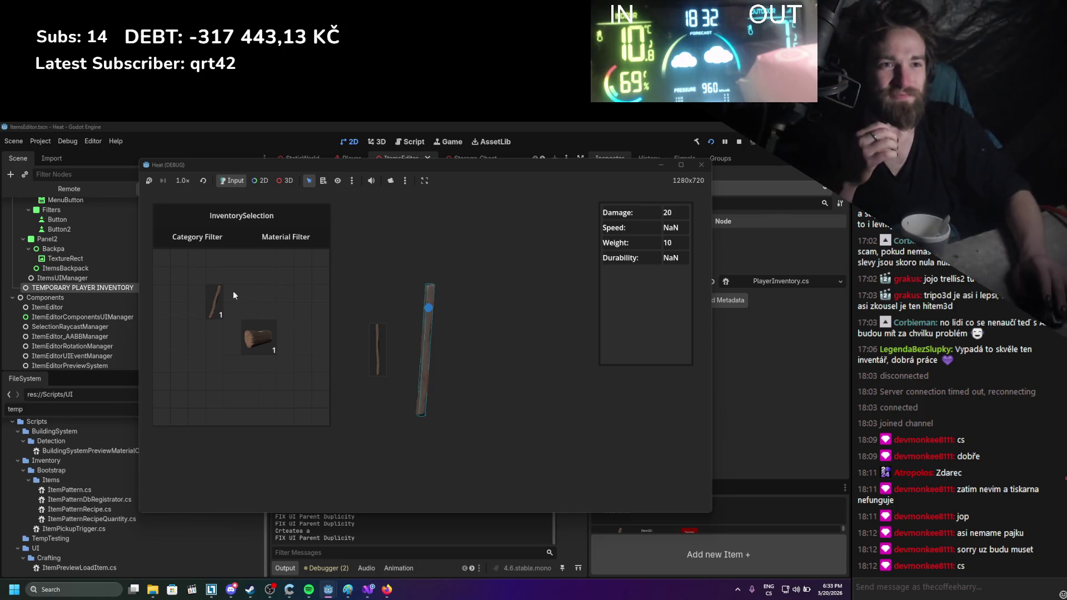
- Filter the grid to logs and stone, move the stone, and reload and rotate the hammer preview
{"action": "left_click", "coordinate": [222, 229]}
{"action": "left_click", "coordinate": [219, 254]}
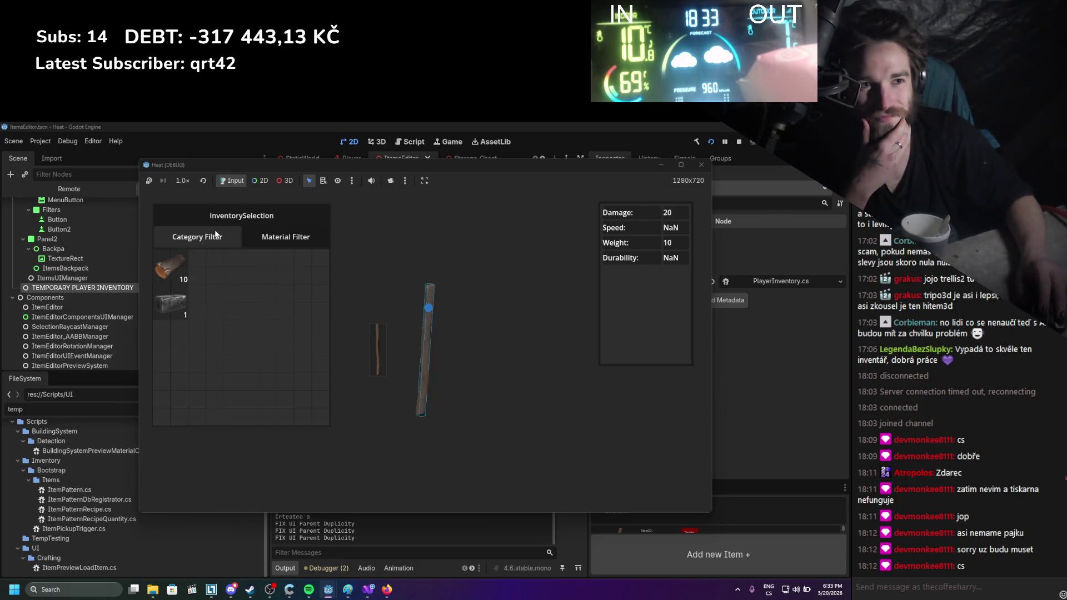
{"action": "left_click", "coordinate": [226, 234]}
{"action": "left_click", "coordinate": [219, 248]}
{"action": "left_click_drag", "start_coordinate": [183, 303], "coordinate": [420, 310]}
{"action": "mouse_move", "coordinate": [466, 360]}
{"action": "left_mouse_down"}
{"action": "mouse_move", "coordinate": [508, 330]}
{"action": "mouse_move", "coordinate": [381, 368]}
{"action": "mouse_move", "coordinate": [451, 331]}
{"action": "mouse_move", "coordinate": [434, 339]}
{"action": "left_mouse_up"}
{"action": "left_click", "coordinate": [432, 336]}
{"action": "mouse_move", "coordinate": [427, 350]}
{"action": "left_mouse_down"}
{"action": "mouse_move", "coordinate": [512, 395]}
{"action": "mouse_move", "coordinate": [444, 418]}
{"action": "mouse_move", "coordinate": [398, 405]}
{"action": "mouse_move", "coordinate": [485, 378]}
{"action": "left_mouse_up"}
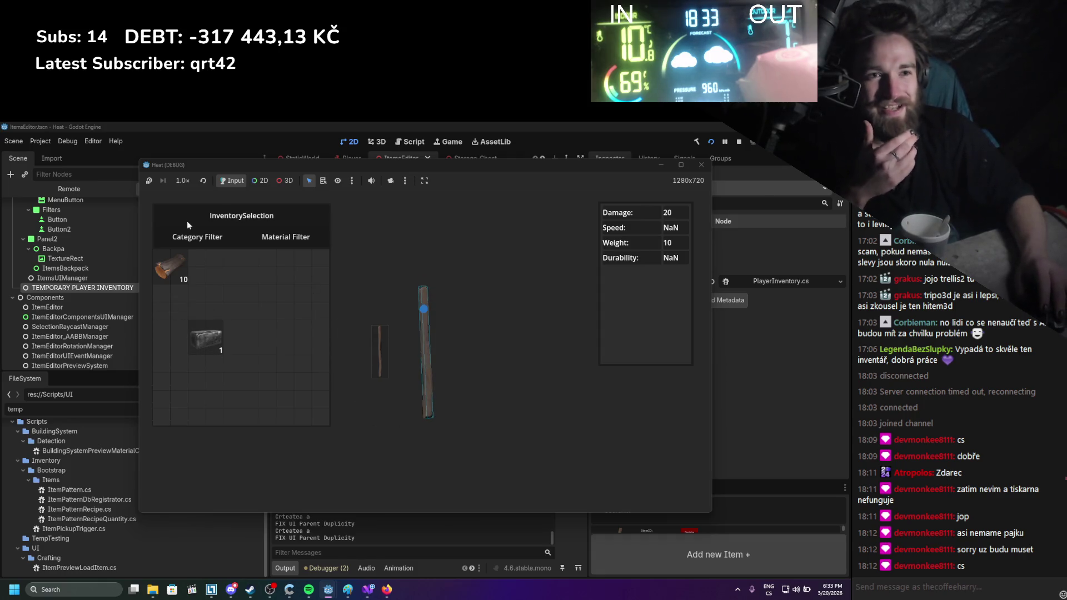
- Switch between the chest inventories, including Chest_01, and take the hammer apart into log and stick
{"action": "left_click", "coordinate": [239, 218]}
{"action": "left_click", "coordinate": [167, 258]}
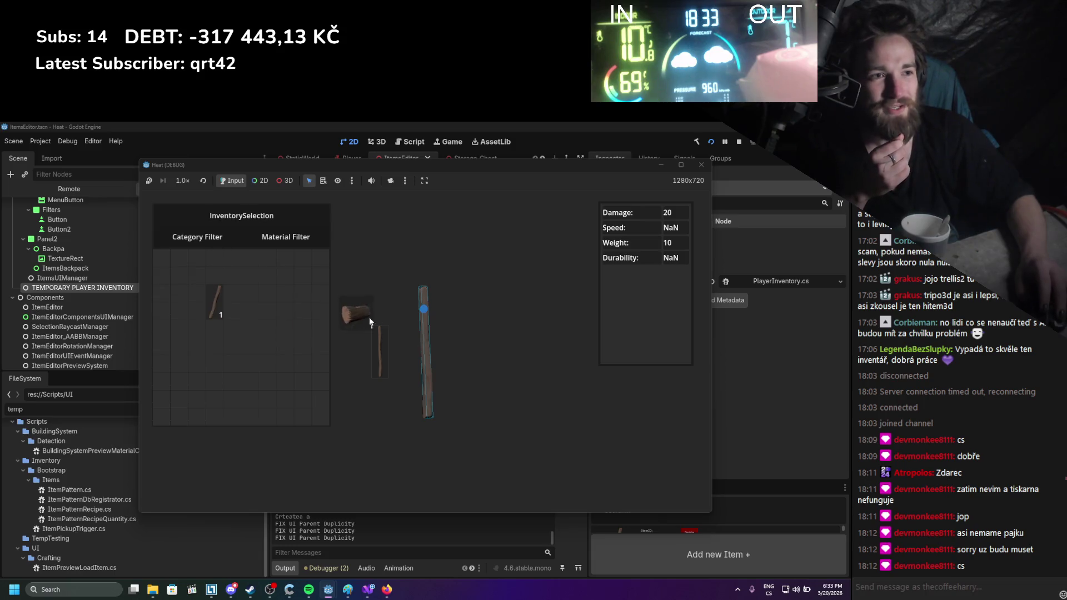
{"action": "mouse_move", "coordinate": [420, 313]}
{"action": "left_mouse_down"}
{"action": "mouse_move", "coordinate": [457, 365]}
{"action": "mouse_move", "coordinate": [559, 364]}
{"action": "mouse_move", "coordinate": [445, 348]}
{"action": "mouse_move", "coordinate": [573, 332]}
{"action": "mouse_move", "coordinate": [453, 343]}
{"action": "left_mouse_up"}
{"action": "left_click", "coordinate": [231, 223]}
{"action": "left_click", "coordinate": [172, 247]}
{"action": "left_click", "coordinate": [238, 215]}
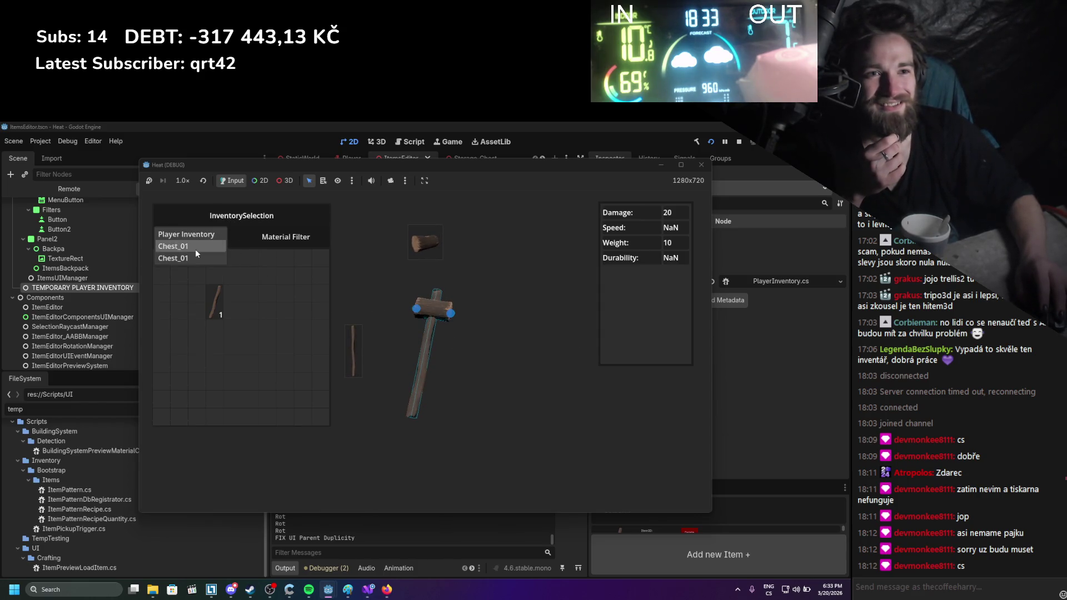
{"action": "left_click", "coordinate": [242, 219]}
{"action": "left_click", "coordinate": [374, 311]}
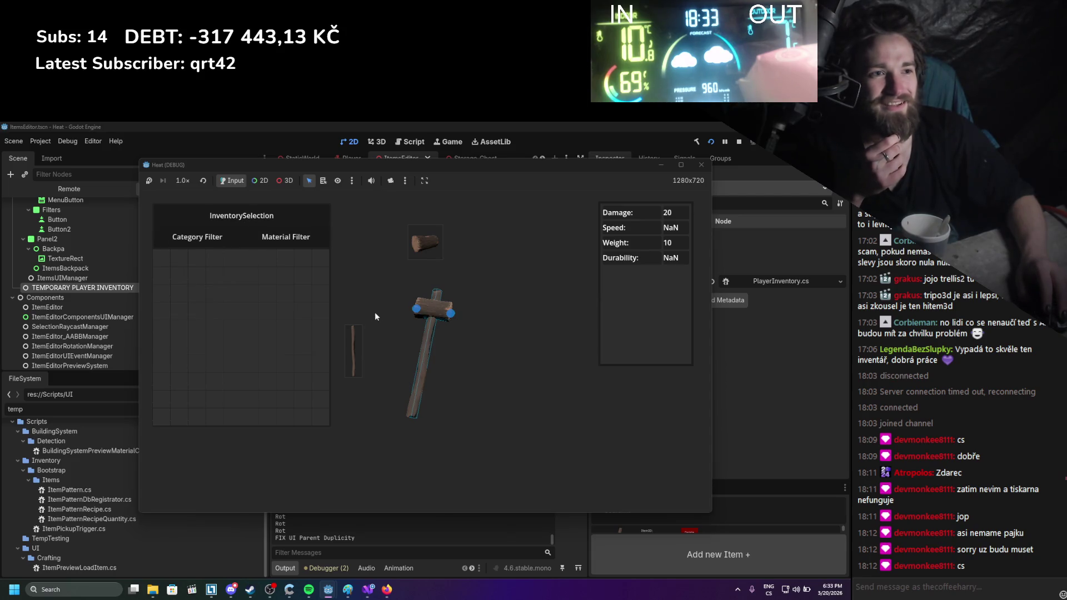
{"action": "left_click", "coordinate": [435, 313]}
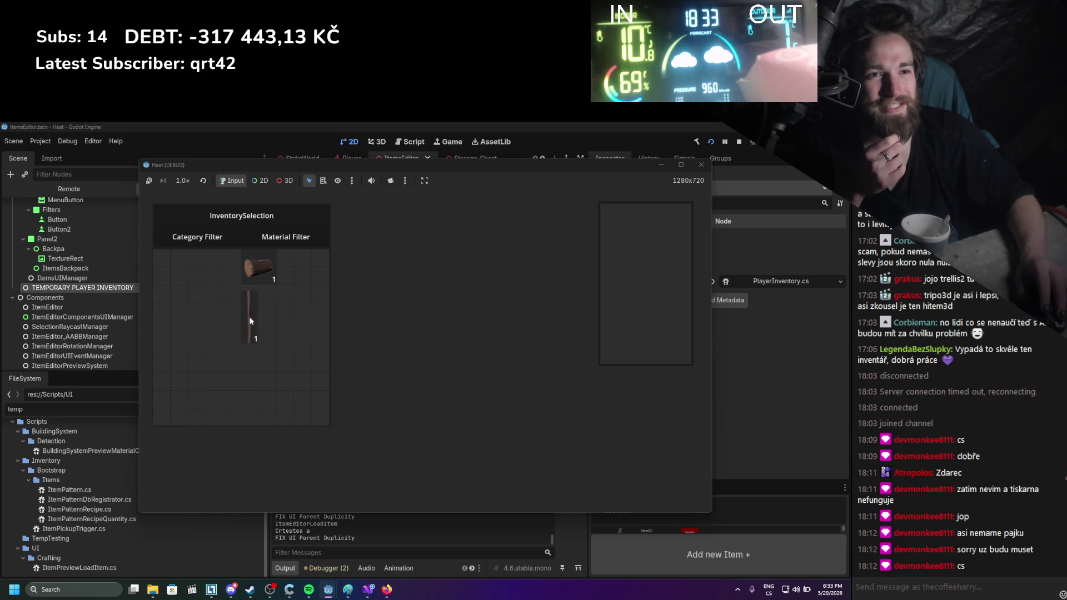
- Place a chest's stick into the preview, show the second Chest_01, rotate the hammer, and close the game
{"action": "left_click", "coordinate": [239, 216]}
{"action": "left_click", "coordinate": [217, 245]}
{"action": "left_click_drag", "start_coordinate": [219, 306], "coordinate": [393, 335]}
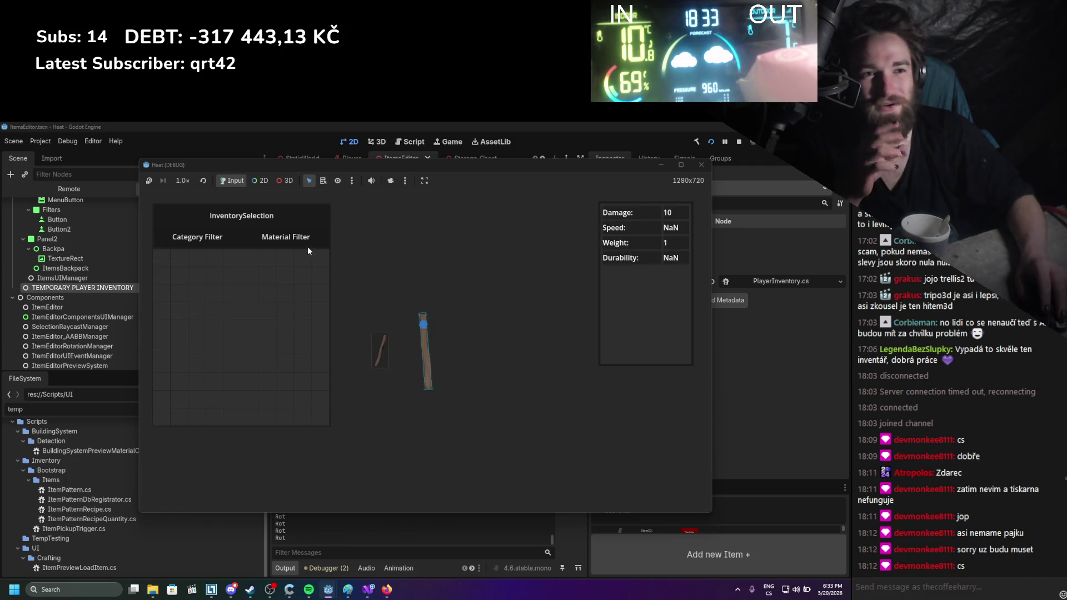
{"action": "left_click", "coordinate": [238, 224]}
{"action": "left_click", "coordinate": [214, 258]}
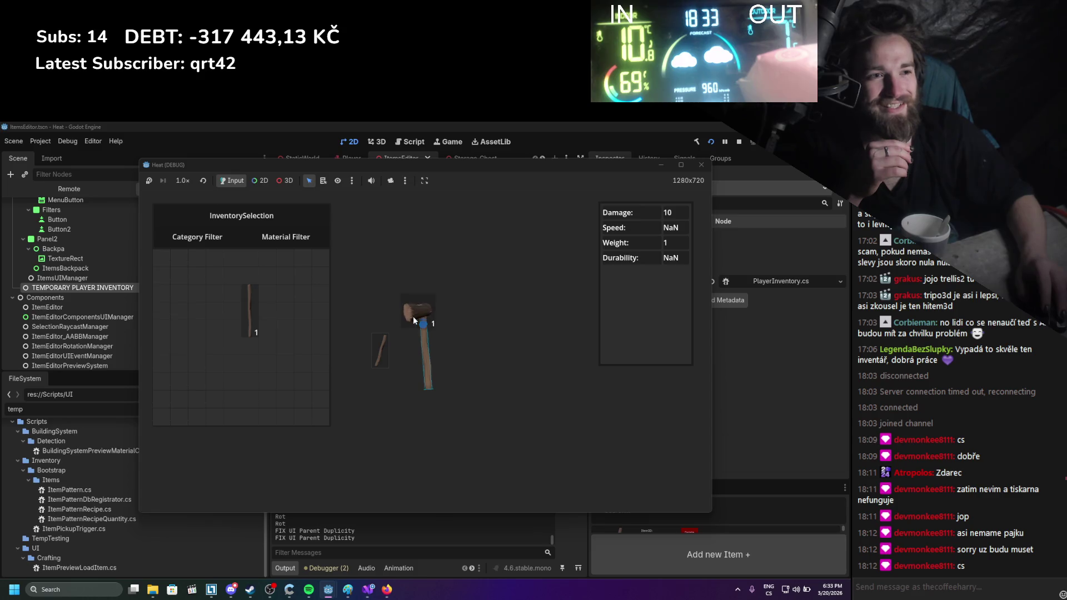
{"action": "mouse_move", "coordinate": [427, 328]}
{"action": "left_mouse_down"}
{"action": "mouse_move", "coordinate": [529, 358]}
{"action": "mouse_move", "coordinate": [612, 325]}
{"action": "mouse_move", "coordinate": [464, 438]}
{"action": "mouse_move", "coordinate": [525, 448]}
{"action": "left_mouse_up"}
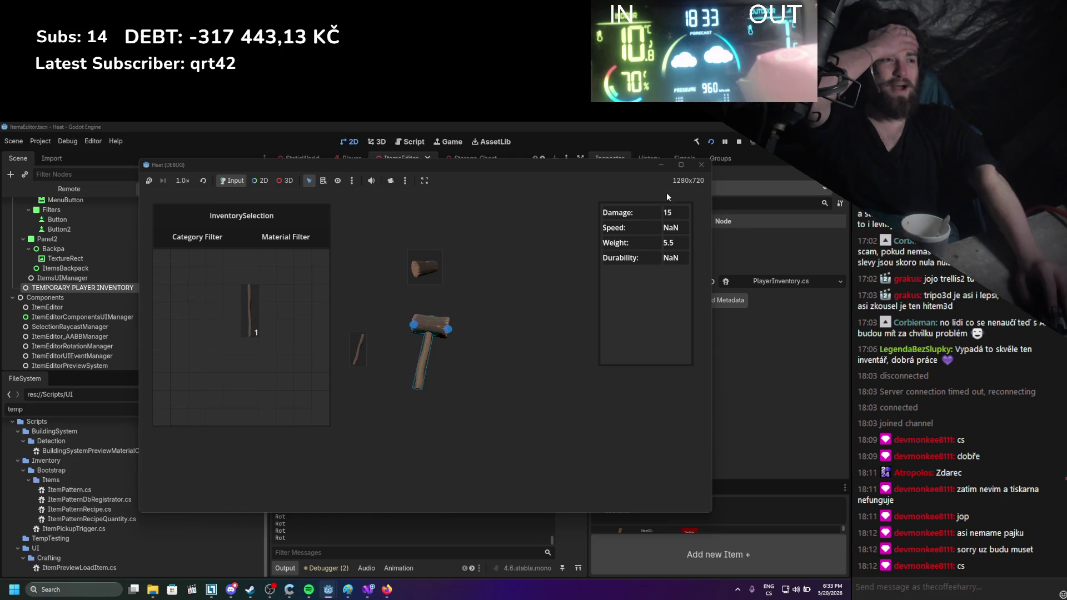
{"action": "left_click", "coordinate": [700, 165]}
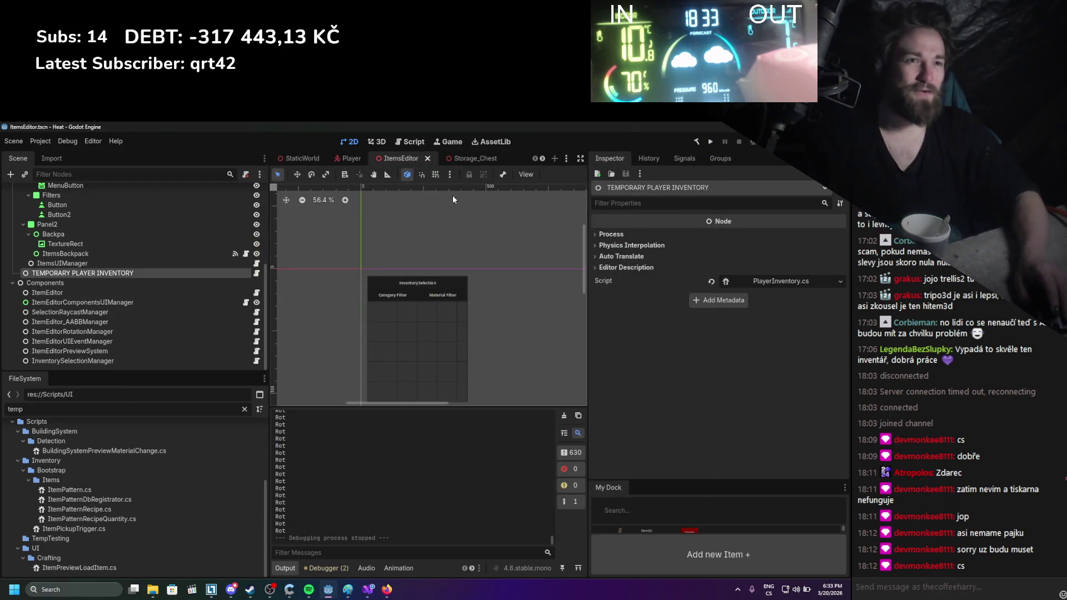
- Clear the Output log and check the StaticWorld scene, clearing its error messages
{"action": "scroll", "coordinate": [411, 274], "scroll_direction": "down", "scroll_amount": 2}
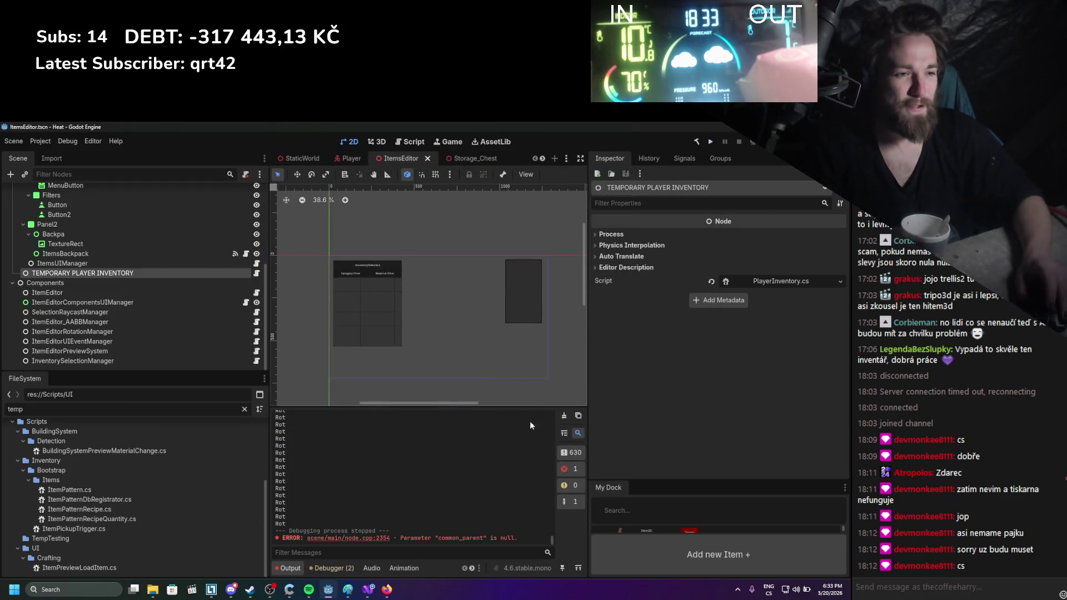
{"action": "left_click", "coordinate": [564, 417]}
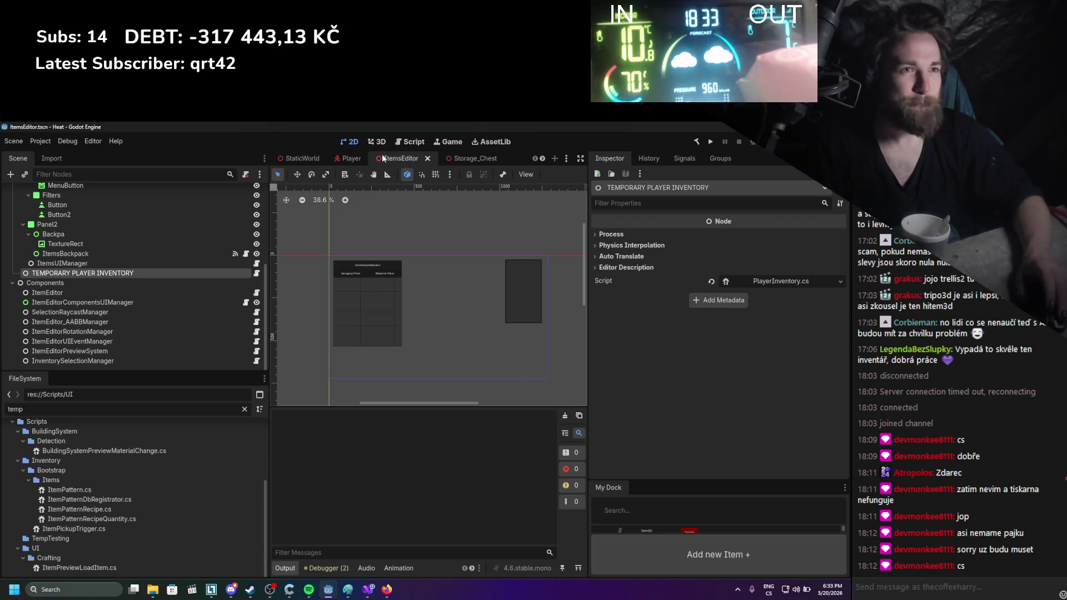
{"action": "left_click", "coordinate": [300, 158]}
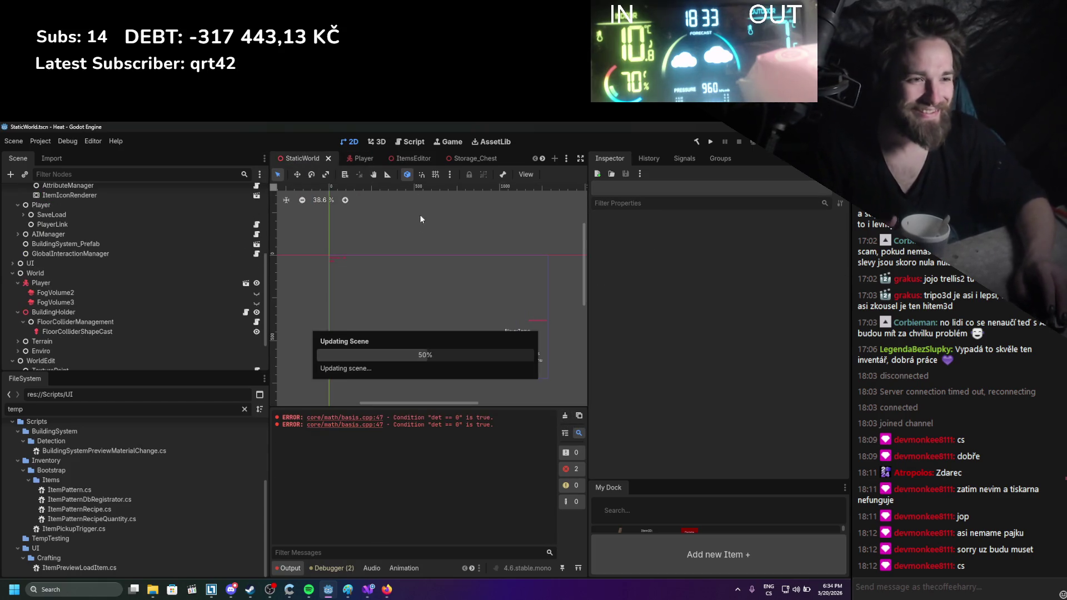
{"action": "left_click", "coordinate": [569, 419]}
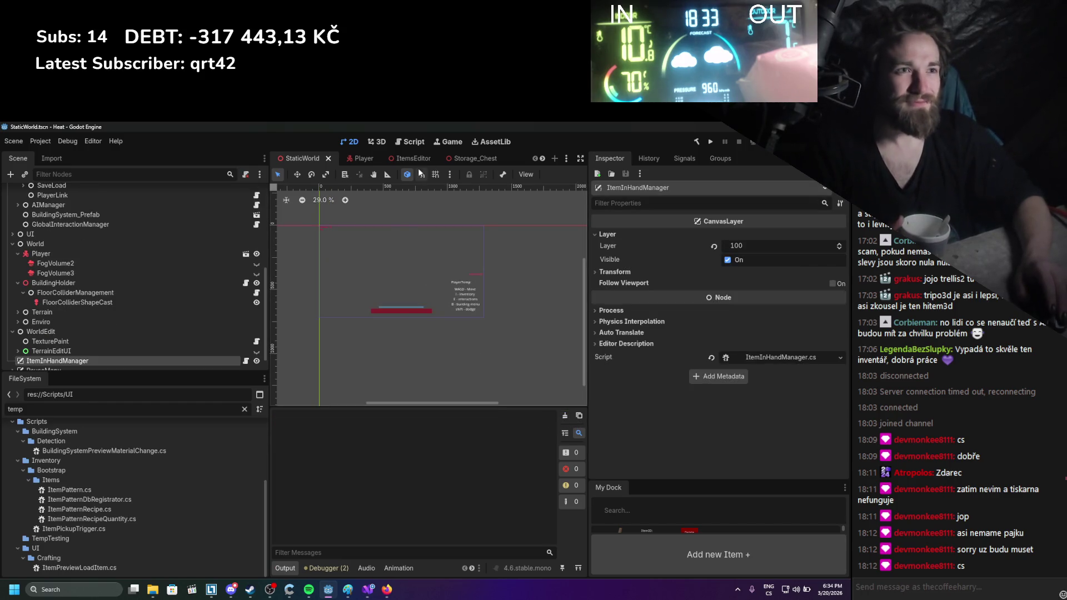
{"action": "scroll", "coordinate": [439, 158], "scroll_direction": "down", "scroll_amount": 1}
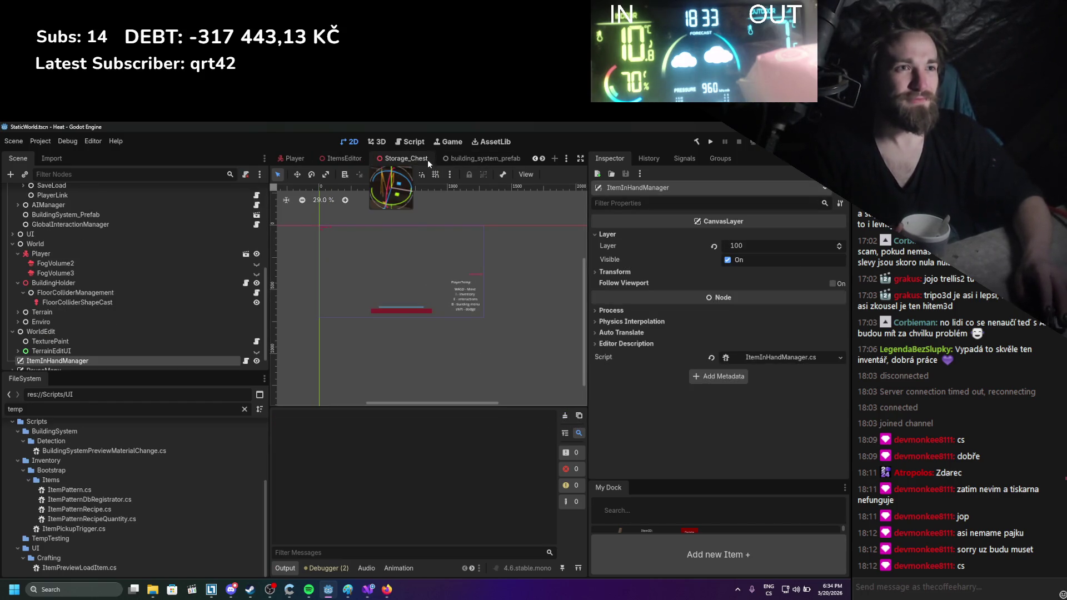
- Look through the Storage_Chest scenes, then return to the ItemsEditor scene
{"action": "left_click", "coordinate": [424, 159]}
{"action": "scroll", "coordinate": [426, 161], "scroll_direction": "down", "scroll_amount": 2}
{"action": "left_click", "coordinate": [425, 160]}
{"action": "left_click", "coordinate": [341, 158]}
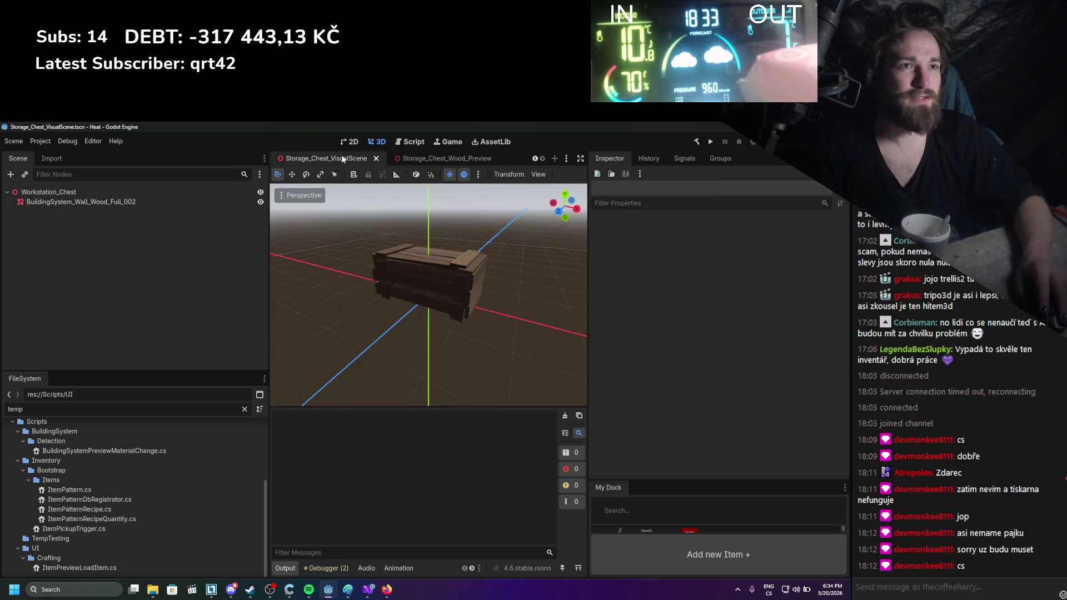
{"action": "scroll", "coordinate": [355, 158], "scroll_direction": "up", "scroll_amount": 2}
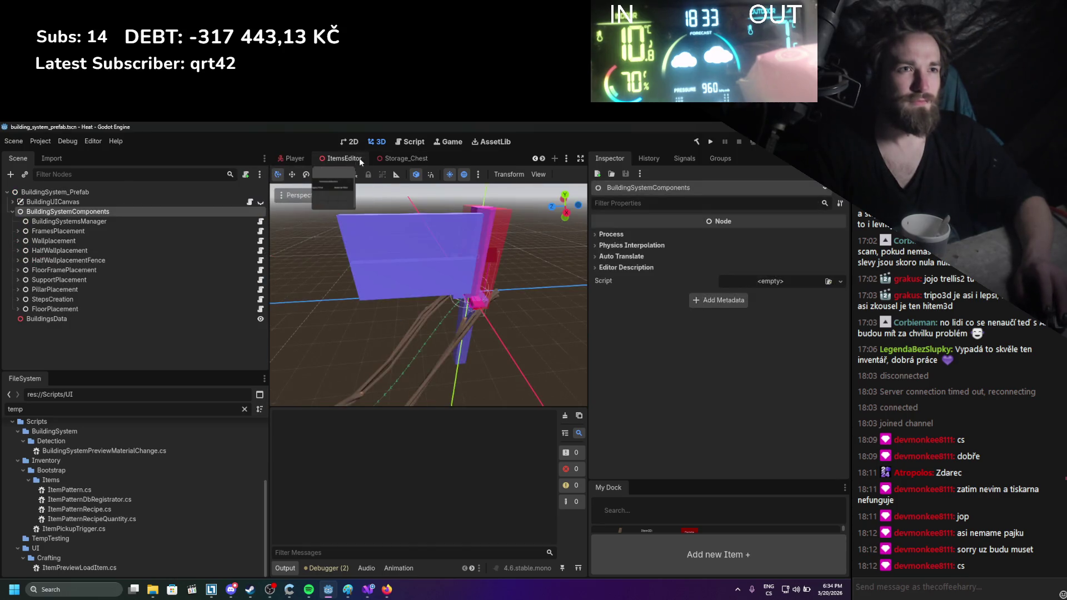
{"action": "left_click", "coordinate": [383, 159]}
{"action": "left_click", "coordinate": [350, 160]}
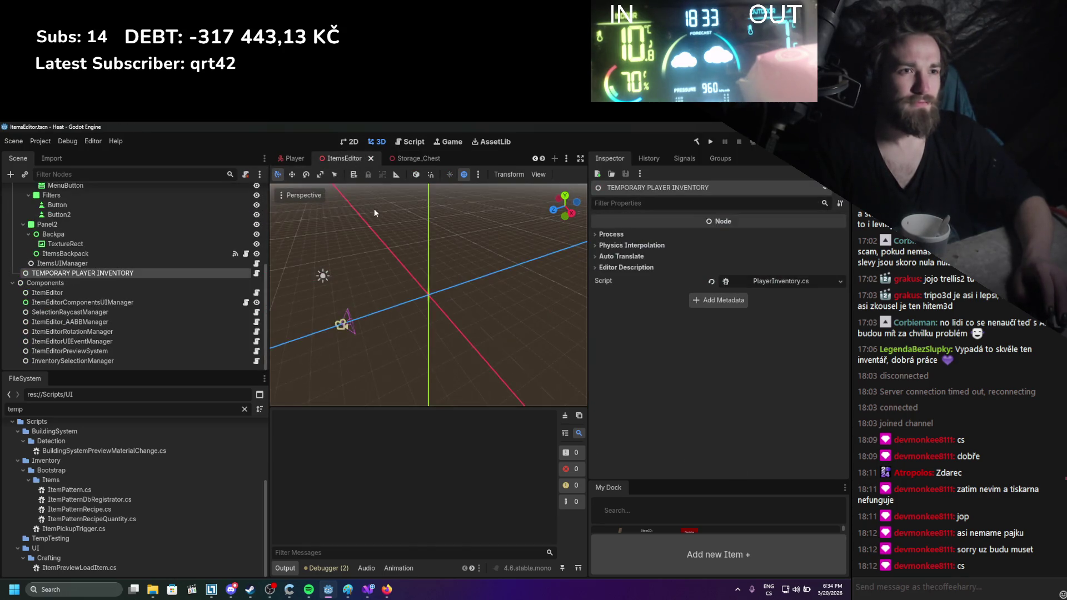
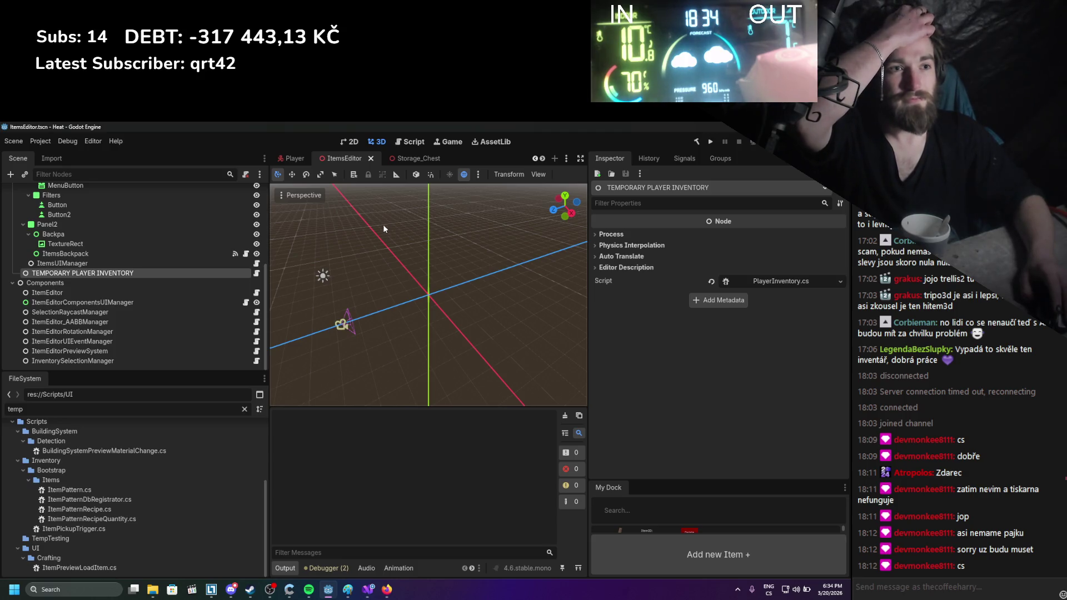
- Open the Storage_Chest scene and view the chest in 3D, then in the 2D canvas
{"action": "scroll", "coordinate": [373, 161], "scroll_direction": "up", "scroll_amount": 1}
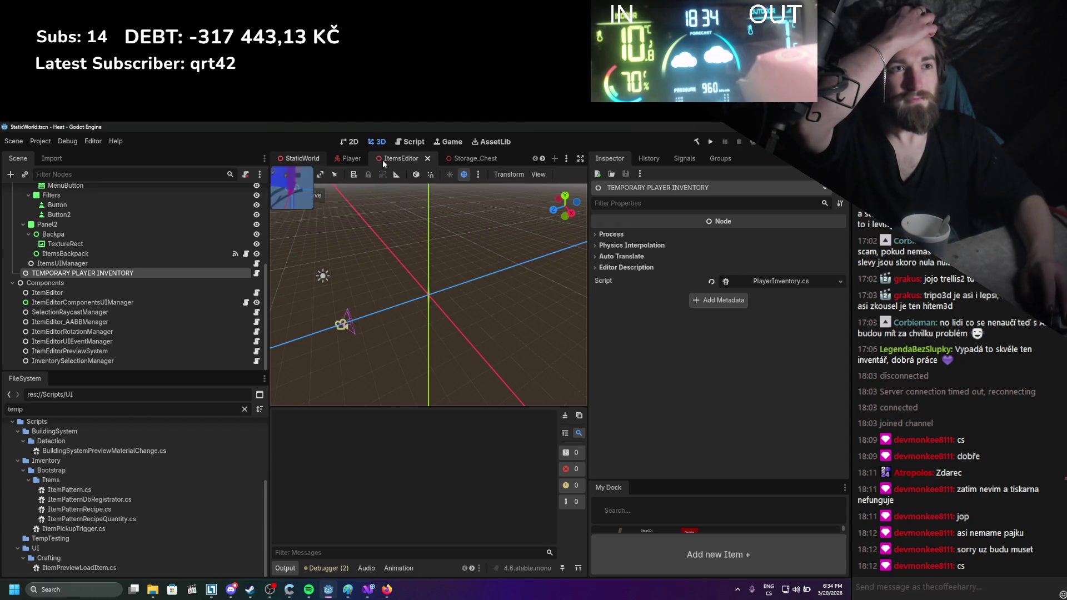
{"action": "left_click", "coordinate": [401, 159]}
{"action": "left_click", "coordinate": [475, 159]}
{"action": "mouse_move", "coordinate": [433, 192]}
{"action": "left_mouse_down"}
{"action": "mouse_move", "coordinate": [421, 202]}
{"action": "mouse_move", "coordinate": [419, 247]}
{"action": "left_mouse_up"}
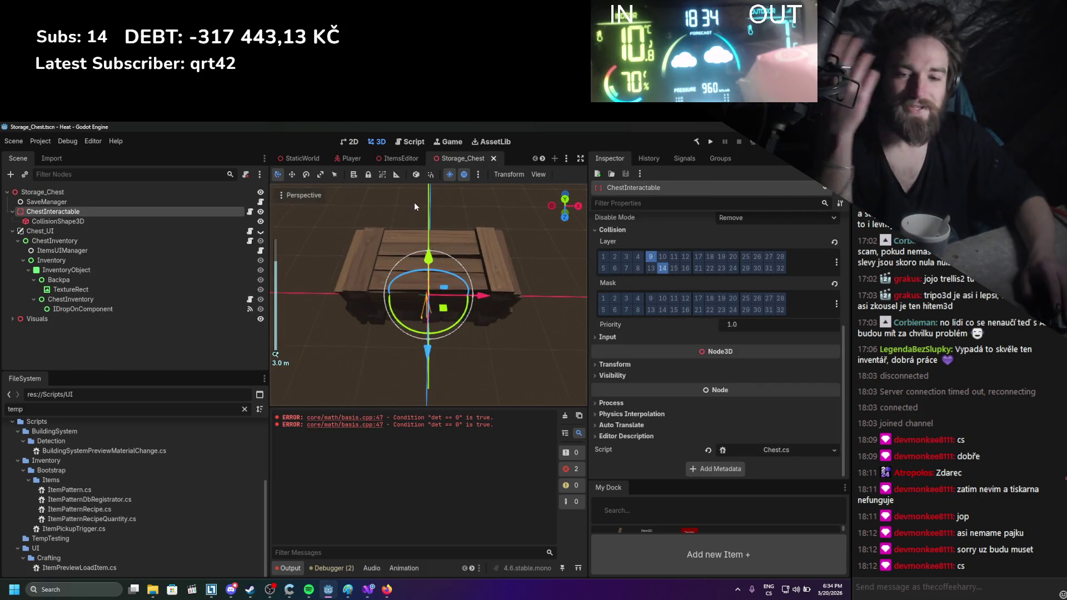
{"action": "left_click", "coordinate": [348, 142]}
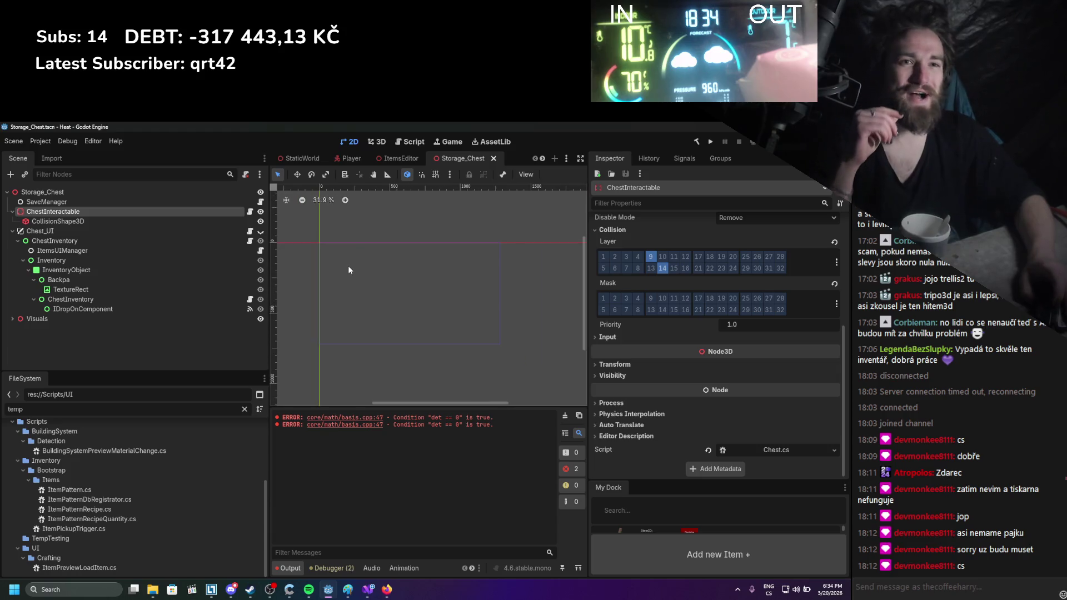
{"action": "scroll", "coordinate": [348, 266], "scroll_direction": "up", "scroll_amount": 3}
- In the Player scene, make ItemEditorCanvasLayer visible
{"action": "left_click", "coordinate": [348, 159]}
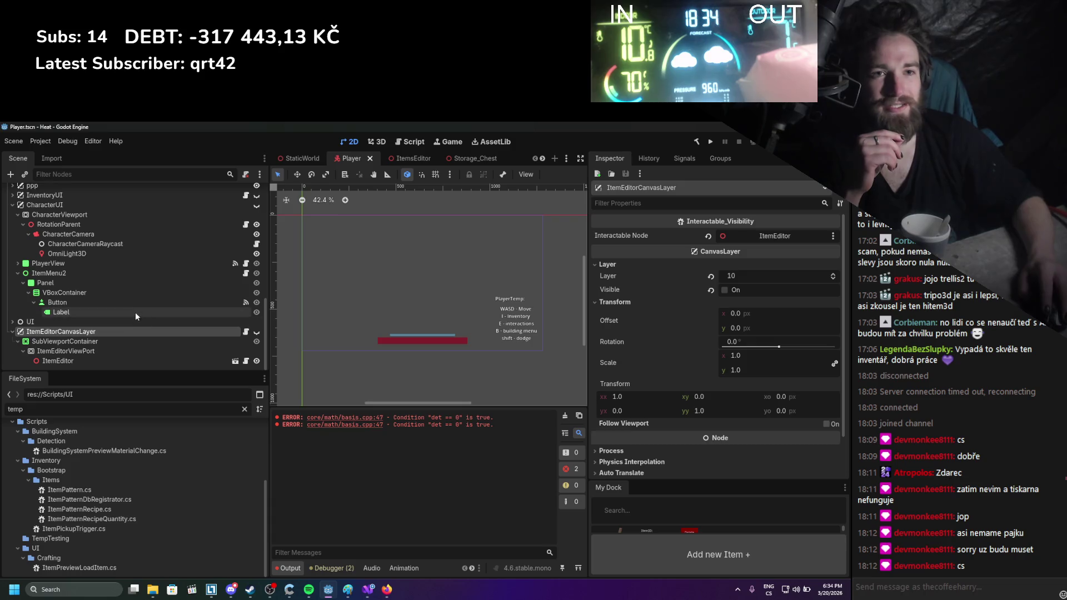
{"action": "left_click", "coordinate": [135, 303]}
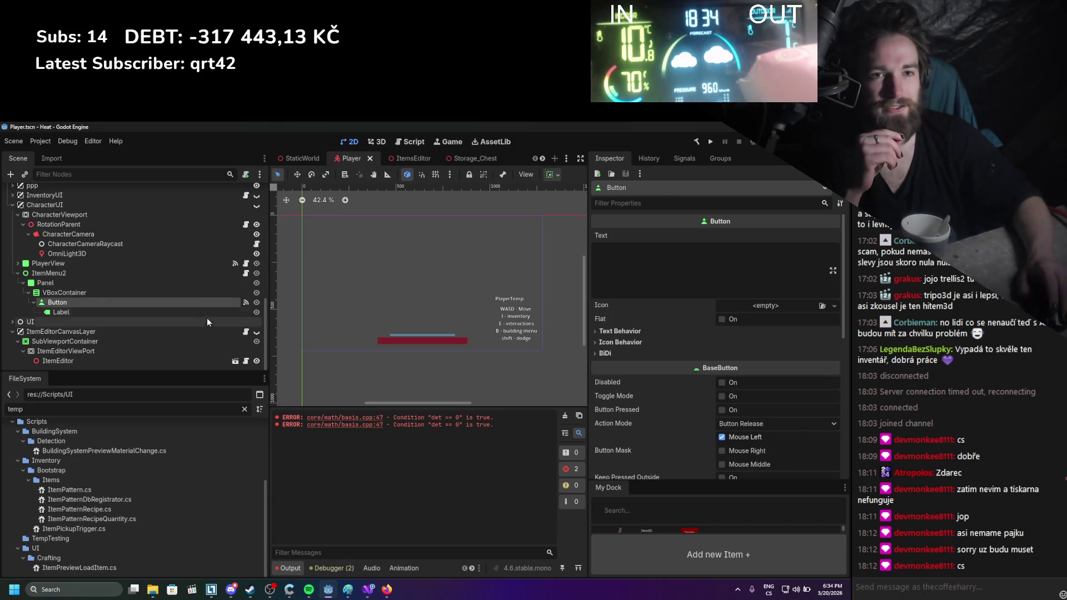
{"action": "left_click", "coordinate": [256, 335]}
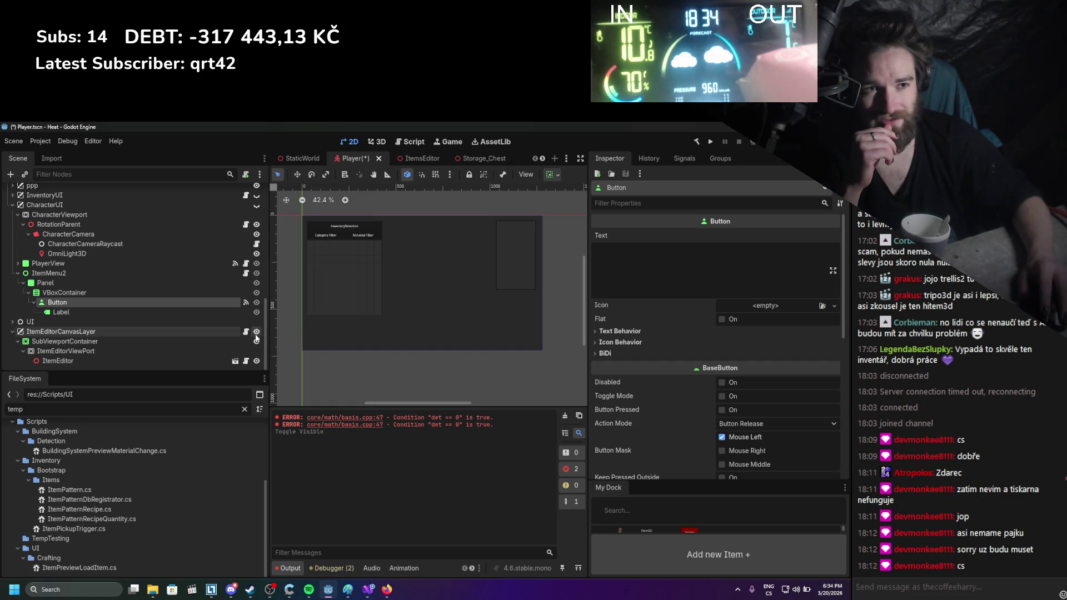
- Back in ItemsEditor, pan to the inventory panels and select Panel2
{"action": "left_click", "coordinate": [235, 361]}
{"action": "mouse_move", "coordinate": [419, 332]}
{"action": "left_mouse_down"}
{"action": "mouse_move", "coordinate": [354, 305]}
{"action": "mouse_move", "coordinate": [372, 310]}
{"action": "left_mouse_up"}
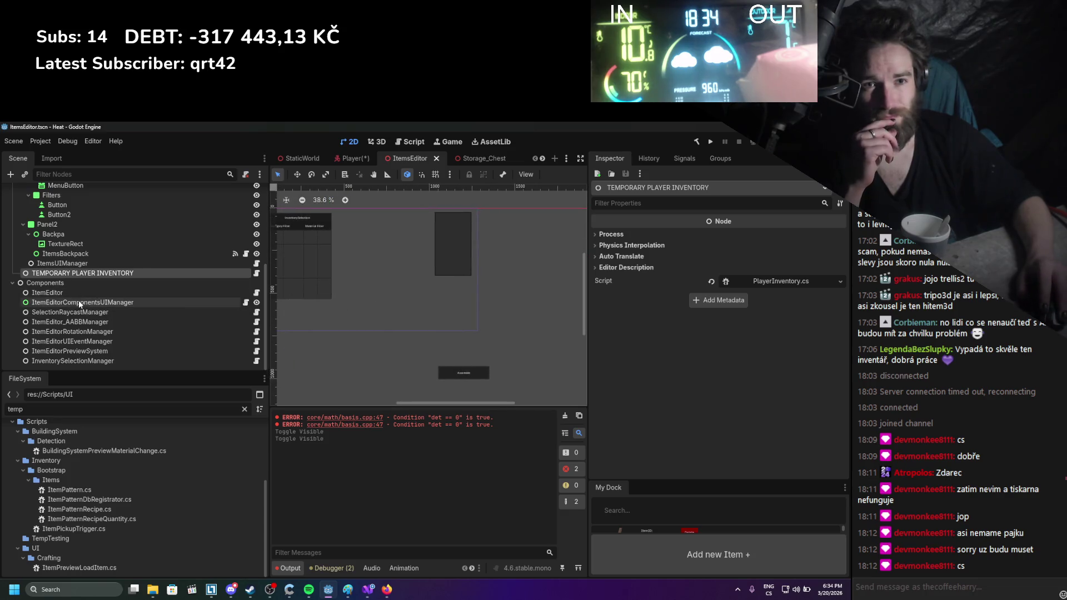
{"action": "left_click", "coordinate": [69, 225]}
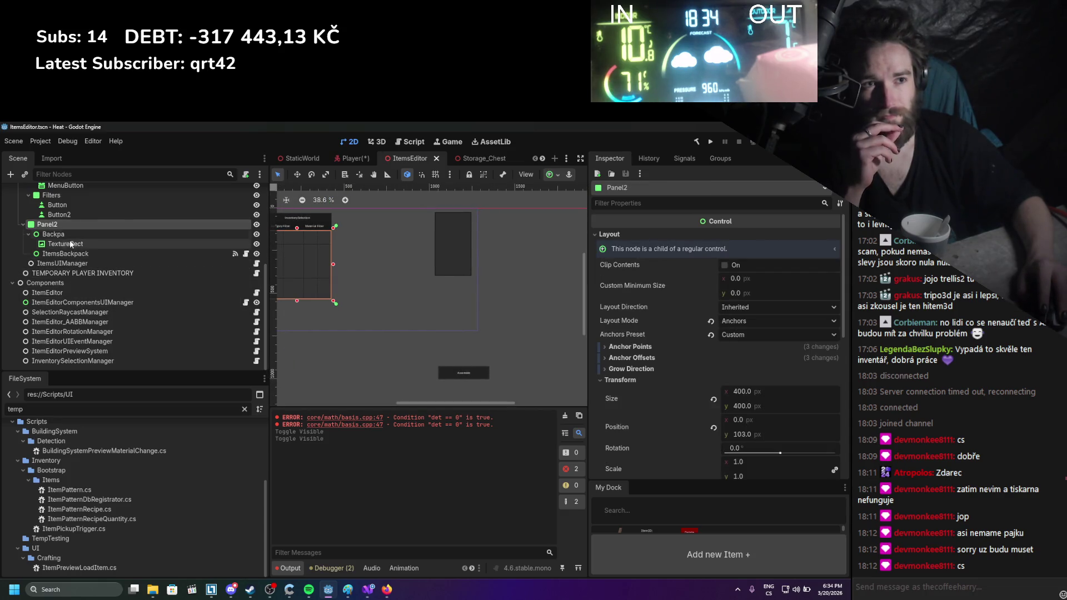
- Set the project viewport size to 1920 by 1080 in Project Settings
{"action": "left_click", "coordinate": [41, 140]}
{"action": "left_click", "coordinate": [53, 156]}
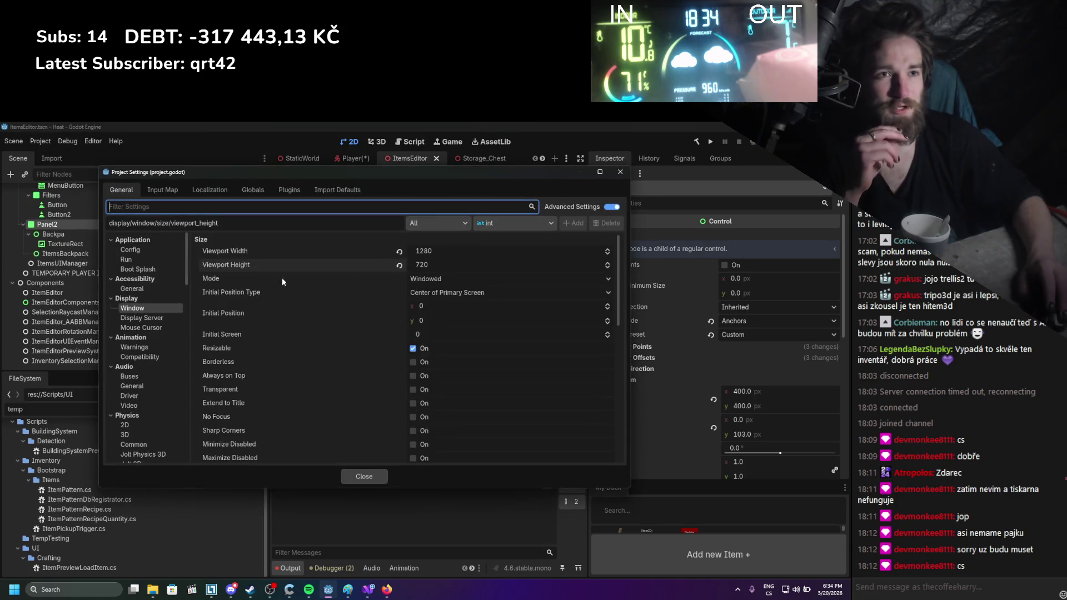
{"action": "double_click", "coordinate": [425, 252]}
{"action": "type", "text": "1920"}
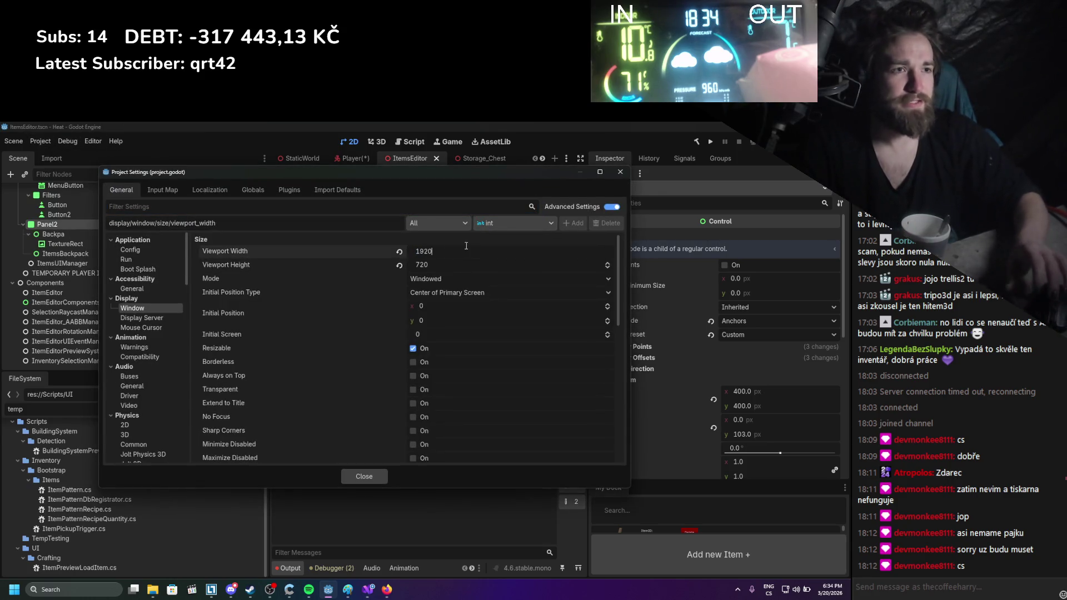
{"action": "double_click", "coordinate": [425, 265]}
{"action": "type", "text": "1080"}
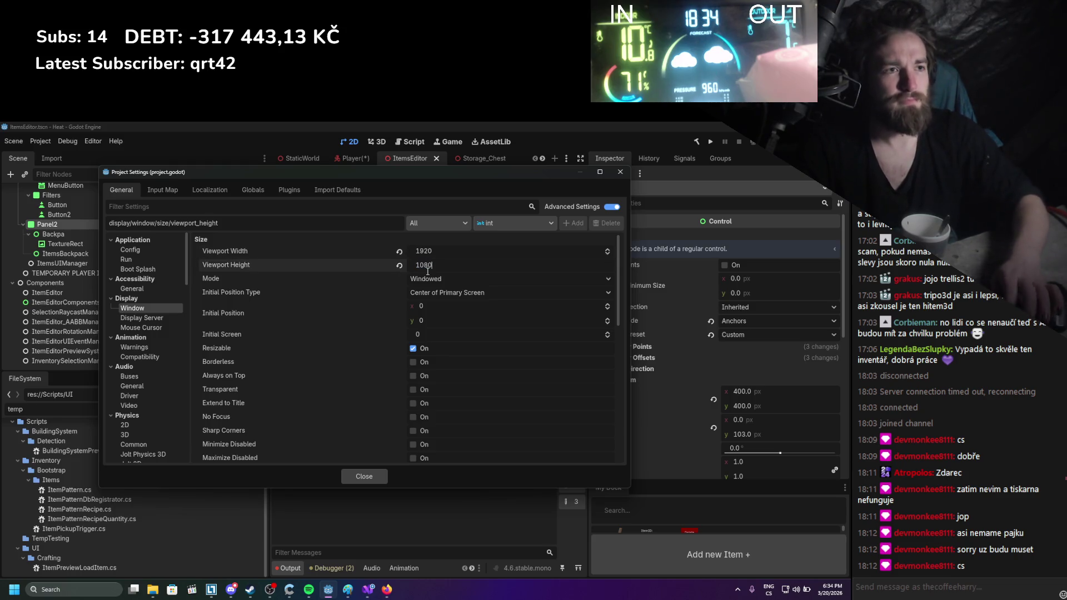
{"action": "left_click", "coordinate": [348, 474]}
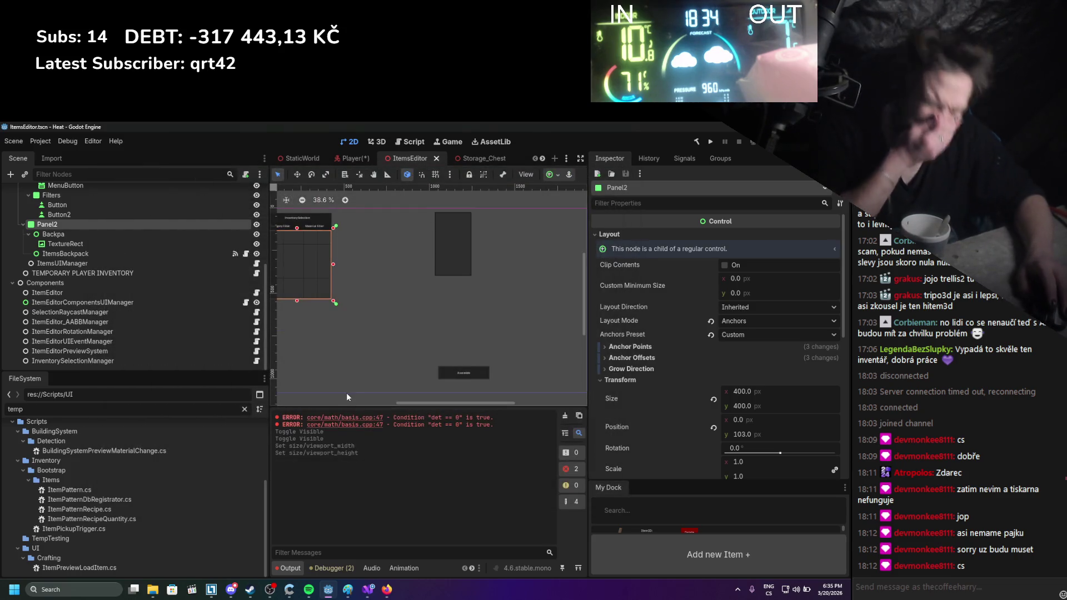
- Save the ItemsEditor scene with Ctrl+S and switch to the Player scene
{"action": "scroll", "coordinate": [422, 302], "scroll_direction": "down", "scroll_amount": 1}
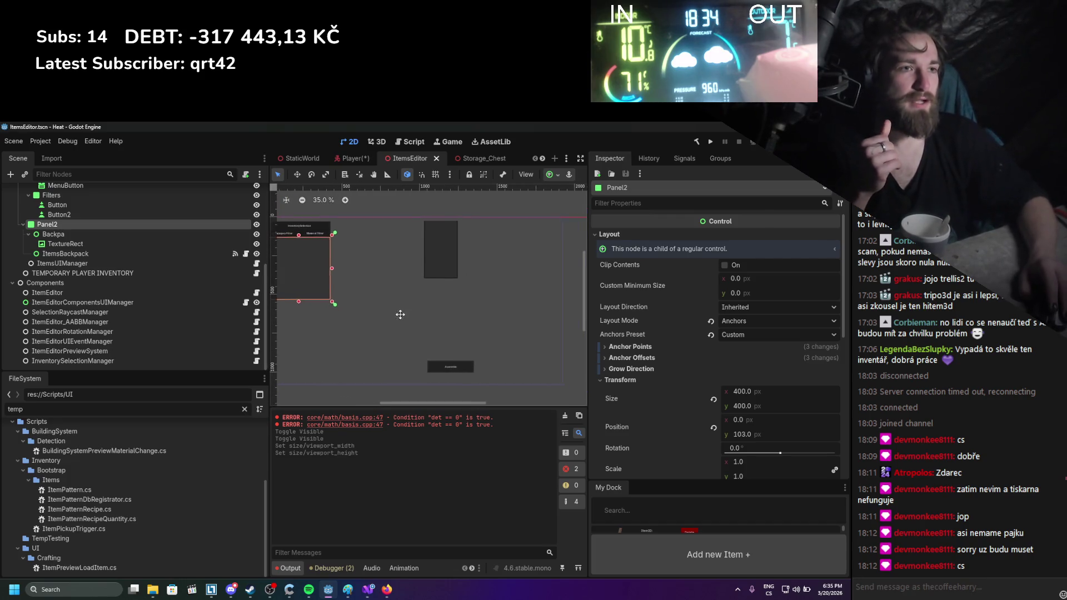
{"action": "key", "text": "ctrl+s"}
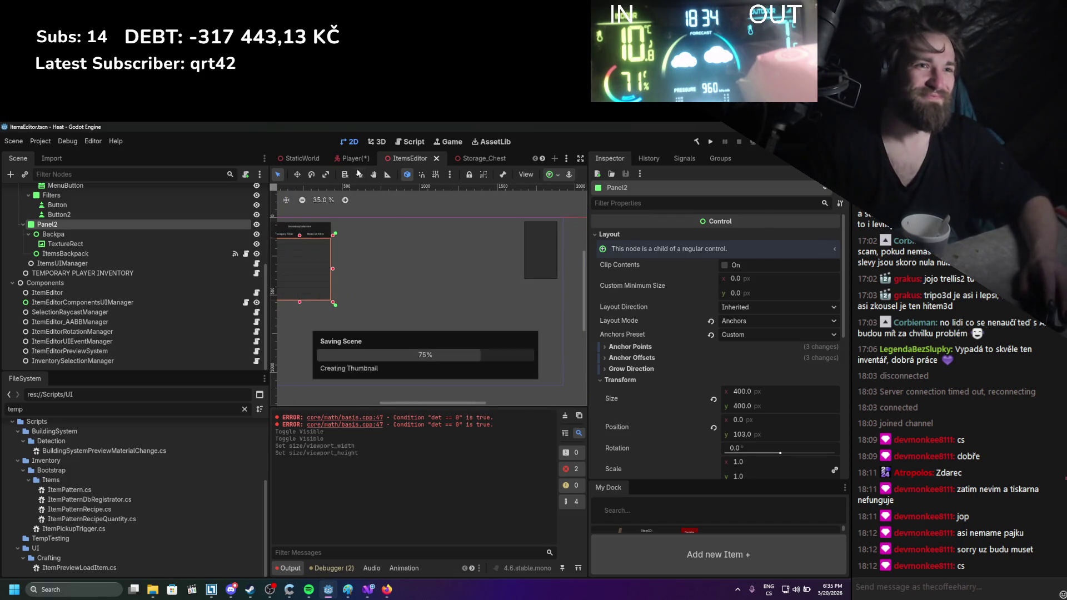
{"action": "left_click", "coordinate": [355, 159]}
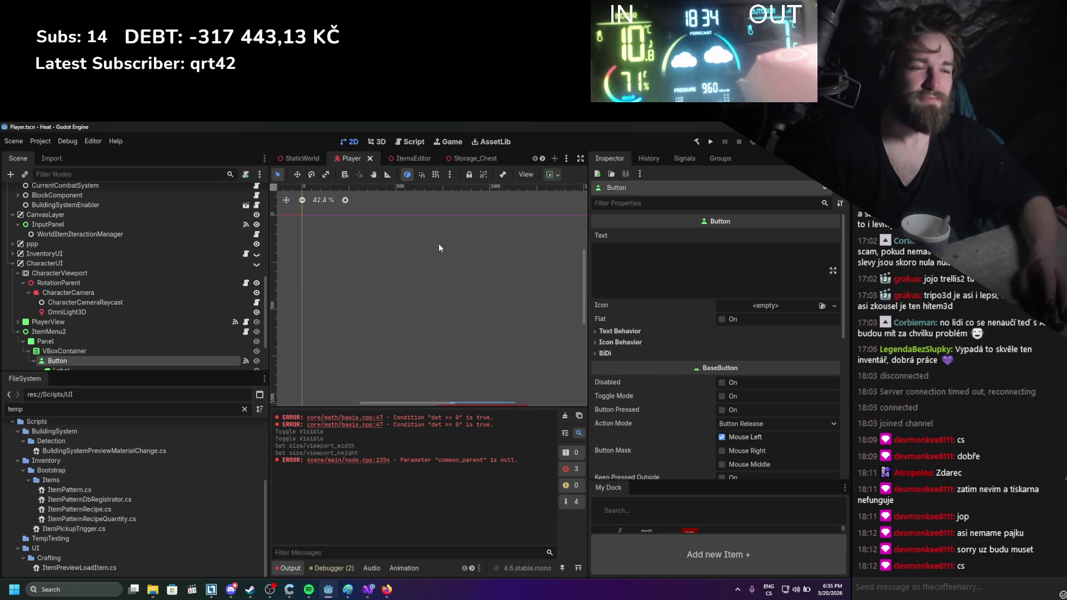
- Set the window mode to Fullscreen and run the project
{"action": "left_click", "coordinate": [40, 141]}
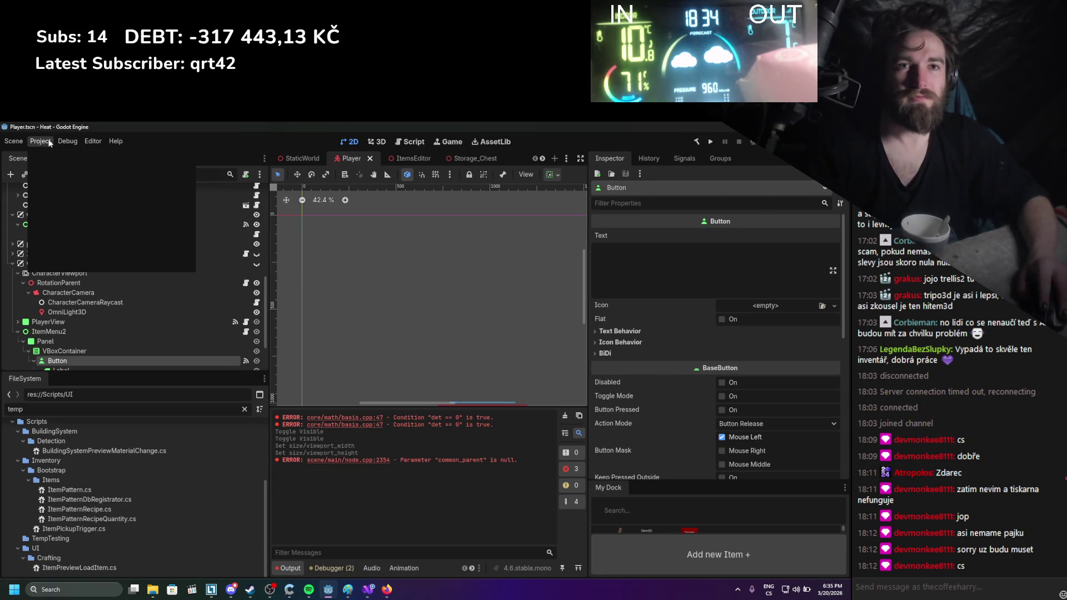
{"action": "left_click", "coordinate": [61, 156]}
{"action": "left_click", "coordinate": [421, 278]}
{"action": "left_click", "coordinate": [434, 325]}
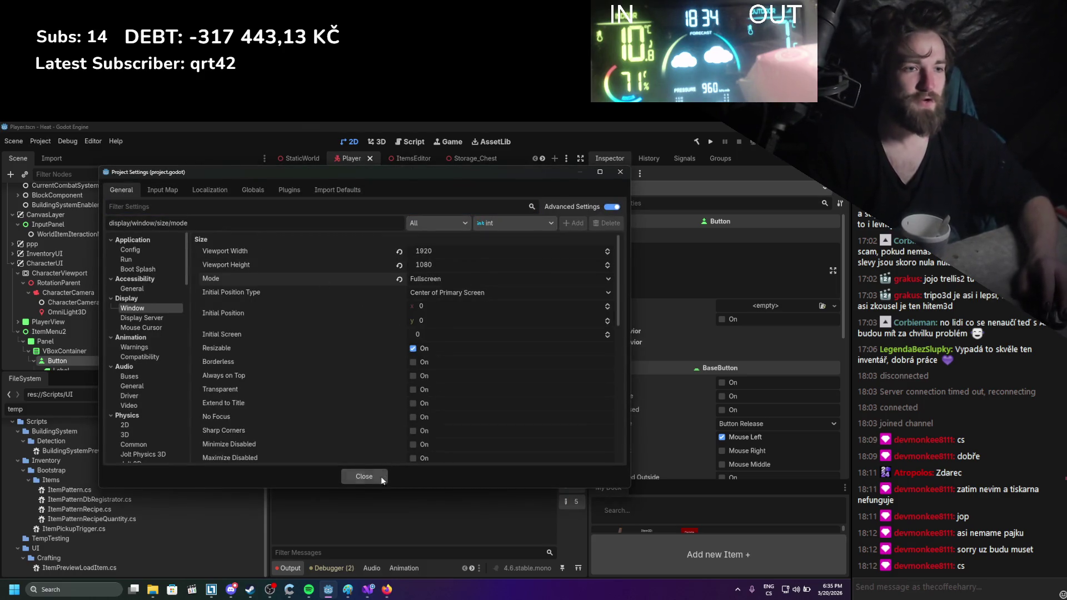
{"action": "left_click", "coordinate": [381, 475]}
{"action": "left_click", "coordinate": [710, 141]}
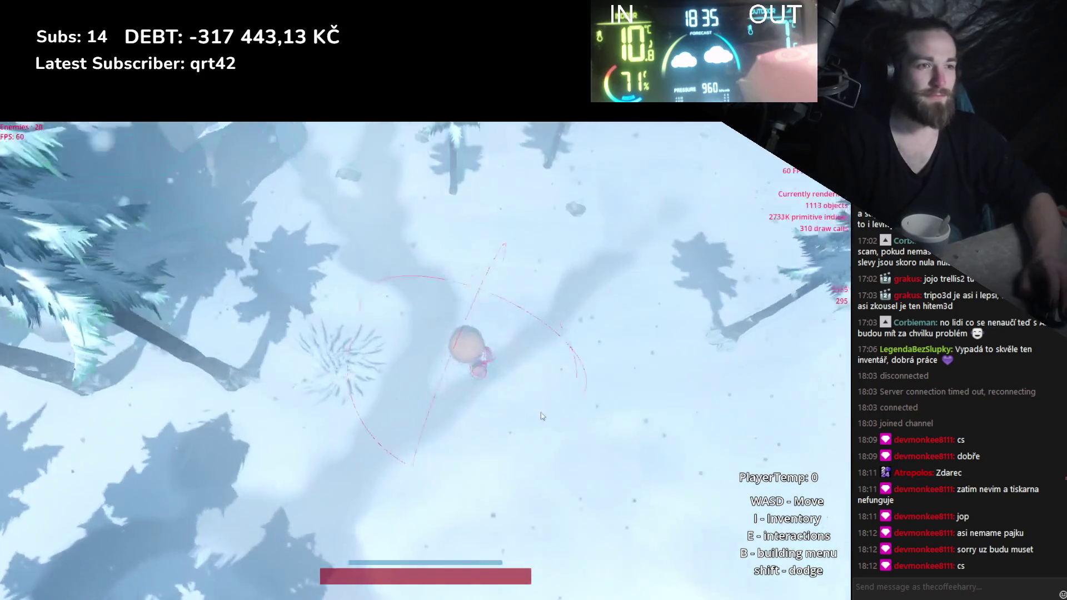
- Test dropping a log and then a plank out of the inventory, restarting the run between
{"action": "key", "text": "i"}
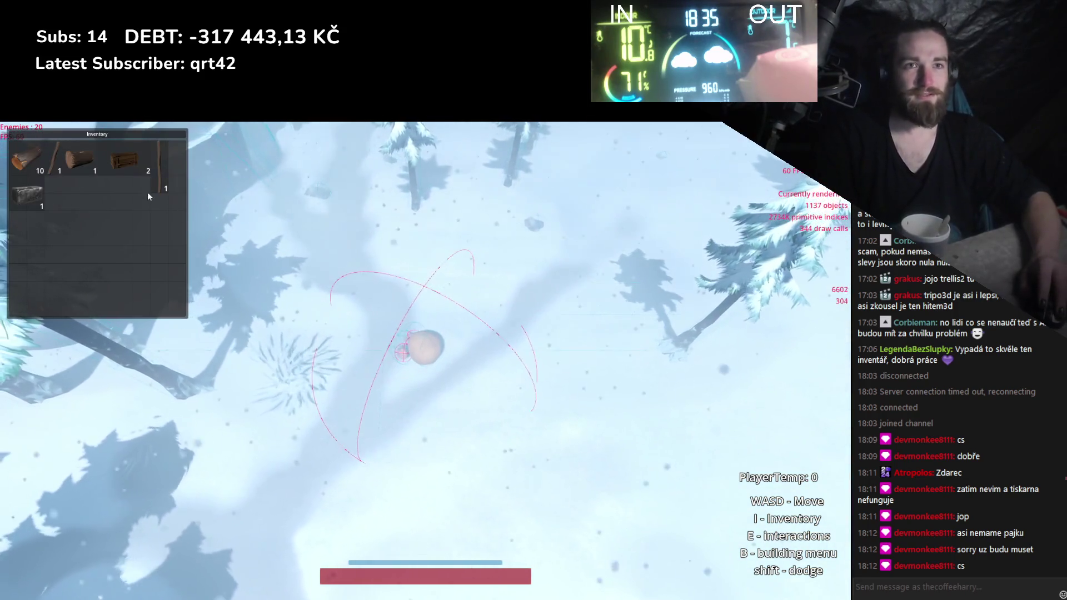
{"action": "left_click_drag", "start_coordinate": [290, 270], "coordinate": [354, 371]}
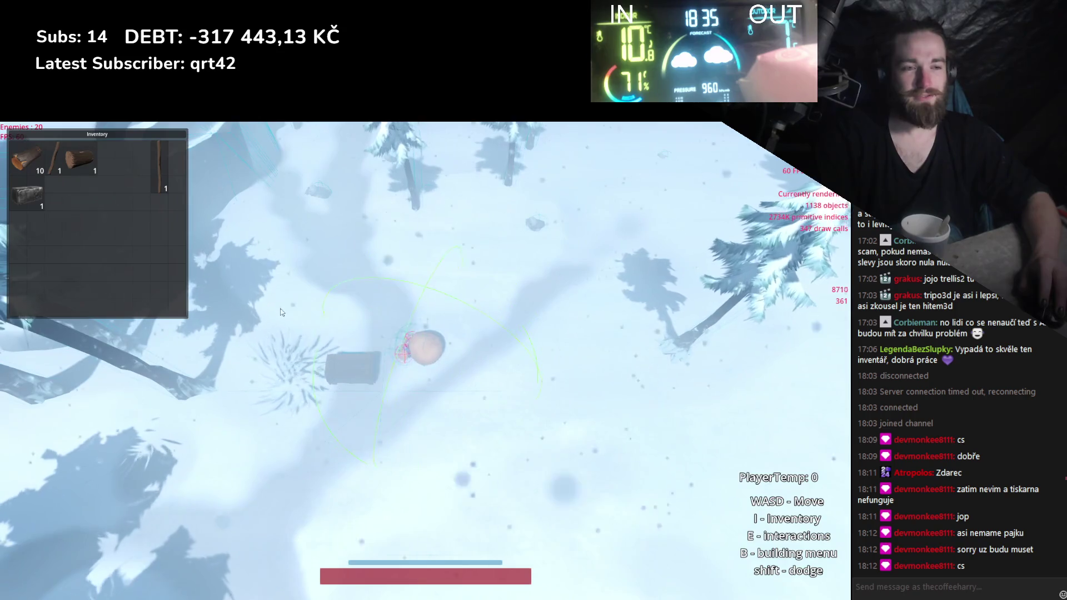
{"action": "key", "text": "F8"}
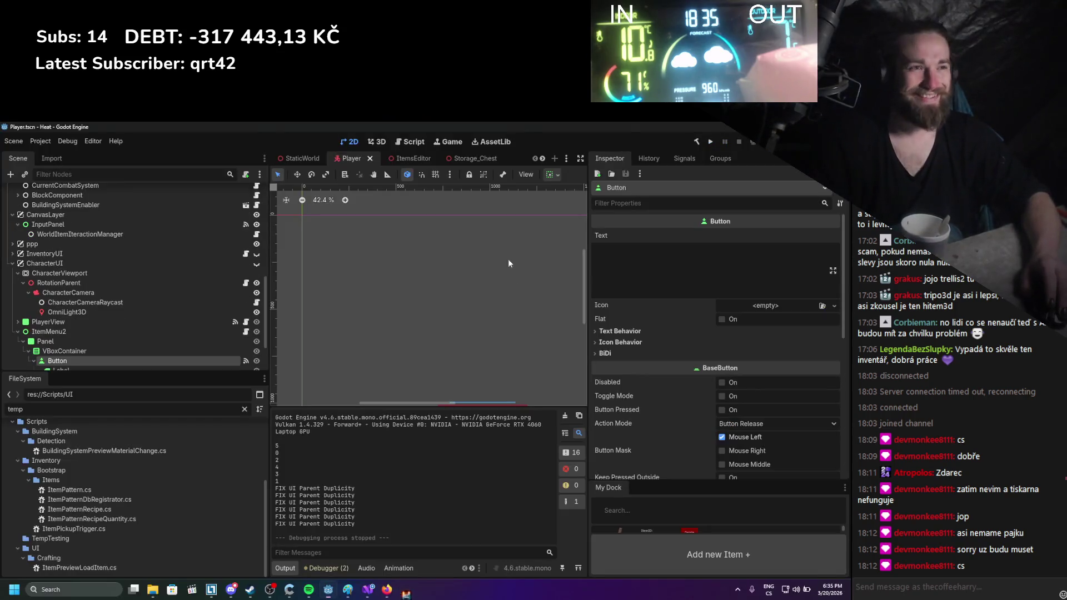
{"action": "left_click", "coordinate": [711, 142]}
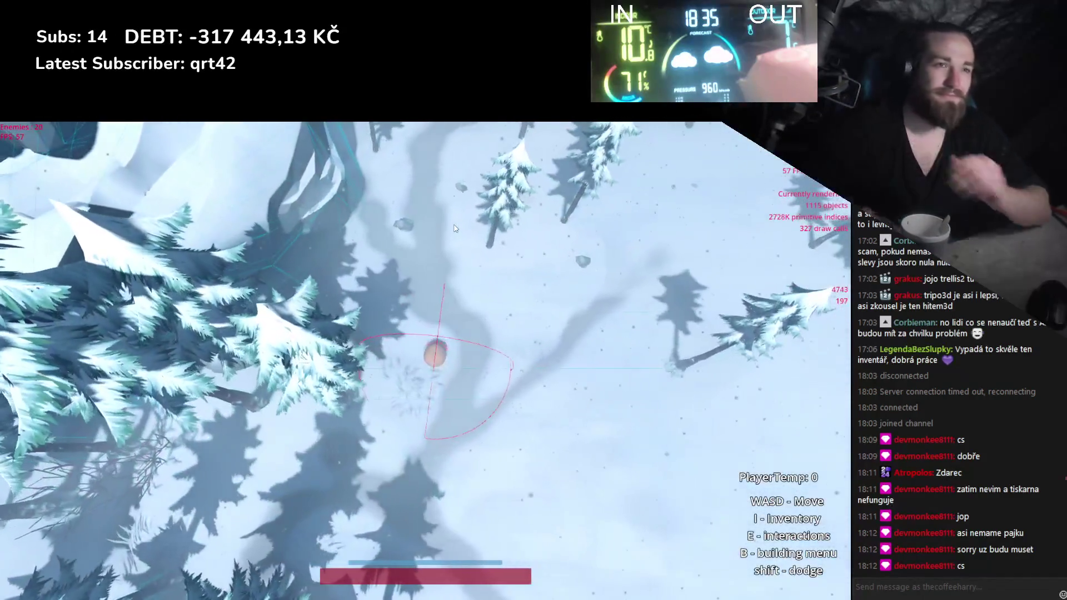
{"action": "key", "text": "i"}
{"action": "mouse_move", "coordinate": [124, 161]}
{"action": "left_mouse_down"}
{"action": "mouse_move", "coordinate": [233, 203]}
{"action": "mouse_move", "coordinate": [357, 345]}
{"action": "mouse_move", "coordinate": [417, 381]}
{"action": "mouse_move", "coordinate": [350, 238]}
{"action": "mouse_move", "coordinate": [535, 413]}
{"action": "left_mouse_up"}
- Walk to the chest, store the stick and log in it, open the stick's options, and quit
{"action": "key", "text": "d"}
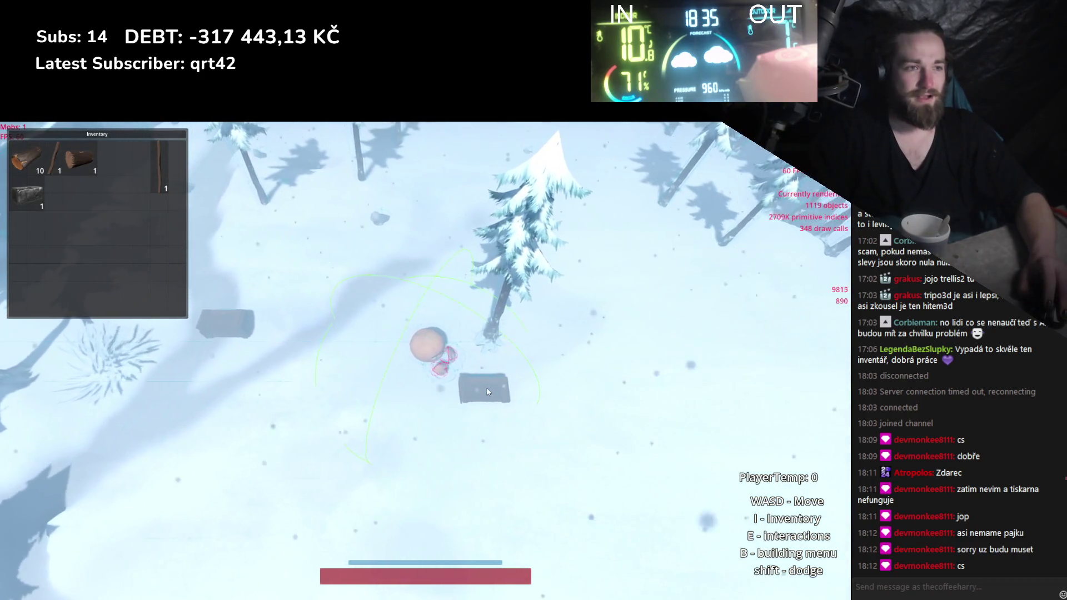
{"action": "key", "text": "e"}
{"action": "mouse_move", "coordinate": [159, 166]}
{"action": "left_mouse_down"}
{"action": "mouse_move", "coordinate": [152, 178]}
{"action": "mouse_move", "coordinate": [684, 293]}
{"action": "mouse_move", "coordinate": [730, 217]}
{"action": "left_mouse_up"}
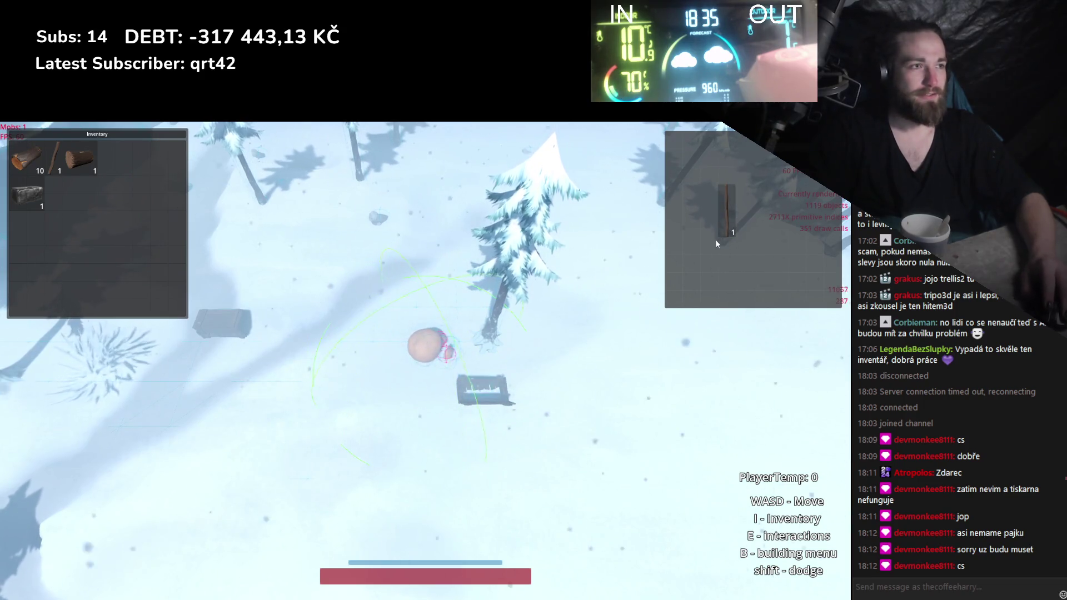
{"action": "mouse_move", "coordinate": [80, 160]}
{"action": "left_mouse_down"}
{"action": "mouse_move", "coordinate": [606, 227]}
{"action": "mouse_move", "coordinate": [759, 223]}
{"action": "left_mouse_up"}
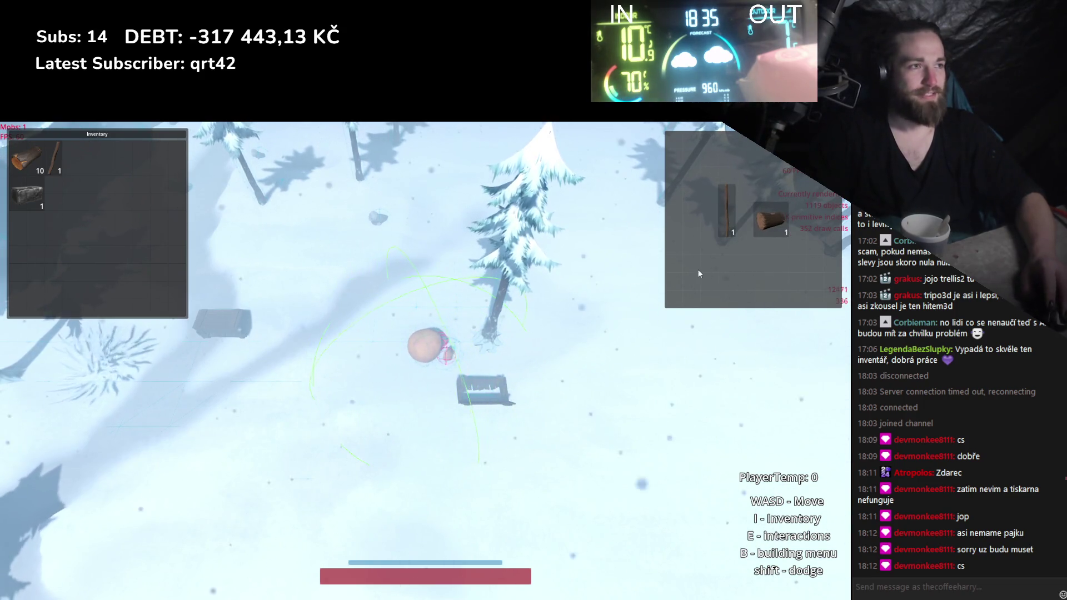
{"action": "key", "text": "a"}
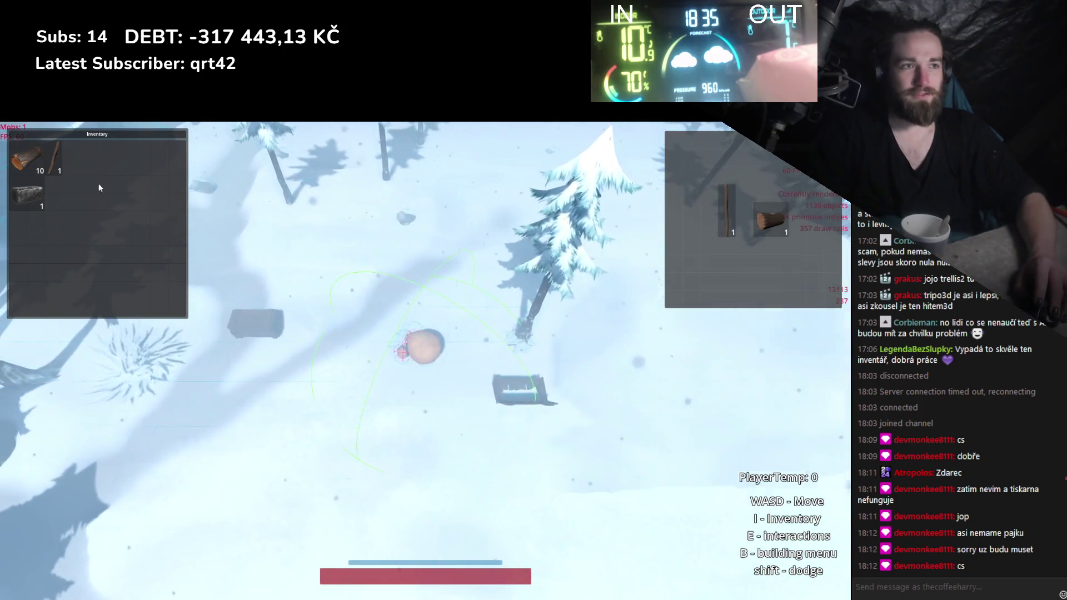
{"action": "key", "text": "e"}
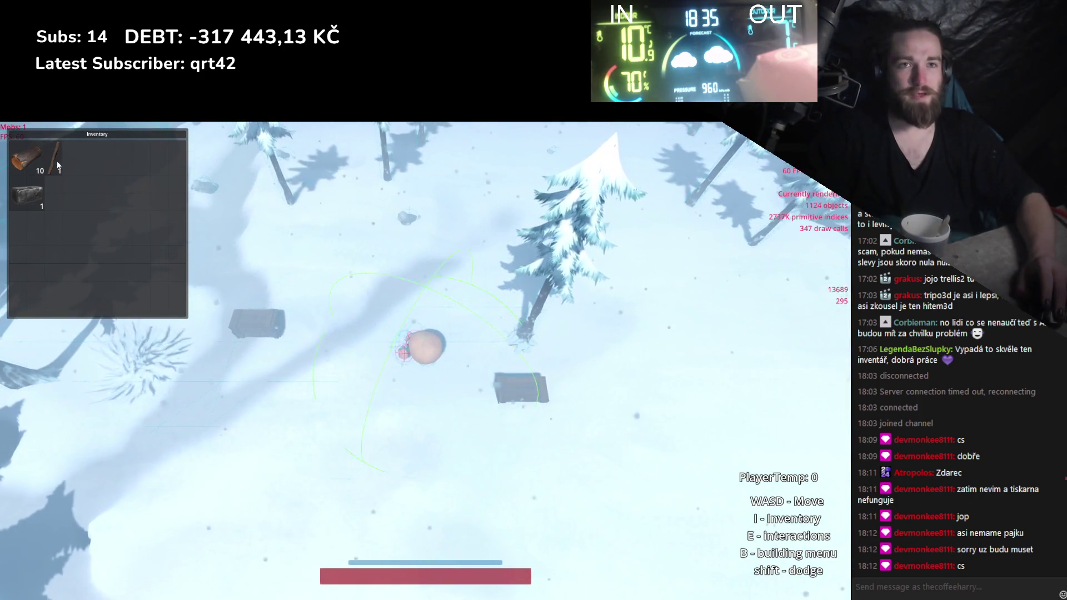
{"action": "right_click", "coordinate": [55, 160]}
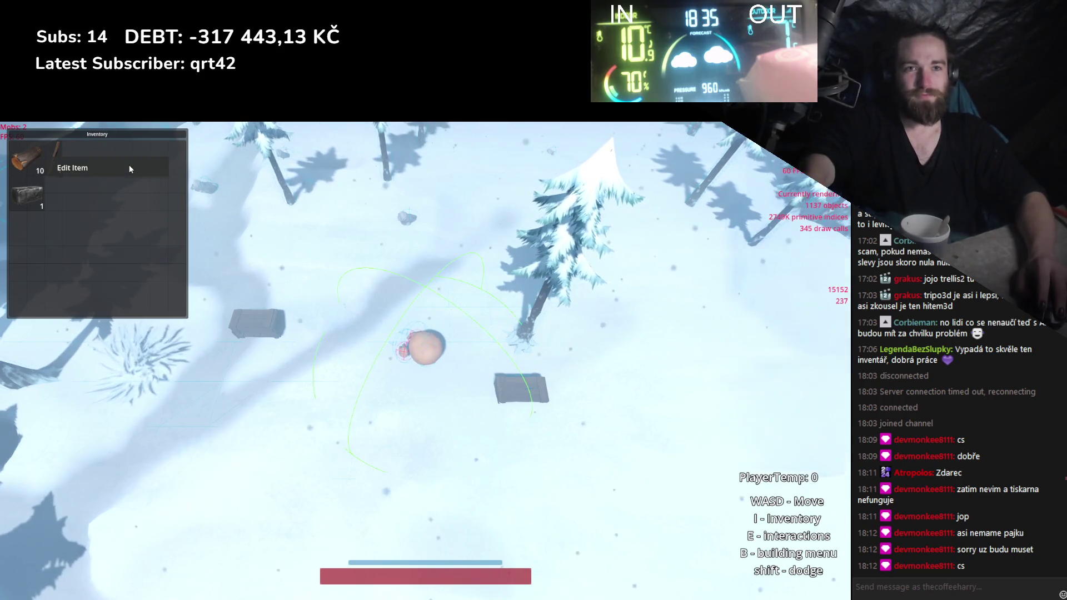
{"action": "key", "text": "alt+F4"}
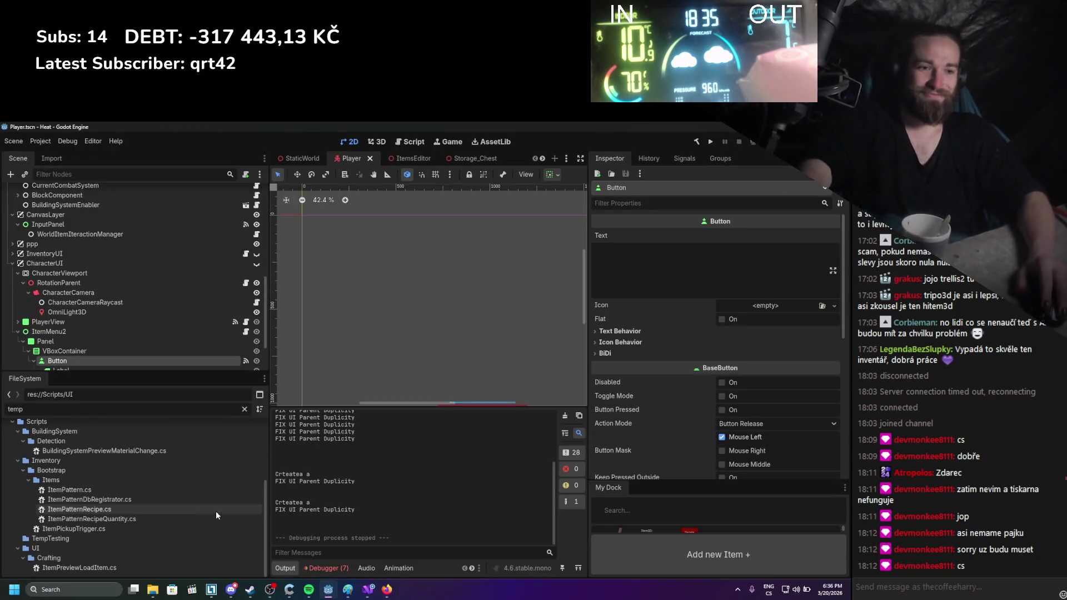
- Read the logged error's stack trace in the debugger's error list
{"action": "left_click", "coordinate": [343, 567]}
{"action": "scroll", "coordinate": [368, 496], "scroll_direction": "down", "scroll_amount": 1}
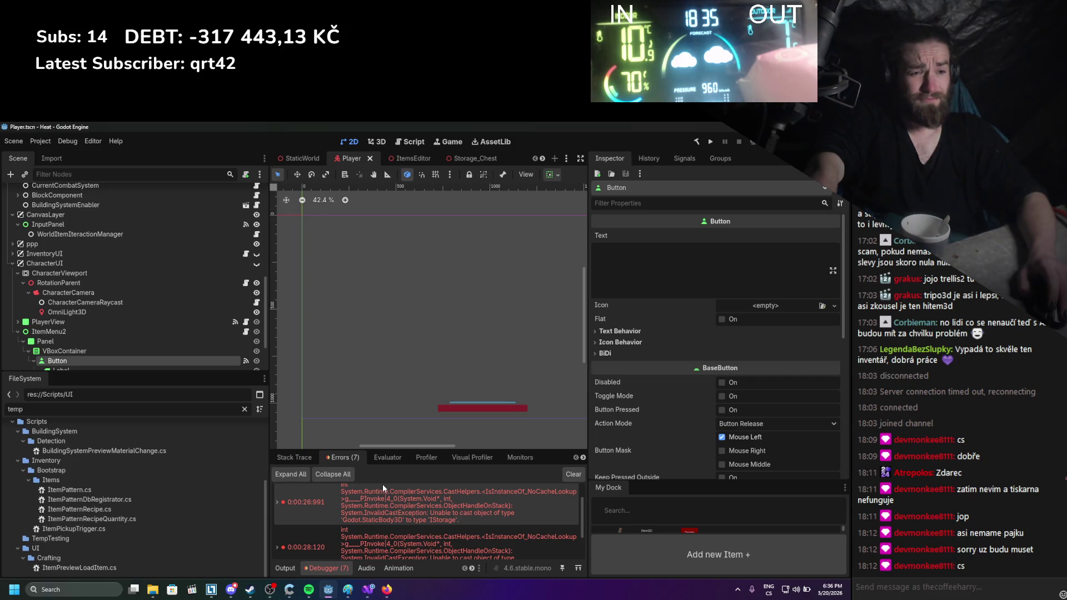
{"action": "scroll", "coordinate": [383, 484], "scroll_direction": "down", "scroll_amount": 2}
{"action": "scroll", "coordinate": [383, 485], "scroll_direction": "down", "scroll_amount": 2}
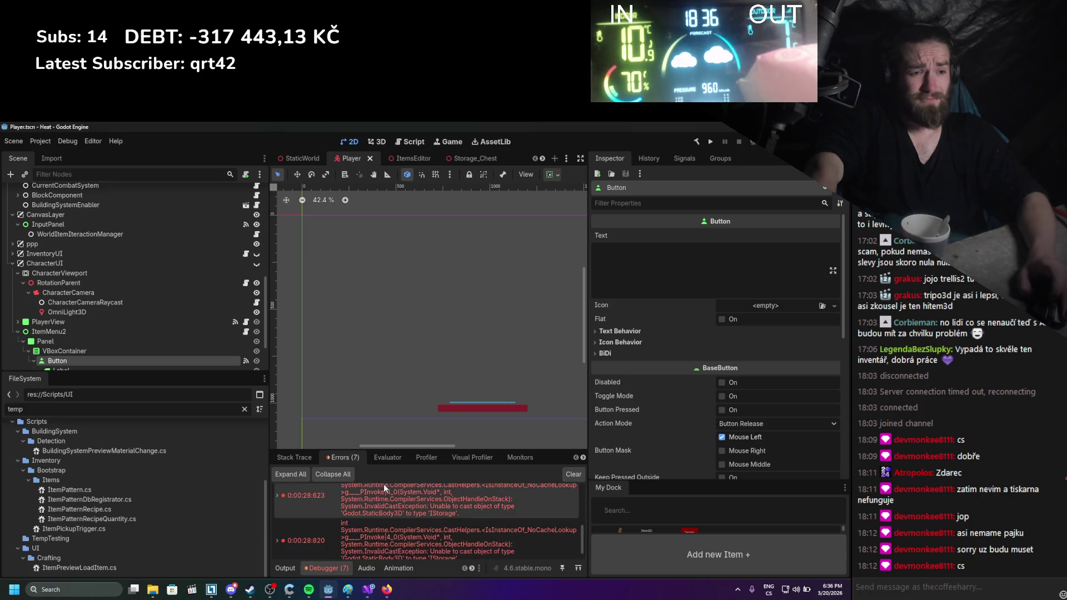
{"action": "scroll", "coordinate": [385, 485], "scroll_direction": "down", "scroll_amount": 2}
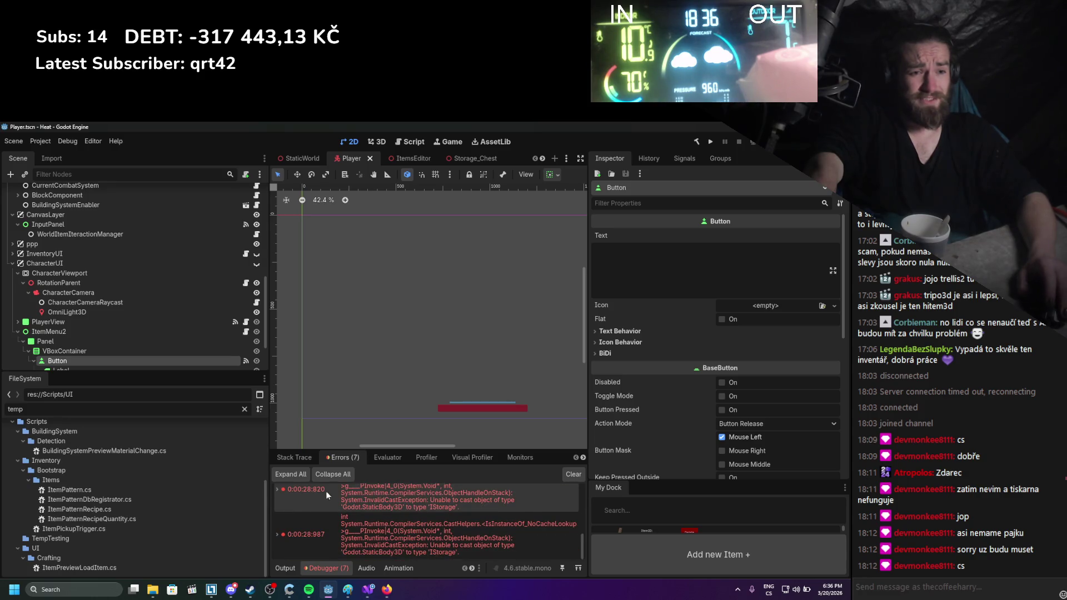
{"action": "left_click", "coordinate": [278, 489]}
{"action": "scroll", "coordinate": [279, 493], "scroll_direction": "down", "scroll_amount": 3}
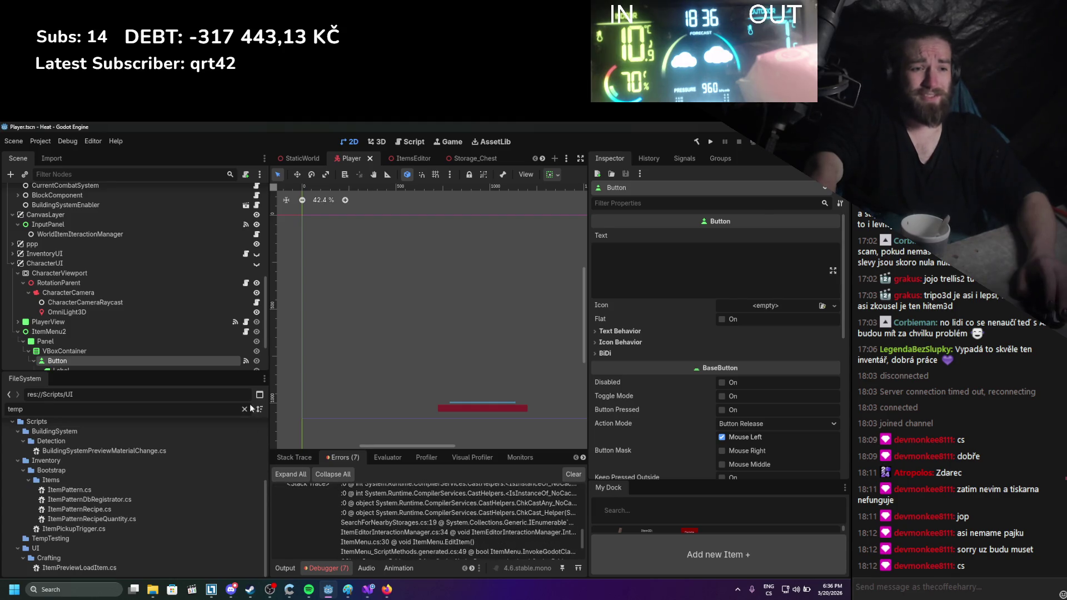
{"action": "scroll", "coordinate": [158, 285], "scroll_direction": "up", "scroll_amount": 1}
{"action": "scroll", "coordinate": [158, 281], "scroll_direction": "up", "scroll_amount": 10}
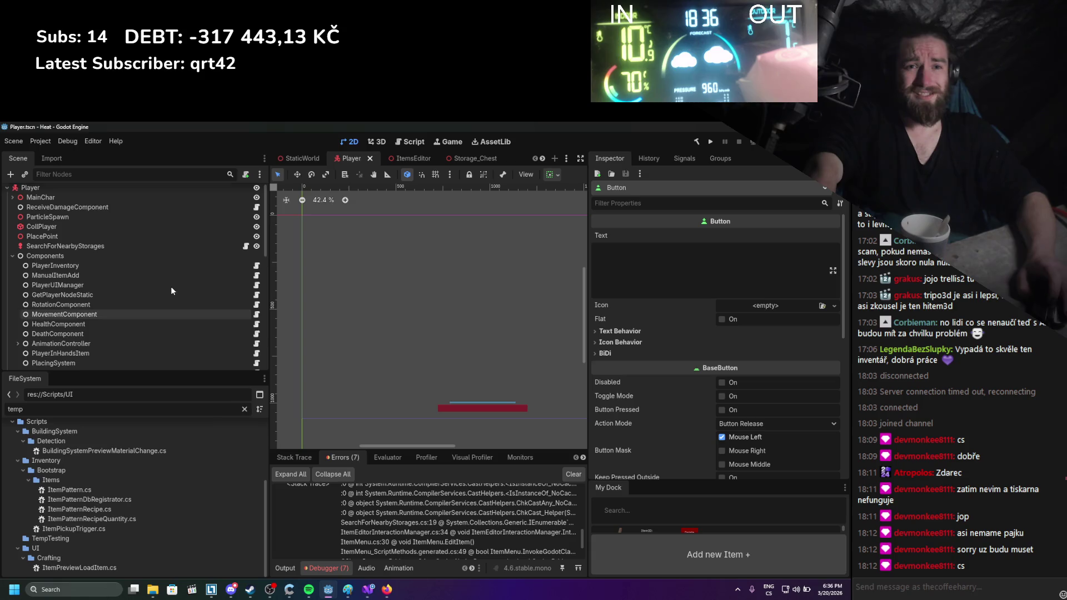
- In StaticWorld, review the SearchForNearbyStorages shape cast's collision settings and disable it
{"action": "left_click", "coordinate": [303, 158]}
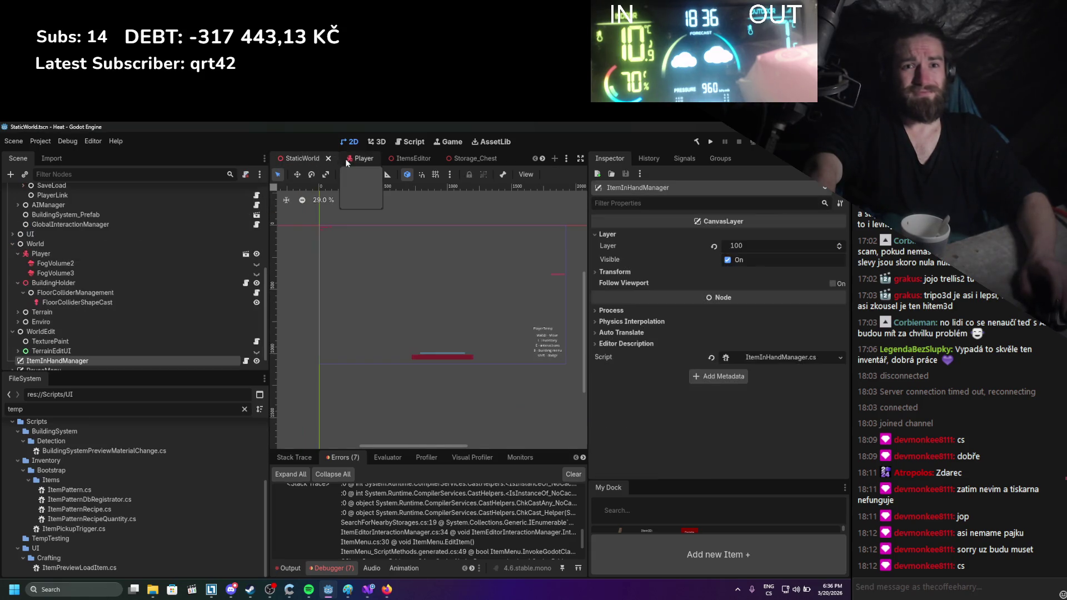
{"action": "scroll", "coordinate": [131, 319], "scroll_direction": "down", "scroll_amount": 1}
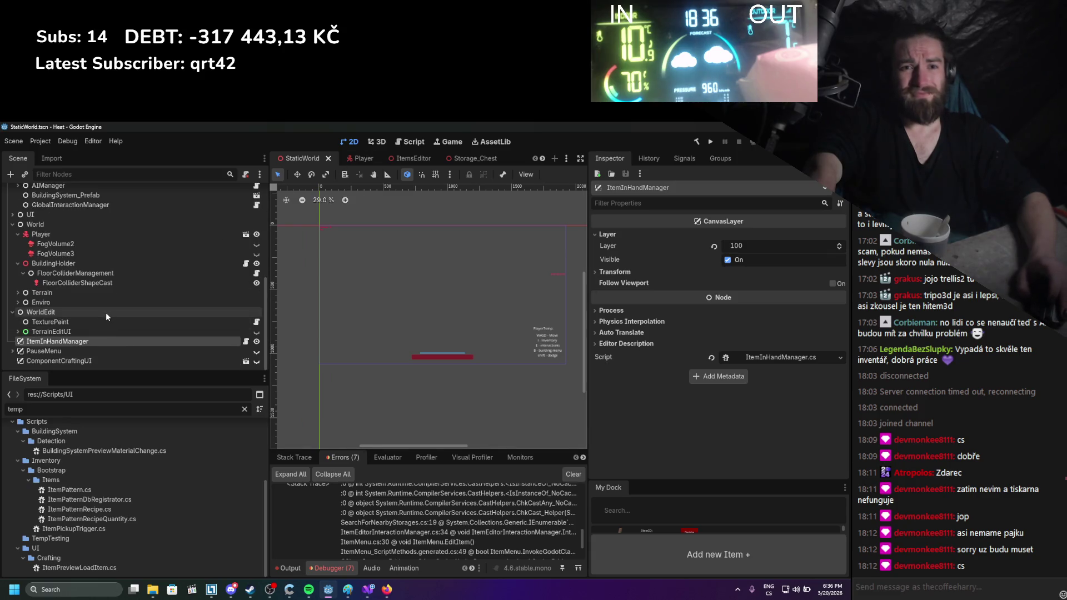
{"action": "scroll", "coordinate": [100, 292], "scroll_direction": "up", "scroll_amount": 10}
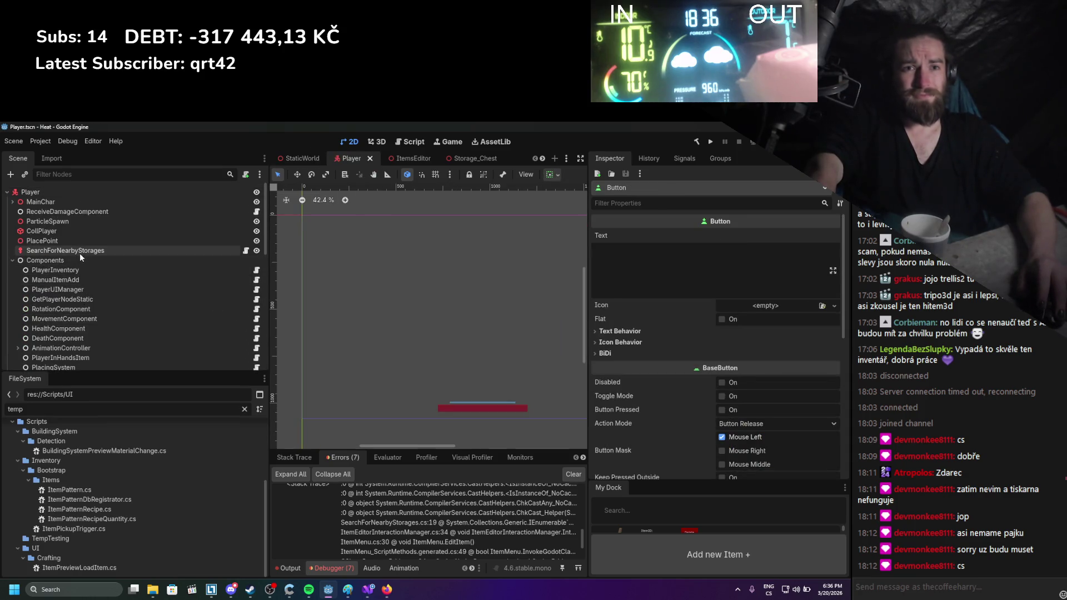
{"action": "left_click", "coordinate": [79, 251]}
{"action": "left_click_drag", "start_coordinate": [587, 319], "coordinate": [525, 331]}
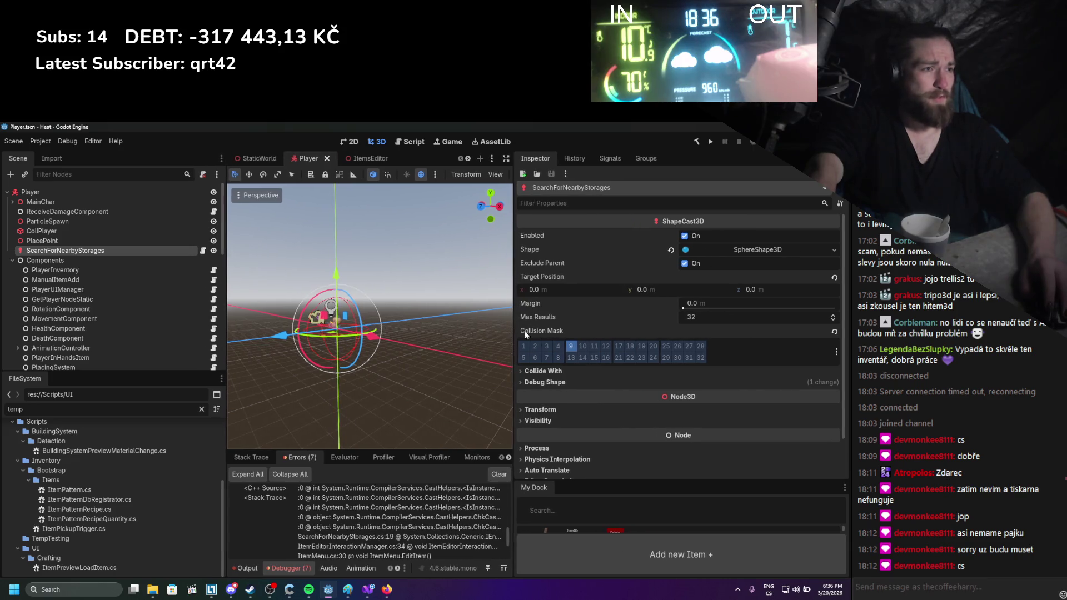
{"action": "left_click", "coordinate": [836, 352]}
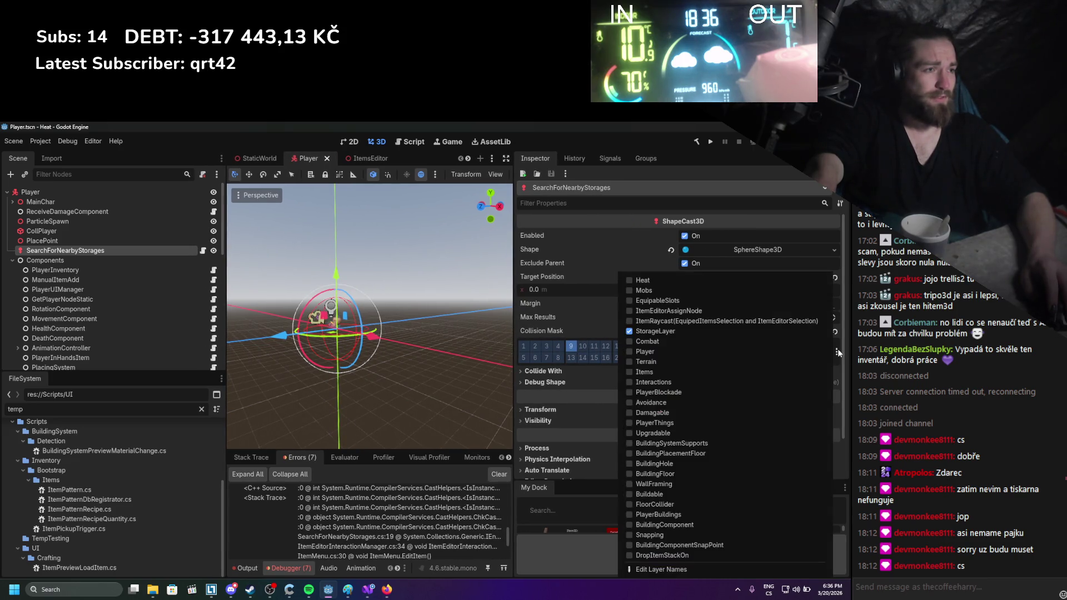
{"action": "left_click", "coordinate": [838, 348]}
{"action": "left_click", "coordinate": [643, 373]}
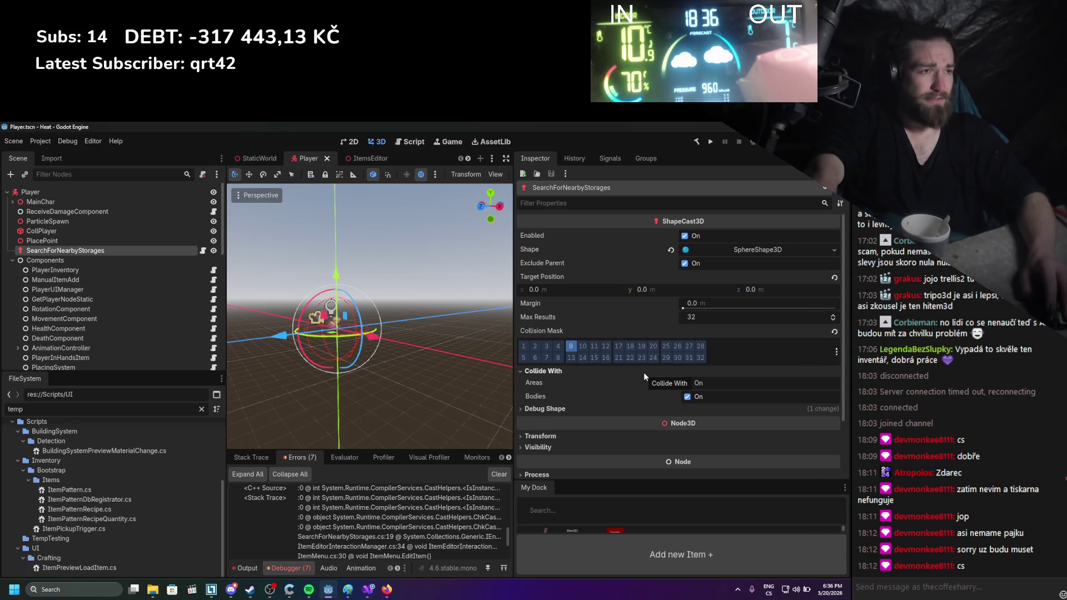
{"action": "left_click", "coordinate": [644, 373]}
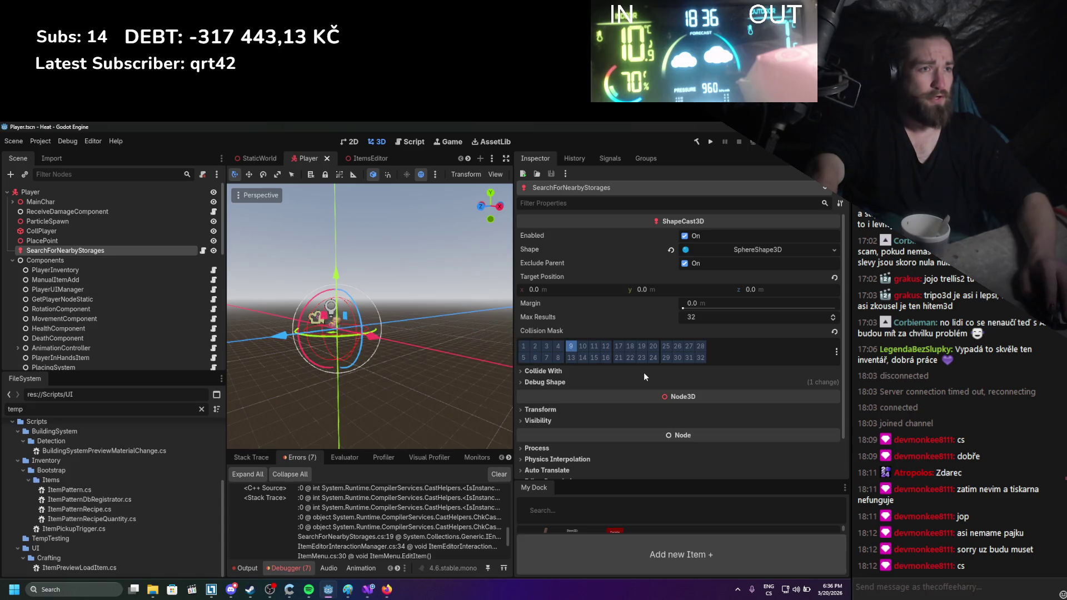
{"action": "left_click", "coordinate": [684, 237]}
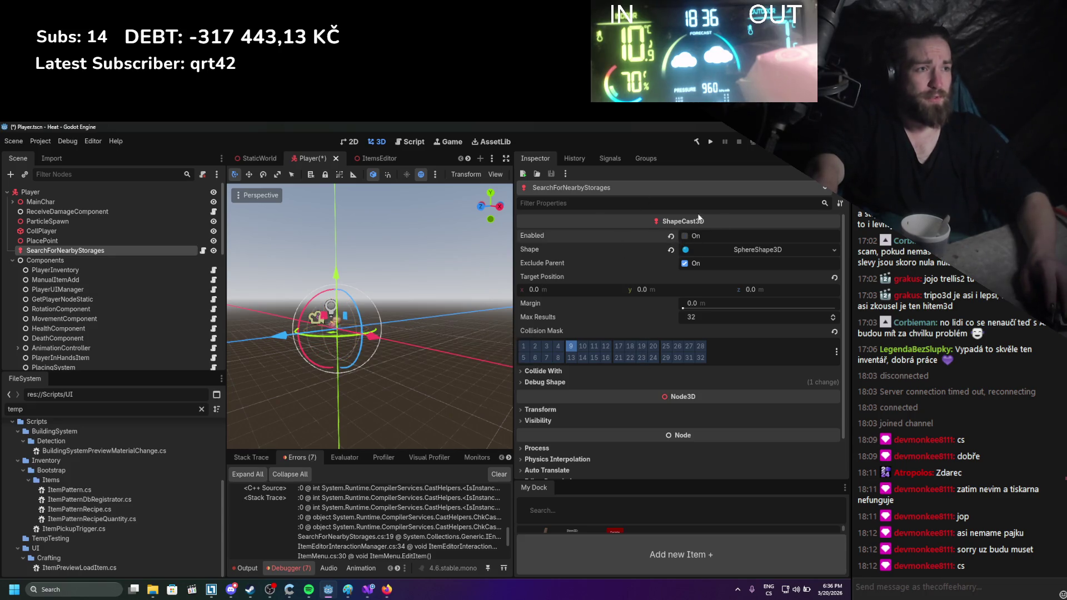
- Clear the errors, close StaticWorld, and open Storage_Chest to inspect its nodes
{"action": "left_click", "coordinate": [497, 476]}
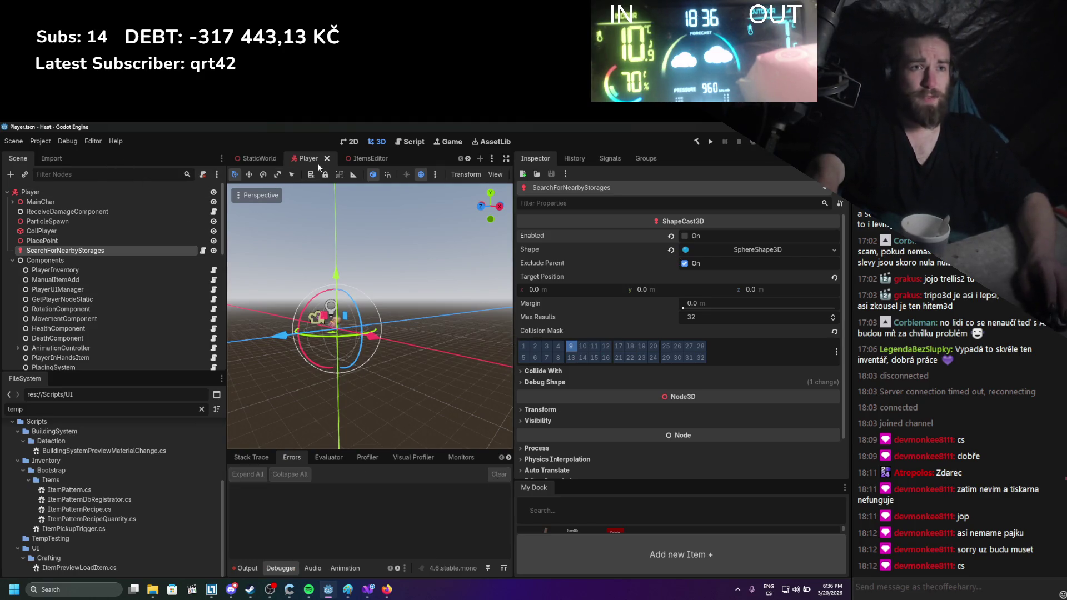
{"action": "middle_click", "coordinate": [268, 159]}
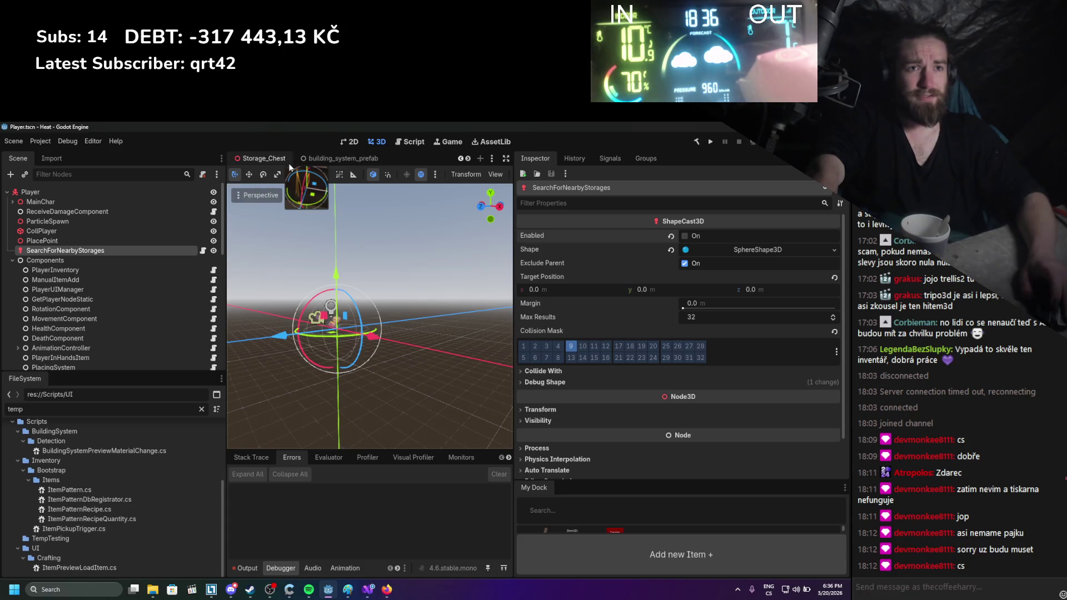
{"action": "scroll", "coordinate": [292, 161], "scroll_direction": "down", "scroll_amount": 3}
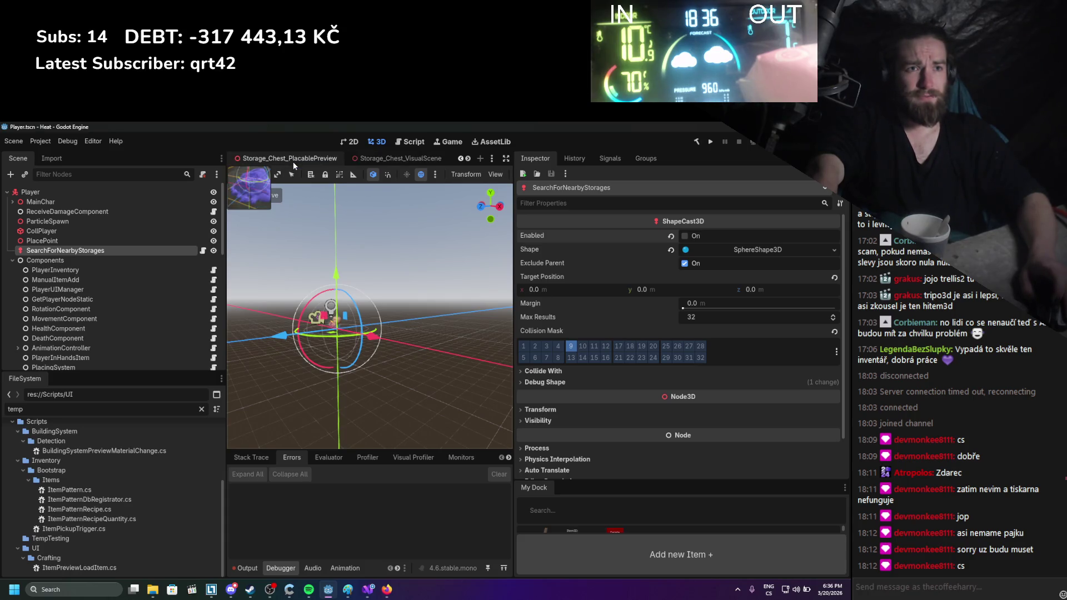
{"action": "scroll", "coordinate": [299, 162], "scroll_direction": "up", "scroll_amount": 3}
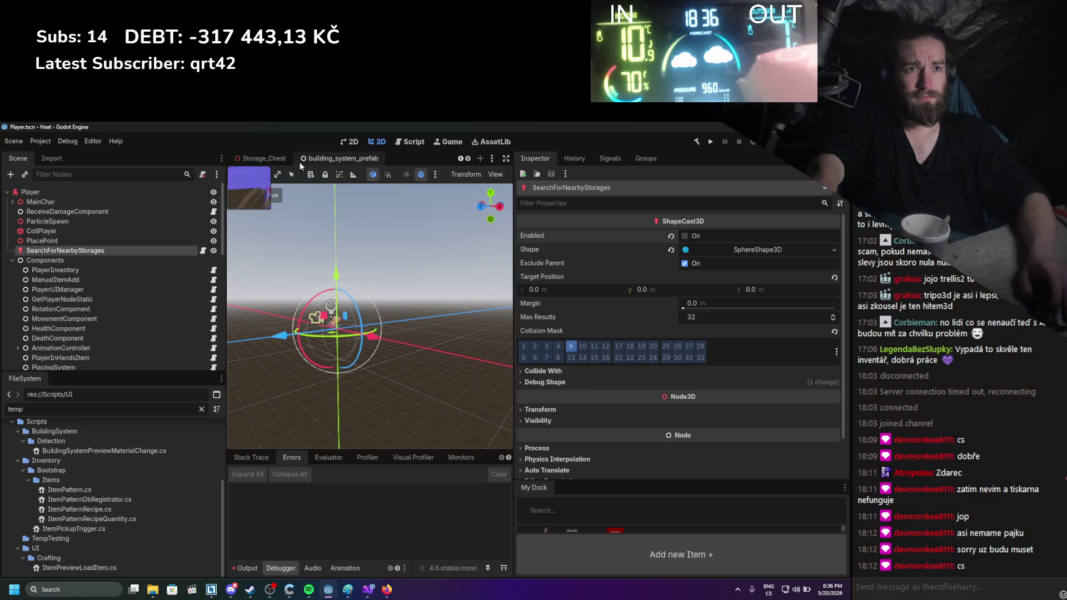
{"action": "scroll", "coordinate": [301, 161], "scroll_direction": "up", "scroll_amount": 1}
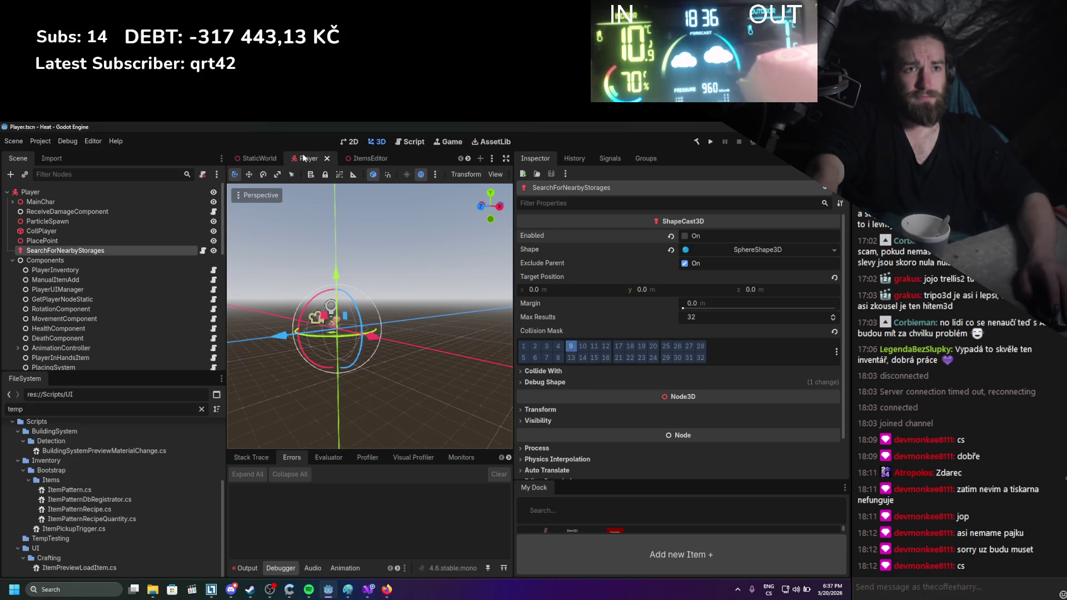
{"action": "scroll", "coordinate": [289, 162], "scroll_direction": "down", "scroll_amount": 2}
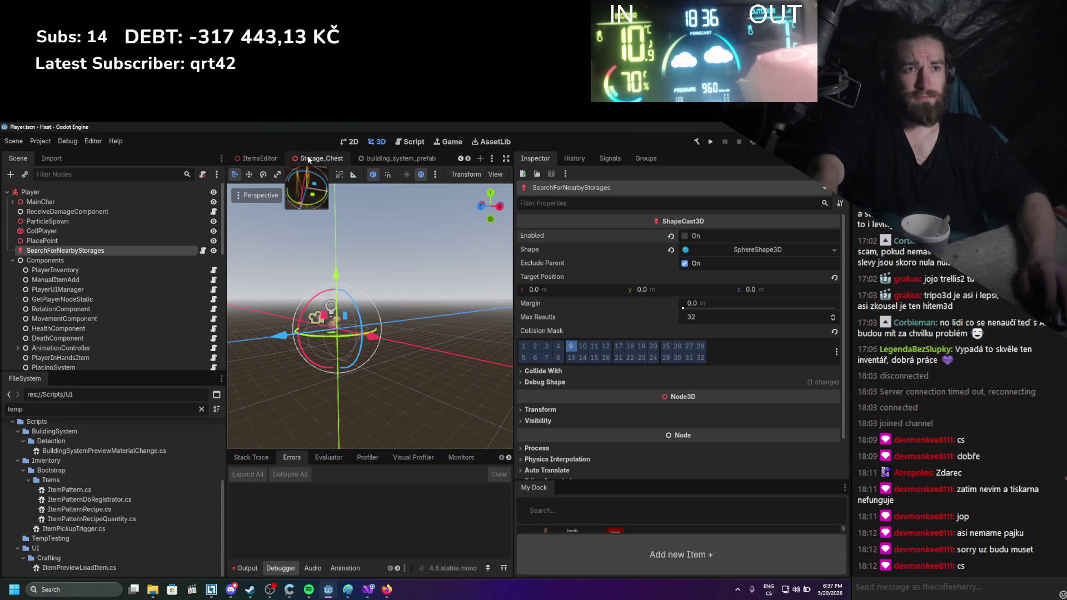
{"action": "left_click", "coordinate": [308, 155]}
{"action": "left_click", "coordinate": [107, 243]}
{"action": "left_click", "coordinate": [100, 213]}
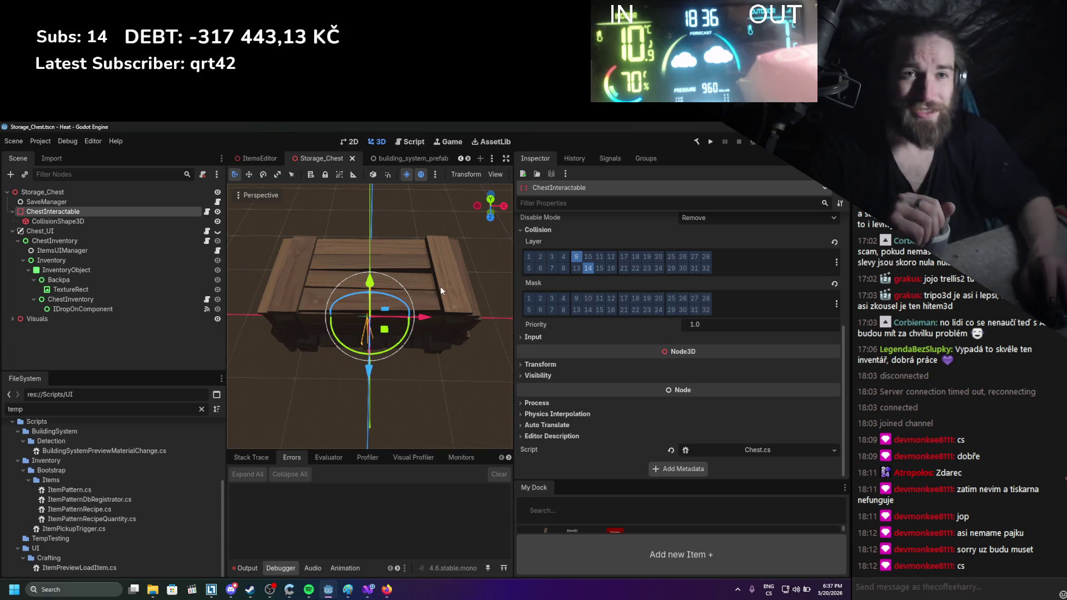
- Check the C# code in Visual Studio, then filter FileSystem for 'tree' and open Tree_Pine_01_Scene
{"action": "left_click", "coordinate": [367, 589]}
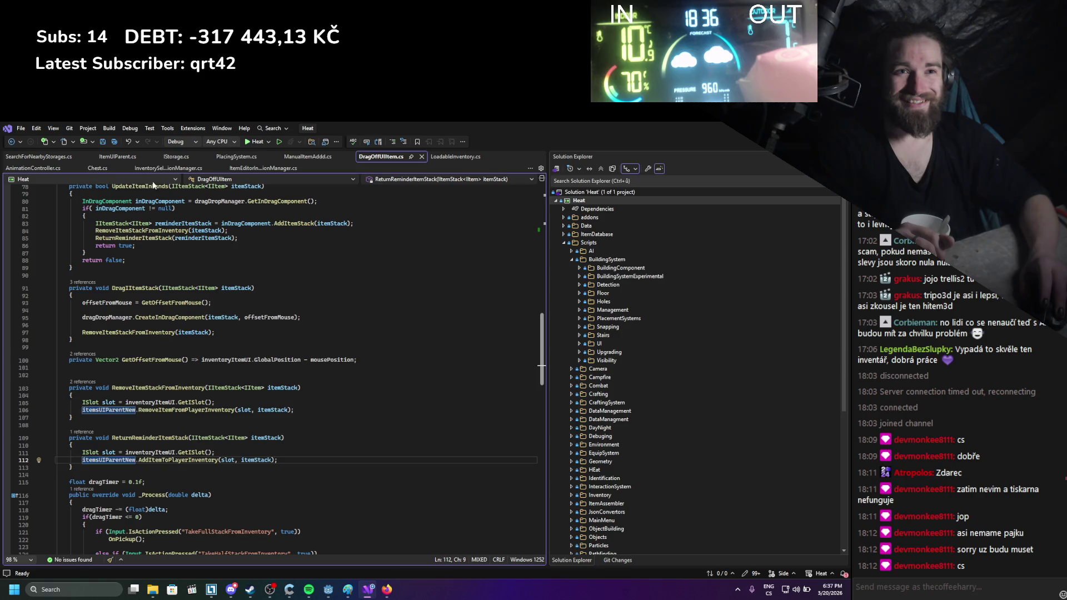
{"action": "key", "text": "alt+Tab"}
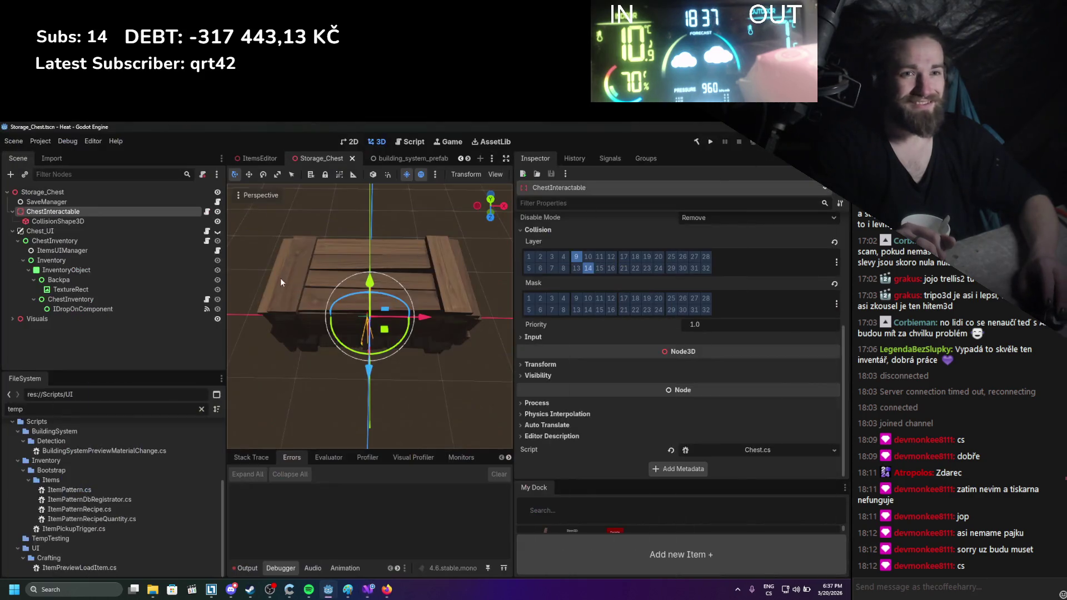
{"action": "key", "text": "BackSpace"}
{"action": "key", "text": "BackSpace"}
{"action": "key", "text": "BackSpace"}
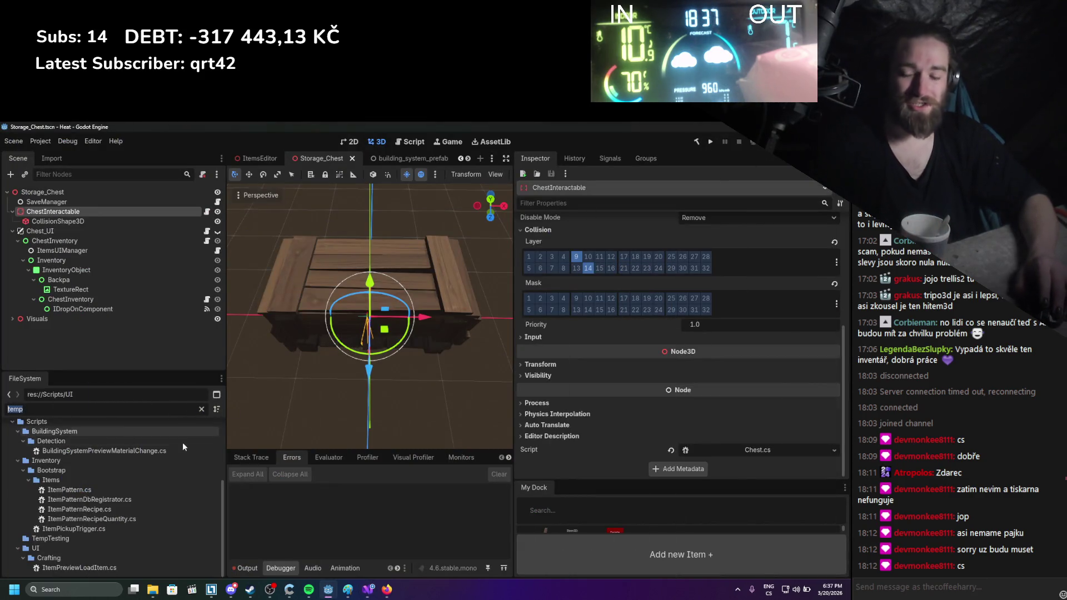
{"action": "type", "text": "ree"}
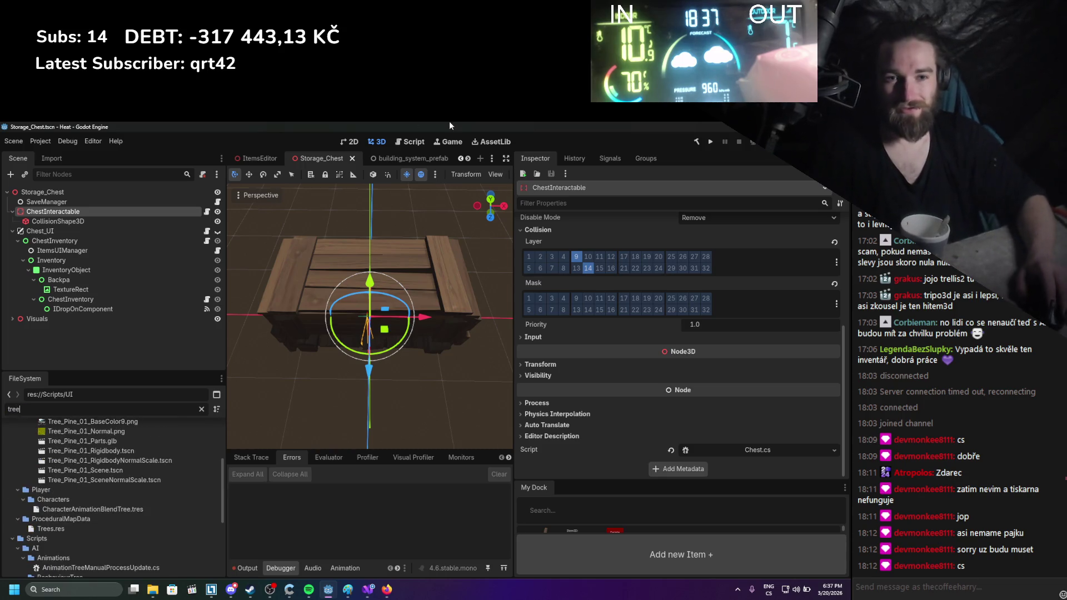
{"action": "scroll", "coordinate": [134, 509], "scroll_direction": "up", "scroll_amount": 2}
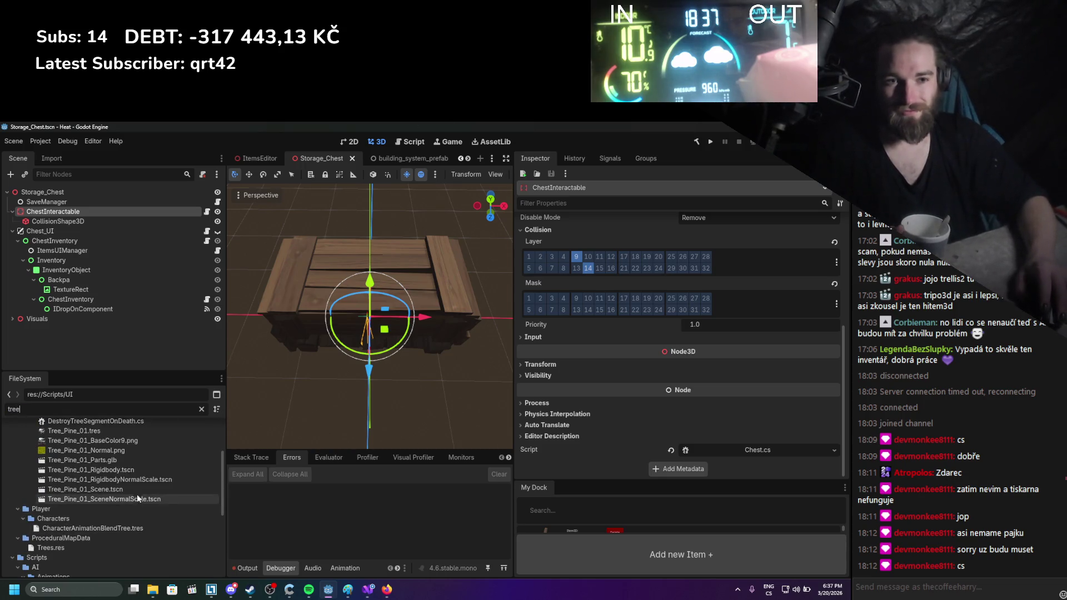
{"action": "double_click", "coordinate": [137, 488]}
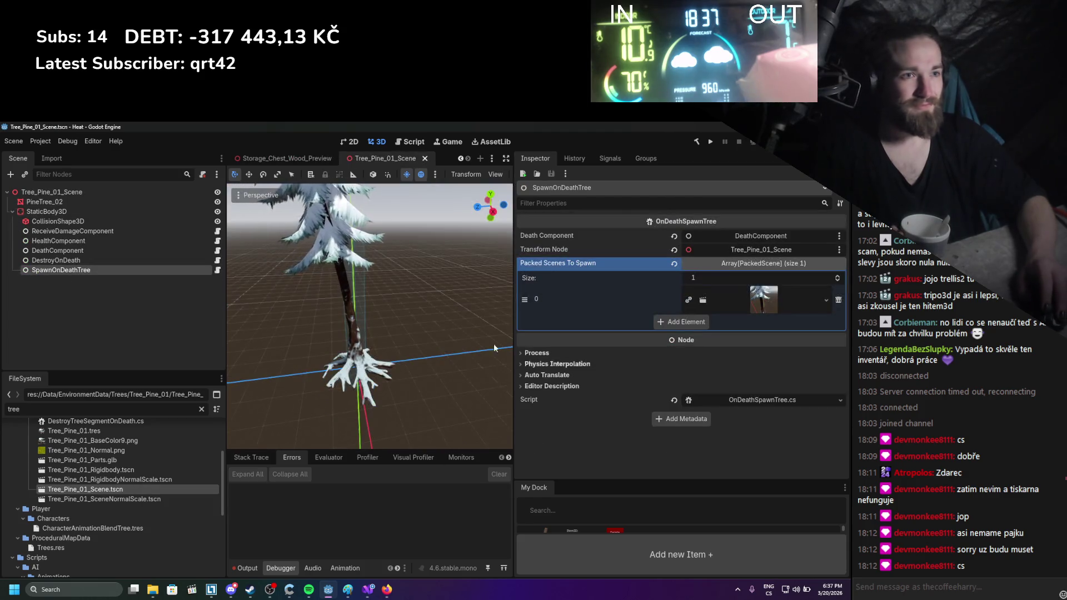
- Remove the tree's StaticBody3D from collision layer 9 and run the game with F5
{"action": "left_click", "coordinate": [79, 211]}
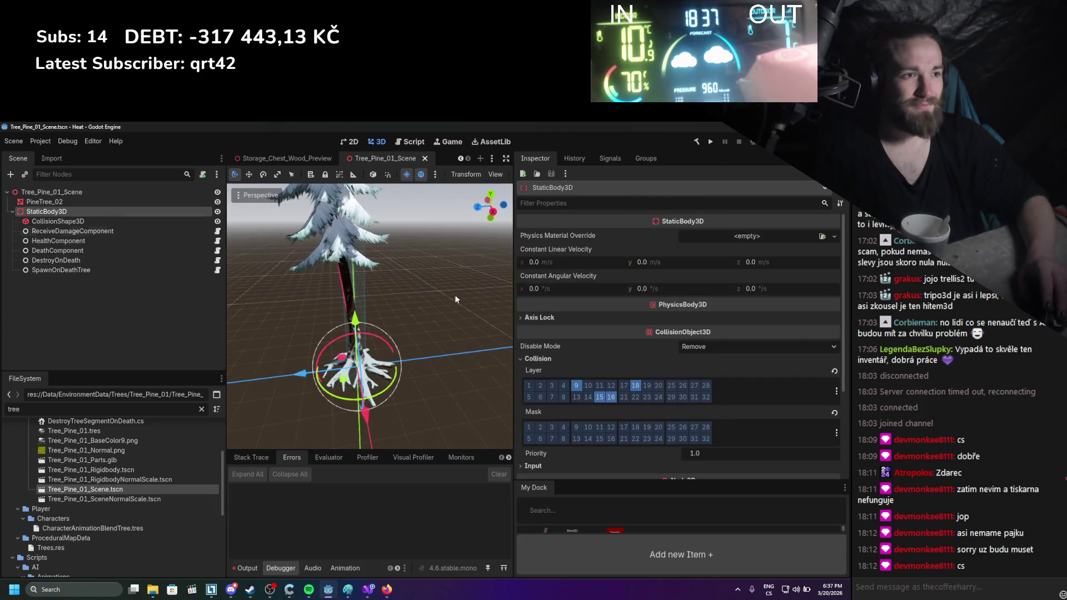
{"action": "left_click", "coordinate": [578, 384]}
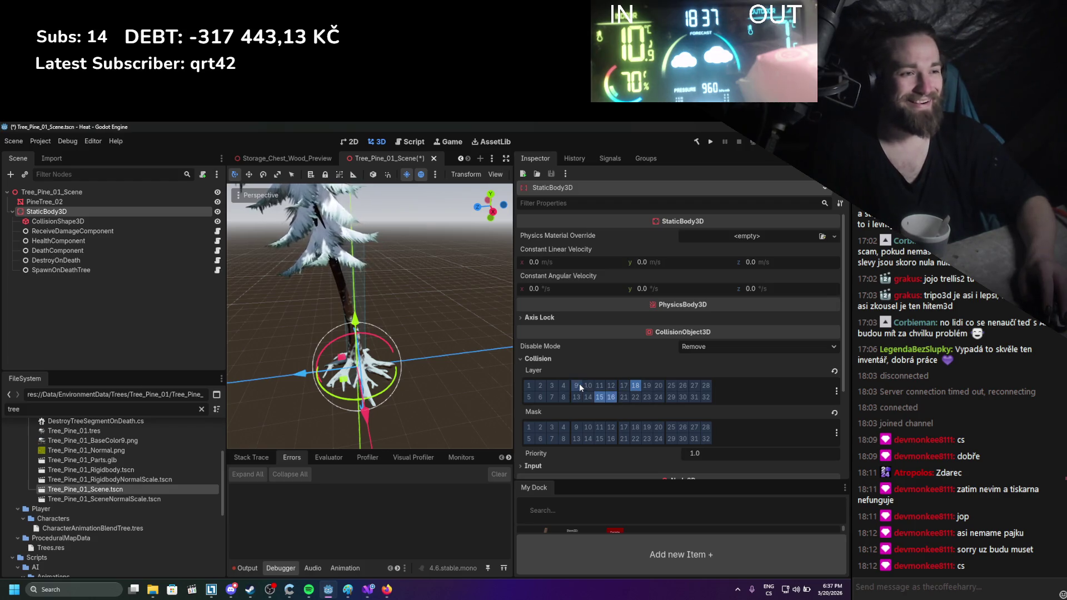
{"action": "key", "text": "F5"}
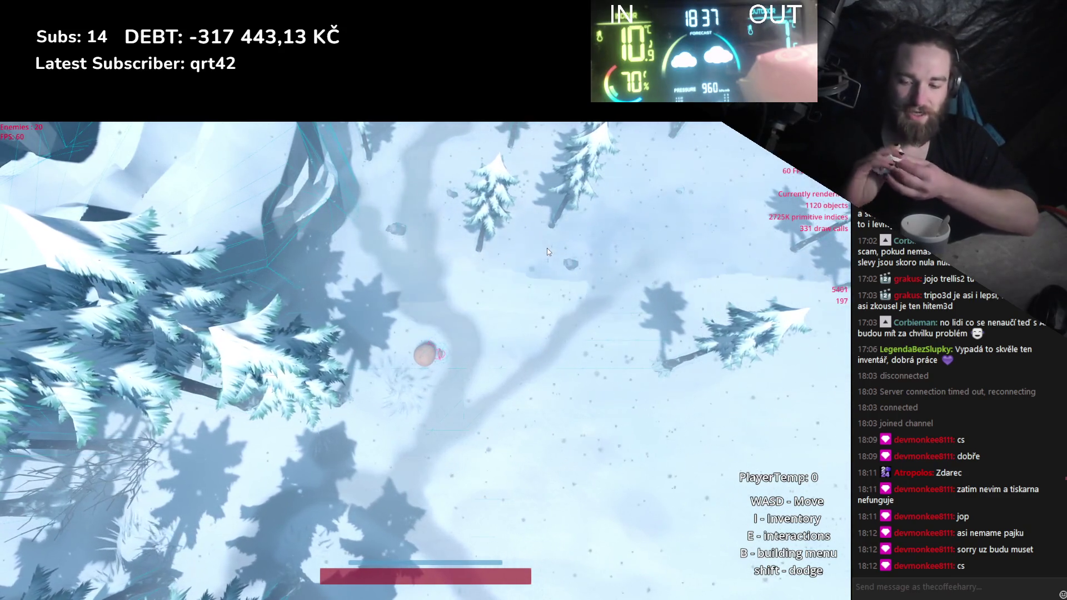
- Place two storage chests from the inventory on the ground beside the player
{"action": "key", "text": "i"}
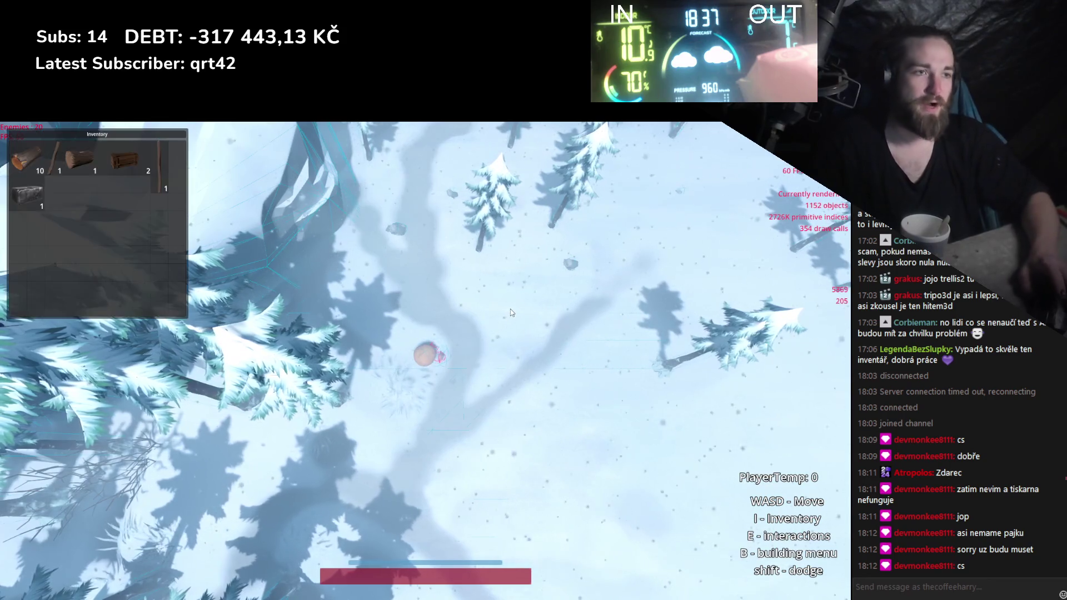
{"action": "left_click_drag", "start_coordinate": [125, 161], "coordinate": [389, 350]}
{"action": "mouse_move", "coordinate": [113, 176]}
{"action": "left_mouse_down"}
{"action": "mouse_move", "coordinate": [405, 316]}
{"action": "mouse_move", "coordinate": [431, 386]}
{"action": "mouse_move", "coordinate": [429, 421]}
{"action": "mouse_move", "coordinate": [429, 403]}
{"action": "left_mouse_up"}
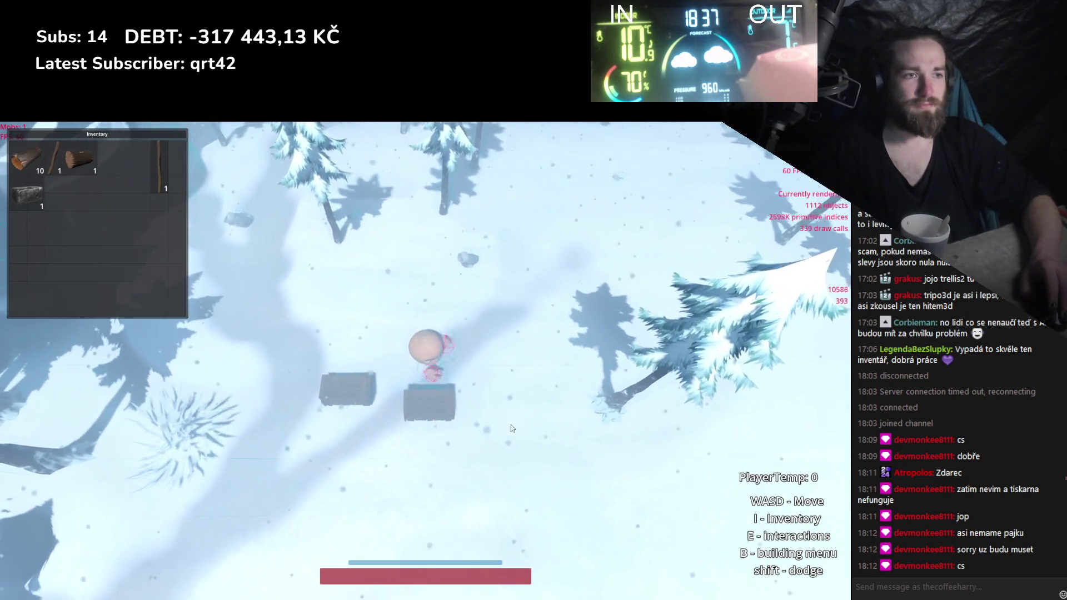
- Open a chest, move the stick into it, and open the log in the item editor
{"action": "scroll", "coordinate": [489, 425], "scroll_direction": "up", "scroll_amount": 3}
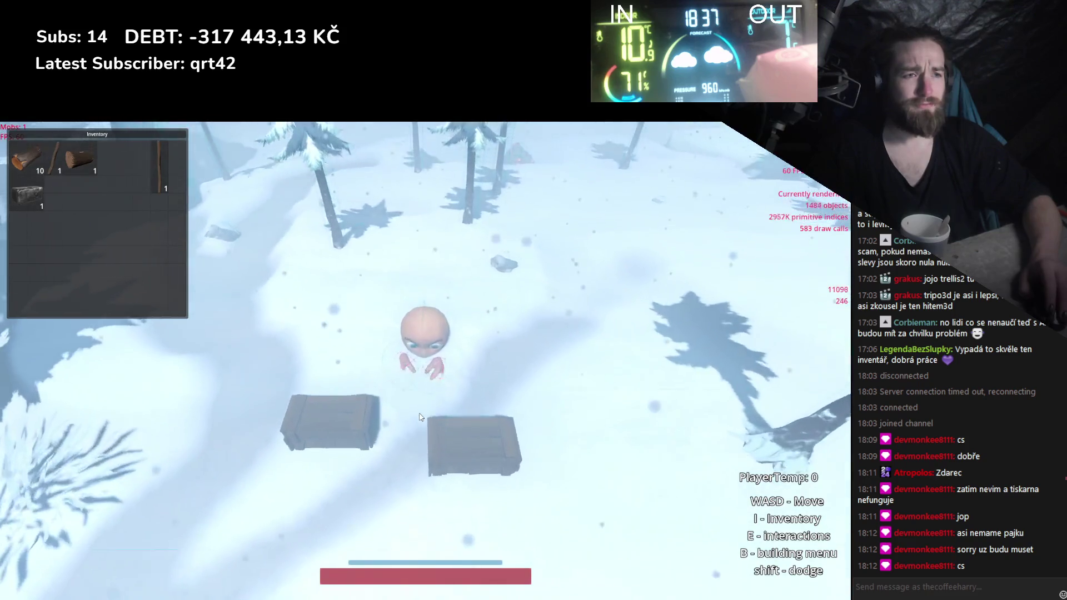
{"action": "left_click", "coordinate": [446, 400]}
{"action": "mouse_move", "coordinate": [158, 166]}
{"action": "left_mouse_down"}
{"action": "mouse_move", "coordinate": [543, 219]}
{"action": "mouse_move", "coordinate": [705, 225]}
{"action": "left_mouse_up"}
{"action": "right_click", "coordinate": [80, 161]}
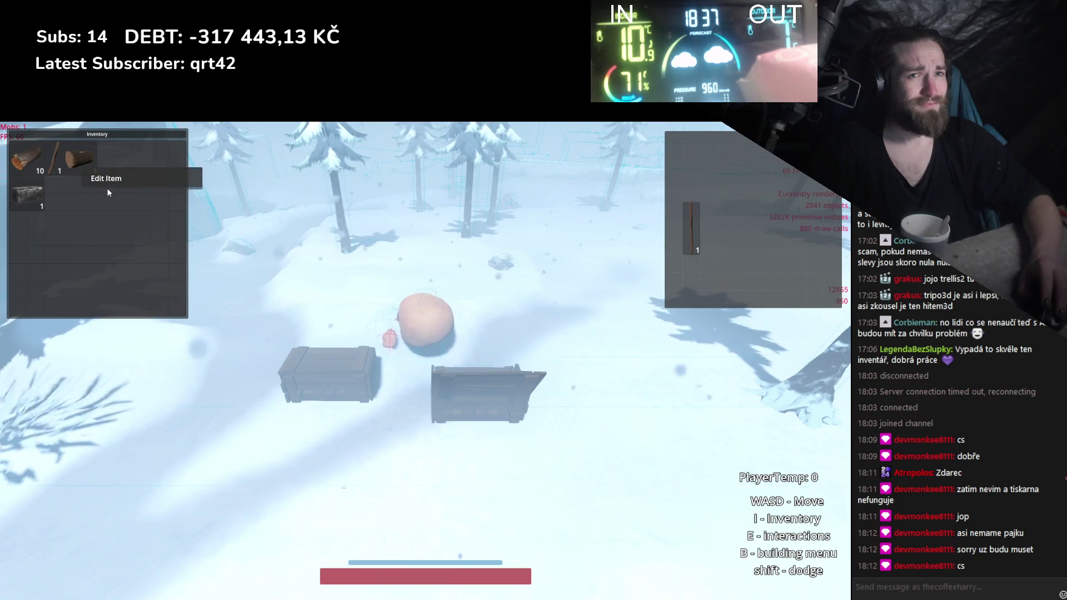
{"action": "left_click", "coordinate": [109, 187]}
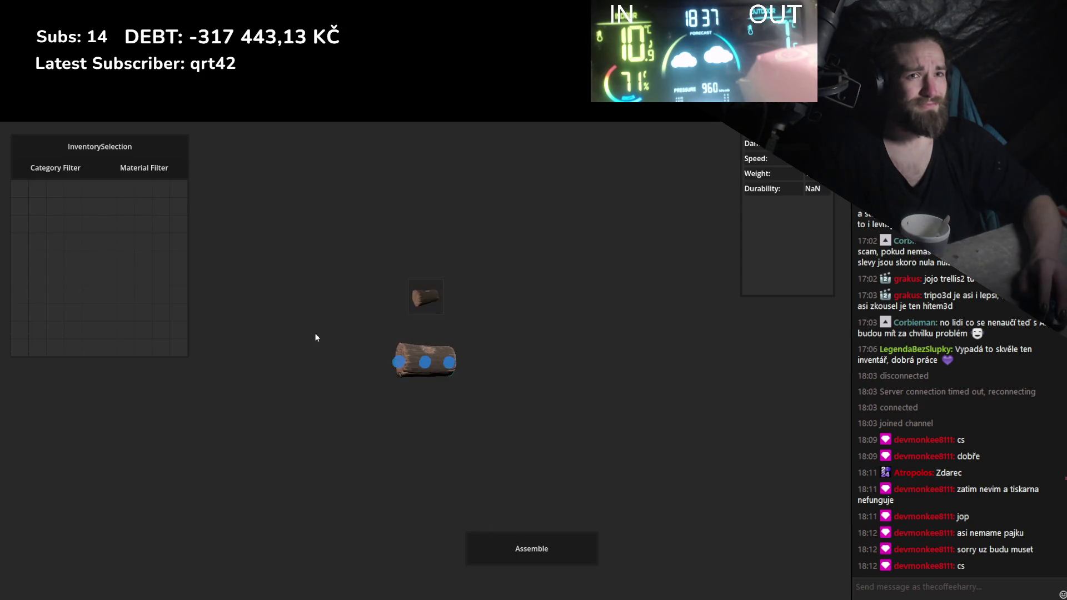
- Pick Chest_01 as the parts inventory in the item editor
{"action": "left_click", "coordinate": [83, 167]}
{"action": "left_click", "coordinate": [78, 169]}
{"action": "left_click", "coordinate": [70, 169]}
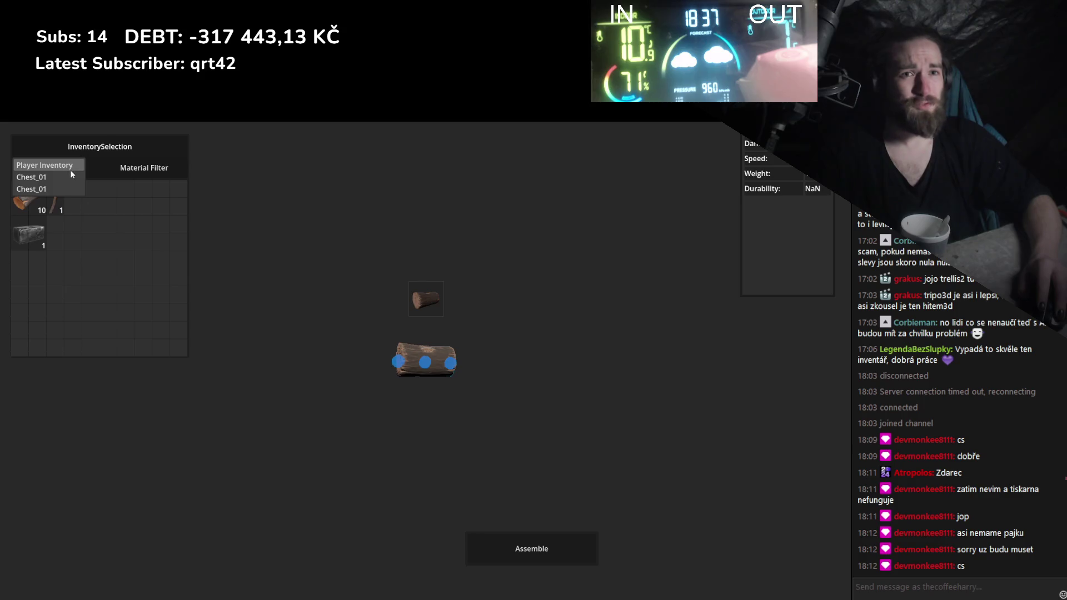
{"action": "left_click", "coordinate": [70, 177]}
{"action": "left_click", "coordinate": [71, 169]}
{"action": "left_click", "coordinate": [73, 166]}
- Attach the stick to the log's centre, assemble the hammer, and show Player Inventory
{"action": "mouse_move", "coordinate": [39, 271]}
{"action": "left_mouse_down"}
{"action": "mouse_move", "coordinate": [377, 359]}
{"action": "mouse_move", "coordinate": [421, 357]}
{"action": "mouse_move", "coordinate": [425, 367]}
{"action": "left_mouse_up"}
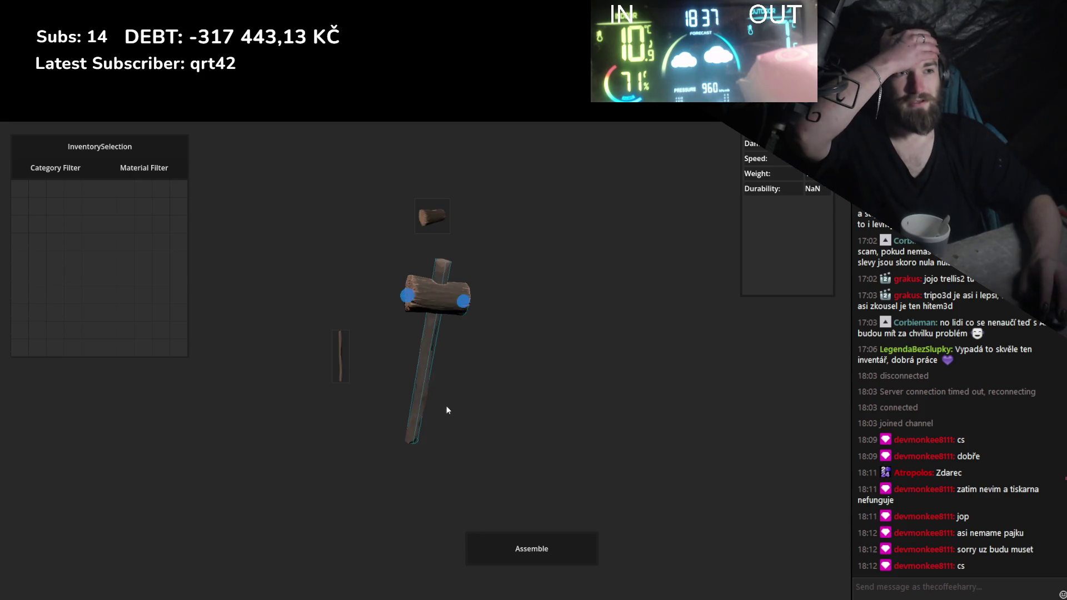
{"action": "left_click", "coordinate": [543, 552]}
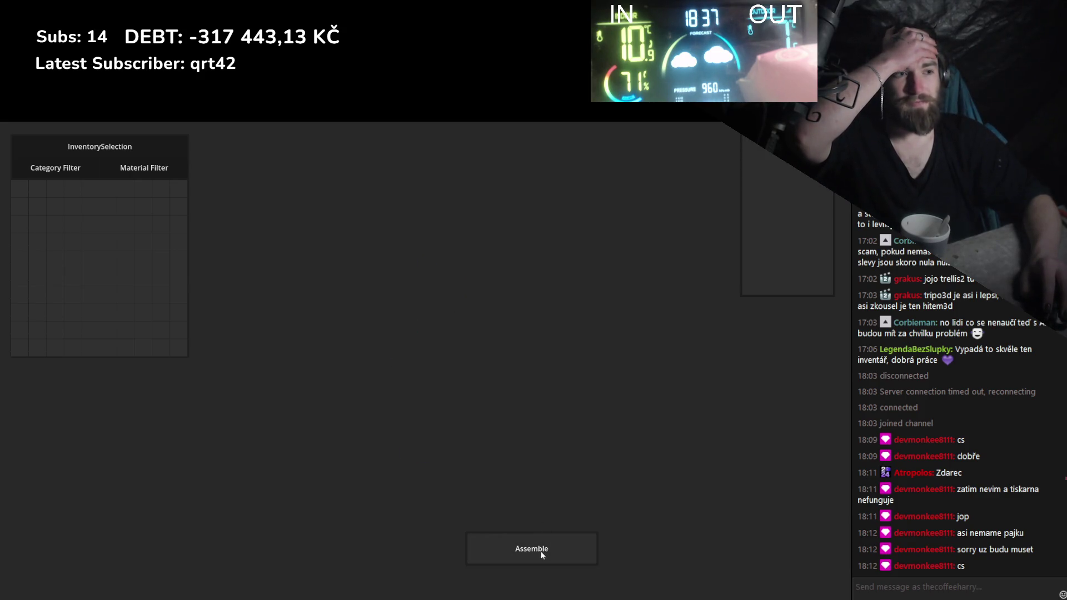
{"action": "left_click", "coordinate": [97, 153]}
{"action": "left_click", "coordinate": [62, 162]}
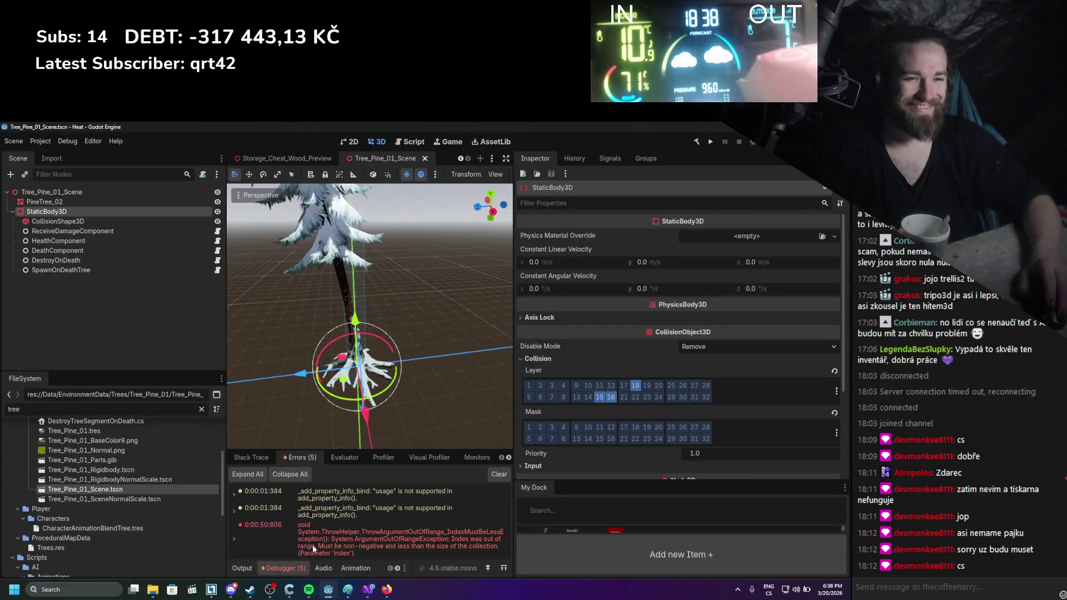
- Scroll through the Debugger's listed errors and clear them all
{"action": "scroll", "coordinate": [312, 545], "scroll_direction": "down", "scroll_amount": 3}
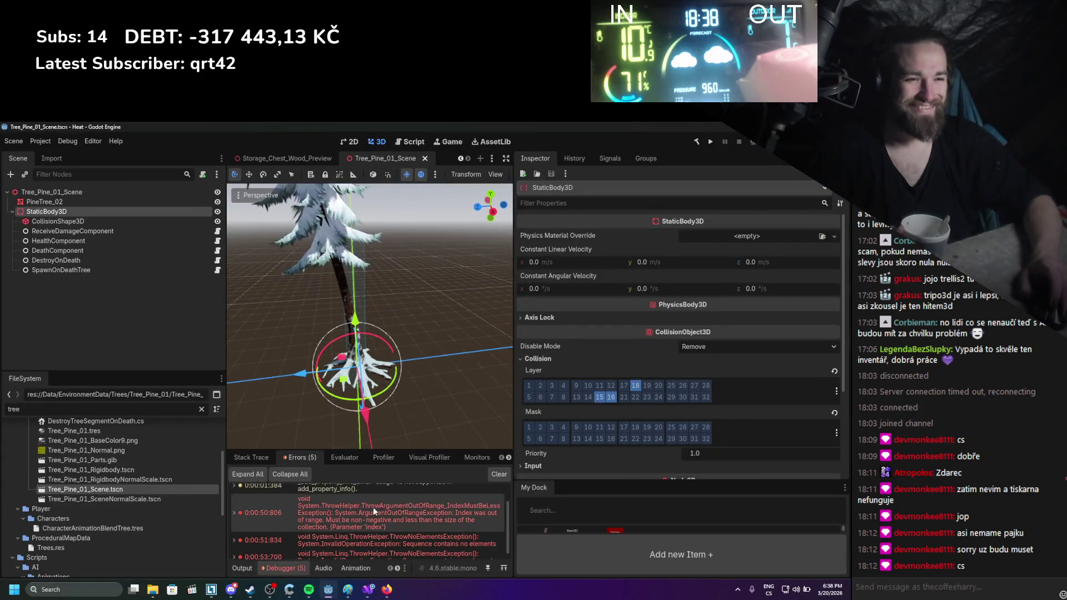
{"action": "left_click", "coordinate": [492, 475]}
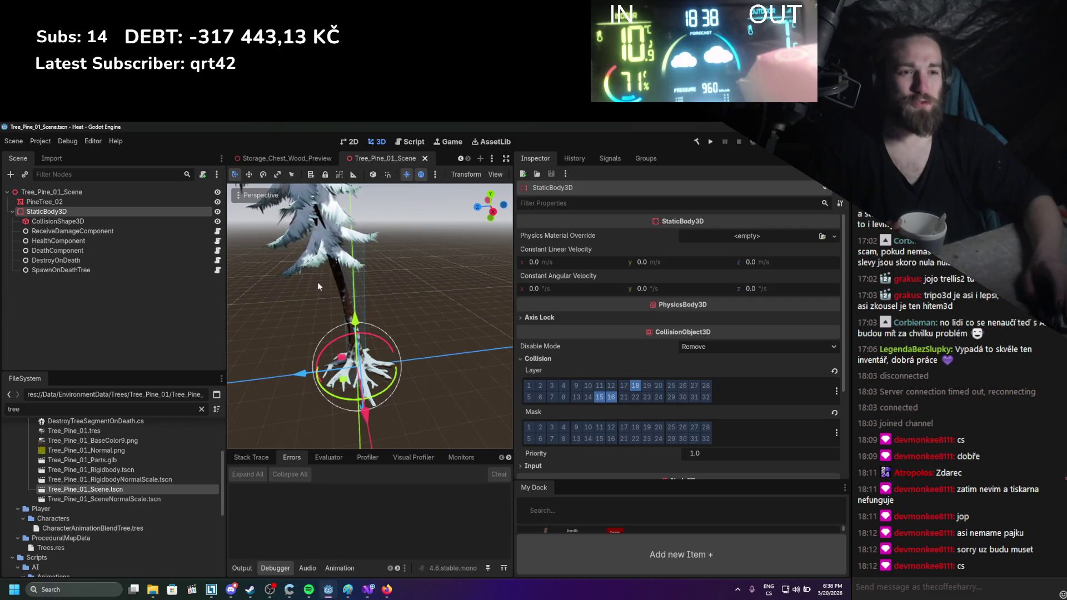
{"action": "key", "text": "alt+Tab"}
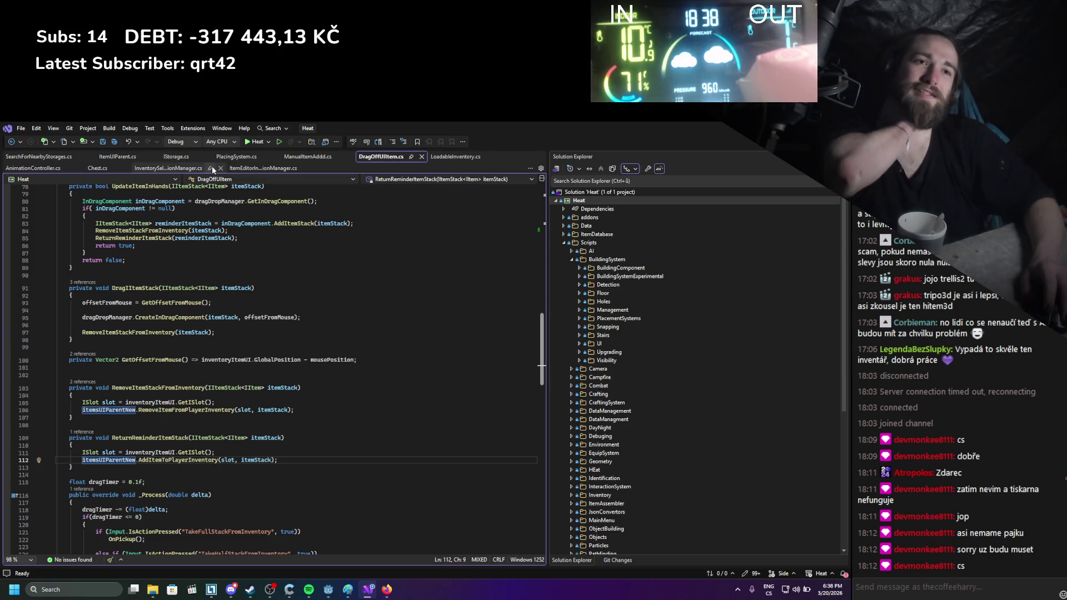
- Review ItemEditorInteractionManager.cs in Visual Studio, then run the game from Godot
{"action": "left_click", "coordinate": [245, 169]}
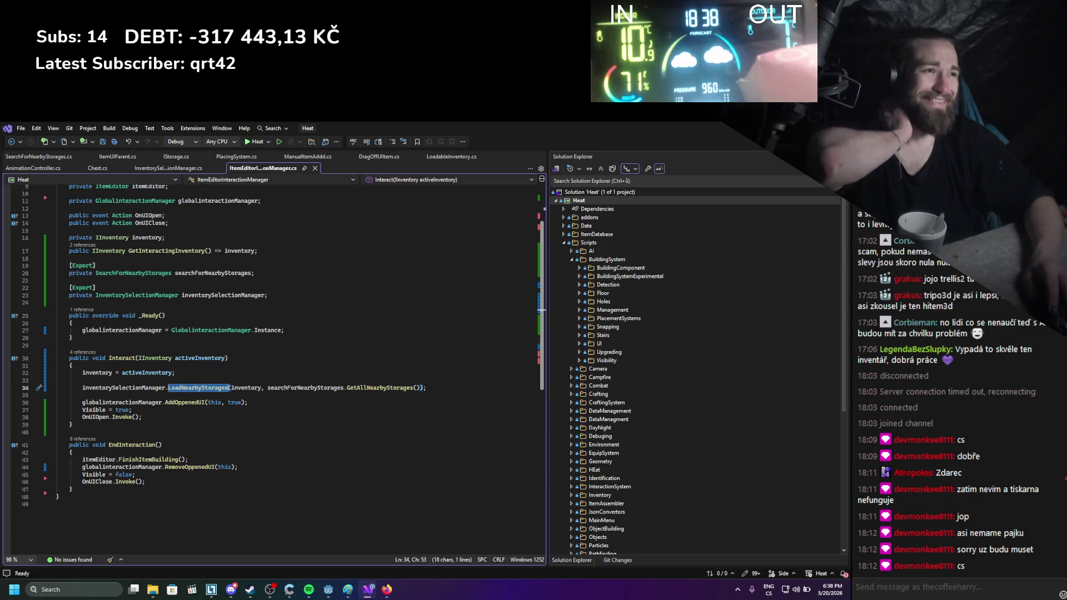
{"action": "key", "text": "alt+Tab"}
{"action": "left_click", "coordinate": [711, 143]}
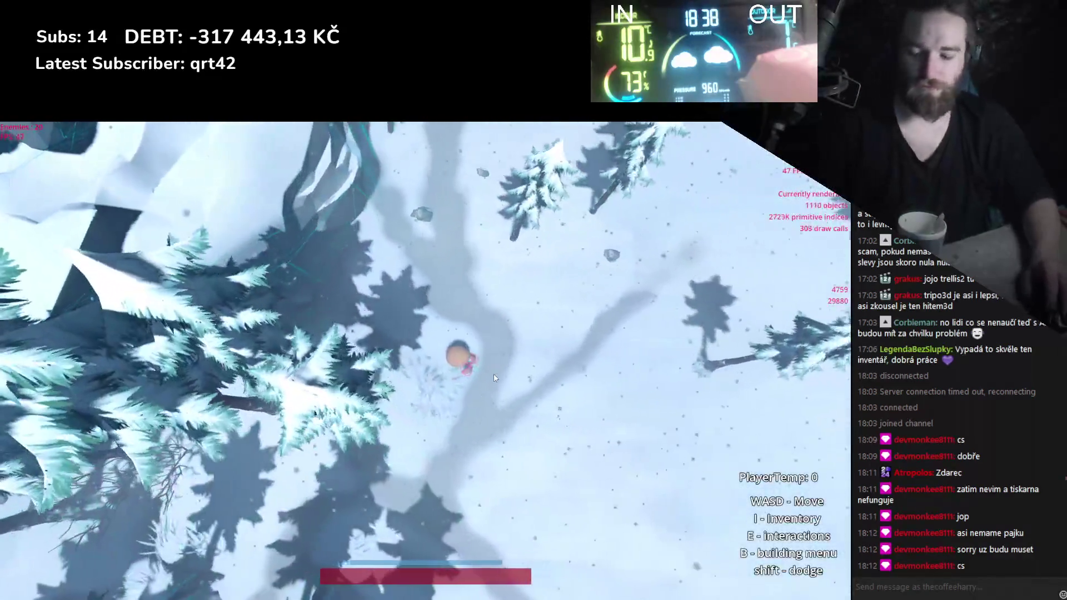
- Open an inventory item in the item editor, then escape and reopen the inventory
{"action": "key", "text": "i"}
{"action": "right_click", "coordinate": [132, 166]}
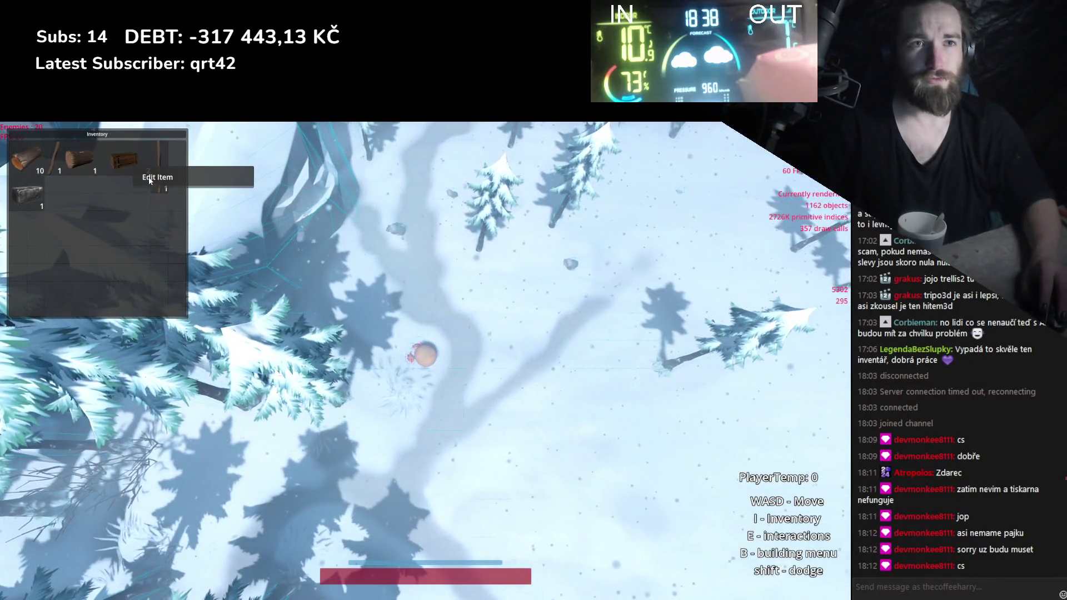
{"action": "left_click", "coordinate": [148, 176]}
{"action": "key", "text": "Escape"}
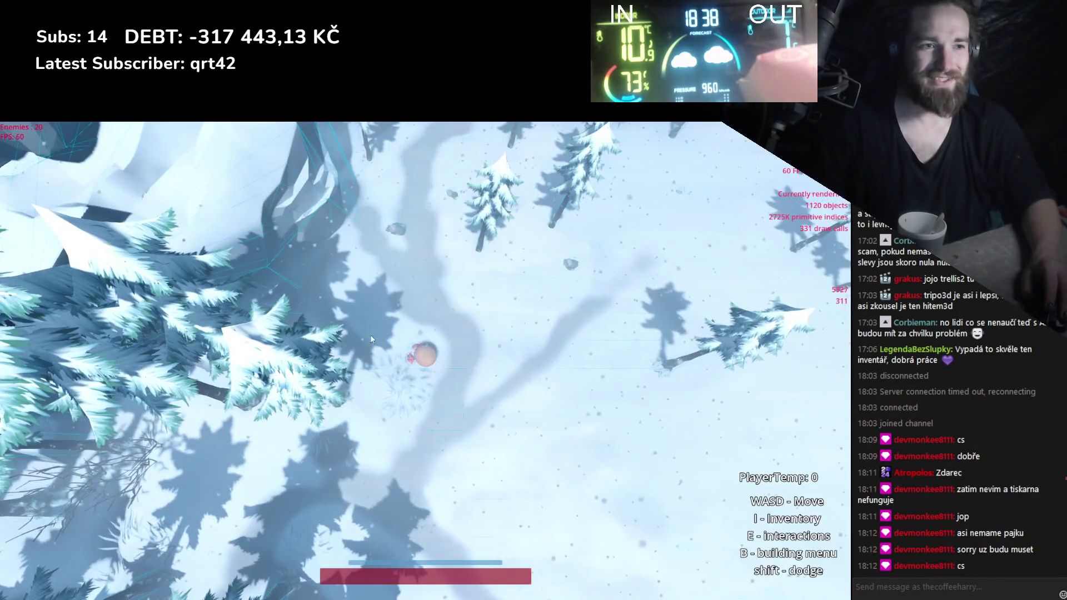
{"action": "key", "text": "i"}
- Edit the stick, load Player Inventory, assemble another hammer, and quit the game
{"action": "right_click", "coordinate": [133, 166]}
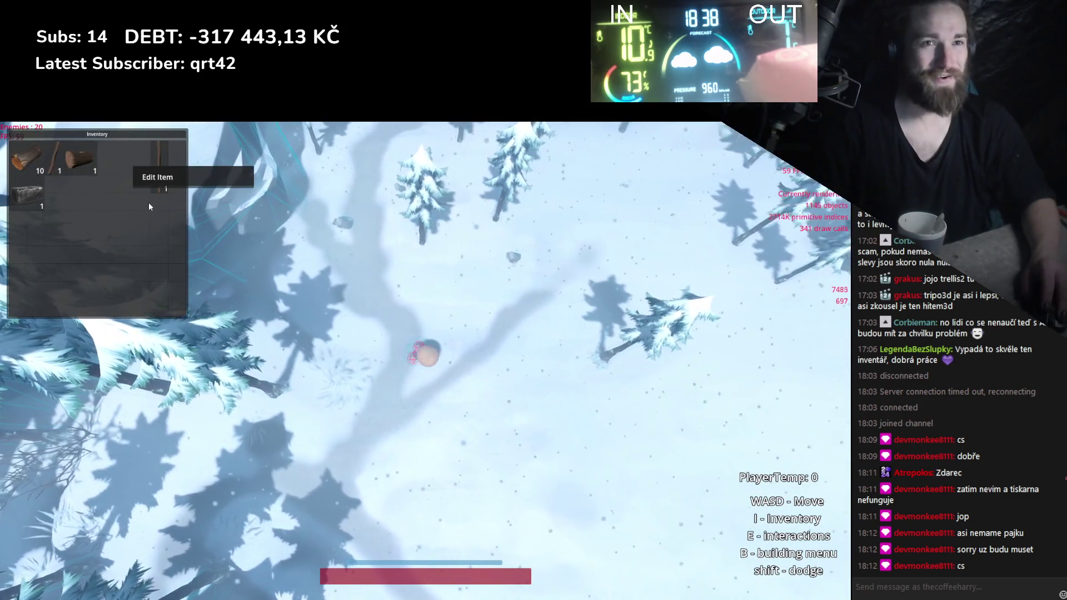
{"action": "right_click", "coordinate": [157, 159]}
{"action": "left_click", "coordinate": [178, 171]}
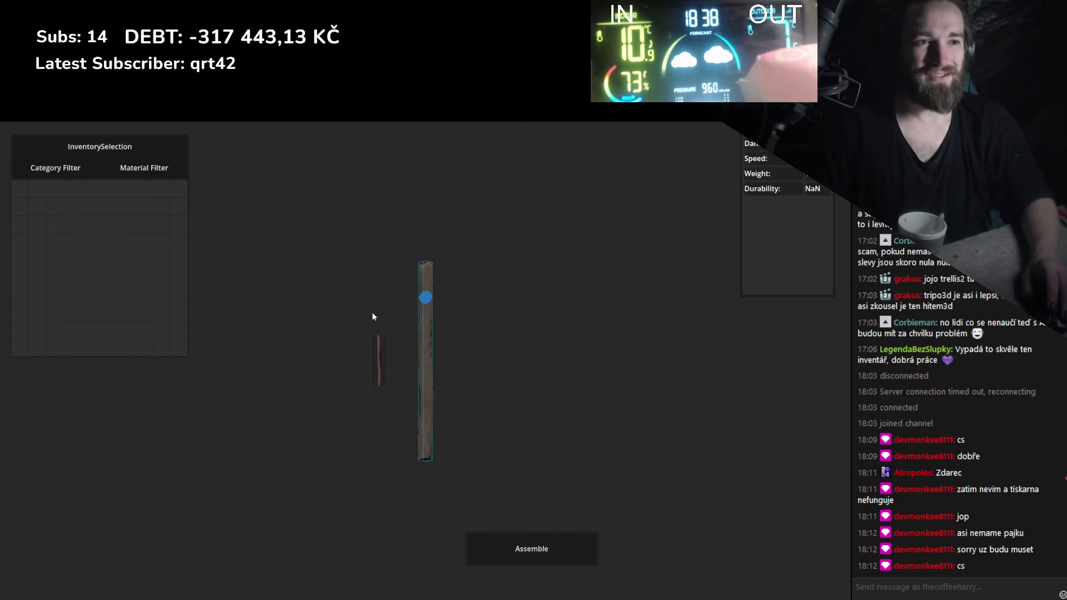
{"action": "left_click", "coordinate": [55, 167]}
{"action": "left_click", "coordinate": [49, 177]}
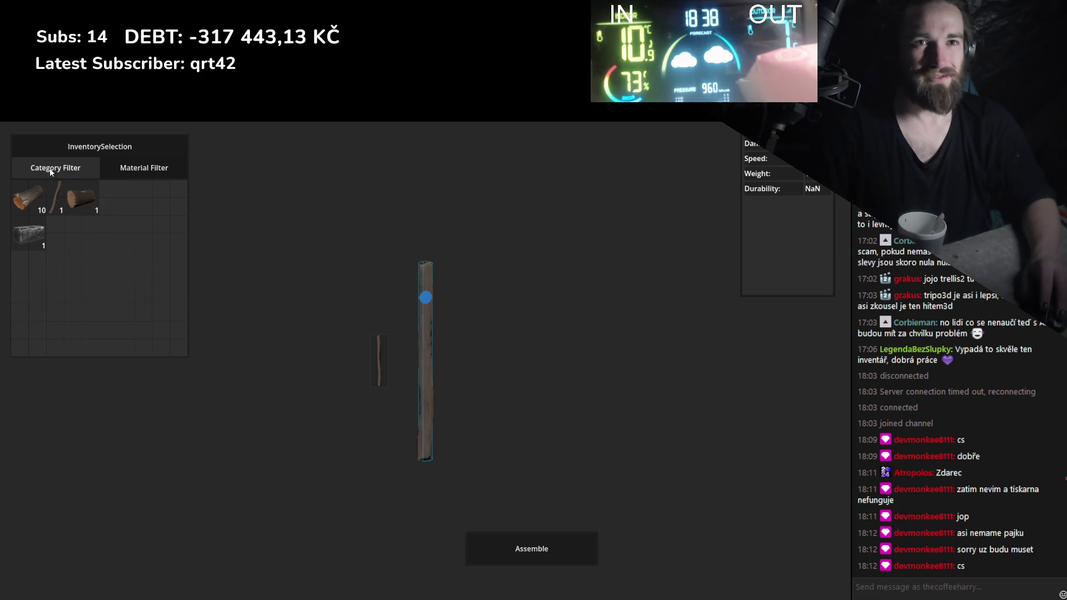
{"action": "left_click", "coordinate": [64, 163]}
{"action": "left_click", "coordinate": [64, 164]}
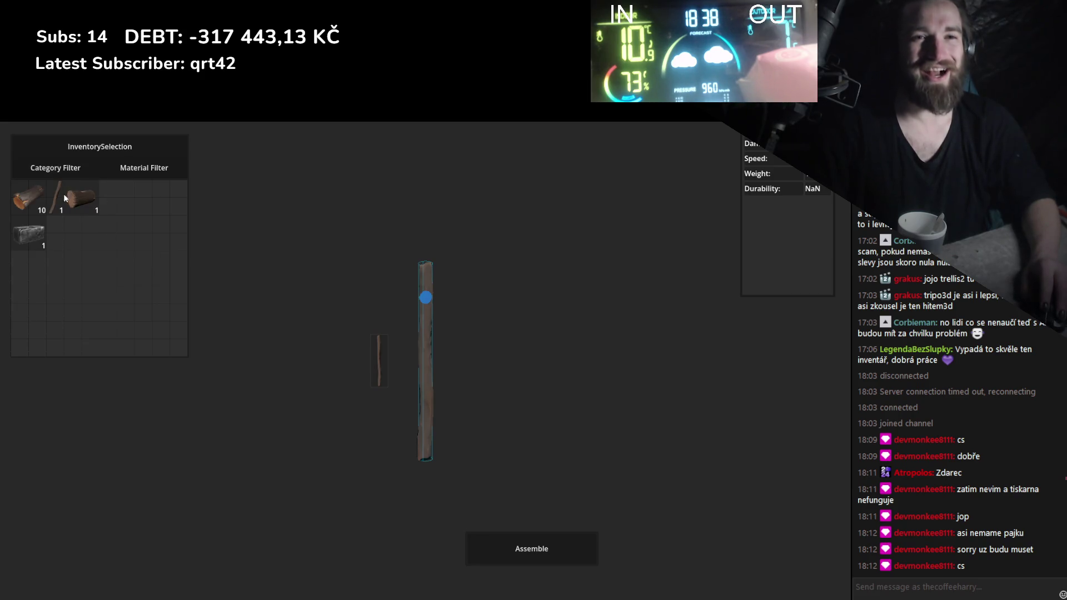
{"action": "left_click", "coordinate": [493, 540]}
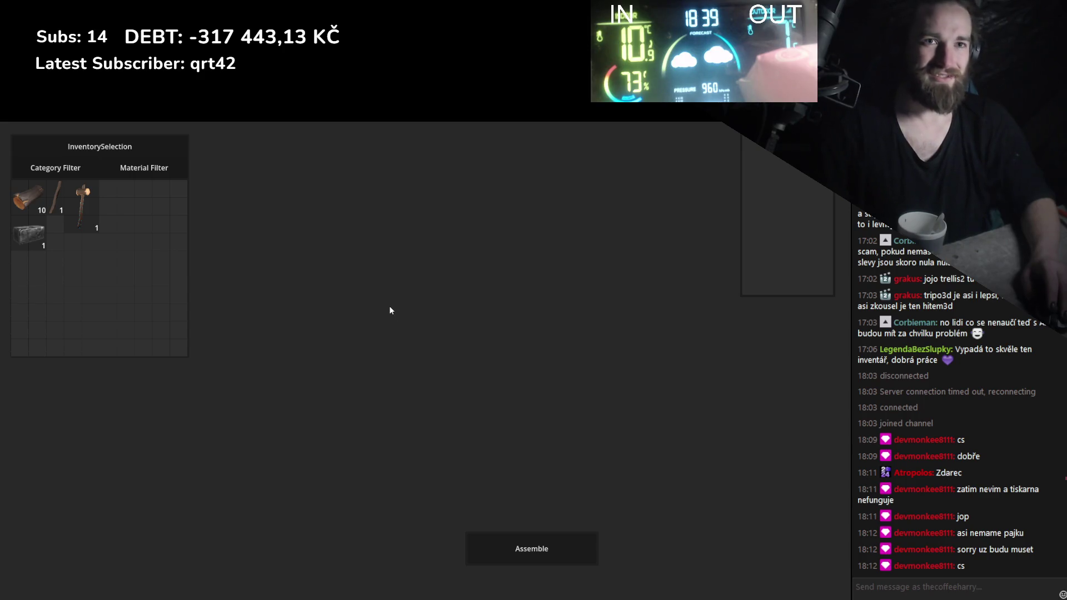
{"action": "key", "text": "alt+F4"}
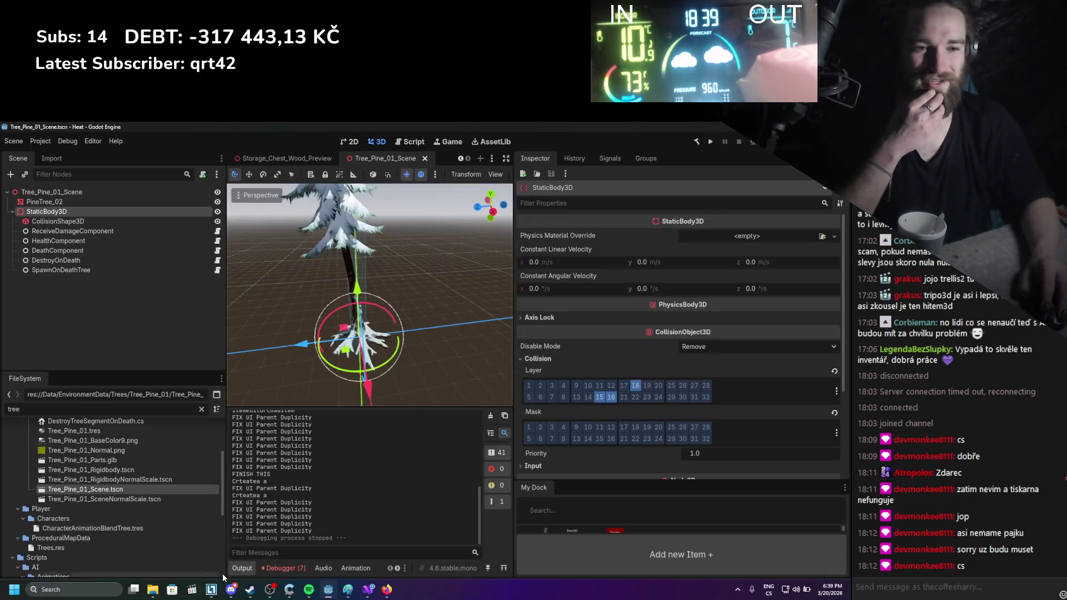
- Expand the ArgumentOutOfRange error in the Errors list and scroll through its stack trace
{"action": "scroll", "coordinate": [325, 492], "scroll_direction": "down", "scroll_amount": 1}
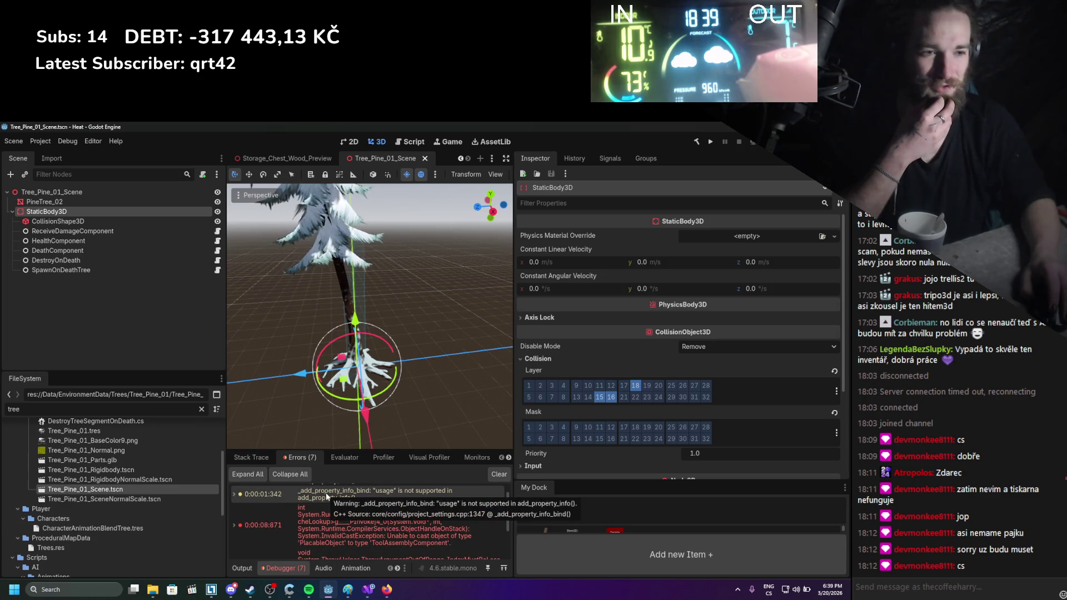
{"action": "scroll", "coordinate": [326, 492], "scroll_direction": "down", "scroll_amount": 3}
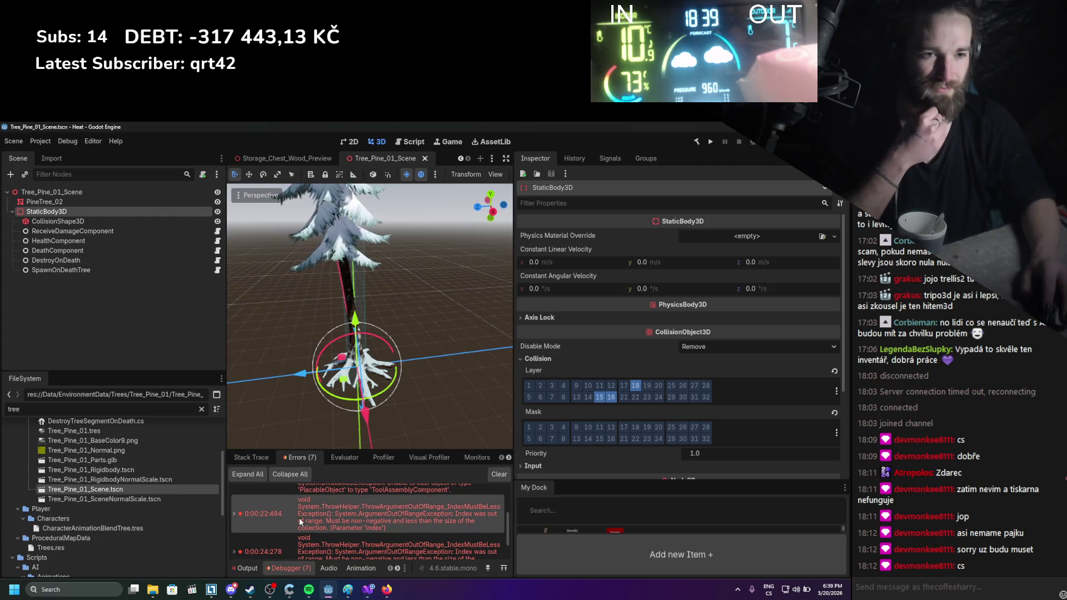
{"action": "left_click", "coordinate": [234, 513]}
{"action": "scroll", "coordinate": [236, 512], "scroll_direction": "down", "scroll_amount": 3}
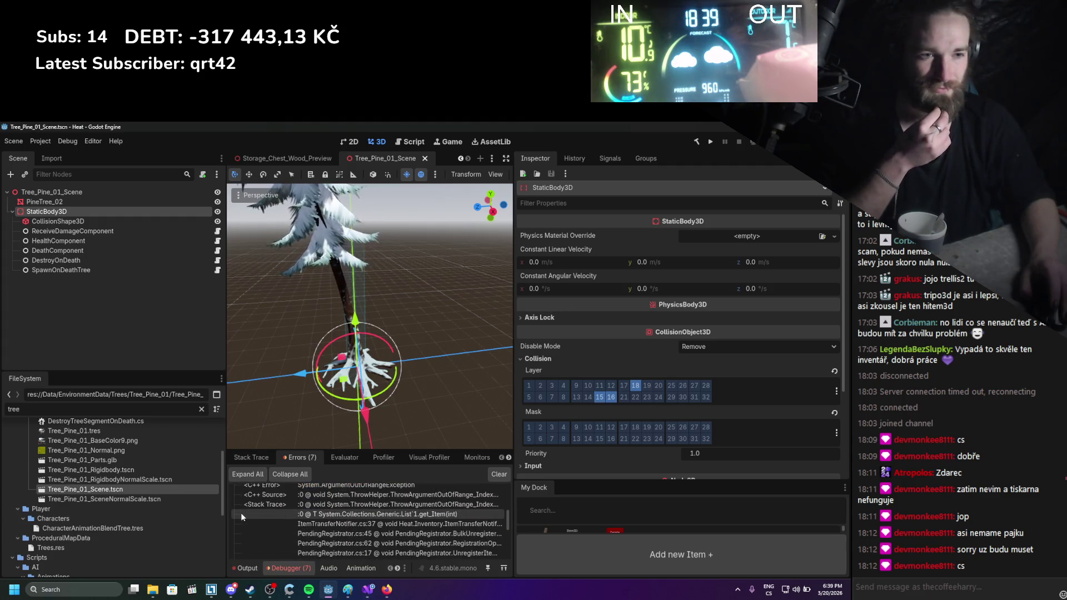
{"action": "scroll", "coordinate": [243, 513], "scroll_direction": "down", "scroll_amount": 2}
{"action": "scroll", "coordinate": [245, 512], "scroll_direction": "down", "scroll_amount": 3}
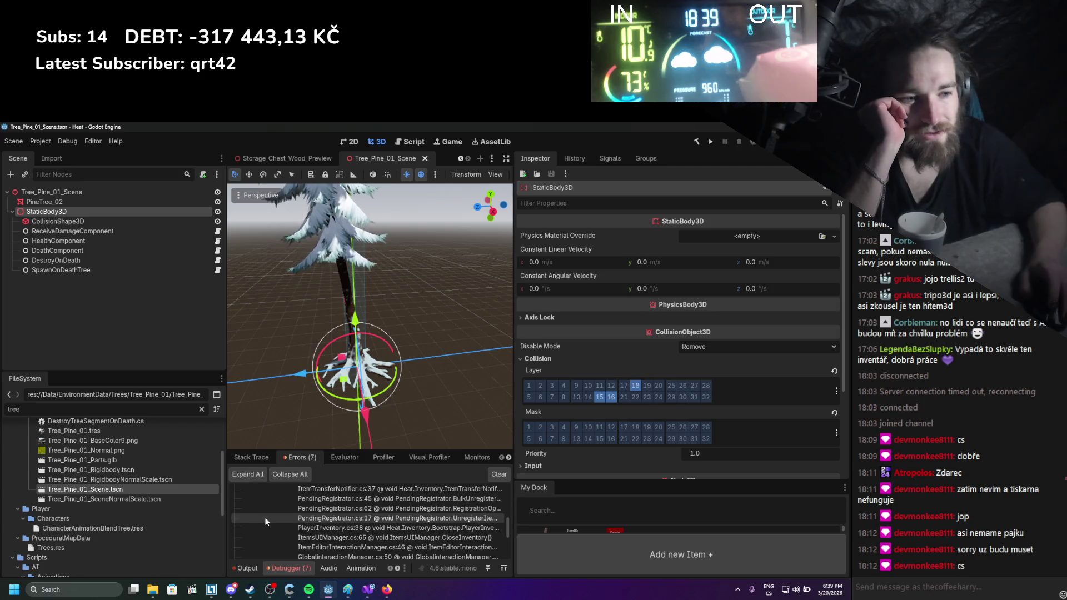
{"action": "scroll", "coordinate": [268, 527], "scroll_direction": "down", "scroll_amount": 5}
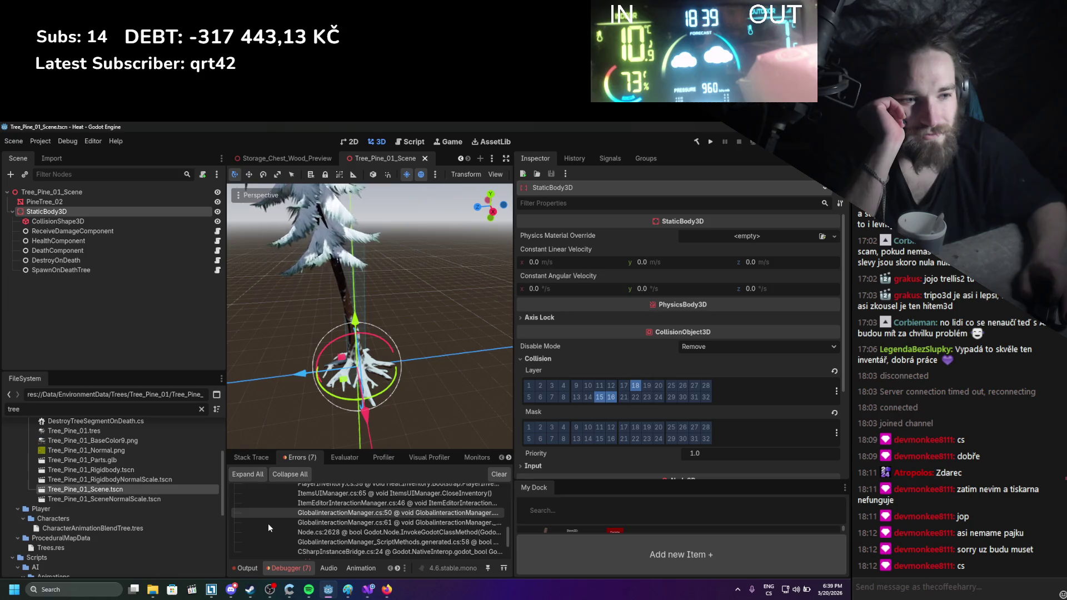
- Check a stack-trace row's options, then return to Visual Studio's ItemsUIManager reference results
{"action": "right_click", "coordinate": [268, 522]}
{"action": "left_click", "coordinate": [266, 492]}
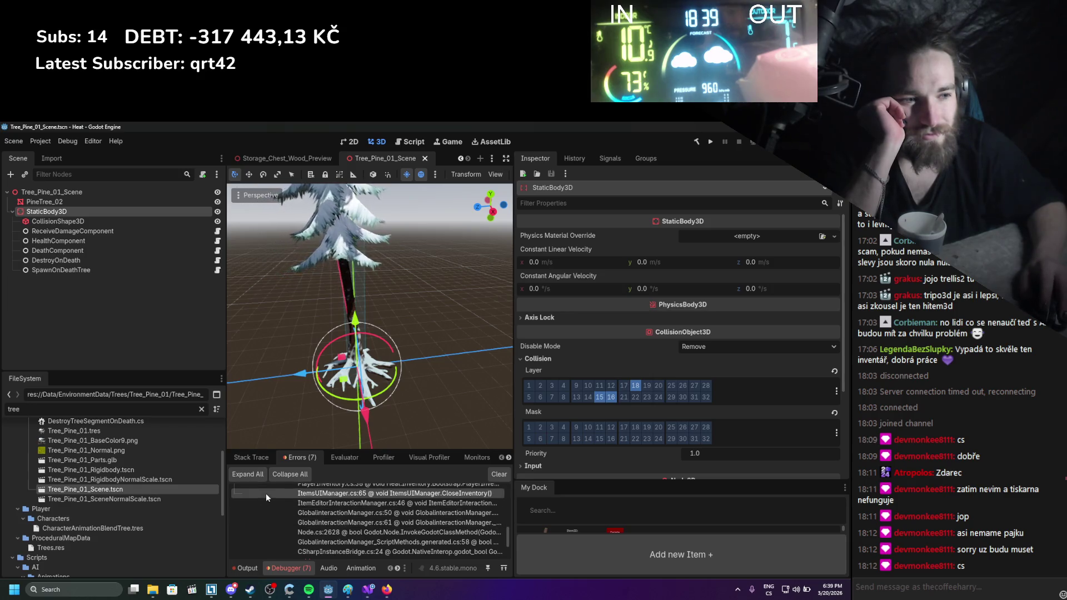
{"action": "scroll", "coordinate": [293, 505], "scroll_direction": "up", "scroll_amount": 3}
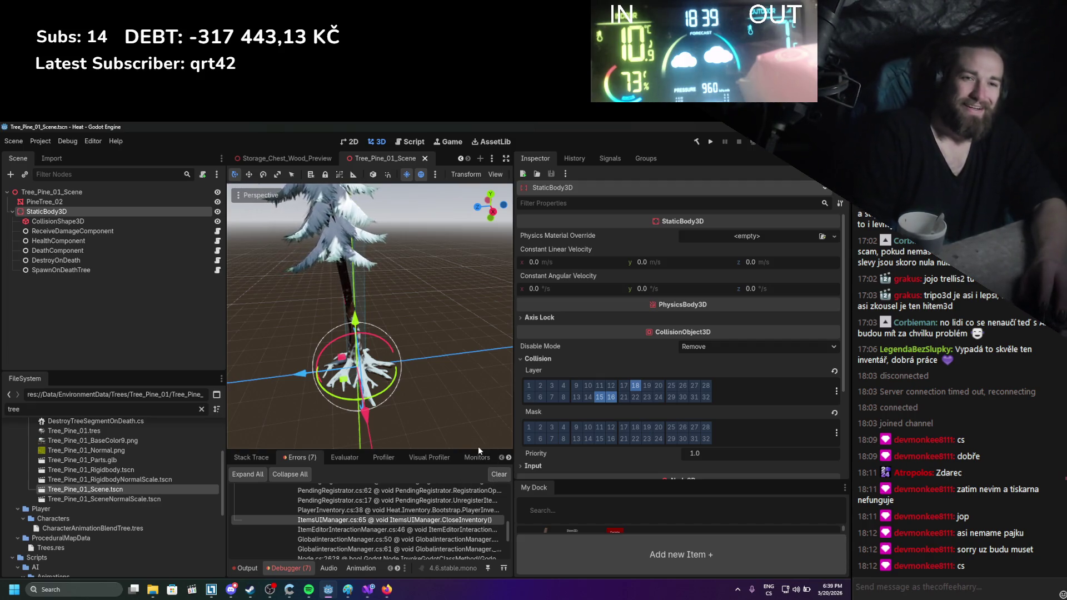
{"action": "key", "text": "alt+Tab"}
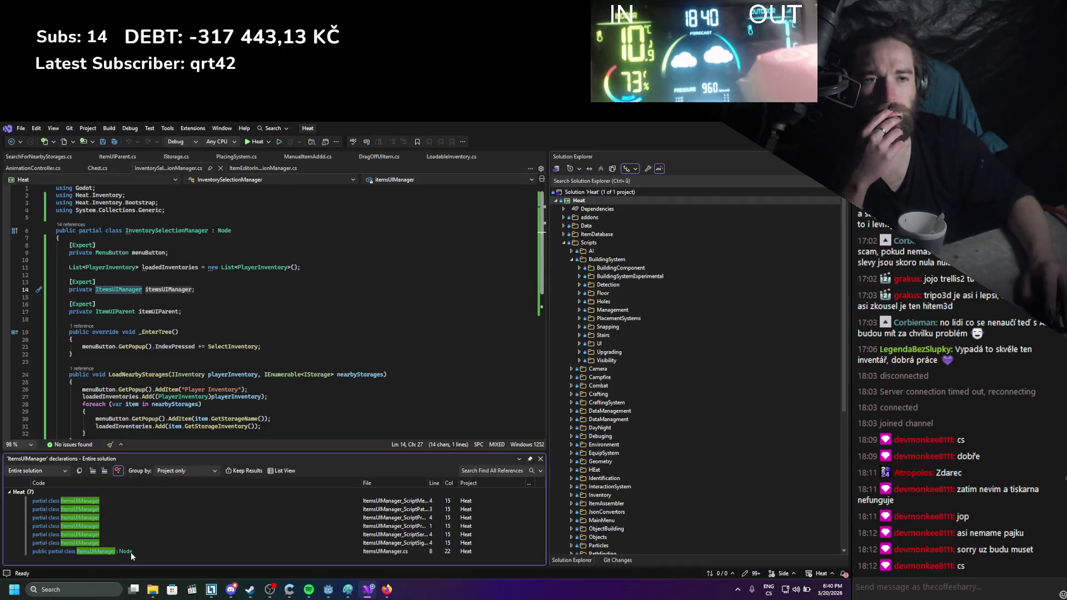
- Open the ItemsUIManager class definition from the reference results and read through it
{"action": "double_click", "coordinate": [131, 553]}
{"action": "left_click", "coordinate": [540, 458]}
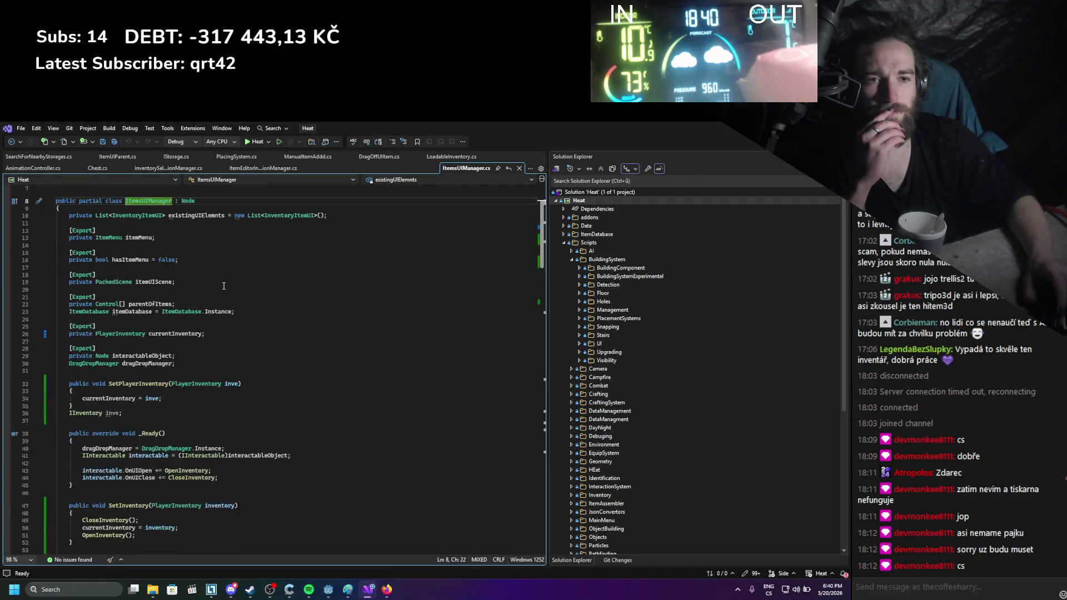
{"action": "scroll", "coordinate": [224, 286], "scroll_direction": "down", "scroll_amount": 2}
{"action": "scroll", "coordinate": [224, 286], "scroll_direction": "down", "scroll_amount": 3}
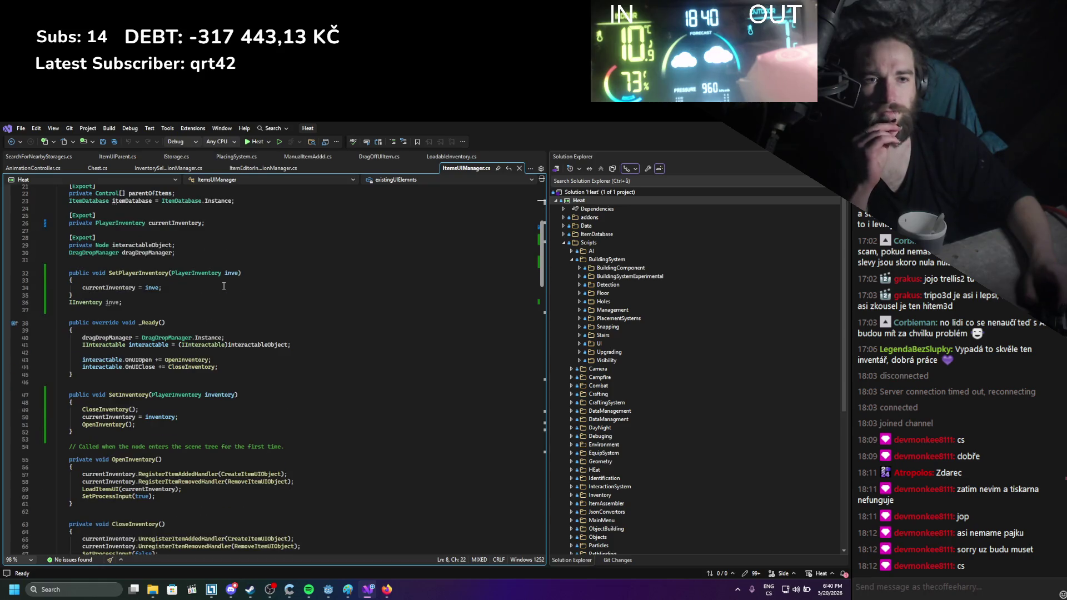
{"action": "scroll", "coordinate": [224, 286], "scroll_direction": "down", "scroll_amount": 4}
{"action": "scroll", "coordinate": [224, 285], "scroll_direction": "down", "scroll_amount": 4}
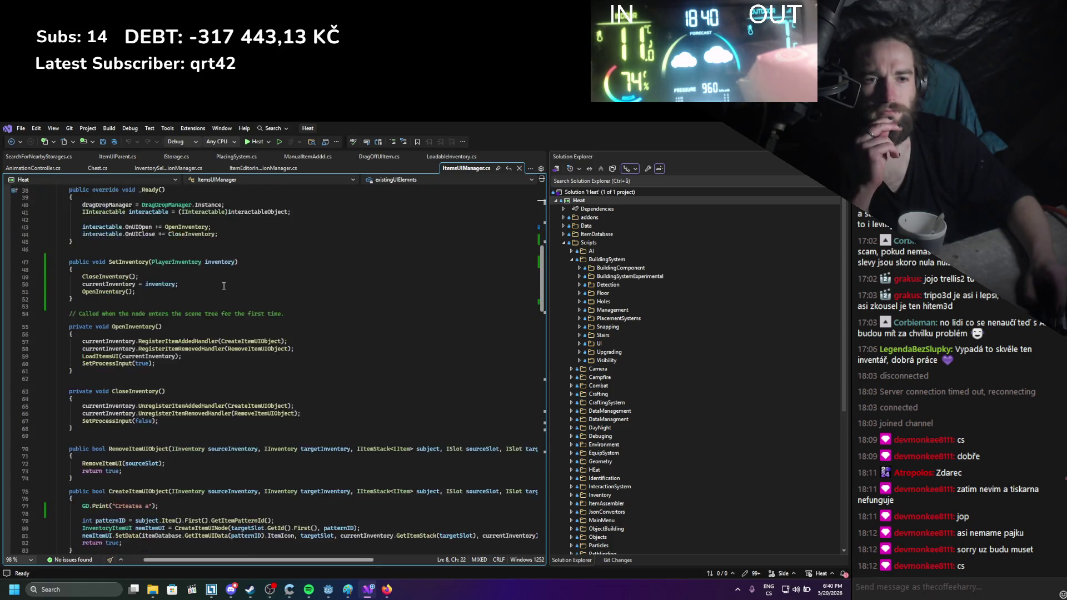
{"action": "scroll", "coordinate": [224, 286], "scroll_direction": "up", "scroll_amount": 4}
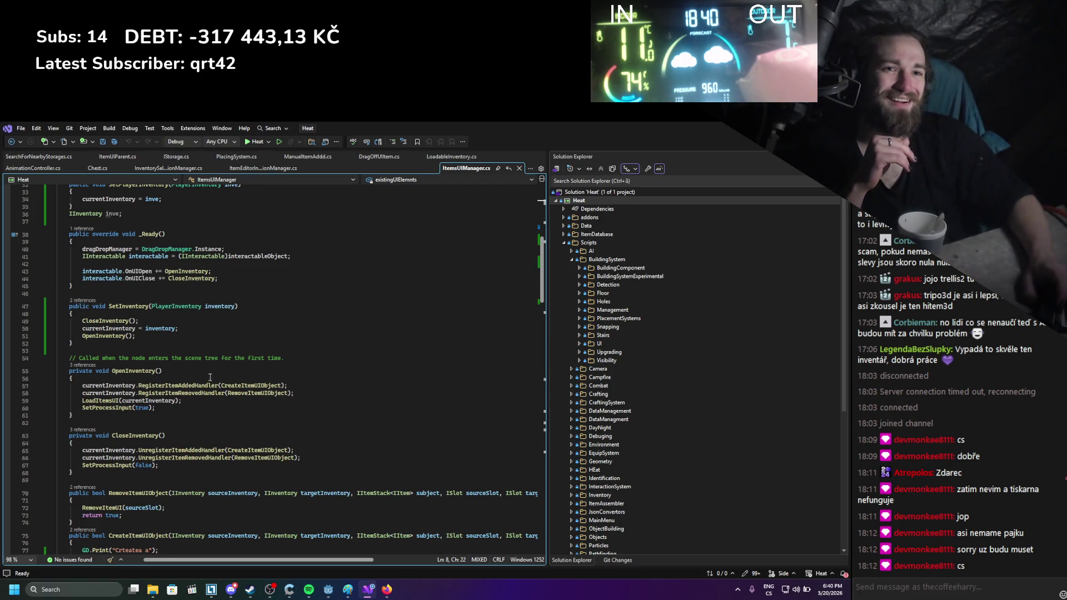
{"action": "scroll", "coordinate": [207, 393], "scroll_direction": "up", "scroll_amount": 6}
{"action": "scroll", "coordinate": [207, 392], "scroll_direction": "up", "scroll_amount": 4}
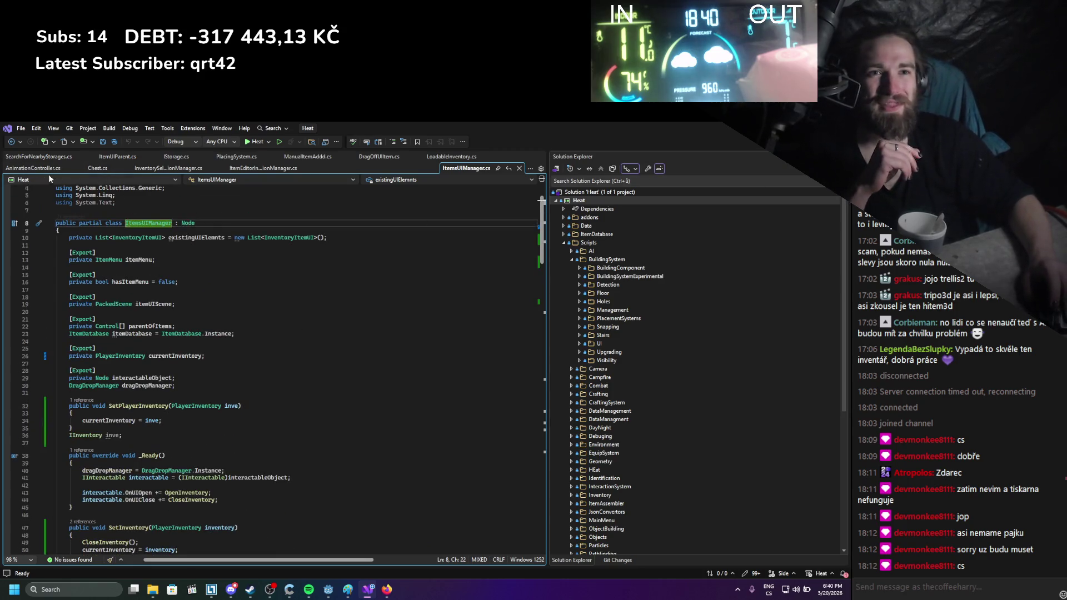
- Look through the ItemEditorInteractionManager, InventorySelectionManager and SearchForNearbyStorages scripts, then return to ItemsUIManager
{"action": "left_click", "coordinate": [240, 169]}
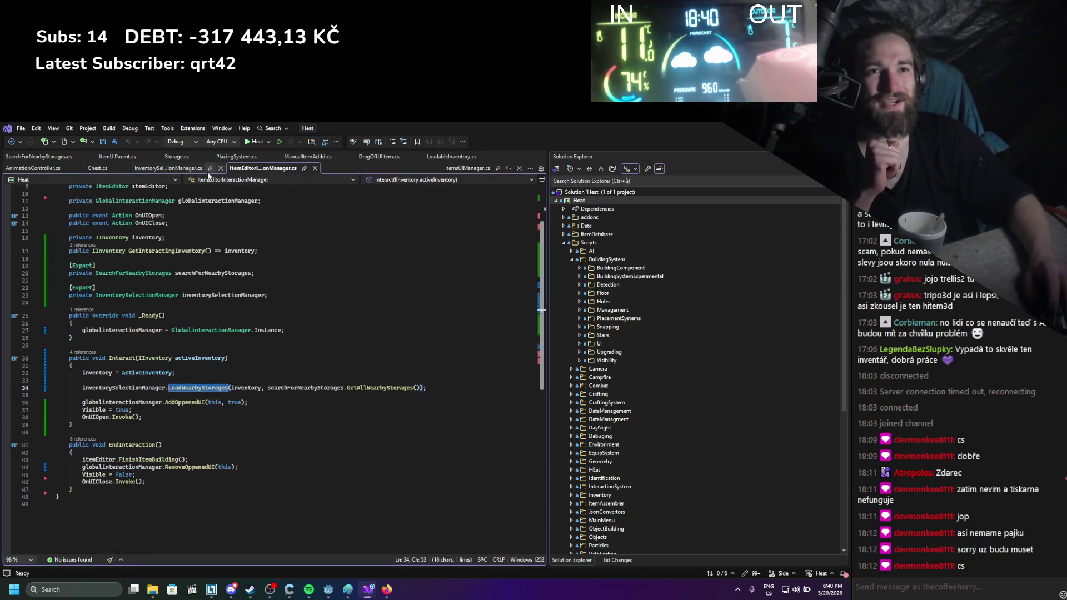
{"action": "left_click", "coordinate": [163, 169]}
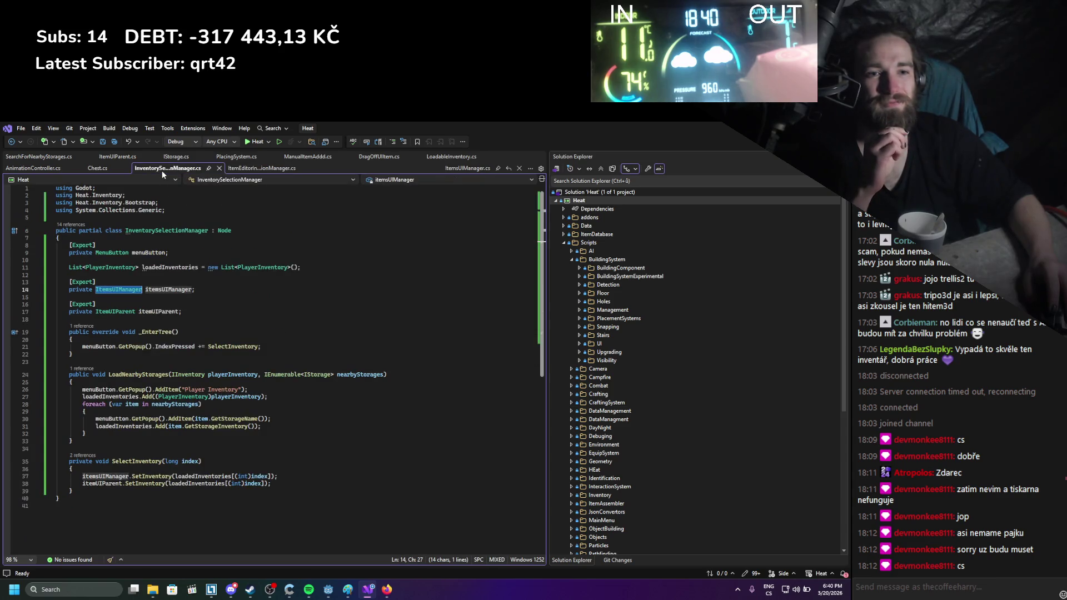
{"action": "left_click", "coordinate": [22, 157]}
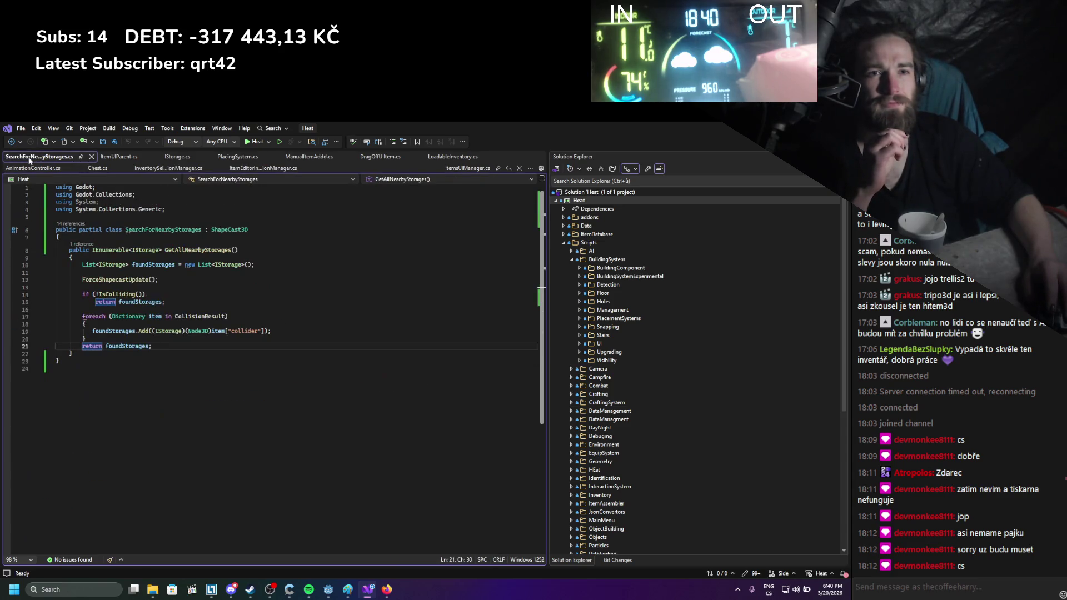
{"action": "left_click", "coordinate": [479, 171]}
{"action": "scroll", "coordinate": [288, 387], "scroll_direction": "down", "scroll_amount": 3}
{"action": "scroll", "coordinate": [288, 388], "scroll_direction": "down", "scroll_amount": 13}
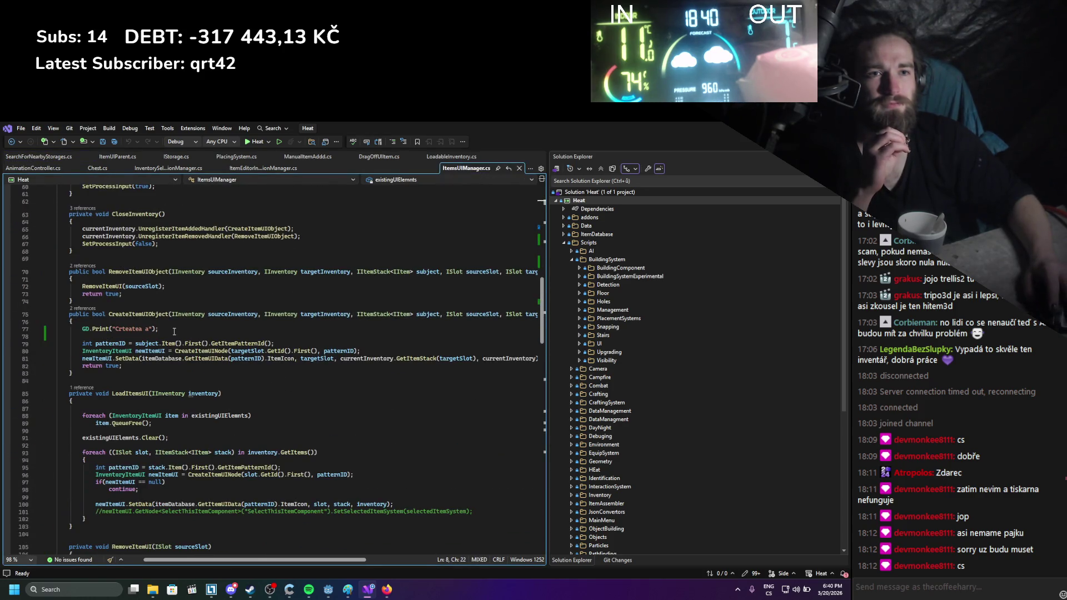
- Delete the leftover GD.Print debug line and its blank line, then save ItemsUIManager.cs
{"action": "left_click_drag", "start_coordinate": [174, 331], "coordinate": [73, 330]}
{"action": "key", "text": "BackSpace"}
{"action": "key", "text": "BackSpace"}
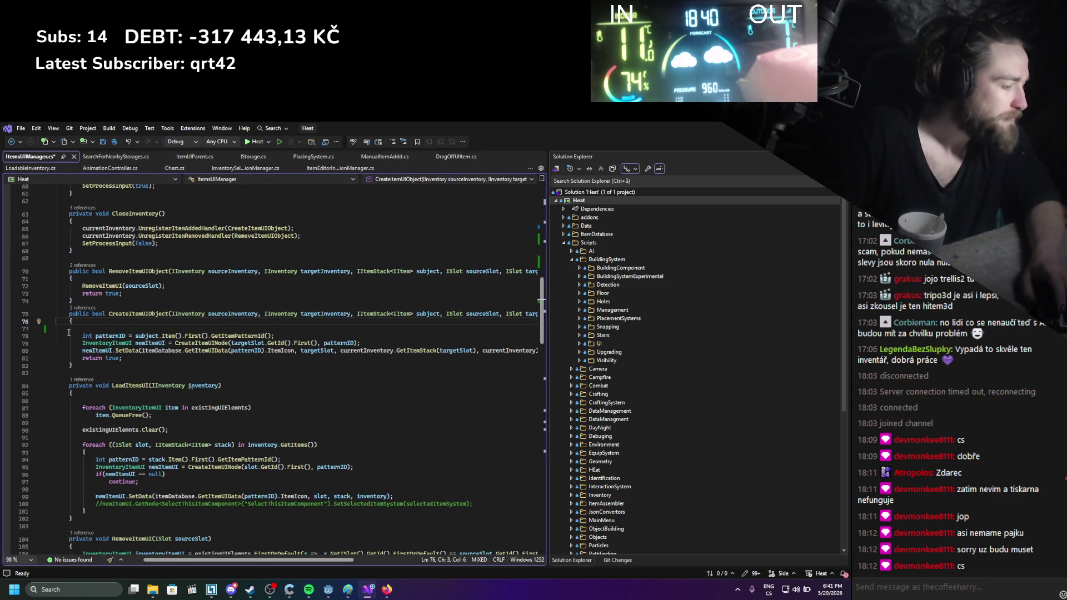
{"action": "key", "text": "Delete"}
{"action": "key", "text": "ctrl+s"}
- Bring up InventorySelectionManager.cs by way of the ItemEditorInteractionManager script
{"action": "scroll", "coordinate": [137, 396], "scroll_direction": "down", "scroll_amount": 12}
{"action": "scroll", "coordinate": [137, 395], "scroll_direction": "down", "scroll_amount": 8}
{"action": "scroll", "coordinate": [136, 384], "scroll_direction": "up", "scroll_amount": 13}
{"action": "scroll", "coordinate": [137, 381], "scroll_direction": "up", "scroll_amount": 4}
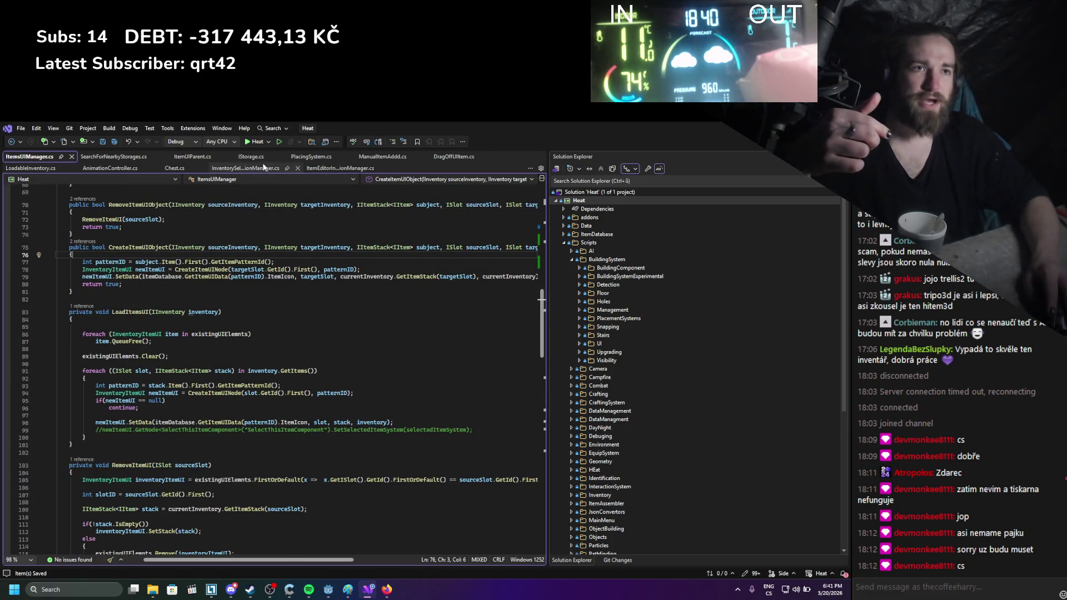
{"action": "left_click", "coordinate": [326, 168]}
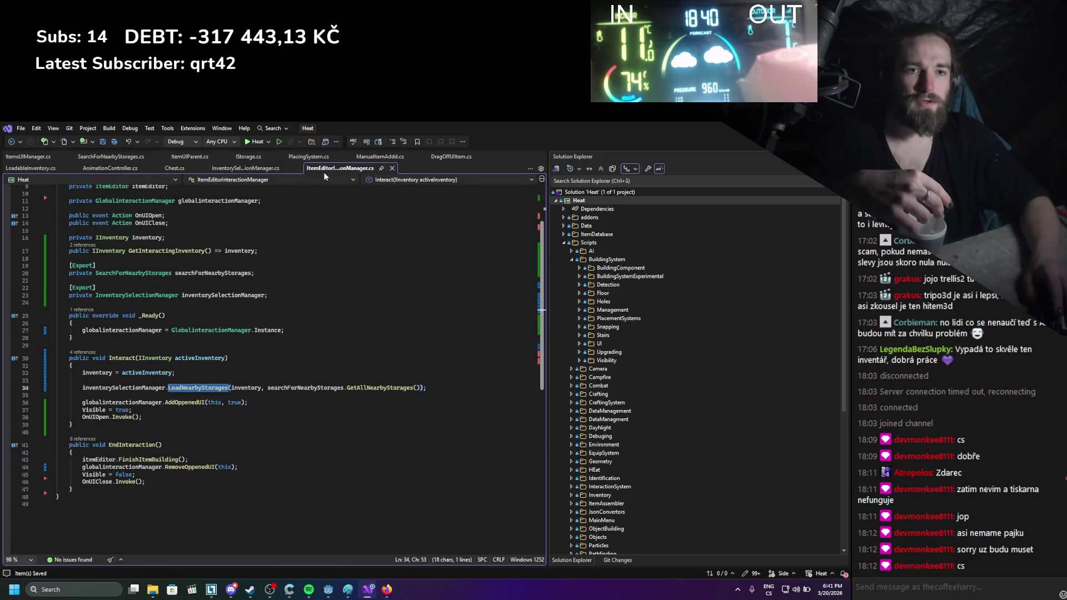
{"action": "left_click", "coordinate": [244, 169]}
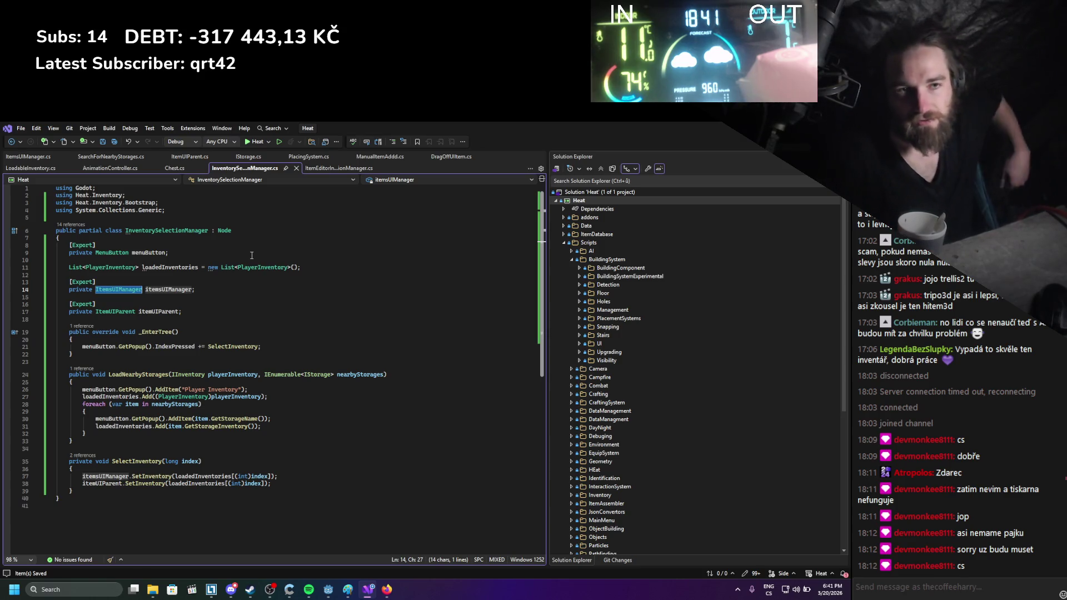
- Insert menuButton.GetPopup().Clear(); at the start of LoadNearbyStorages, then return to Godot
{"action": "double_click", "coordinate": [100, 389]}
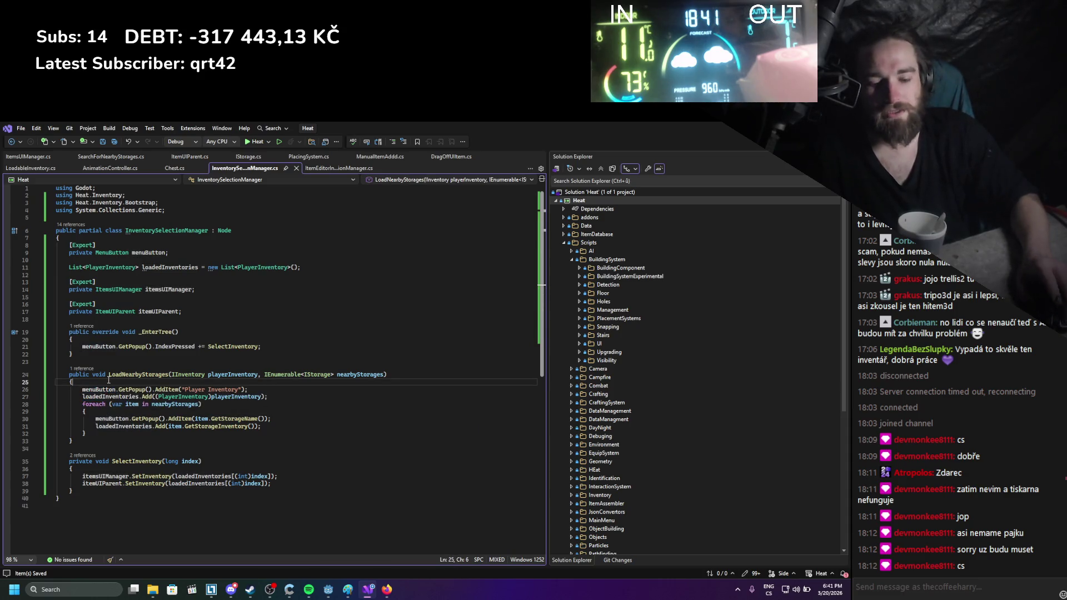
{"action": "key", "text": "ctrl+Return"}
{"action": "type", "text": "menuButton.getup"}
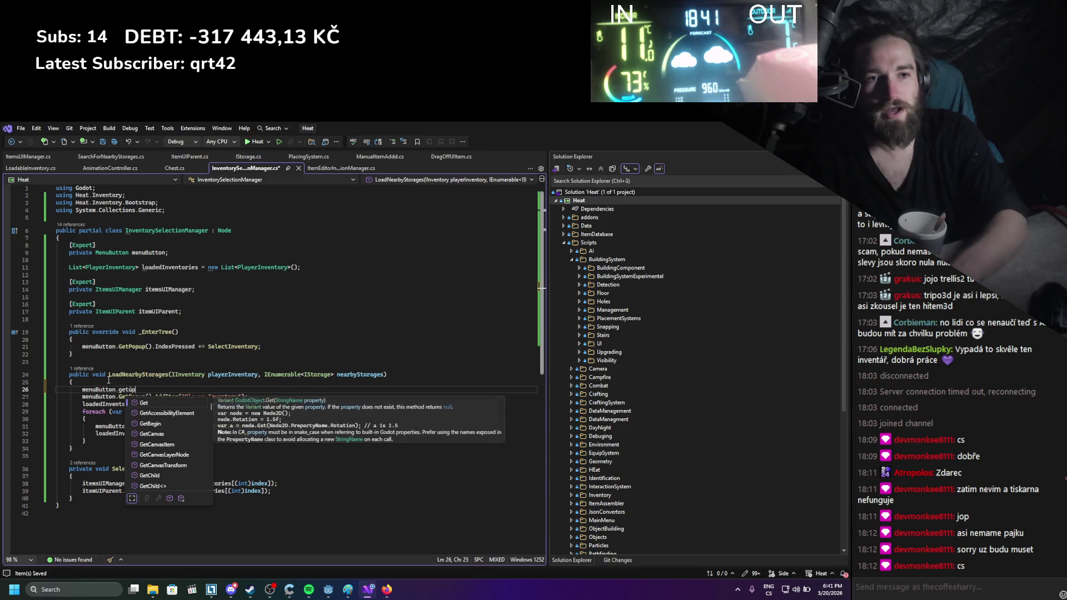
{"action": "type", "text": "pop"}
{"action": "key", "text": "Tab"}
{"action": "type", "text": ").Clear"}
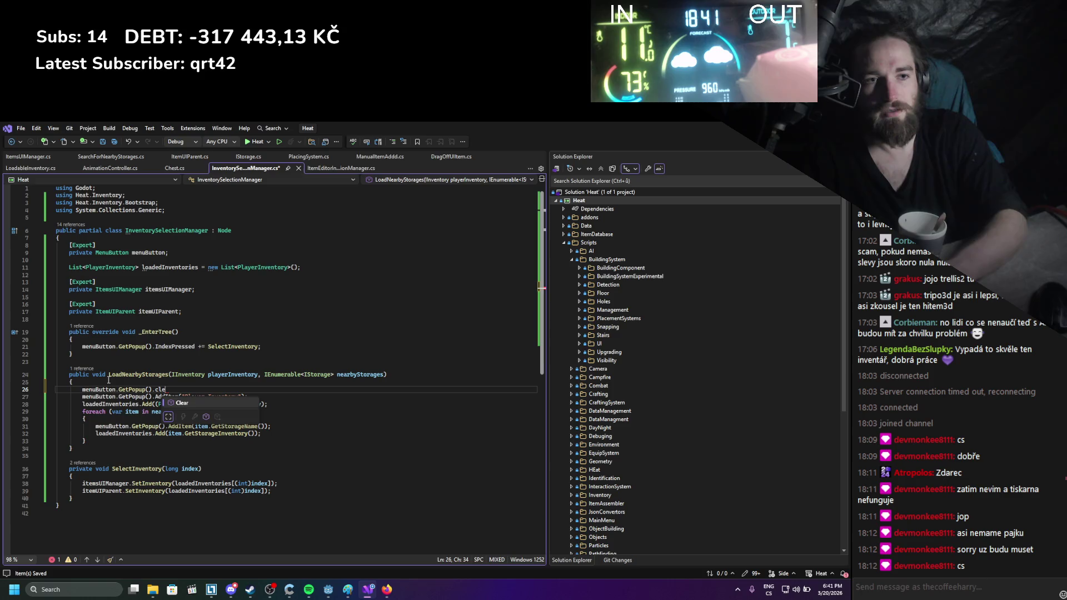
{"action": "type", "text": "();"}
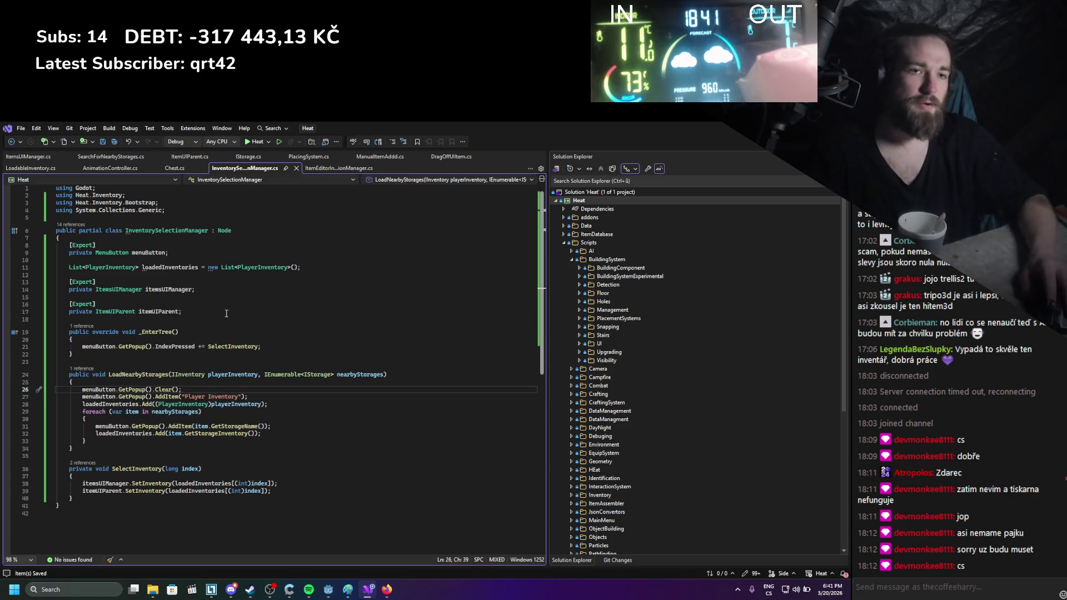
{"action": "key", "text": "alt+Tab"}
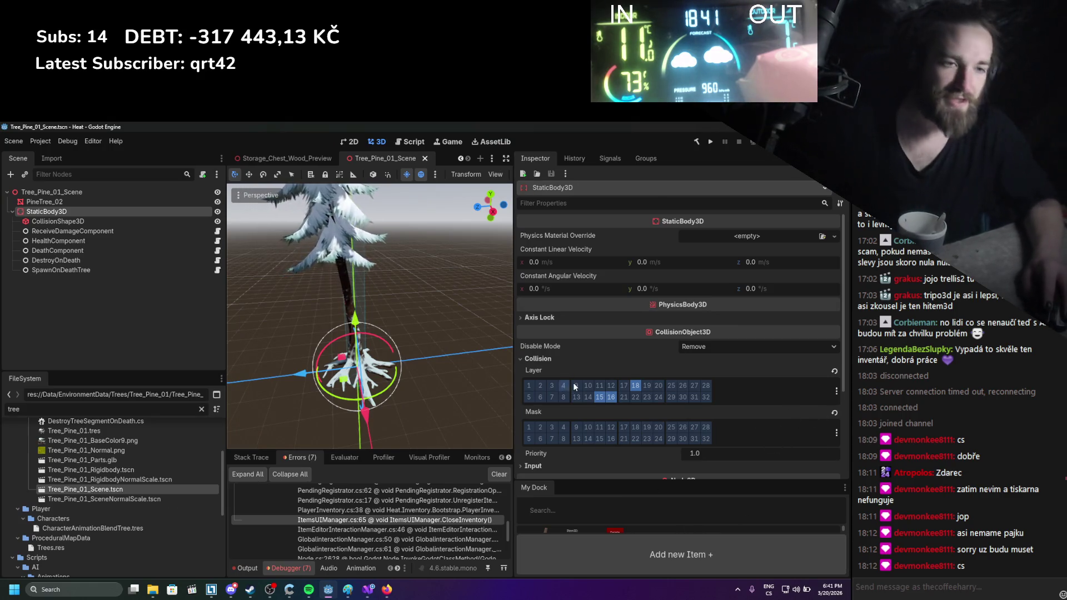
- Clear the seven errors from the Debugger's Errors tab
{"action": "left_click", "coordinate": [499, 474]}
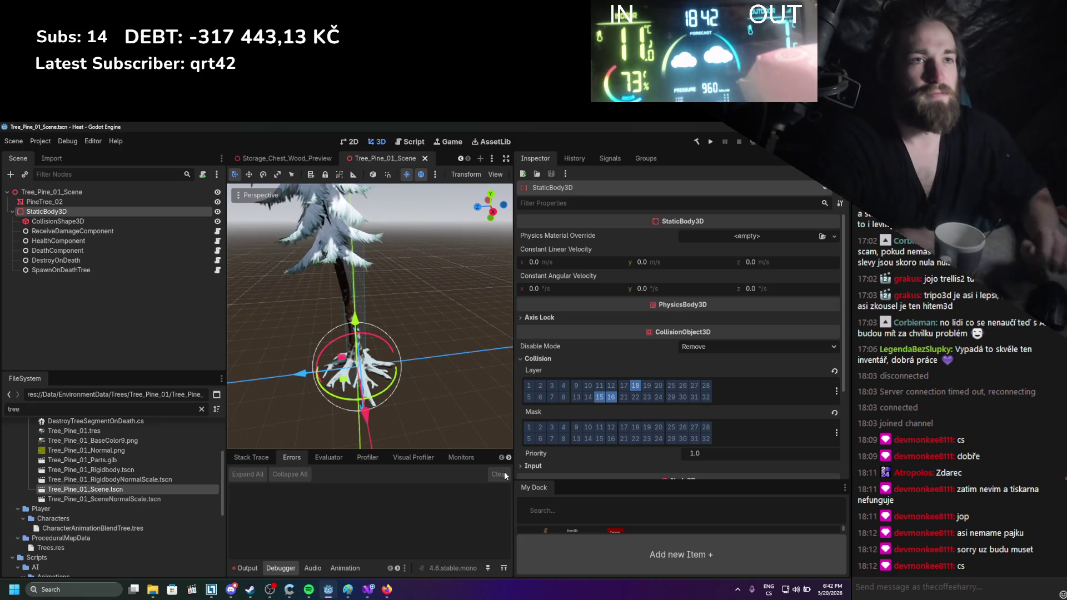
{"action": "scroll", "coordinate": [303, 159], "scroll_direction": "up", "scroll_amount": 3}
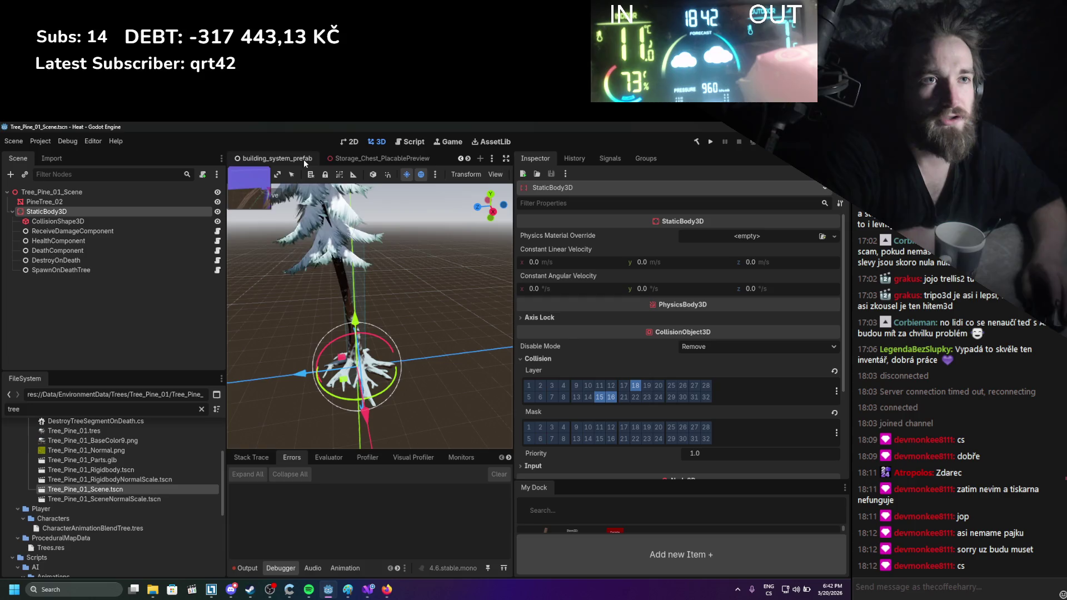
- Switch to the Player scene and widen the 3D viewport around the player
{"action": "left_click", "coordinate": [304, 159]}
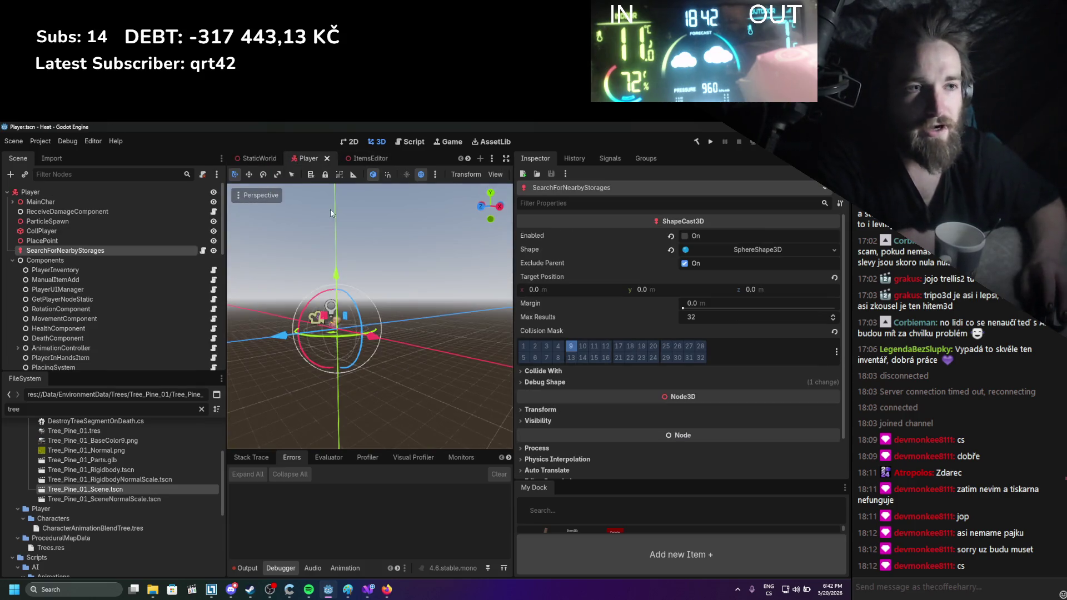
{"action": "mouse_move", "coordinate": [360, 294]}
{"action": "left_mouse_down"}
{"action": "mouse_move", "coordinate": [294, 266]}
{"action": "mouse_move", "coordinate": [382, 286]}
{"action": "mouse_move", "coordinate": [450, 386]}
{"action": "left_mouse_up"}
{"action": "mouse_move", "coordinate": [514, 286]}
{"action": "left_mouse_down"}
{"action": "mouse_move", "coordinate": [589, 286]}
{"action": "mouse_move", "coordinate": [236, 238]}
{"action": "mouse_move", "coordinate": [96, 234]}
{"action": "left_mouse_up"}
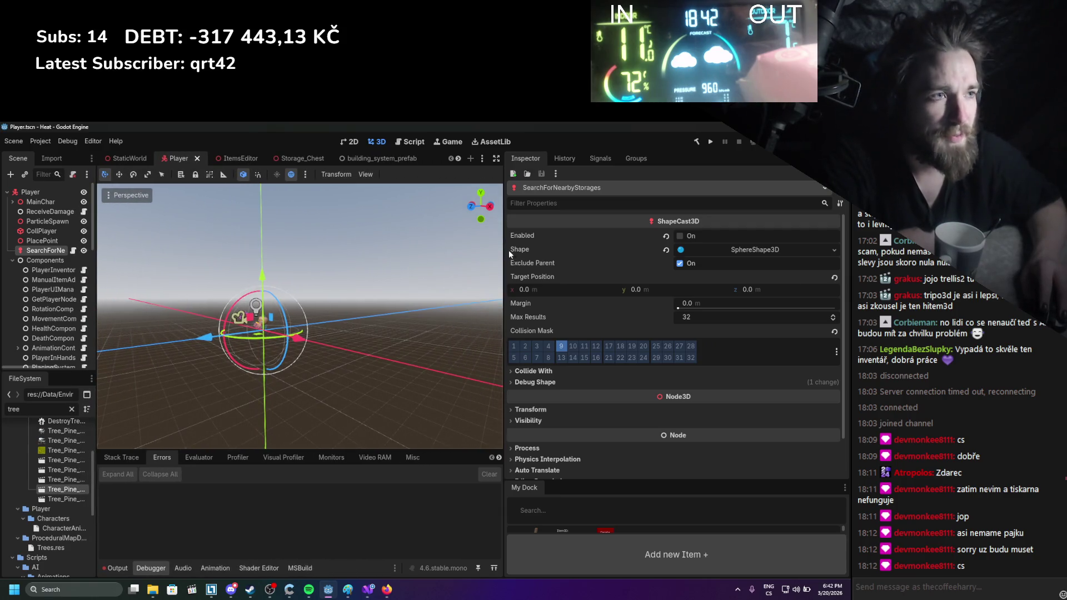
{"action": "left_click_drag", "start_coordinate": [505, 251], "coordinate": [546, 257]}
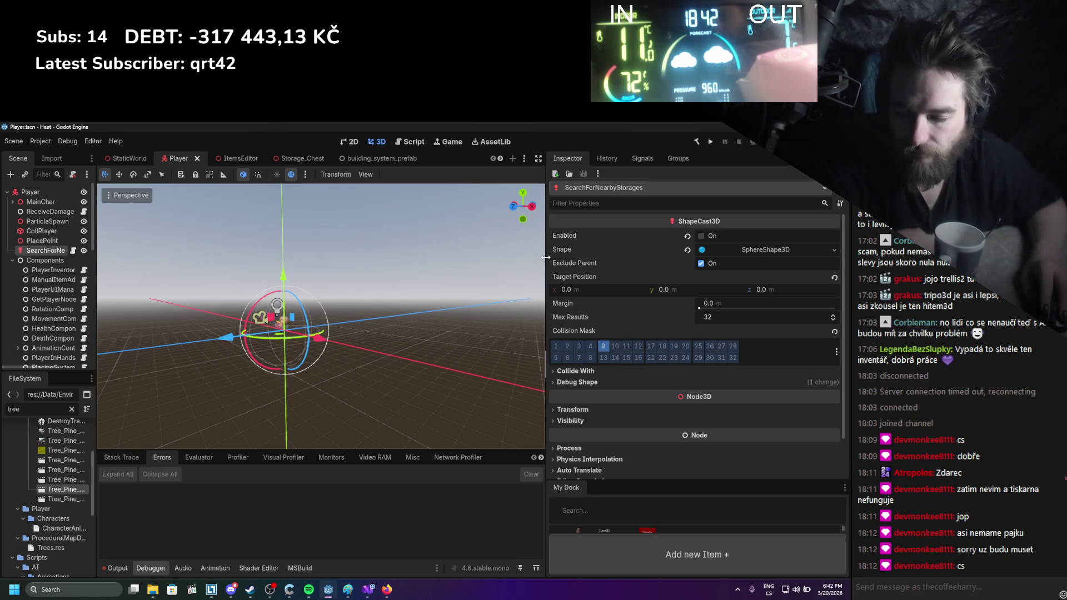
{"action": "left_click_drag", "start_coordinate": [545, 258], "coordinate": [545, 258]}
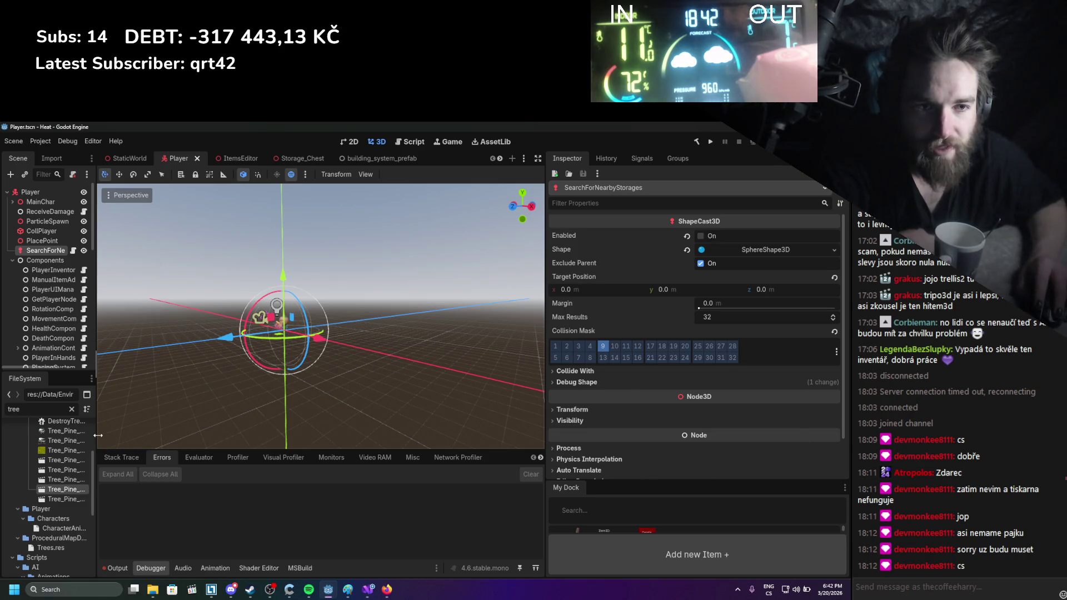
- Remove the 'tree' filter so the FileSystem dock lists all files
{"action": "left_click_drag", "start_coordinate": [98, 435], "coordinate": [225, 434]}
{"action": "scroll", "coordinate": [123, 454], "scroll_direction": "down", "scroll_amount": 3}
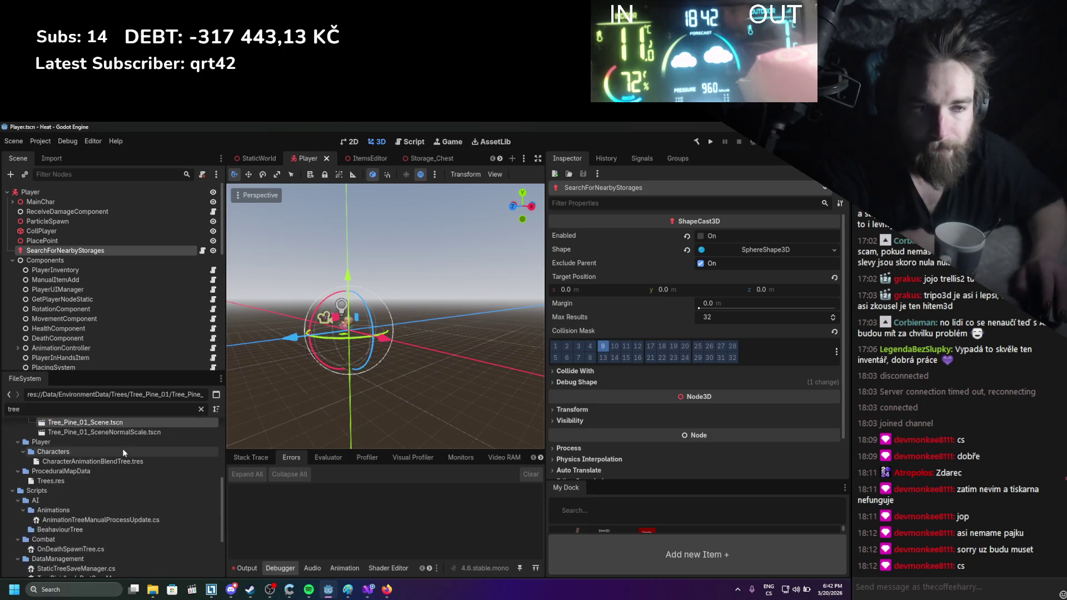
{"action": "left_click", "coordinate": [201, 409]}
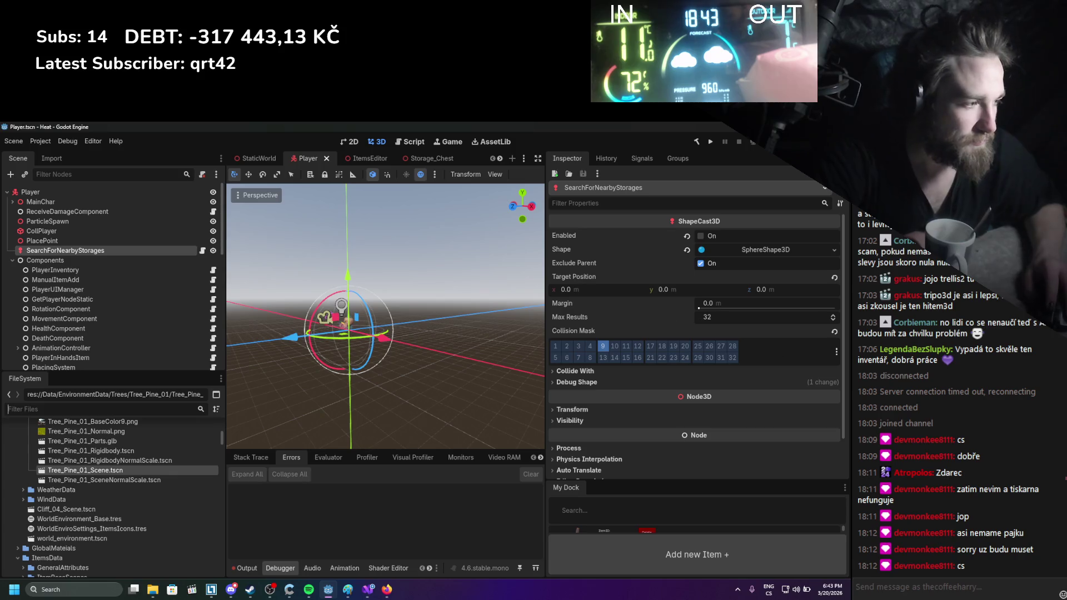
{"action": "left_click", "coordinate": [823, 594]}
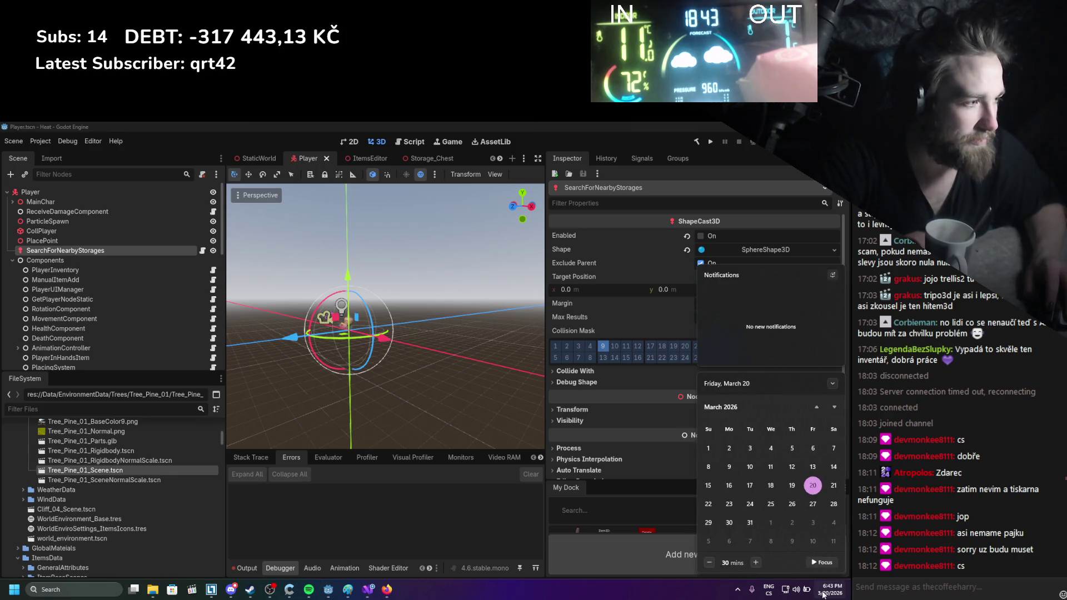
{"action": "scroll", "coordinate": [783, 516], "scroll_direction": "down", "scroll_amount": 3}
{"action": "scroll", "coordinate": [783, 517], "scroll_direction": "up", "scroll_amount": 2}
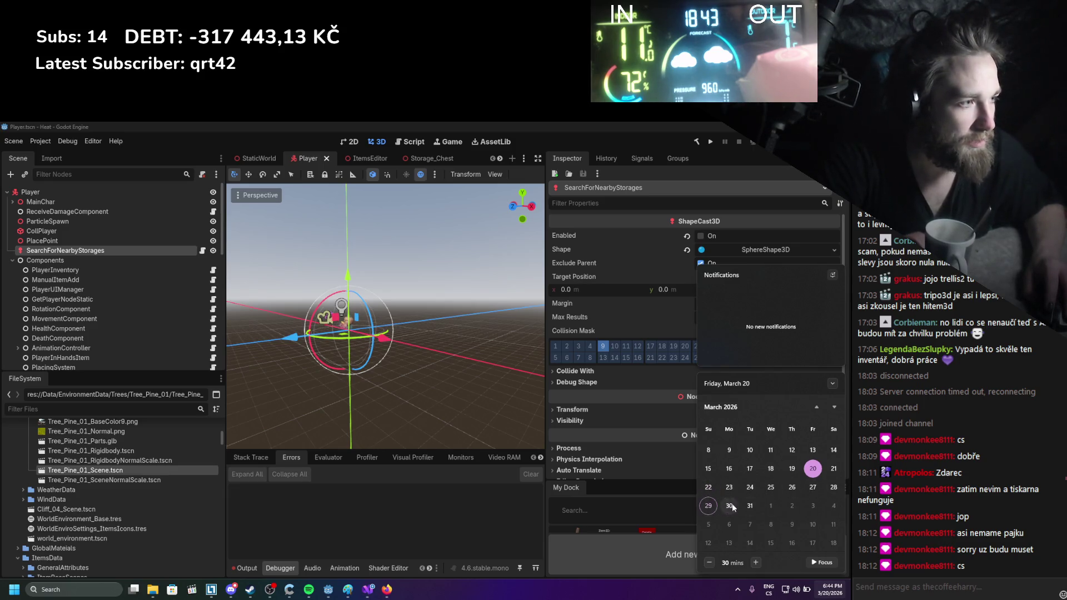
{"action": "left_click", "coordinate": [716, 506]}
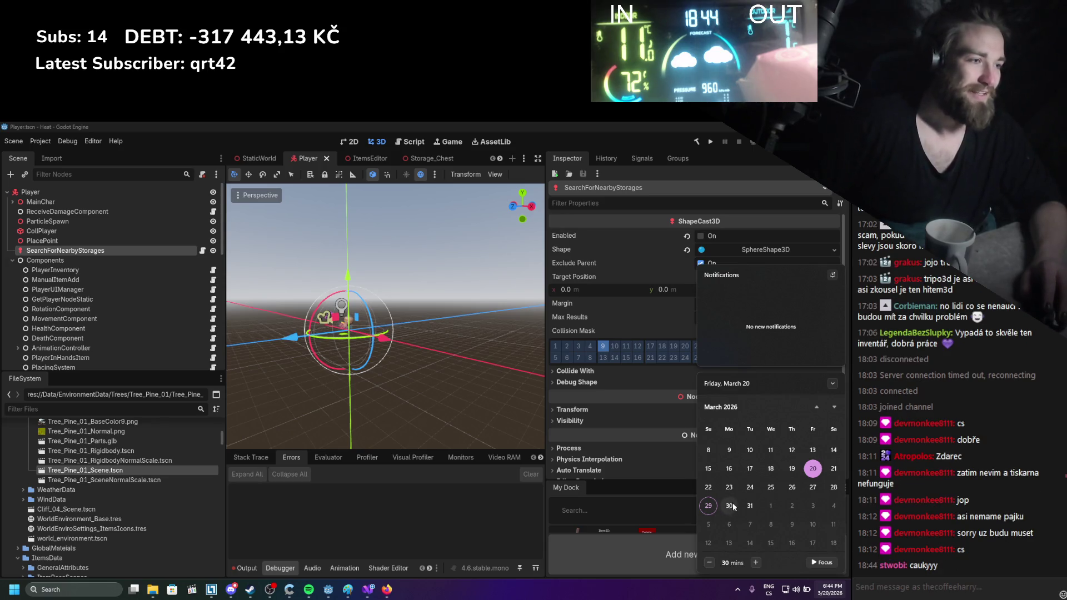
{"action": "left_click", "coordinate": [769, 505]}
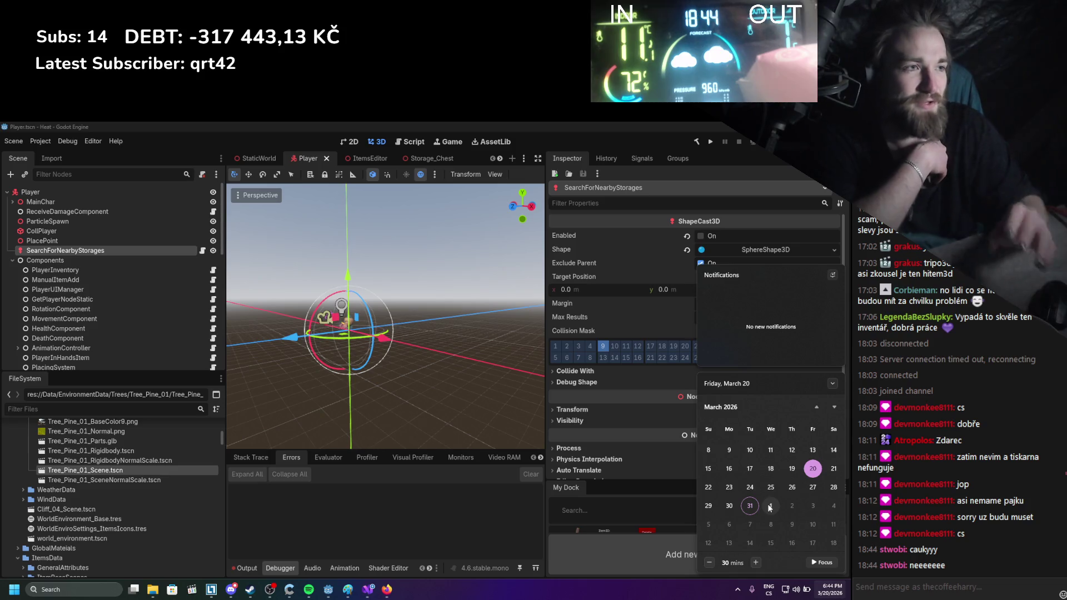
{"action": "left_click", "coordinate": [582, 549]}
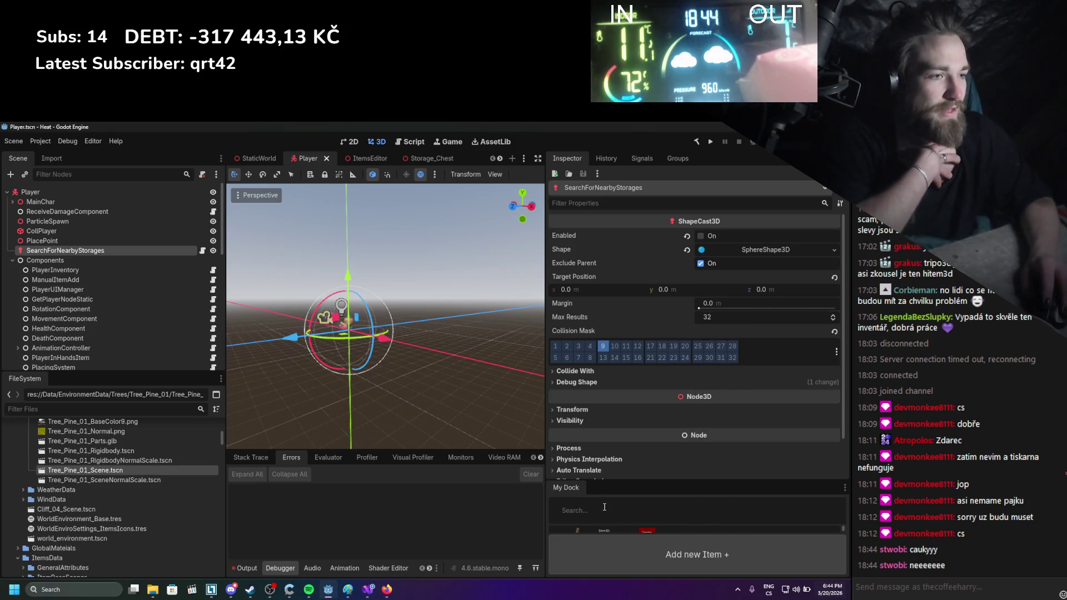
- Enlarge My Dock to show the item definitions and briefly inspect one item's editor
{"action": "left_click_drag", "start_coordinate": [646, 481], "coordinate": [646, 212]}
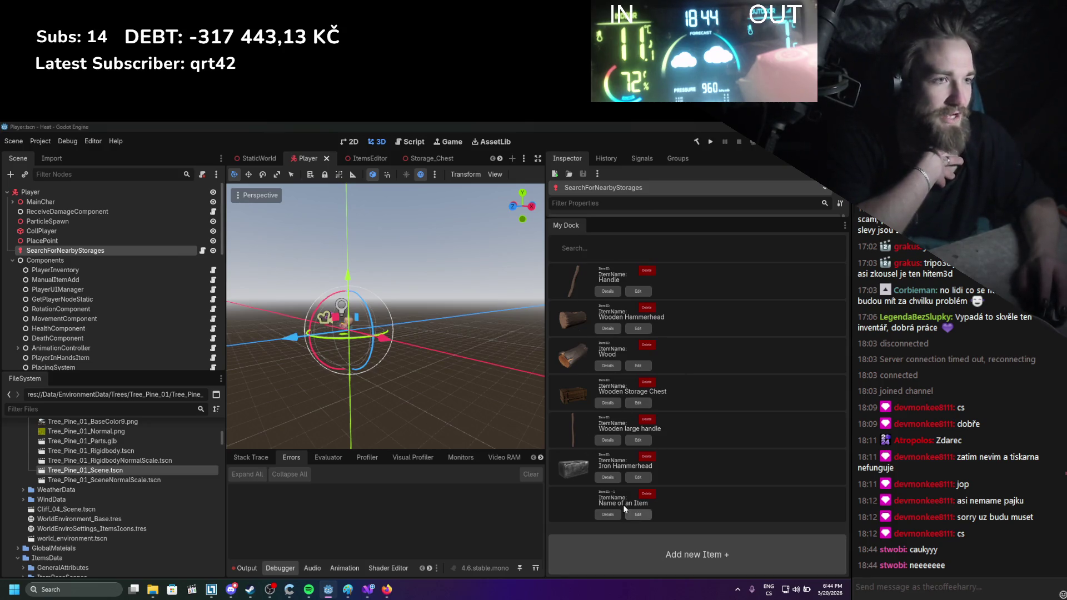
{"action": "left_click", "coordinate": [637, 513]}
{"action": "mouse_move", "coordinate": [411, 212]}
{"action": "left_mouse_down"}
{"action": "mouse_move", "coordinate": [358, 216]}
{"action": "mouse_move", "coordinate": [342, 266]}
{"action": "left_mouse_up"}
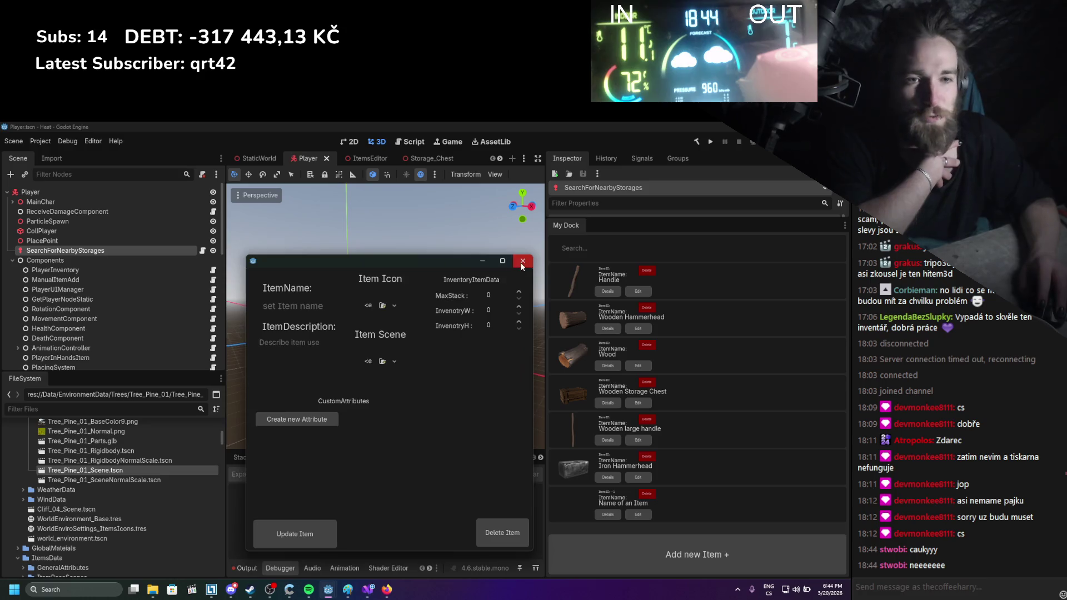
{"action": "left_click", "coordinate": [522, 262]}
- Browse CustomData's Handle_Wood_Attributes, selecting ItemRange_WoodenHandle.tres and Damage_WoodenHandle.tres
{"action": "scroll", "coordinate": [199, 455], "scroll_direction": "up", "scroll_amount": 10}
{"action": "left_click", "coordinate": [17, 514]}
{"action": "scroll", "coordinate": [18, 506], "scroll_direction": "down", "scroll_amount": 5}
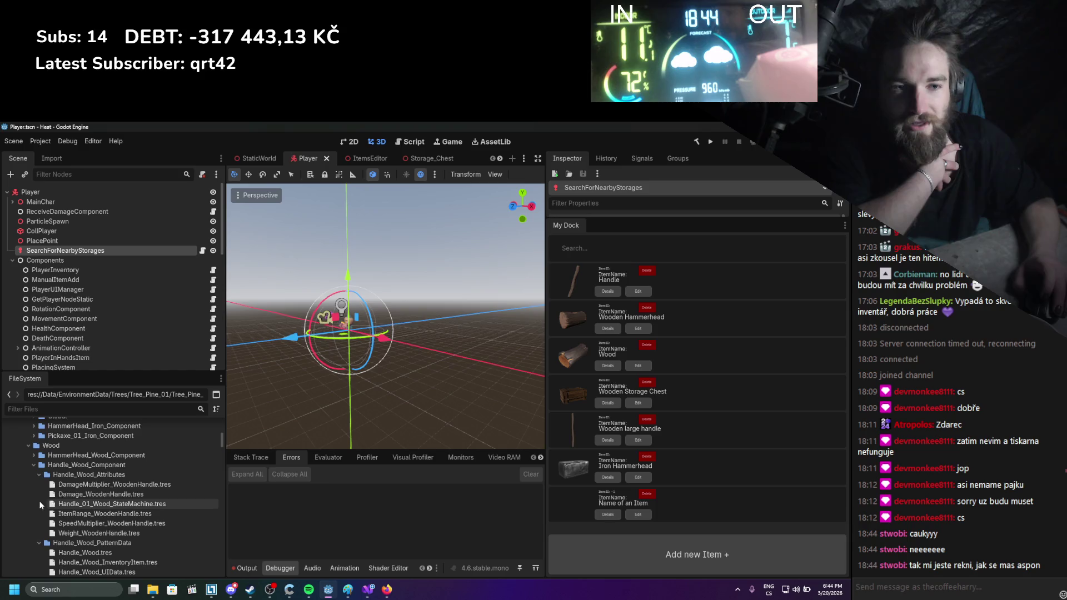
{"action": "scroll", "coordinate": [101, 496], "scroll_direction": "down", "scroll_amount": 1}
{"action": "left_click", "coordinate": [76, 455]}
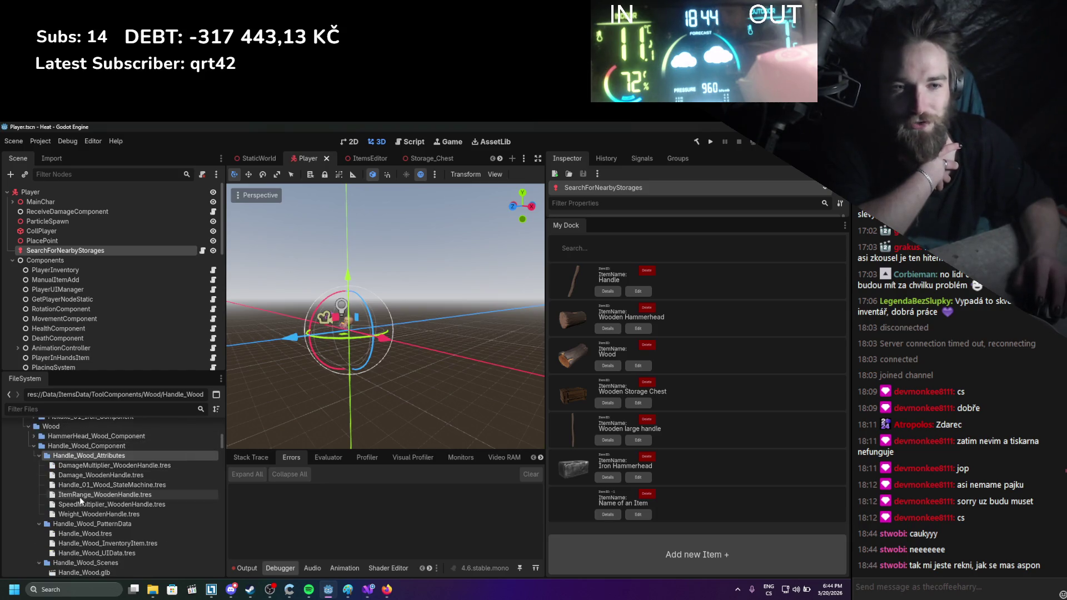
{"action": "scroll", "coordinate": [106, 481], "scroll_direction": "down", "scroll_amount": 2}
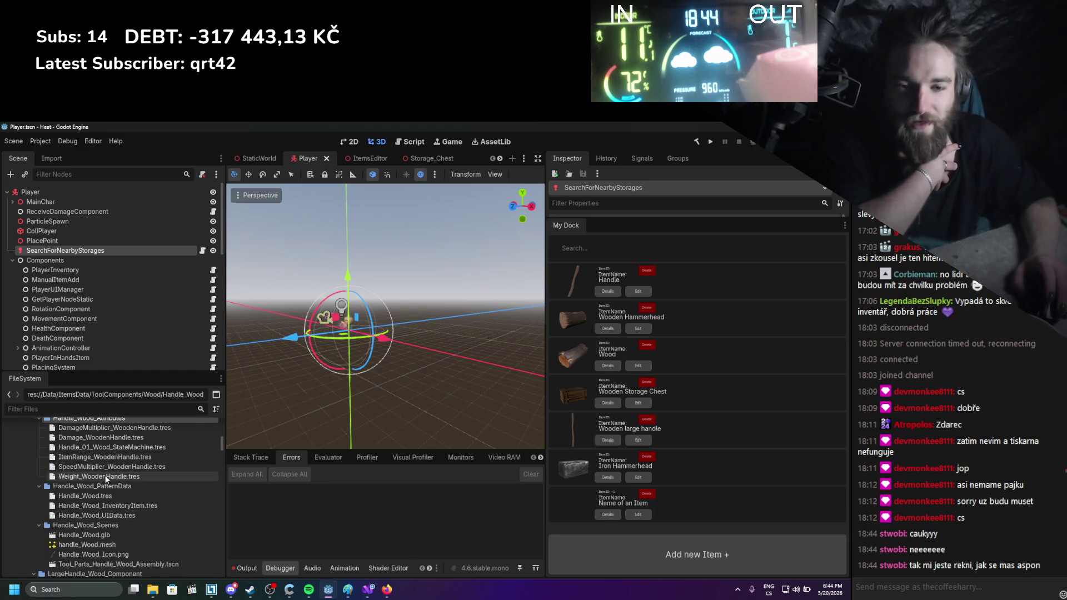
{"action": "scroll", "coordinate": [71, 542], "scroll_direction": "up", "scroll_amount": 1}
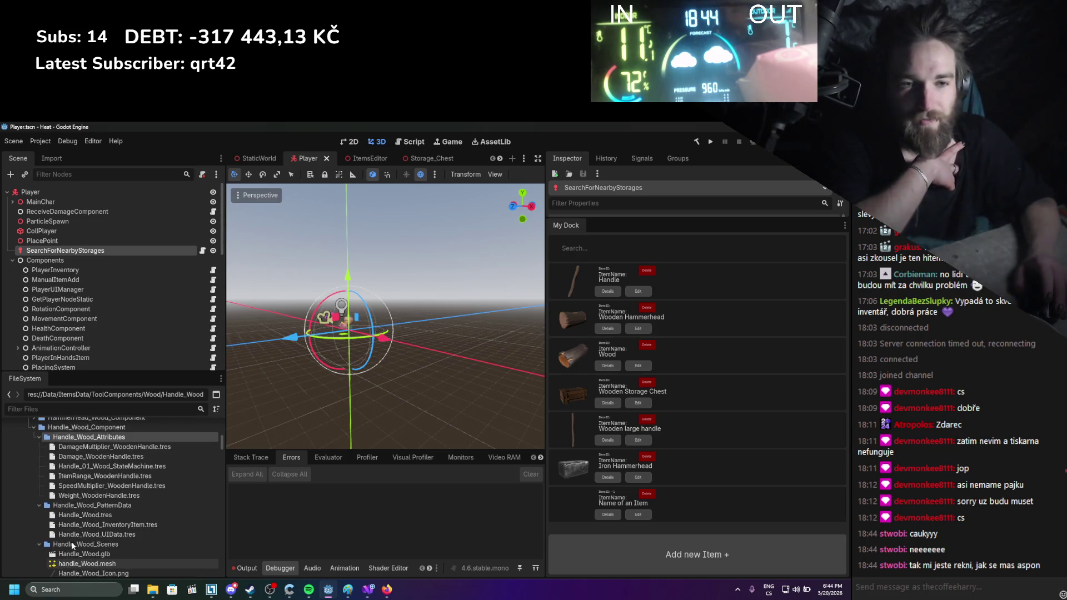
{"action": "left_click", "coordinate": [76, 525]}
{"action": "left_click", "coordinate": [85, 476]}
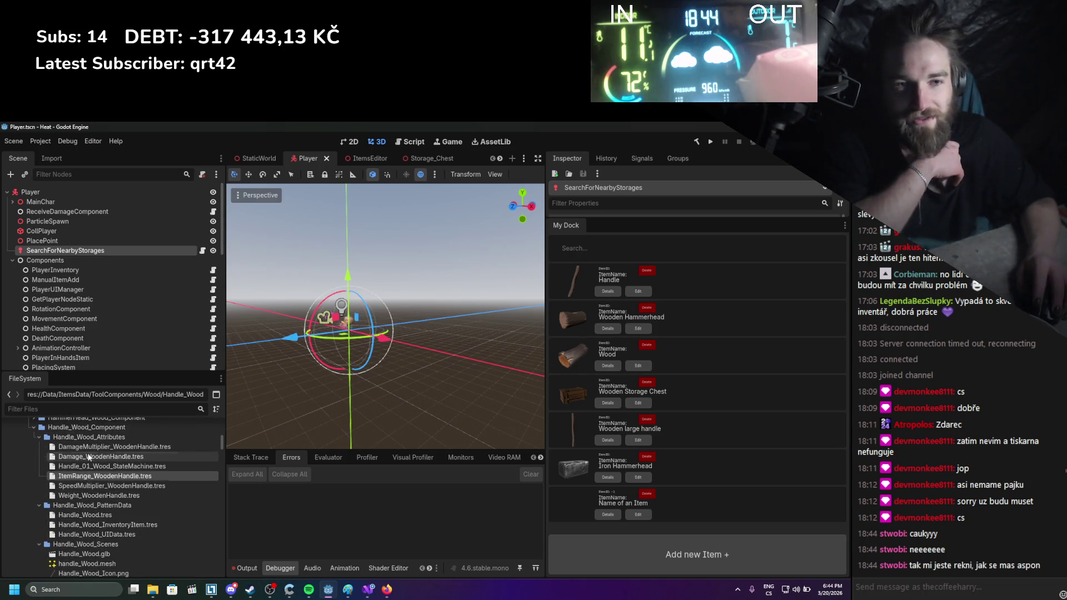
{"action": "left_click", "coordinate": [88, 457]}
- Open and close the new item editor, then save the project with Ctrl+S
{"action": "left_click", "coordinate": [587, 559]}
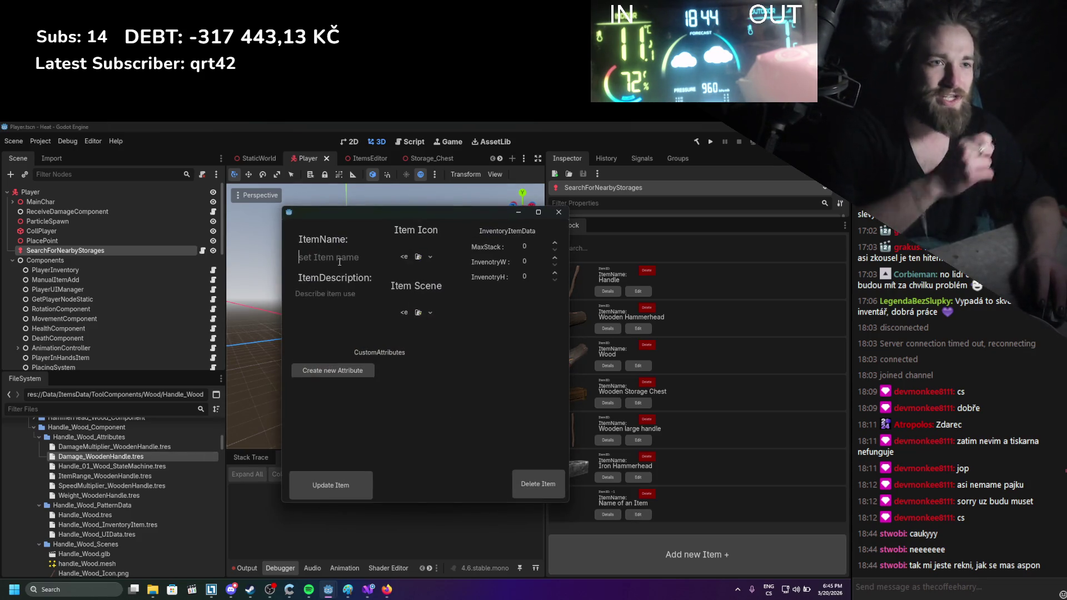
{"action": "left_click", "coordinate": [560, 216]}
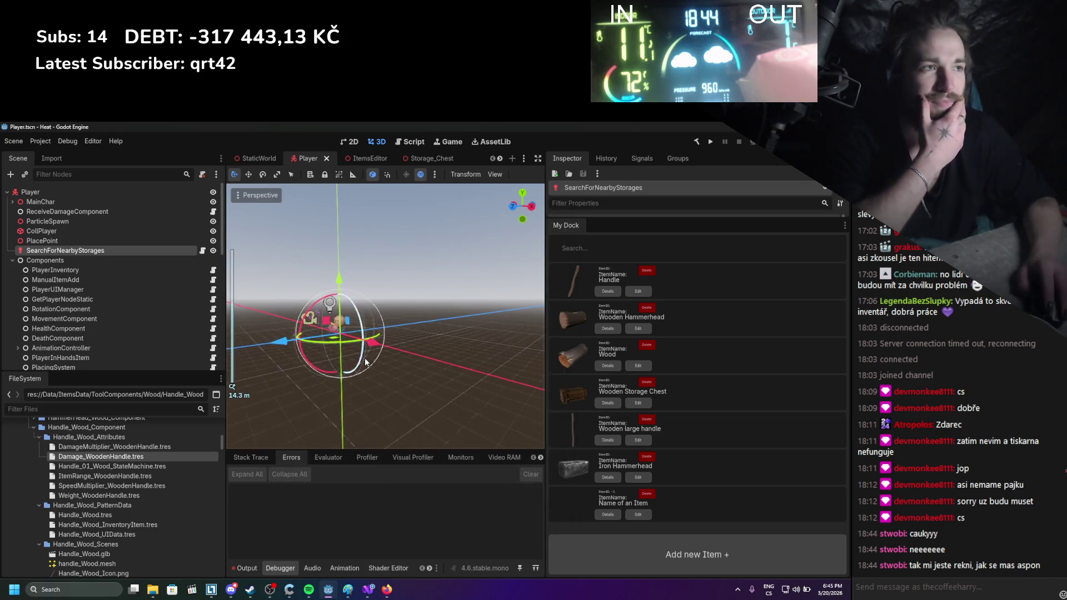
{"action": "key", "text": "ctrl+s"}
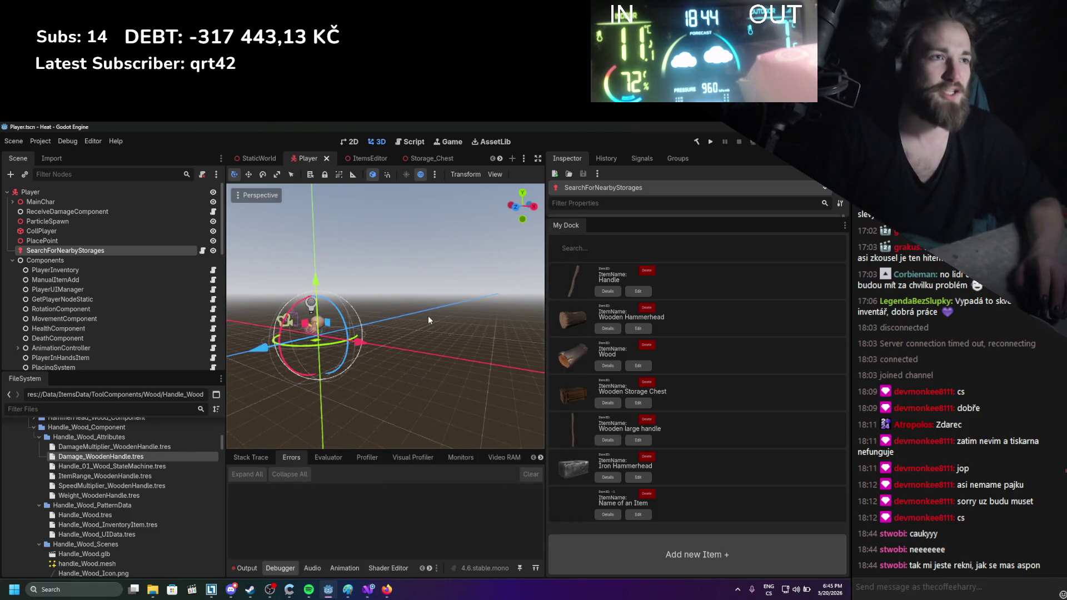
- Run the game and place a second wooden chest beside the character from the inventory
{"action": "left_click", "coordinate": [710, 143]}
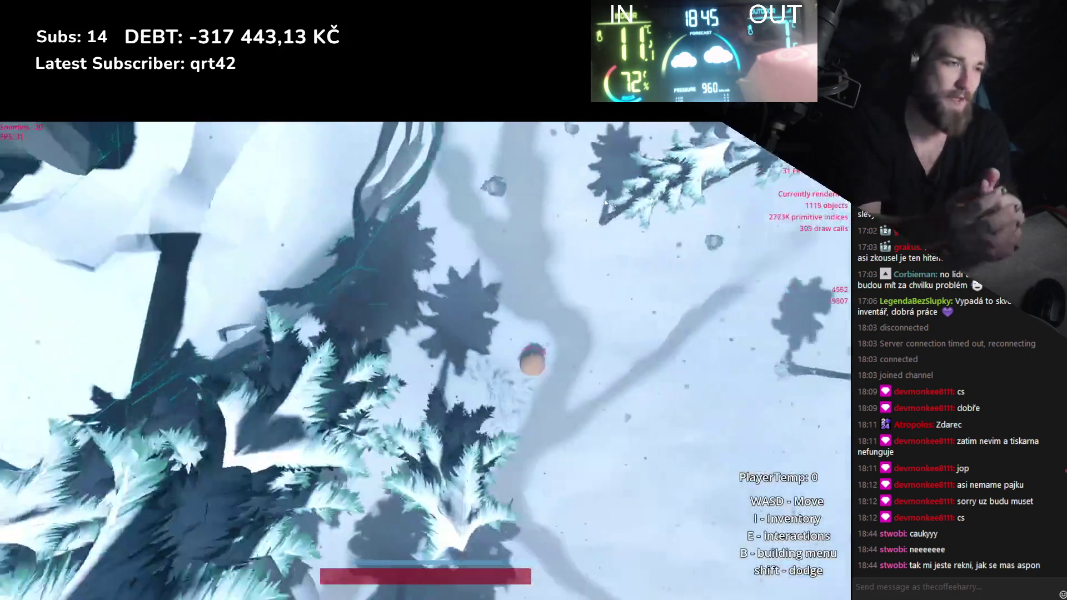
{"action": "key", "text": "d"}
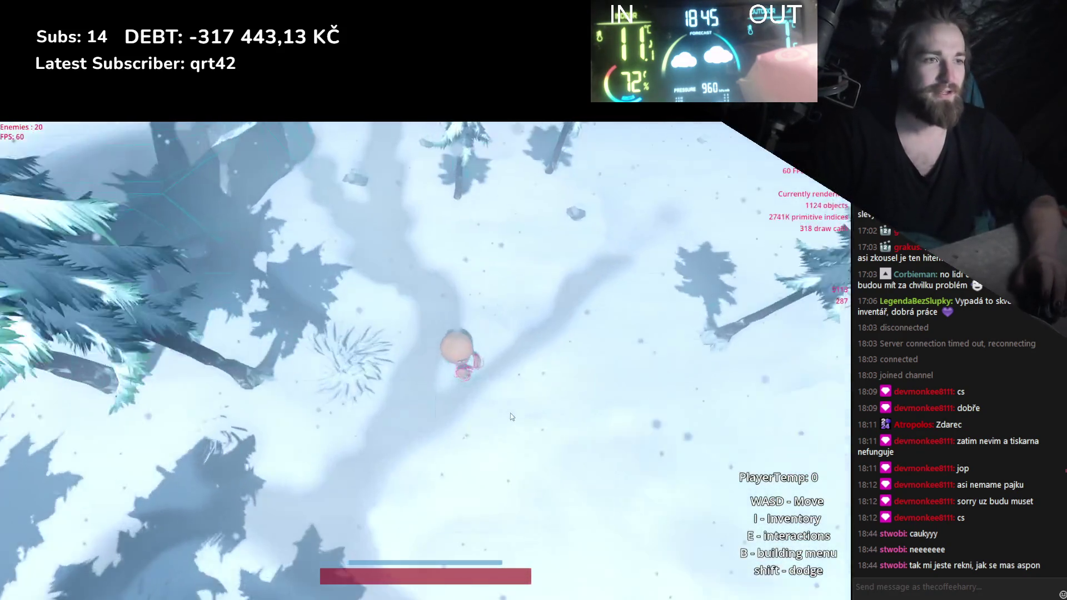
{"action": "key", "text": "i"}
{"action": "mouse_move", "coordinate": [123, 161]}
{"action": "left_mouse_down"}
{"action": "mouse_move", "coordinate": [417, 350]}
{"action": "mouse_move", "coordinate": [392, 411]}
{"action": "left_mouse_up"}
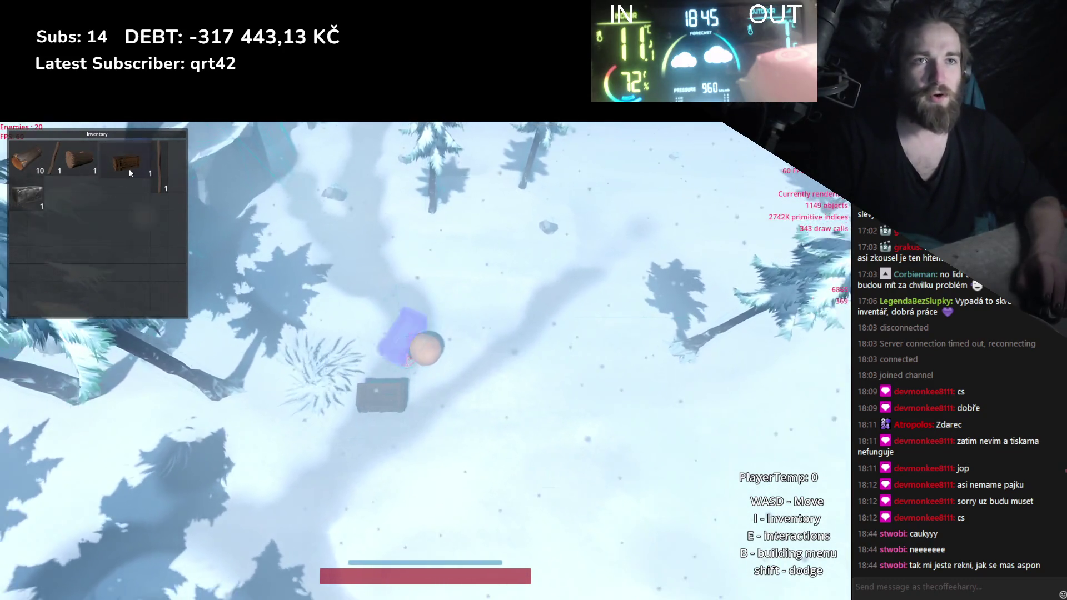
- Open the new chest and move a log from the inventory into it
{"action": "scroll", "coordinate": [448, 411], "scroll_direction": "up", "scroll_amount": 5}
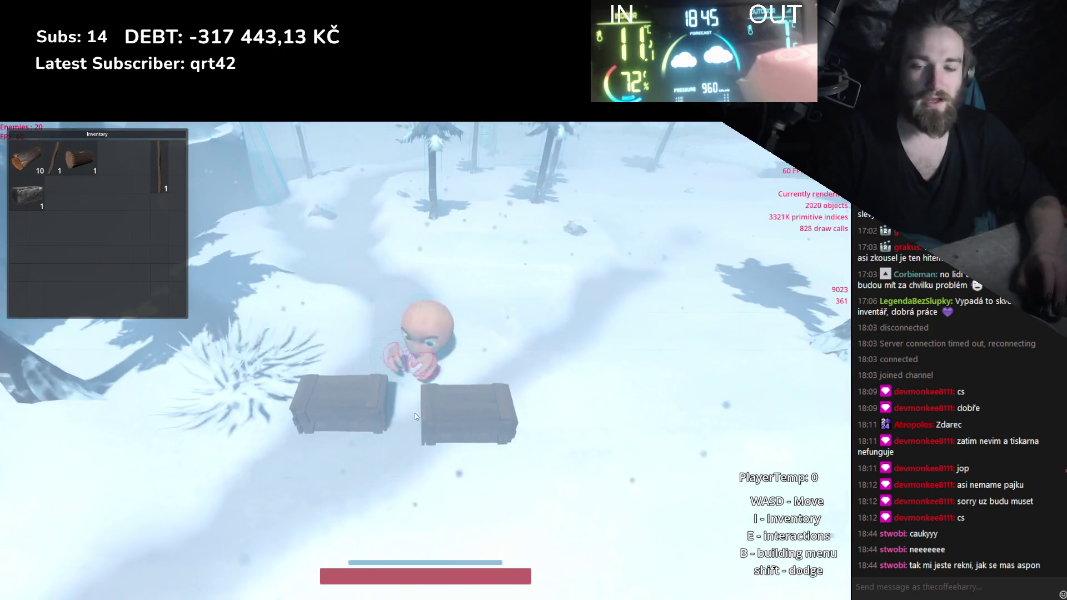
{"action": "left_click", "coordinate": [375, 426]}
{"action": "left_click_drag", "start_coordinate": [78, 159], "coordinate": [699, 236]}
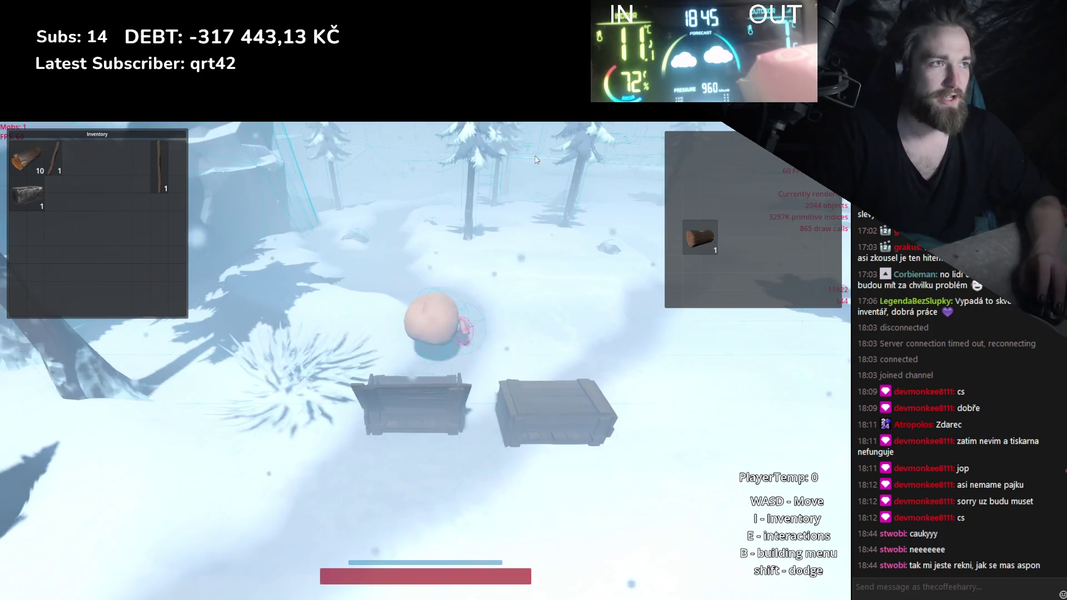
{"action": "key", "text": "a"}
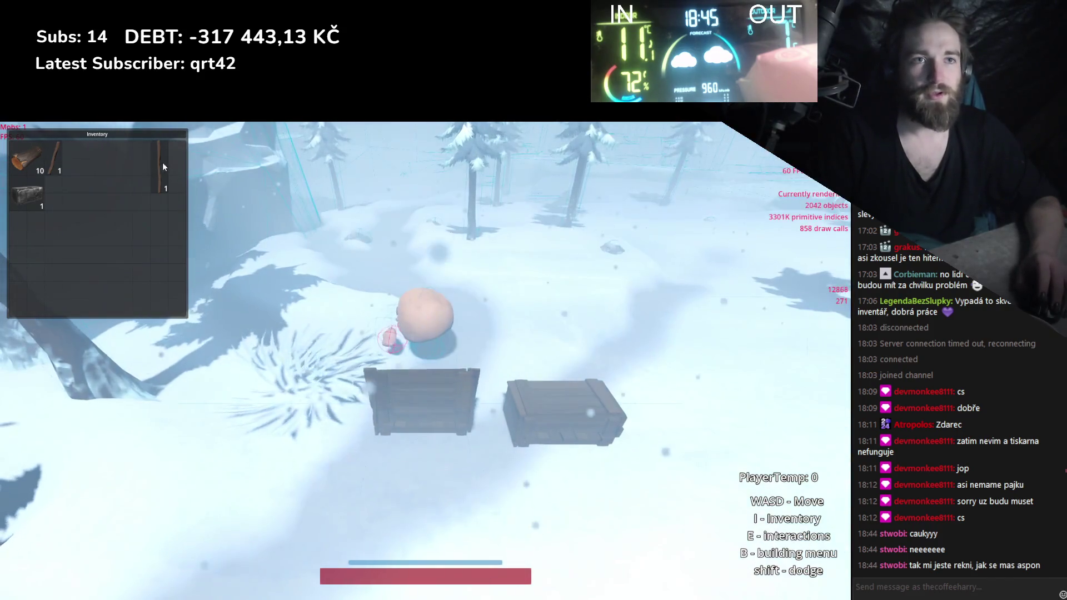
{"action": "right_click", "coordinate": [180, 181]}
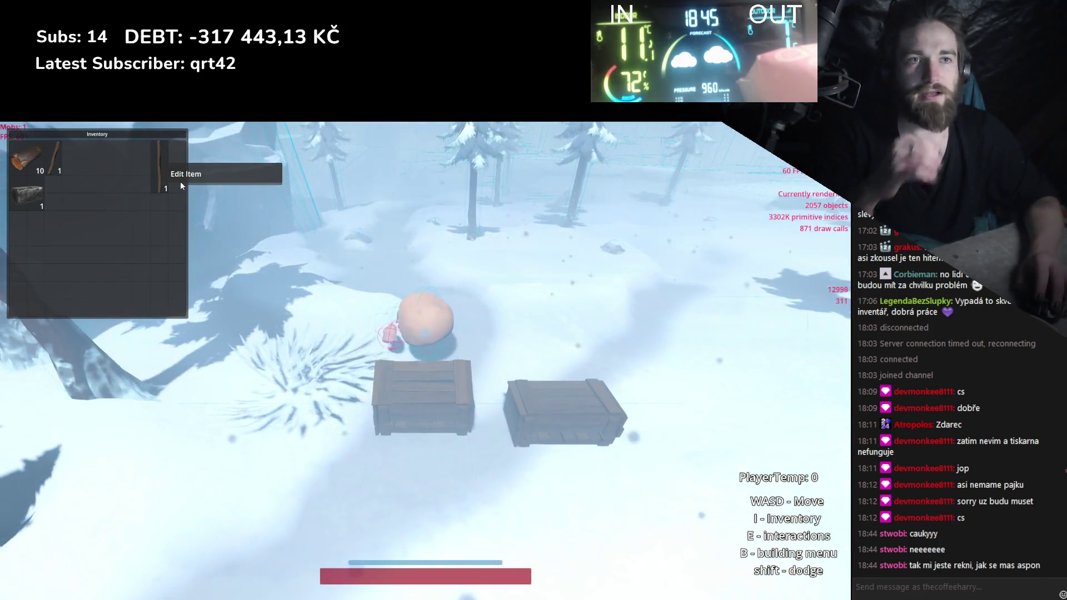
- Open the stick's assembly editor, cycle Category Filter through both chests and Player Inventory, rotating the preview
{"action": "left_click", "coordinate": [251, 176]}
{"action": "left_click_drag", "start_coordinate": [371, 475], "coordinate": [265, 356]}
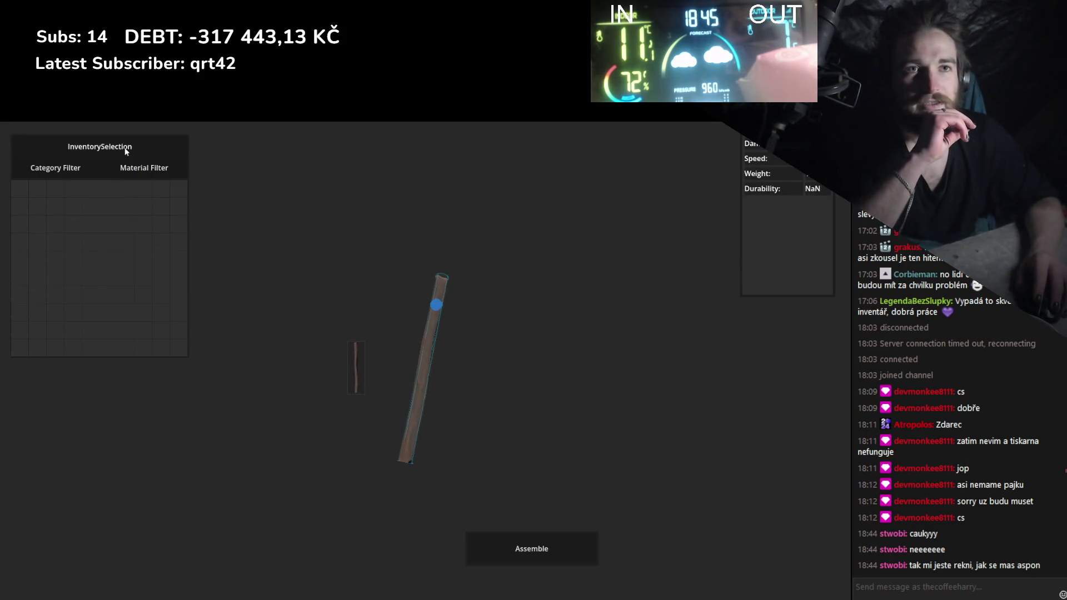
{"action": "left_click", "coordinate": [56, 177]}
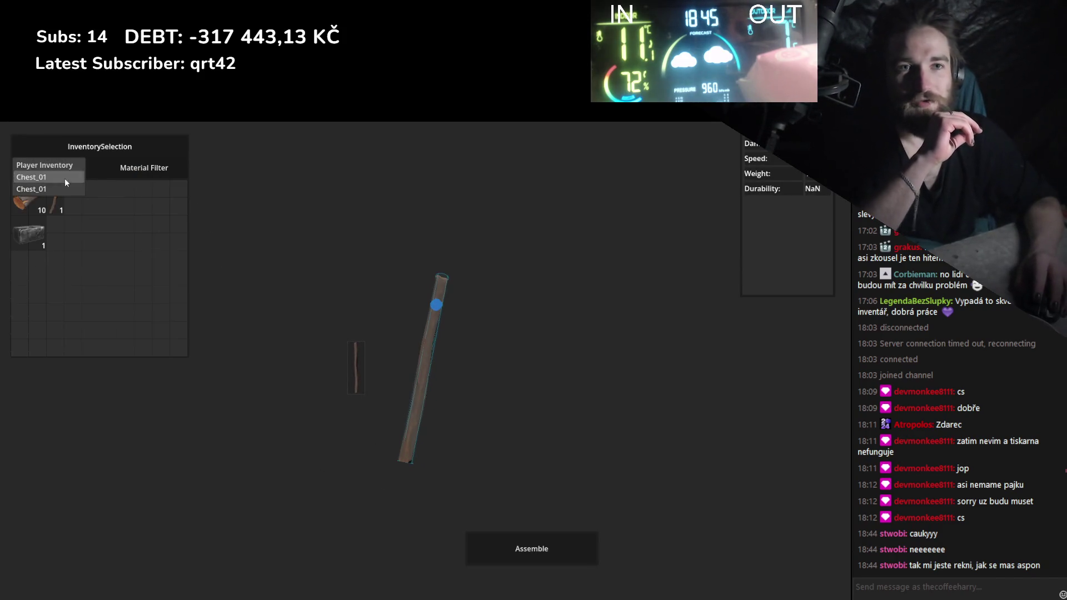
{"action": "left_click", "coordinate": [56, 168]}
{"action": "left_click", "coordinate": [68, 183]}
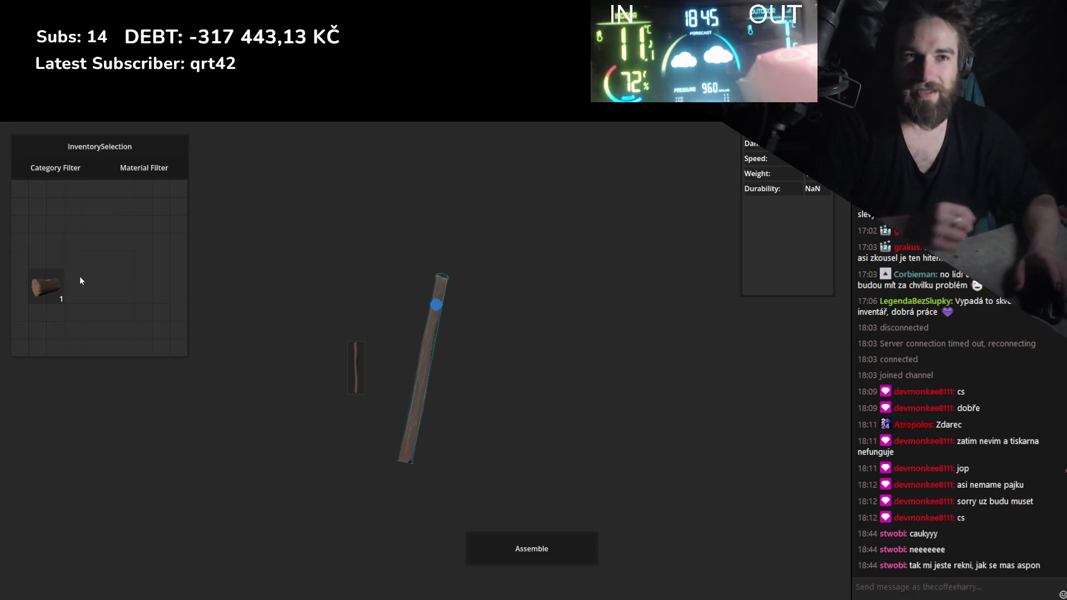
{"action": "left_click", "coordinate": [55, 167]}
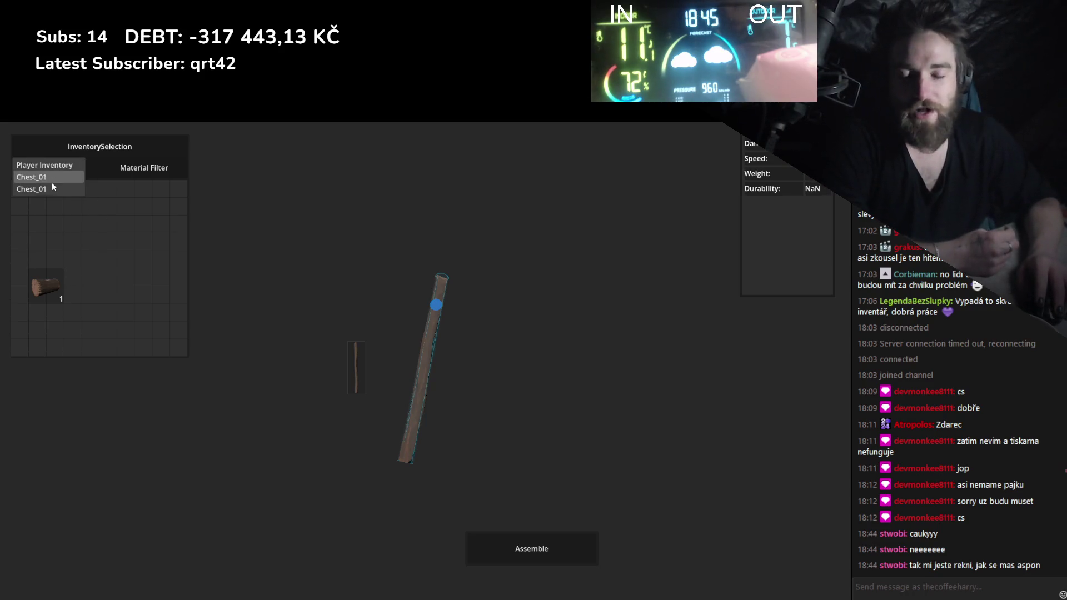
{"action": "left_click", "coordinate": [53, 188]}
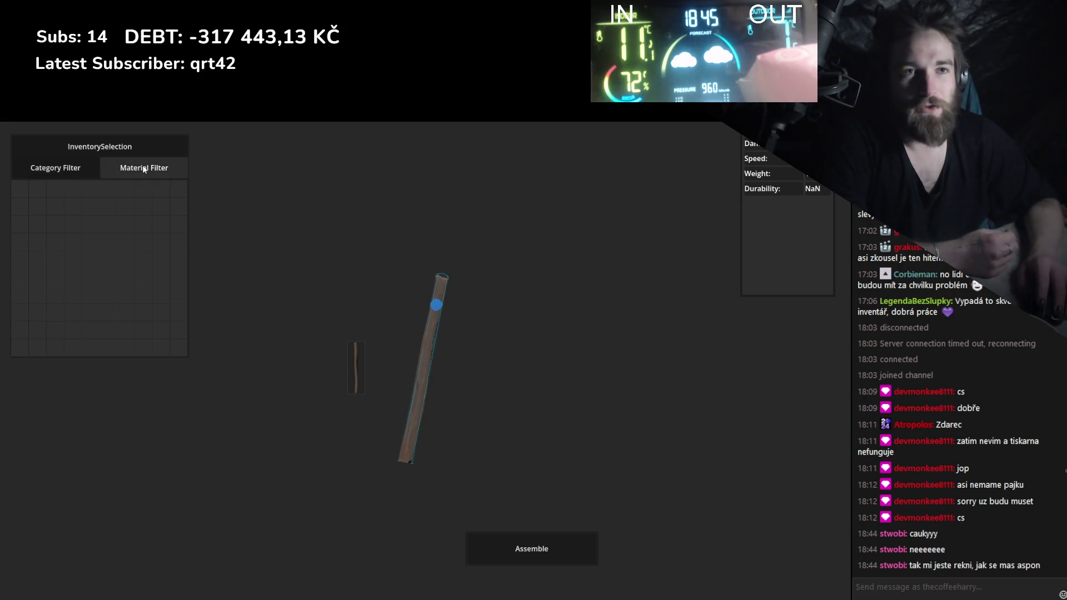
{"action": "left_click", "coordinate": [89, 168]}
{"action": "left_click", "coordinate": [67, 165]}
{"action": "mouse_move", "coordinate": [138, 228]}
{"action": "left_mouse_down"}
{"action": "mouse_move", "coordinate": [354, 458]}
{"action": "mouse_move", "coordinate": [352, 472]}
{"action": "mouse_move", "coordinate": [403, 475]}
{"action": "mouse_move", "coordinate": [478, 460]}
{"action": "mouse_move", "coordinate": [433, 407]}
{"action": "mouse_move", "coordinate": [424, 450]}
{"action": "left_mouse_up"}
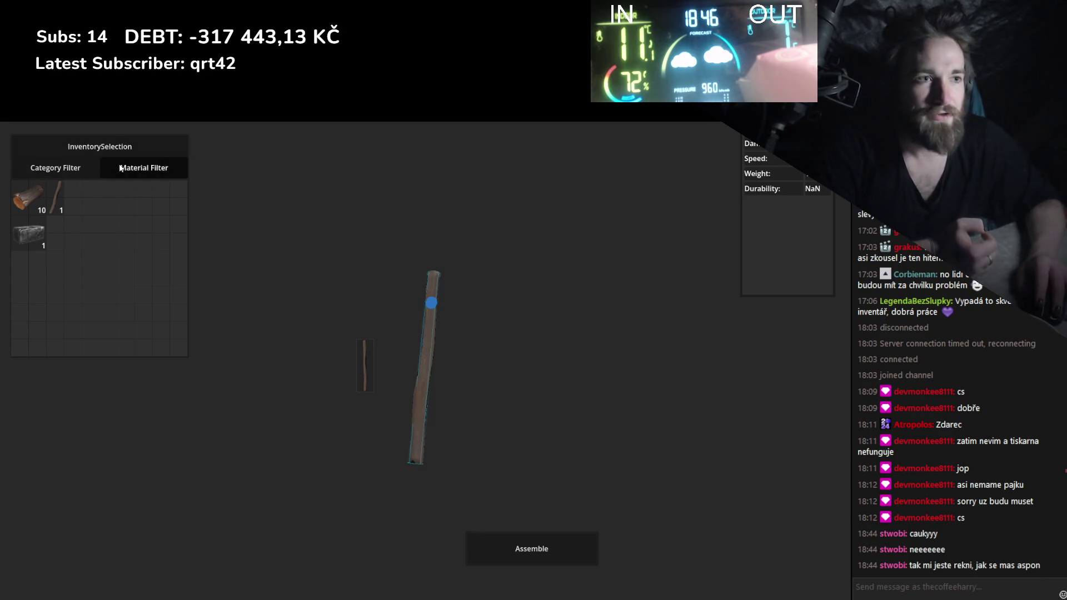
- Show the first chest's log and fit it onto the stick's attach point, moving the stick out
{"action": "left_click", "coordinate": [72, 159]}
{"action": "left_click", "coordinate": [56, 179]}
{"action": "left_click", "coordinate": [55, 168]}
{"action": "left_click", "coordinate": [55, 187]}
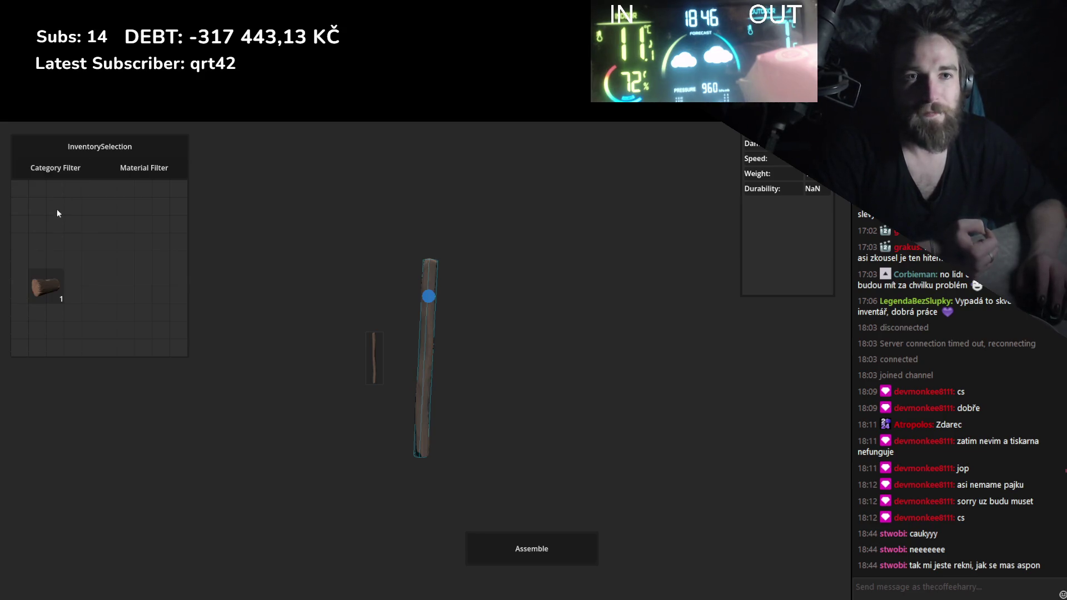
{"action": "left_click_drag", "start_coordinate": [168, 279], "coordinate": [432, 301]}
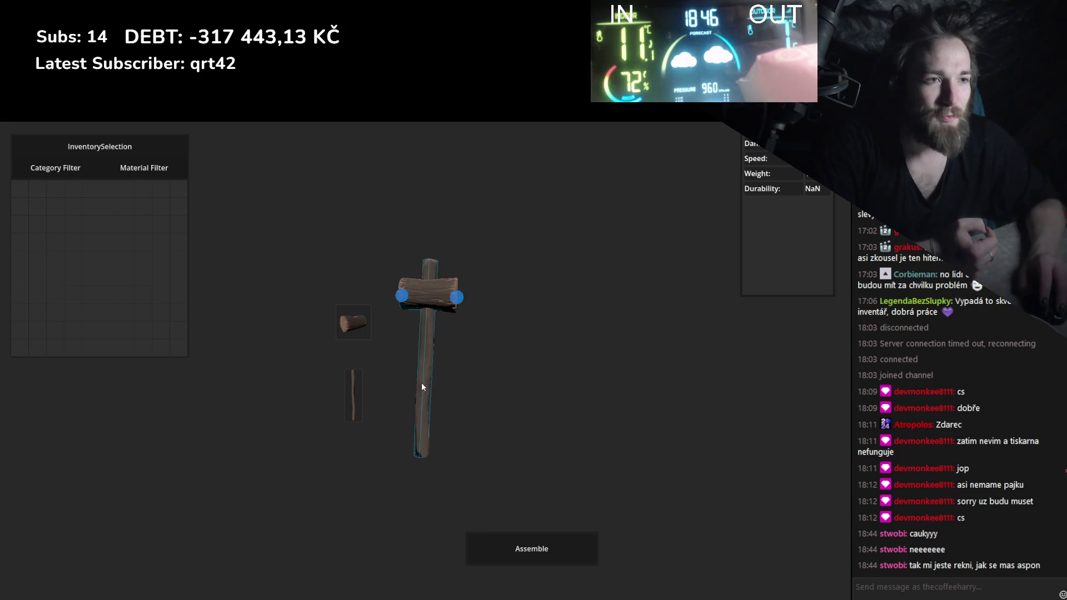
{"action": "left_click_drag", "start_coordinate": [422, 387], "coordinate": [113, 310]}
- Attach a Player Inventory stick under the log, then remove both parts and place the log again
{"action": "left_click", "coordinate": [61, 166]}
{"action": "left_click", "coordinate": [71, 166]}
{"action": "left_click_drag", "start_coordinate": [110, 271], "coordinate": [427, 365]}
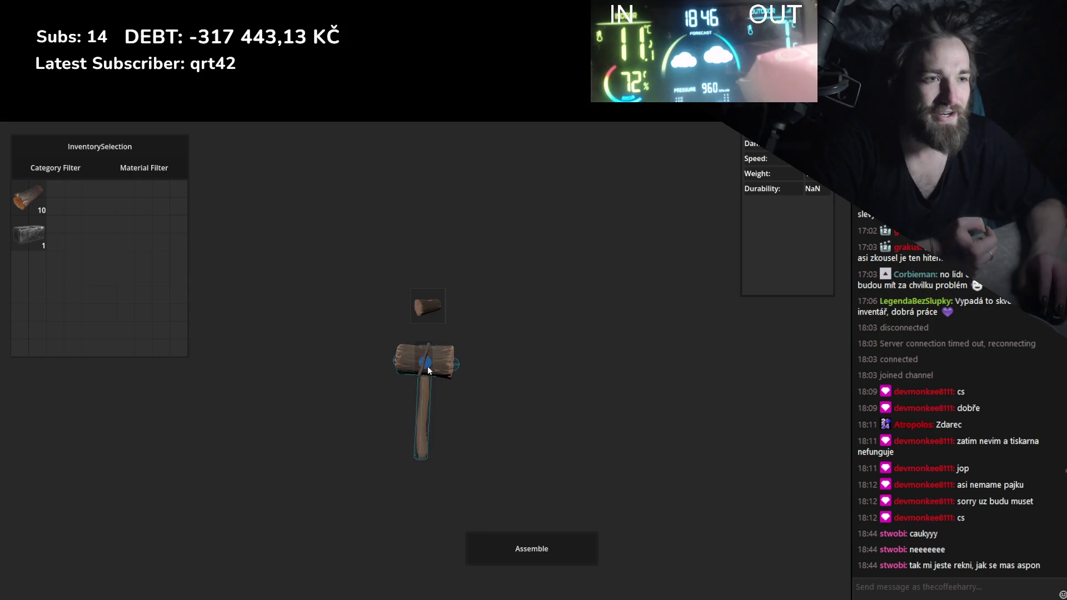
{"action": "left_click", "coordinate": [55, 167]}
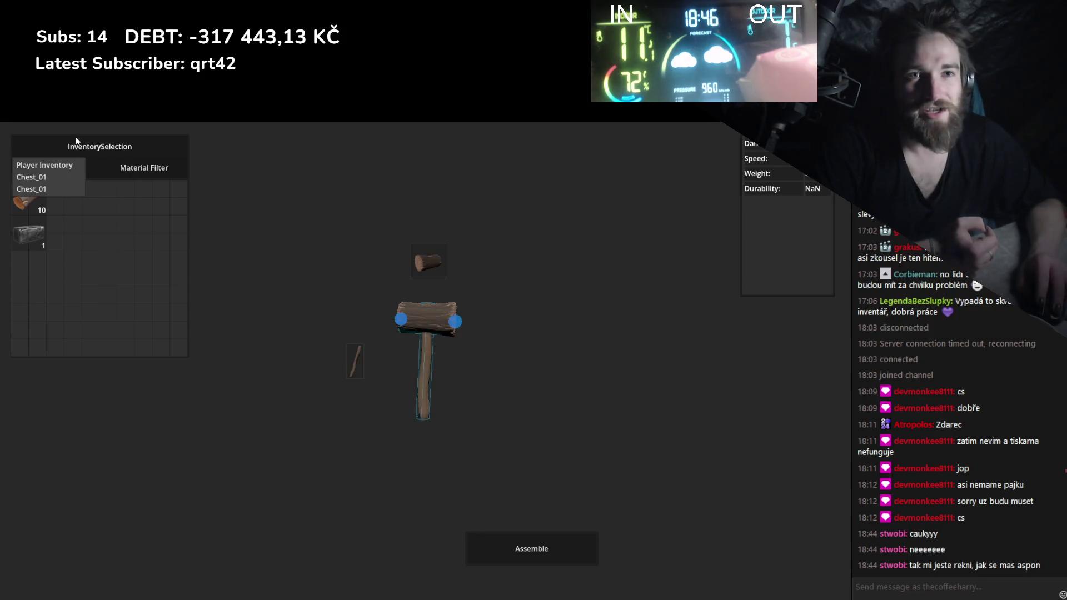
{"action": "left_click", "coordinate": [62, 175]}
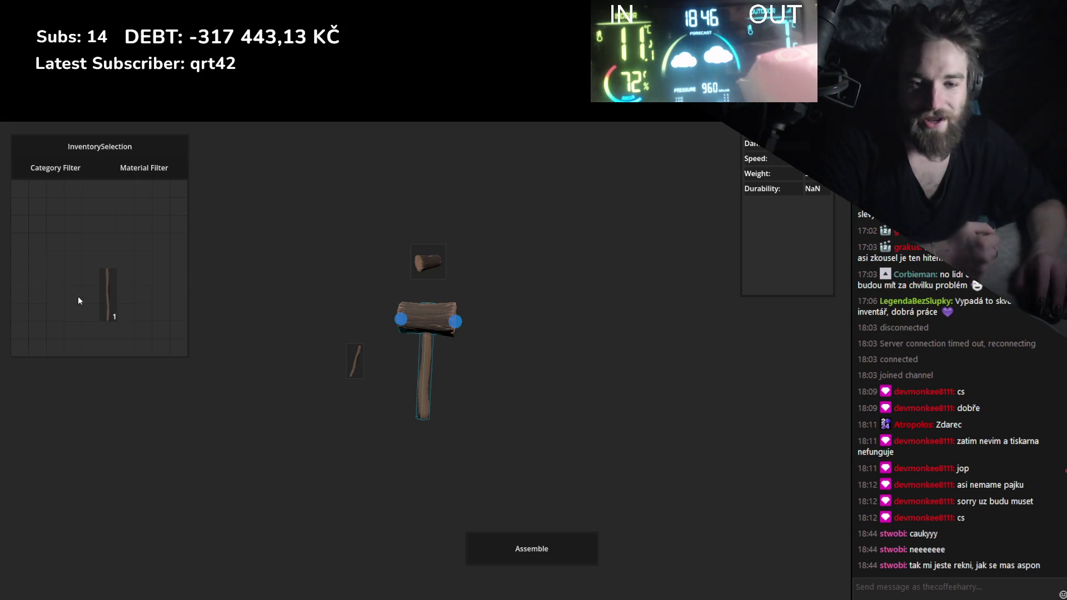
{"action": "left_click_drag", "start_coordinate": [424, 330], "coordinate": [120, 266]}
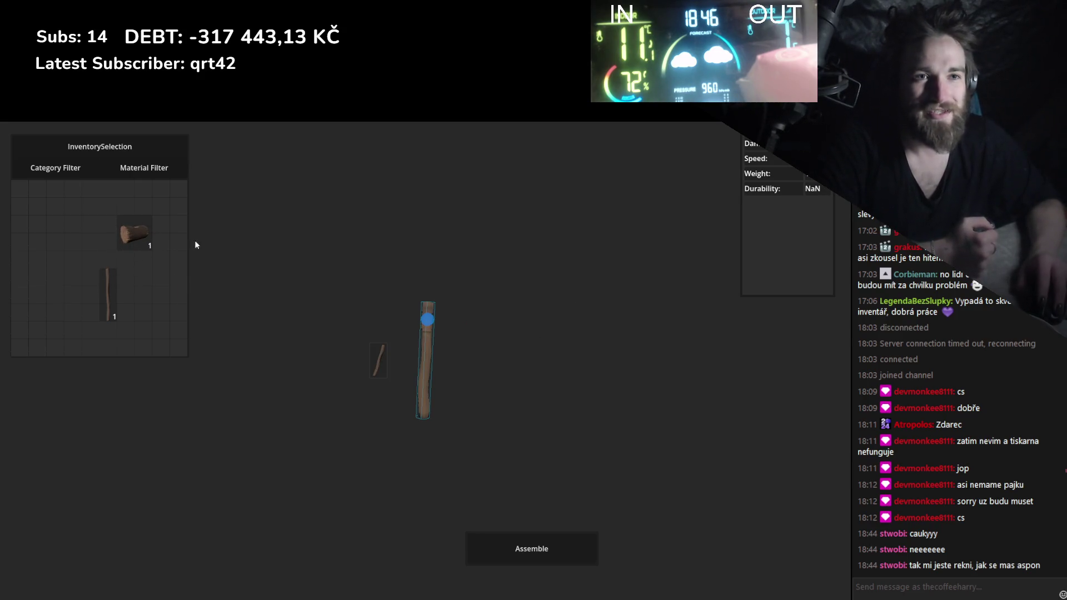
{"action": "left_click_drag", "start_coordinate": [419, 374], "coordinate": [179, 296]}
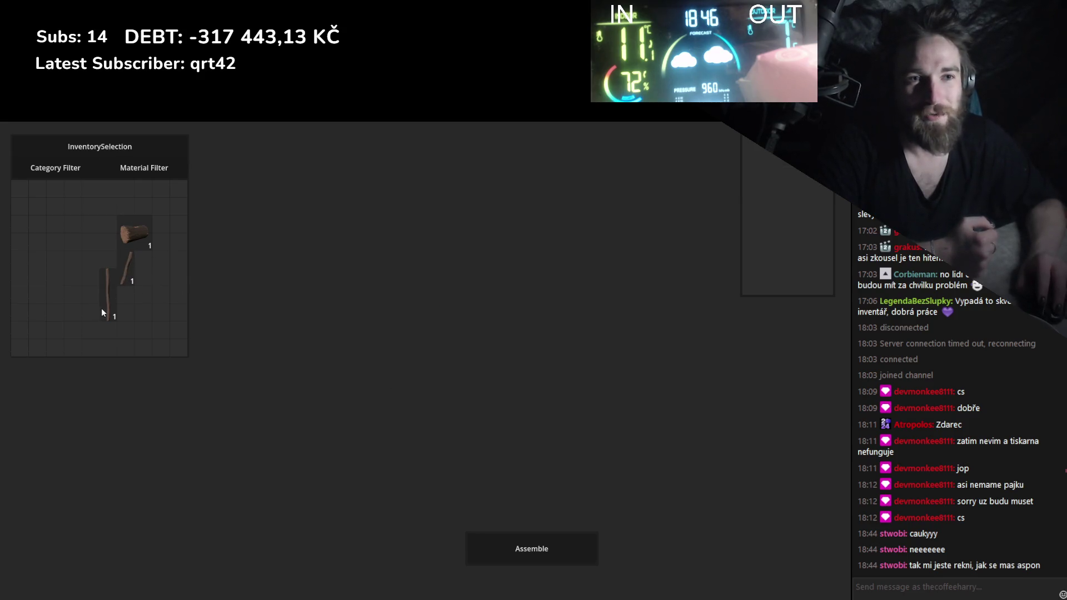
{"action": "left_click_drag", "start_coordinate": [133, 238], "coordinate": [324, 269]}
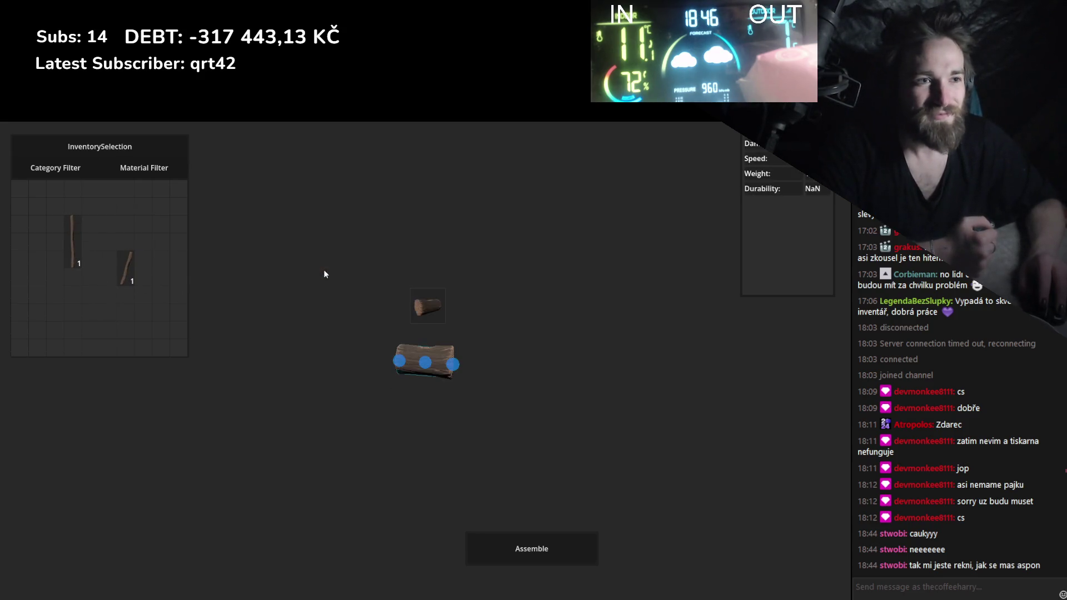
- Attach a stick from Chest_01 under the log head, forming the wooden hammer
{"action": "left_click", "coordinate": [56, 167]}
{"action": "left_click", "coordinate": [47, 164]}
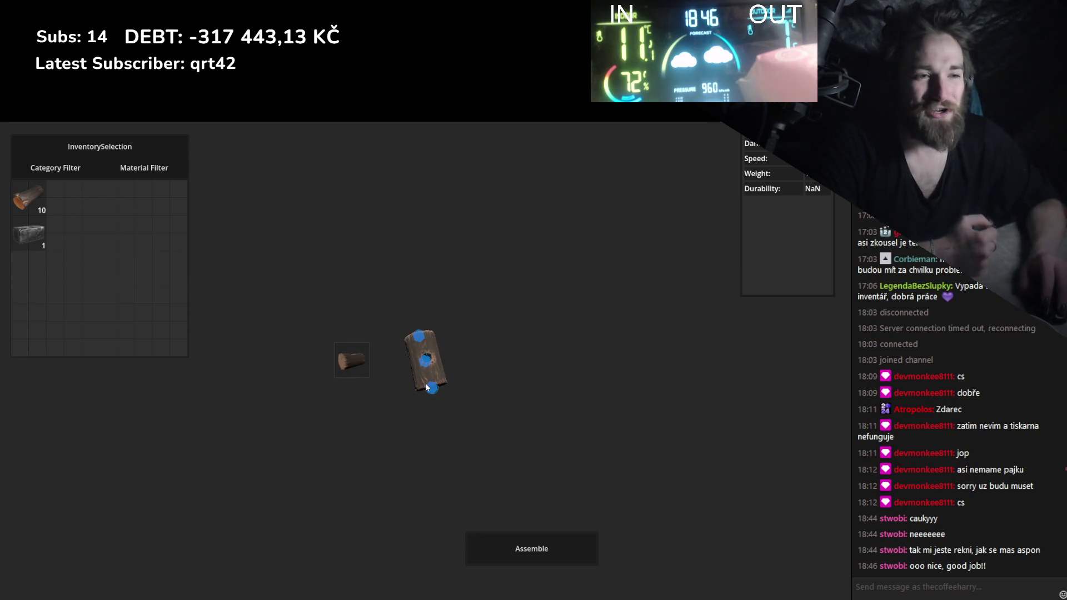
{"action": "left_click", "coordinate": [113, 151]}
{"action": "left_click", "coordinate": [24, 181]}
{"action": "left_click_drag", "start_coordinate": [135, 255], "coordinate": [449, 369]}
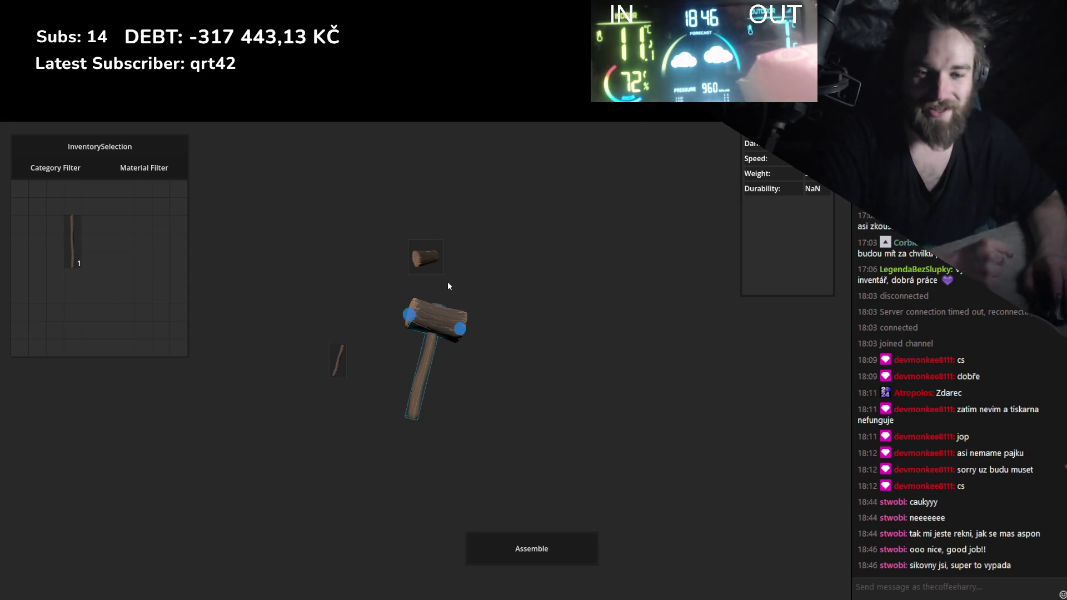
- Cycle the Category Filter through the second chest, Player Inventory and Chest_01
{"action": "left_click", "coordinate": [55, 167]}
{"action": "left_click", "coordinate": [50, 189]}
{"action": "left_click", "coordinate": [58, 168]}
{"action": "left_click", "coordinate": [60, 166]}
{"action": "left_click", "coordinate": [62, 170]}
{"action": "left_click", "coordinate": [60, 177]}
{"action": "left_click", "coordinate": [53, 168]}
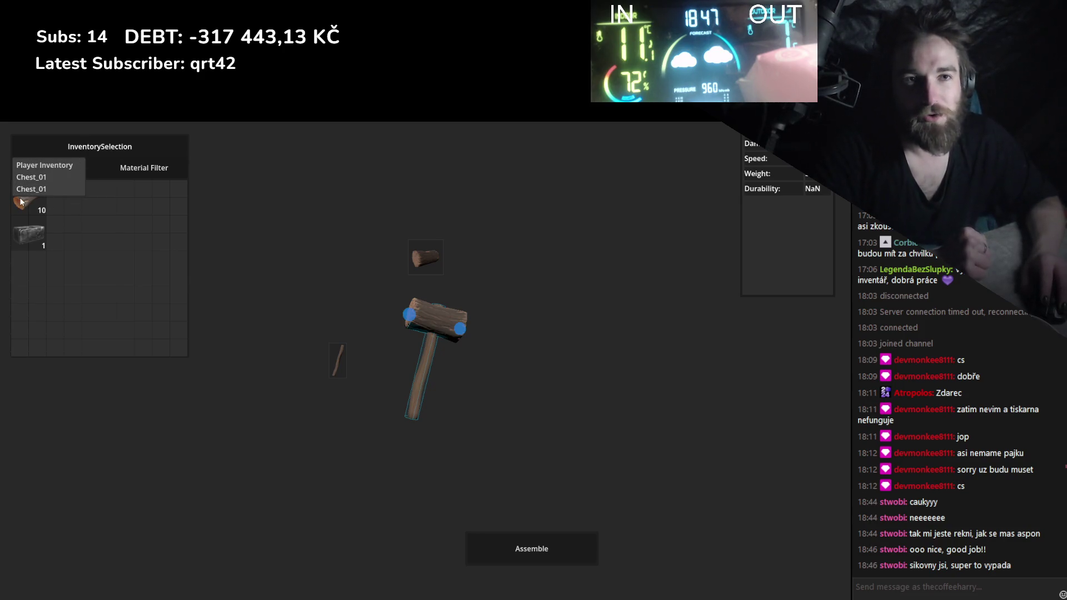
- Close the Category Filter, drag handle and log head into the inventory, then return the log to the canvas
{"action": "left_click", "coordinate": [85, 153]}
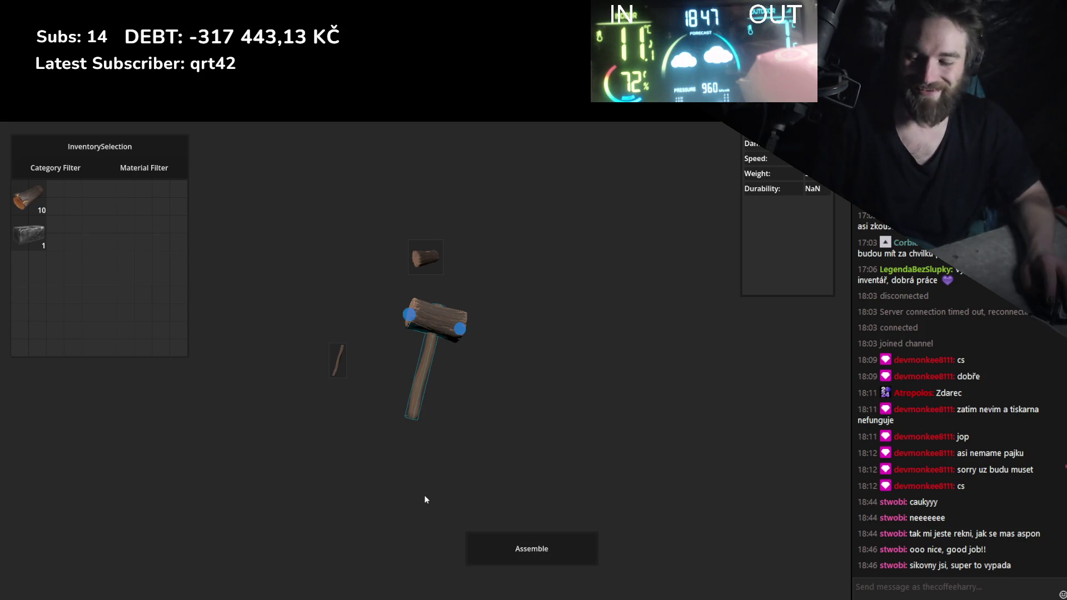
{"action": "left_click_drag", "start_coordinate": [422, 360], "coordinate": [131, 286]}
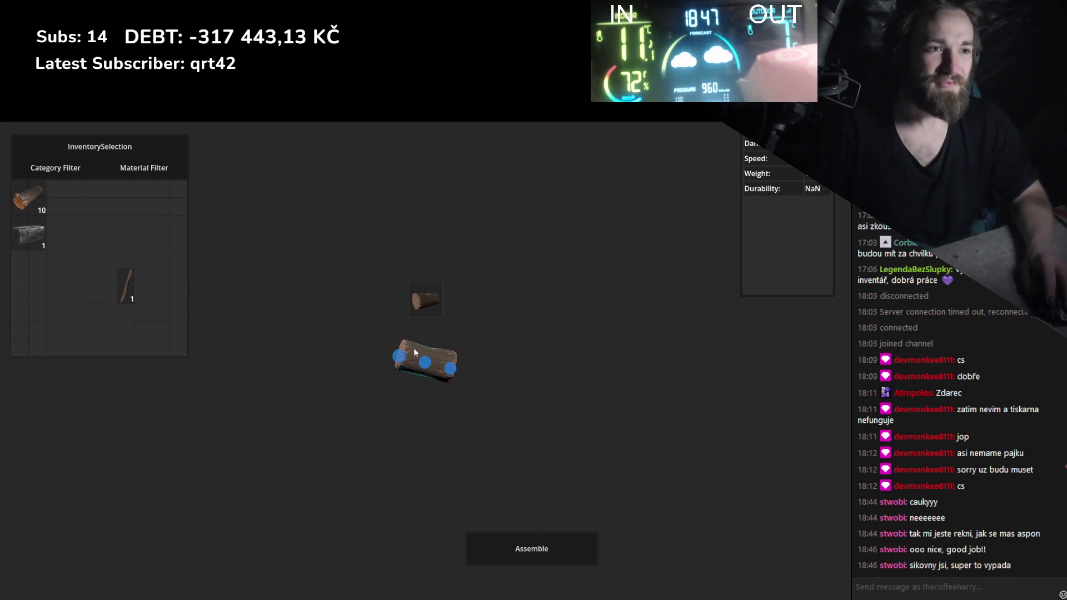
{"action": "left_click_drag", "start_coordinate": [414, 352], "coordinate": [148, 266]}
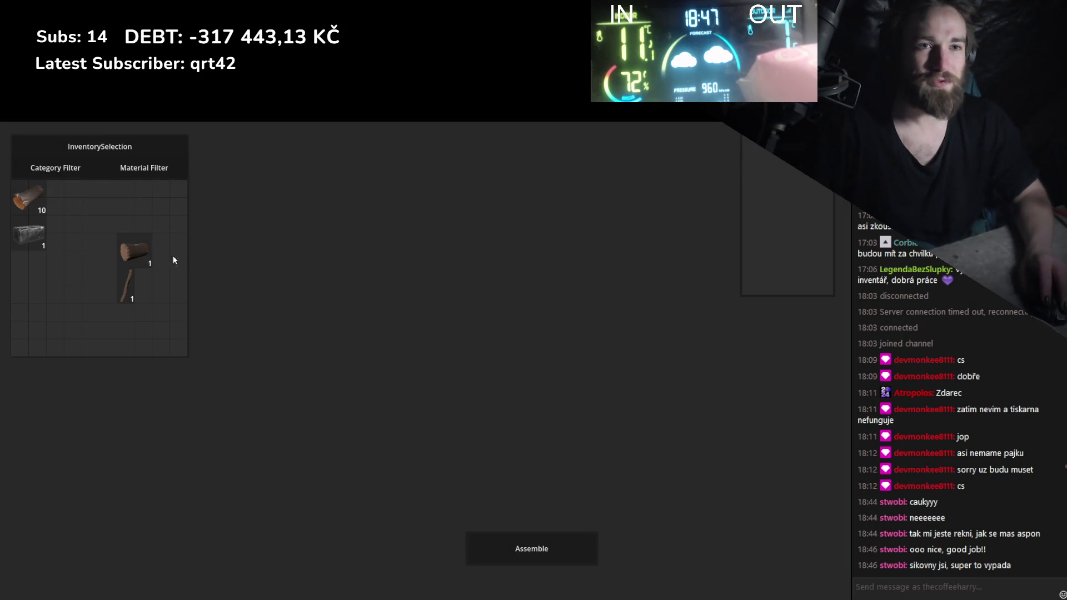
{"action": "mouse_move", "coordinate": [135, 253]}
{"action": "left_mouse_down"}
{"action": "mouse_move", "coordinate": [286, 266]}
{"action": "mouse_move", "coordinate": [462, 341]}
{"action": "left_mouse_up"}
{"action": "left_click_drag", "start_coordinate": [415, 382], "coordinate": [416, 380]}
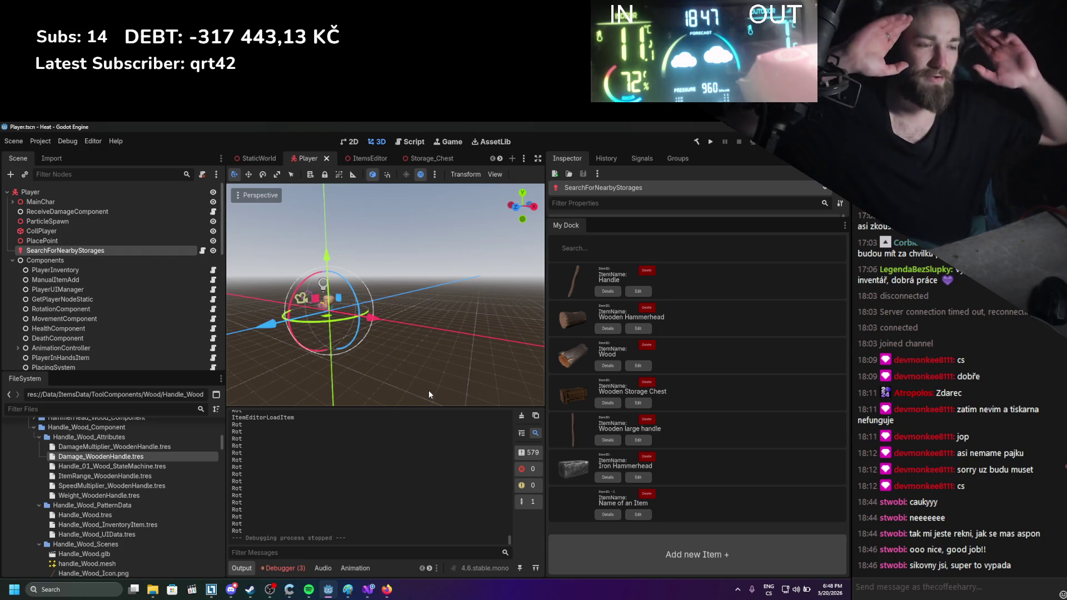
{"action": "scroll", "coordinate": [95, 452], "scroll_direction": "up", "scroll_amount": 3}
{"action": "scroll", "coordinate": [89, 461], "scroll_direction": "down", "scroll_amount": 10}
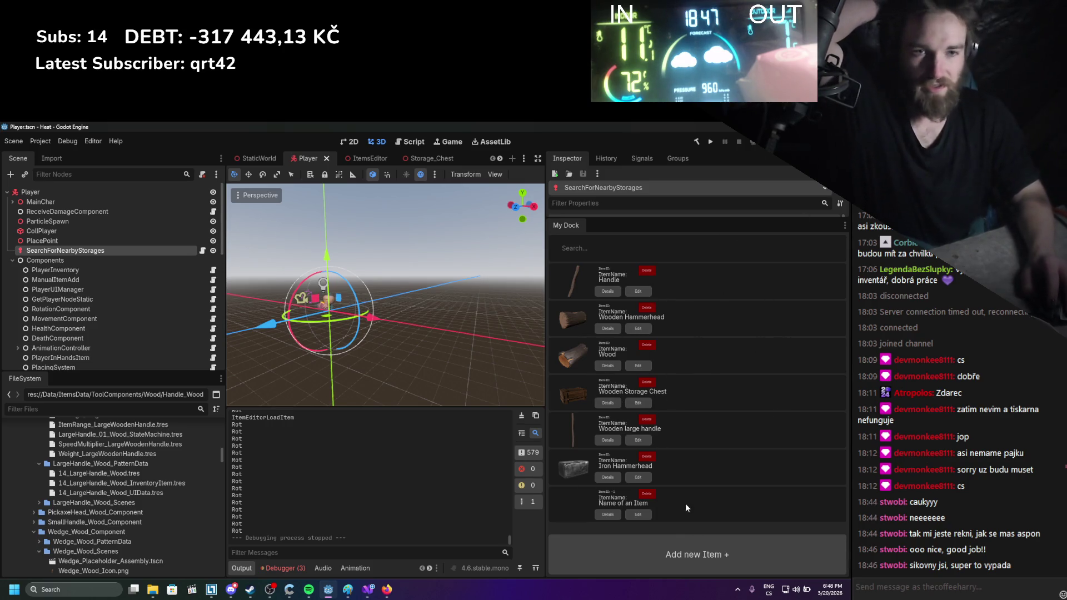
{"action": "scroll", "coordinate": [172, 504], "scroll_direction": "up", "scroll_amount": 5}
{"action": "scroll", "coordinate": [117, 508], "scroll_direction": "down", "scroll_amount": 4}
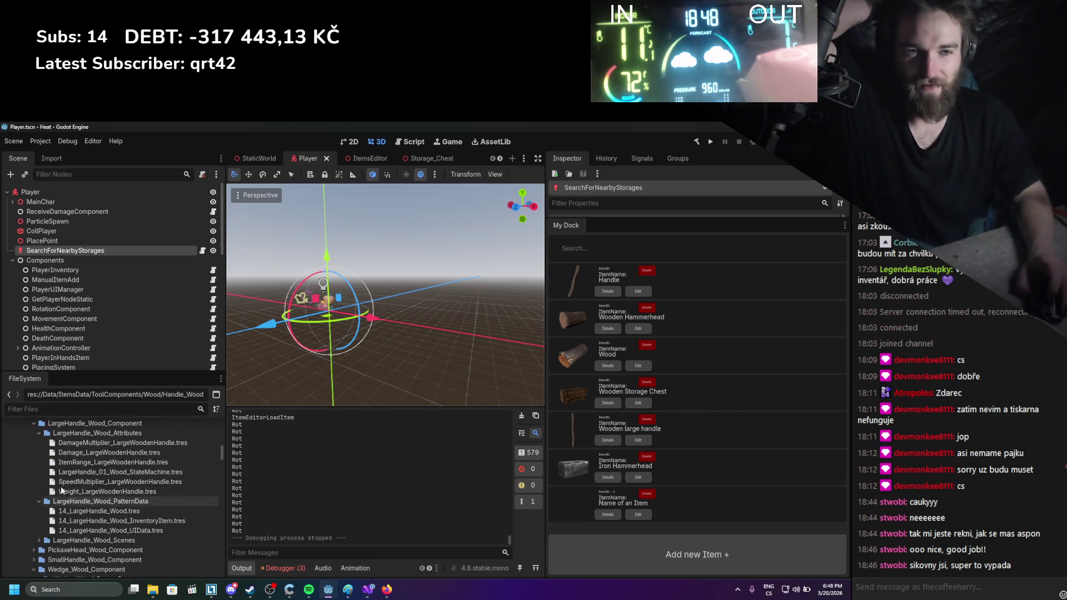
{"action": "scroll", "coordinate": [61, 485], "scroll_direction": "up", "scroll_amount": 3}
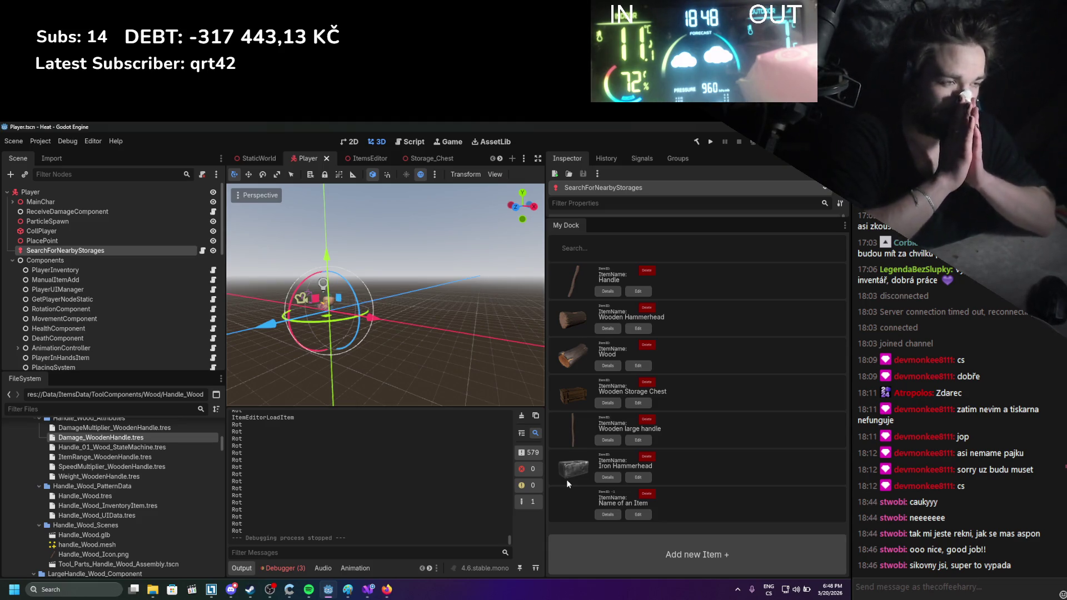
{"action": "left_click", "coordinate": [591, 237]}
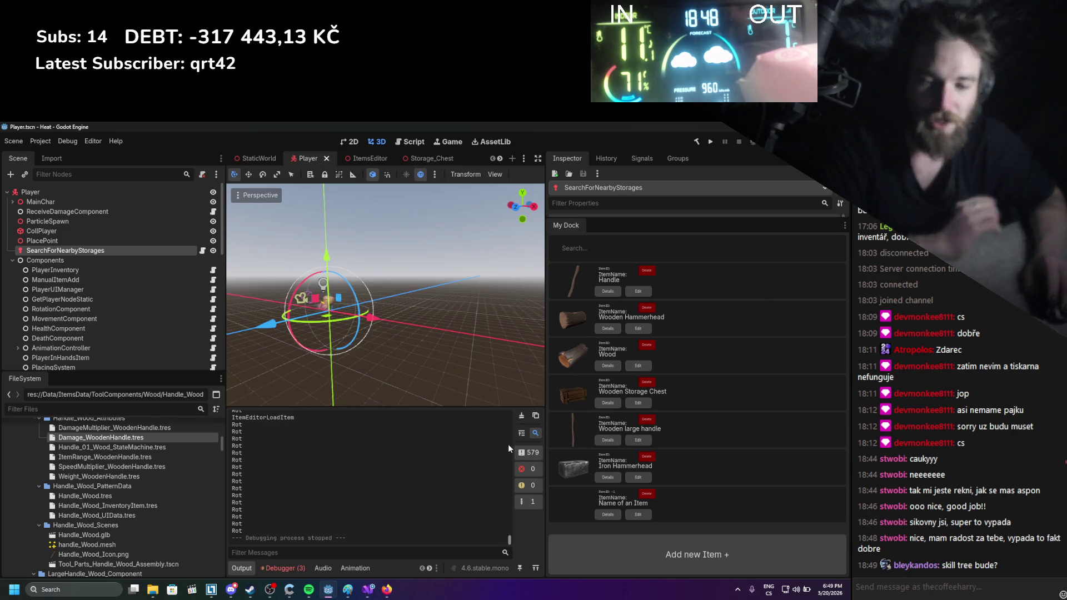
{"action": "left_click", "coordinate": [348, 588]}
- Add a stroke to the hammer head, loop around the hammer, and write 20/900 beside it
{"action": "scroll", "coordinate": [347, 411], "scroll_direction": "up", "scroll_amount": 3}
{"action": "scroll", "coordinate": [383, 394], "scroll_direction": "down", "scroll_amount": 3}
{"action": "scroll", "coordinate": [419, 381], "scroll_direction": "up", "scroll_amount": 3}
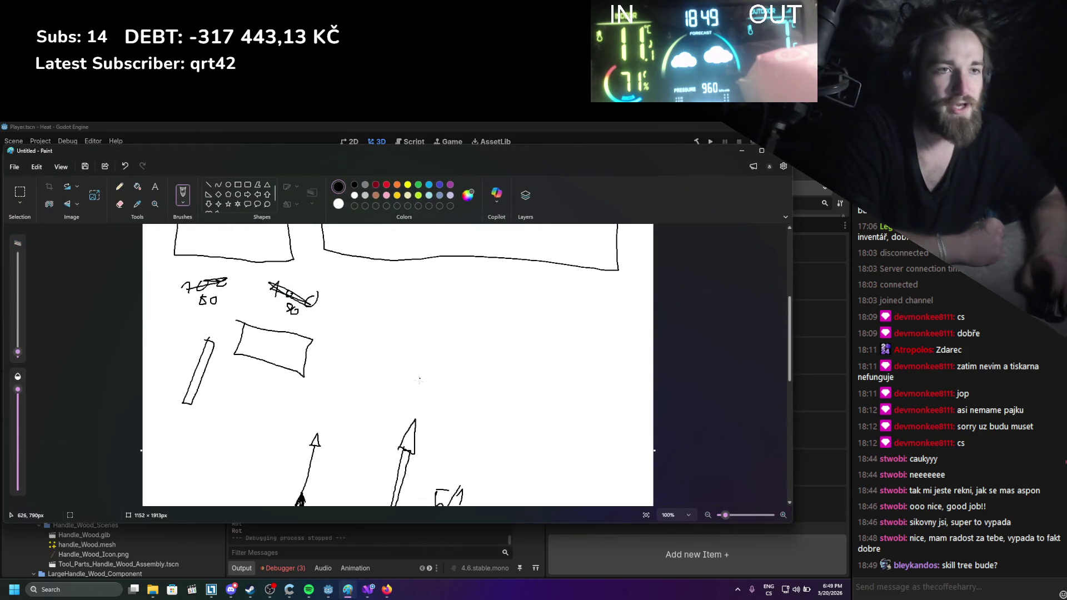
{"action": "scroll", "coordinate": [419, 380], "scroll_direction": "down", "scroll_amount": 3}
{"action": "scroll", "coordinate": [367, 380], "scroll_direction": "up", "scroll_amount": 4}
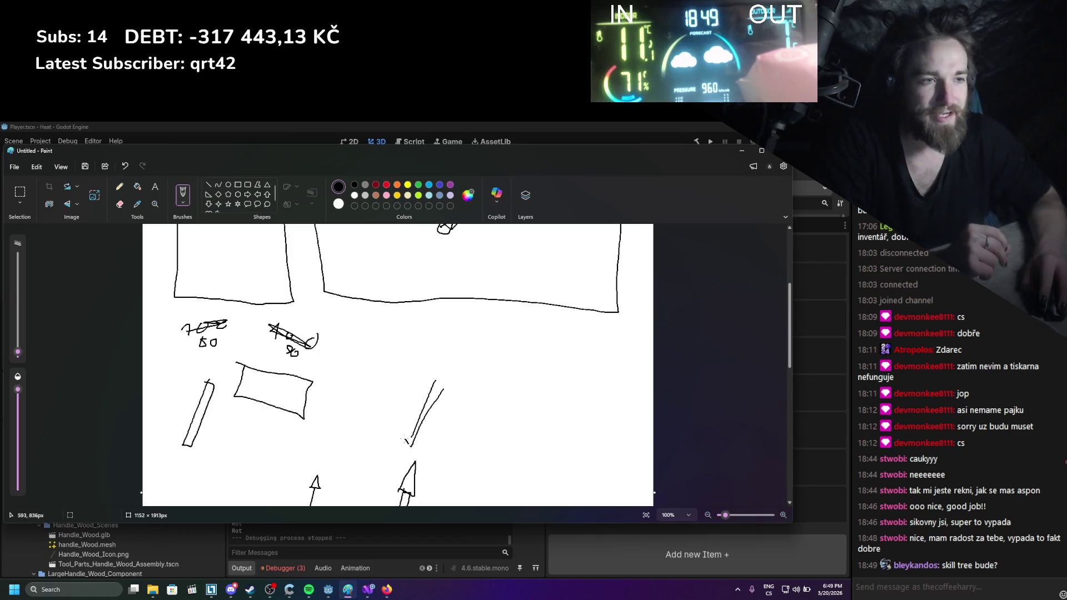
{"action": "left_click_drag", "start_coordinate": [465, 382], "coordinate": [463, 399]}
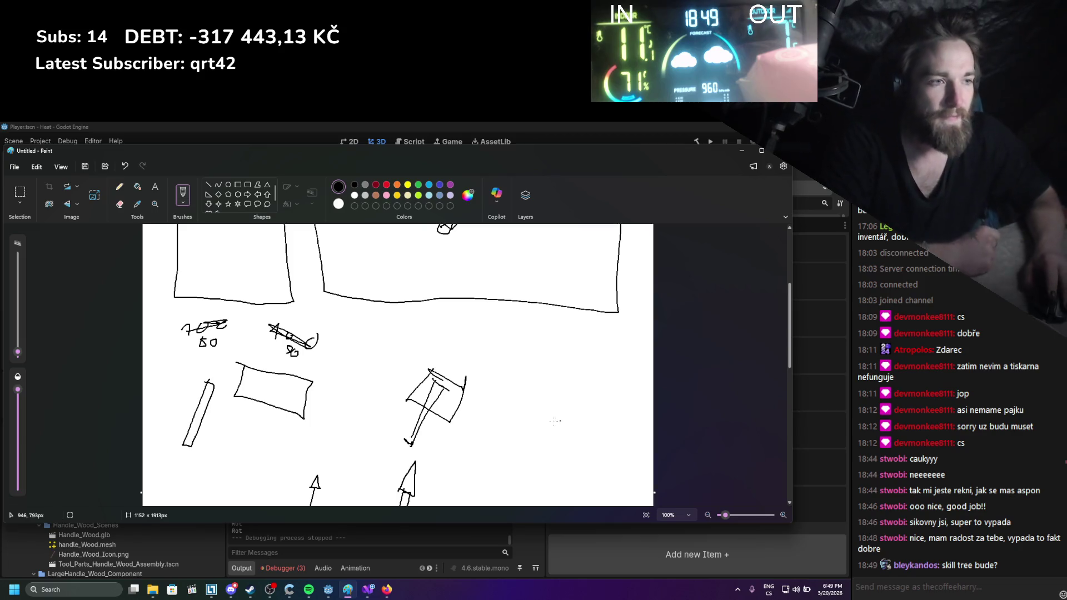
{"action": "mouse_move", "coordinate": [441, 345]}
{"action": "left_mouse_down"}
{"action": "mouse_move", "coordinate": [373, 433]}
{"action": "mouse_move", "coordinate": [425, 287]}
{"action": "left_mouse_up"}
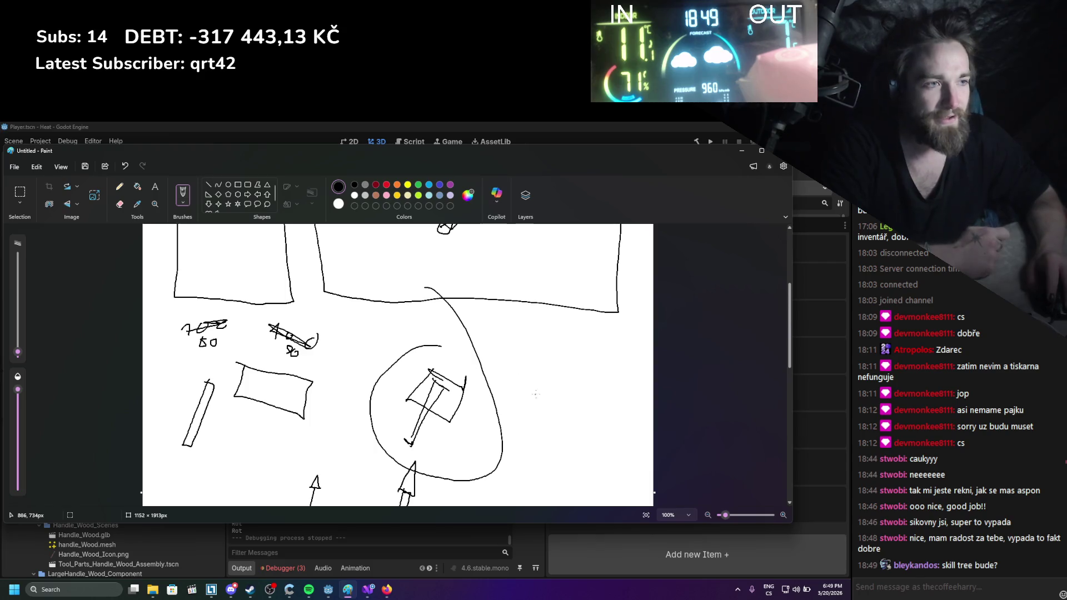
{"action": "left_click_drag", "start_coordinate": [579, 392], "coordinate": [593, 370]}
{"action": "mouse_move", "coordinate": [600, 374]}
{"action": "left_mouse_down"}
{"action": "mouse_move", "coordinate": [596, 384]}
{"action": "mouse_move", "coordinate": [619, 389]}
{"action": "left_mouse_up"}
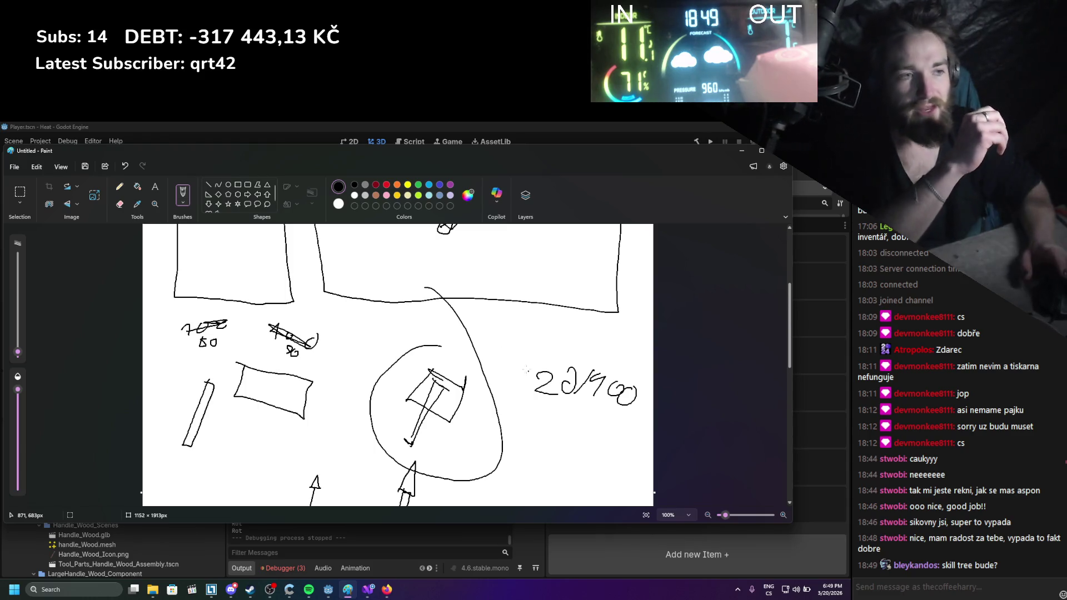
- Pencil two arcs above the circled hammer
{"action": "mouse_move", "coordinate": [453, 334]}
{"action": "left_mouse_down"}
{"action": "mouse_move", "coordinate": [392, 325]}
{"action": "mouse_move", "coordinate": [463, 328]}
{"action": "mouse_move", "coordinate": [422, 314]}
{"action": "mouse_move", "coordinate": [468, 333]}
{"action": "mouse_move", "coordinate": [476, 321]}
{"action": "left_mouse_up"}
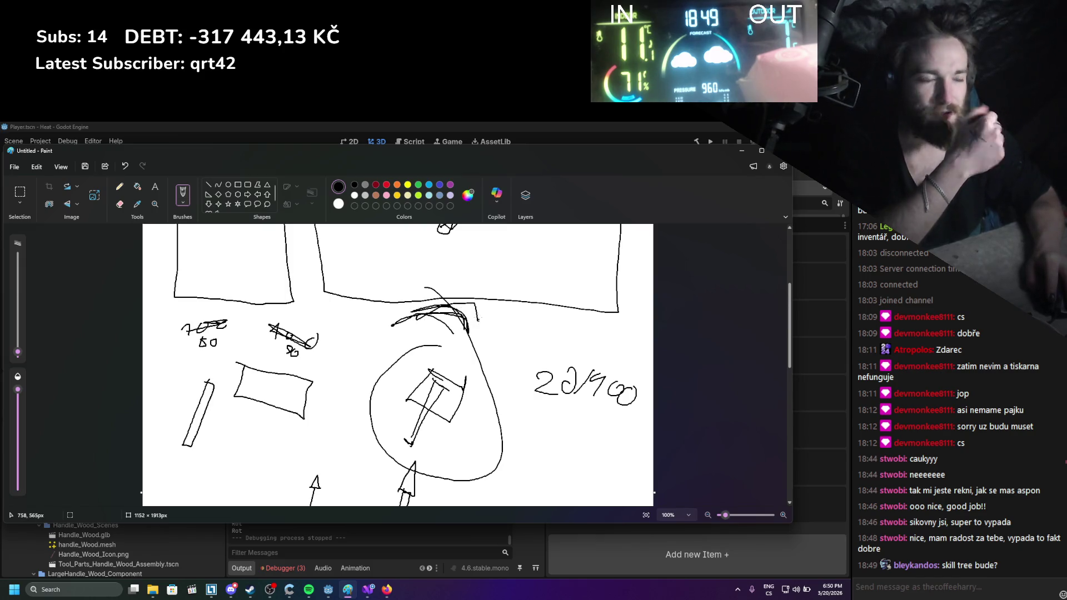
{"action": "scroll", "coordinate": [398, 365], "scroll_direction": "down", "scroll_amount": 2}
{"action": "scroll", "coordinate": [397, 365], "scroll_direction": "up", "scroll_amount": 2}
{"action": "scroll", "coordinate": [397, 365], "scroll_direction": "down", "scroll_amount": 1}
{"action": "scroll", "coordinate": [397, 365], "scroll_direction": "up", "scroll_amount": 1}
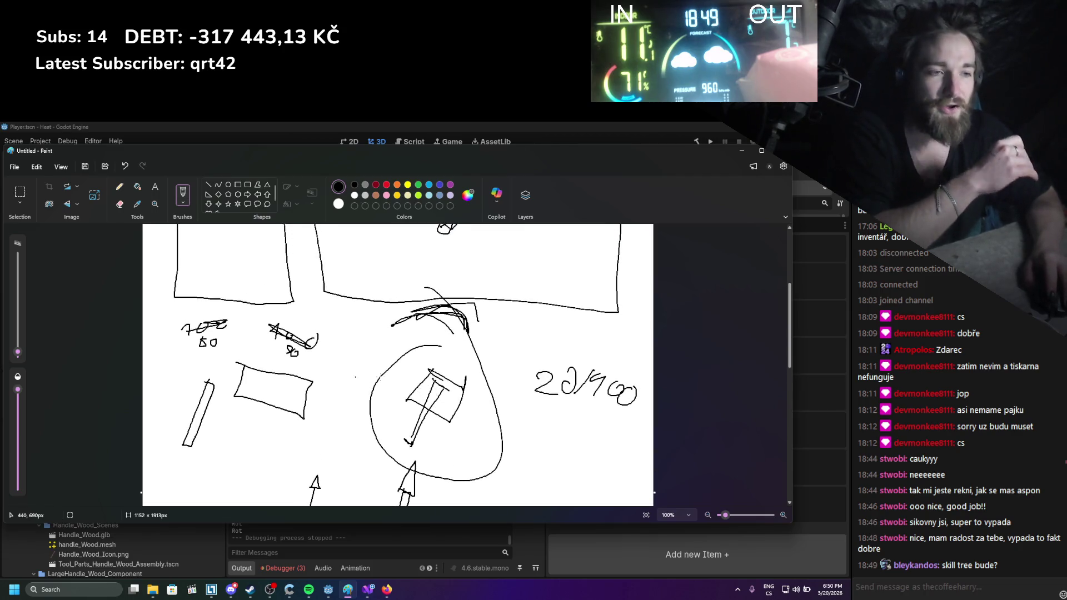
{"action": "left_click_drag", "start_coordinate": [453, 318], "coordinate": [365, 331]}
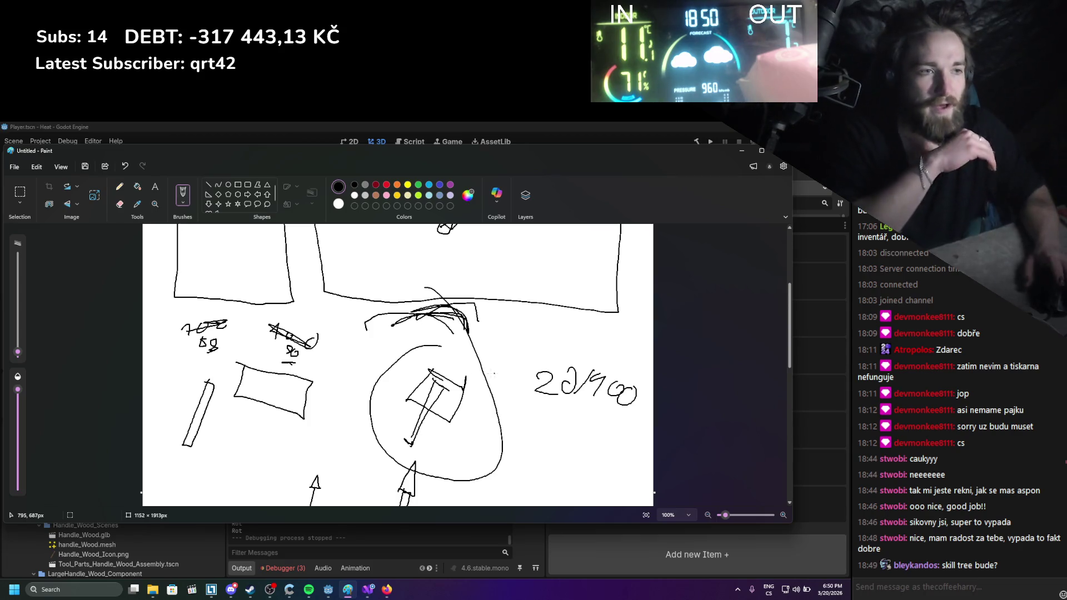
- Scribble under 20/900, draw a small box at lower left, and an arrow toward the circle
{"action": "scroll", "coordinate": [334, 389], "scroll_direction": "down", "scroll_amount": 1}
{"action": "mouse_move", "coordinate": [245, 428]}
{"action": "left_mouse_down"}
{"action": "mouse_move", "coordinate": [242, 469]}
{"action": "mouse_move", "coordinate": [287, 442]}
{"action": "mouse_move", "coordinate": [239, 424]}
{"action": "mouse_move", "coordinate": [230, 439]}
{"action": "left_mouse_up"}
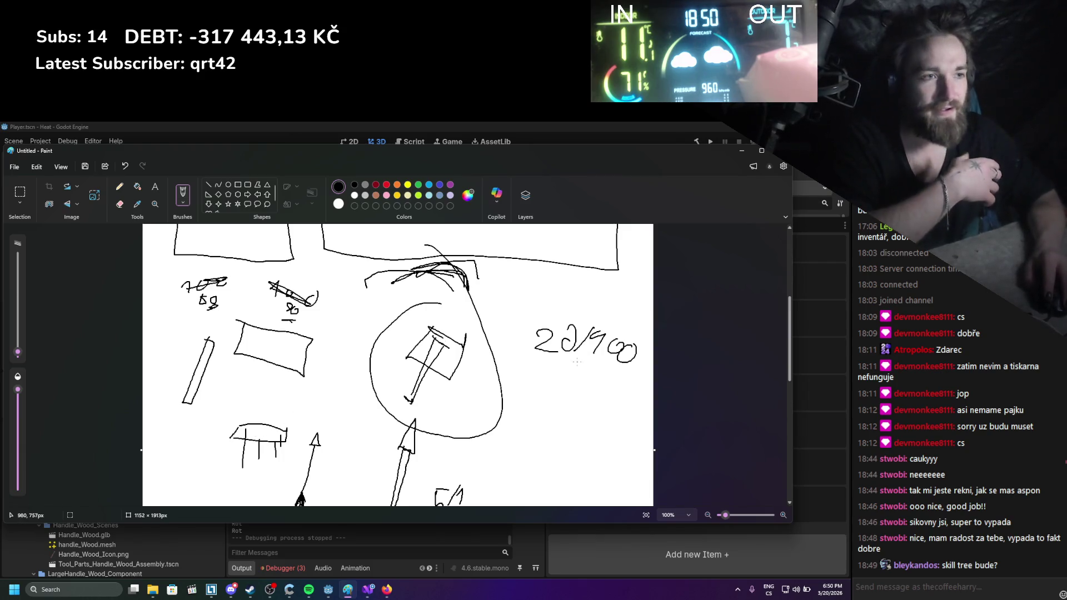
{"action": "mouse_move", "coordinate": [544, 360]}
{"action": "left_mouse_down"}
{"action": "mouse_move", "coordinate": [589, 368]}
{"action": "mouse_move", "coordinate": [561, 375]}
{"action": "mouse_move", "coordinate": [583, 394]}
{"action": "left_mouse_up"}
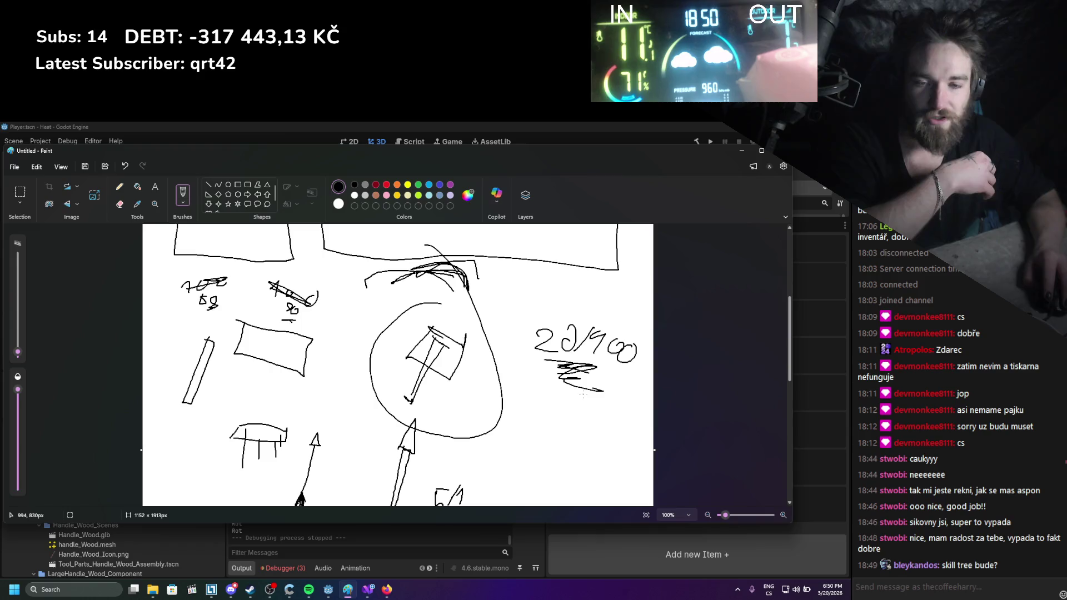
{"action": "mouse_move", "coordinate": [174, 452]}
{"action": "left_mouse_down"}
{"action": "mouse_move", "coordinate": [174, 500]}
{"action": "mouse_move", "coordinate": [207, 451]}
{"action": "mouse_move", "coordinate": [206, 482]}
{"action": "mouse_move", "coordinate": [215, 442]}
{"action": "mouse_move", "coordinate": [190, 499]}
{"action": "mouse_move", "coordinate": [197, 469]}
{"action": "left_mouse_up"}
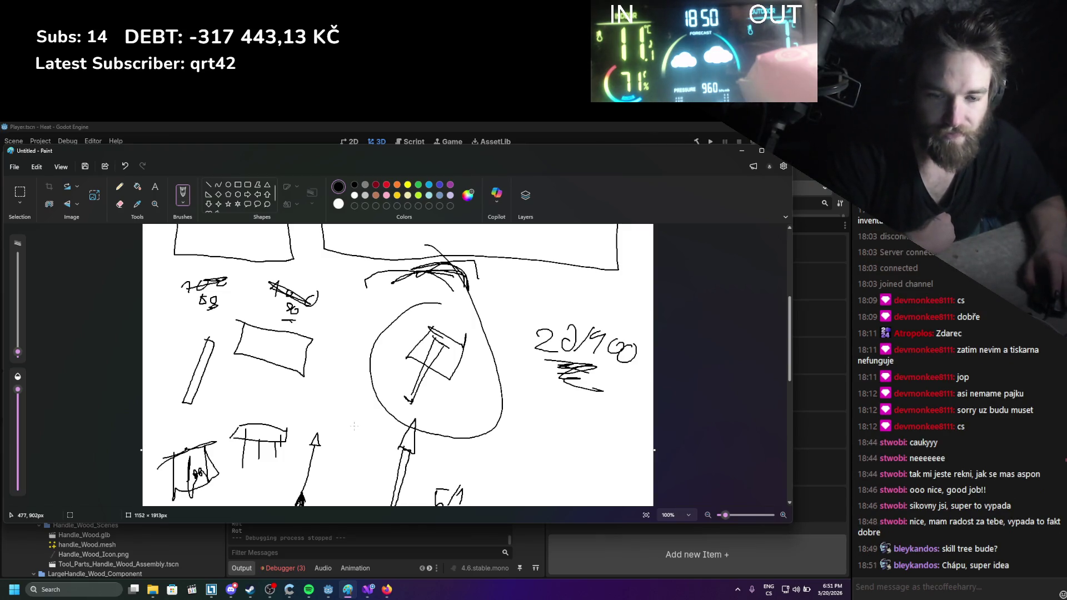
{"action": "mouse_move", "coordinate": [557, 400]}
{"action": "left_mouse_down"}
{"action": "mouse_move", "coordinate": [510, 402]}
{"action": "mouse_move", "coordinate": [531, 412]}
{"action": "left_mouse_up"}
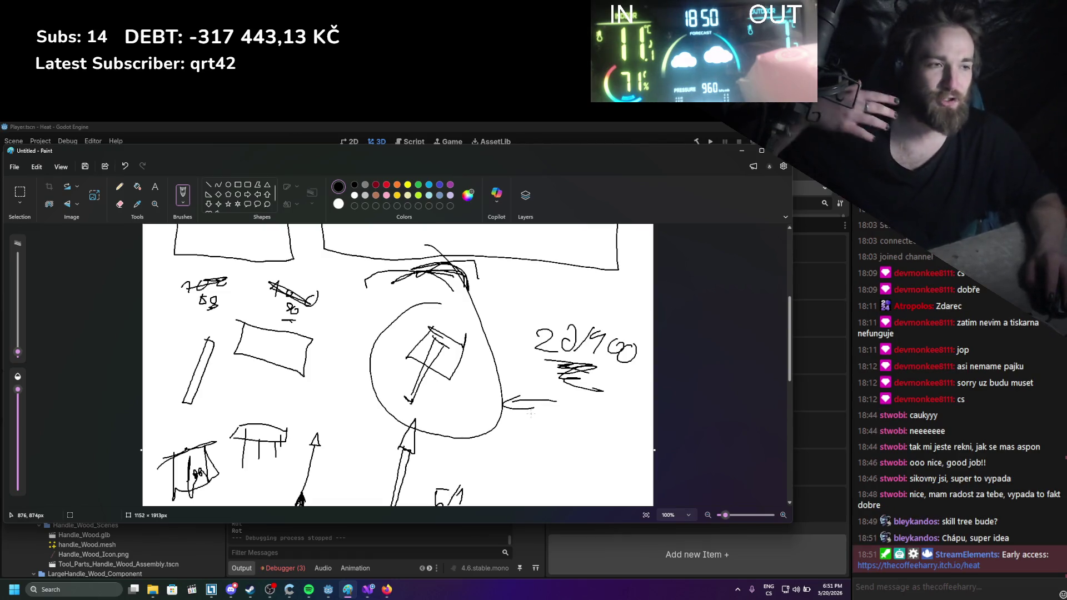
- Pencil a tall rectangle with horizontal lines drawn inside it
{"action": "scroll", "coordinate": [524, 370], "scroll_direction": "down", "scroll_amount": 3}
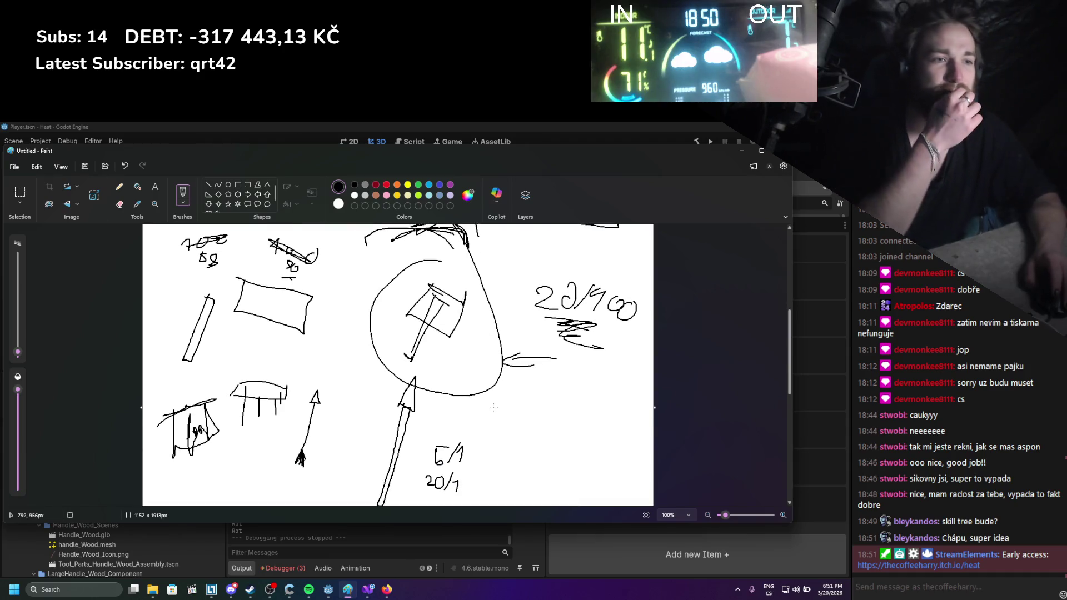
{"action": "scroll", "coordinate": [489, 389], "scroll_direction": "up", "scroll_amount": 1}
{"action": "scroll", "coordinate": [453, 406], "scroll_direction": "down", "scroll_amount": 1}
{"action": "scroll", "coordinate": [453, 406], "scroll_direction": "down", "scroll_amount": 2}
{"action": "mouse_move", "coordinate": [241, 373]}
{"action": "left_mouse_down"}
{"action": "mouse_move", "coordinate": [233, 477]}
{"action": "mouse_move", "coordinate": [284, 478]}
{"action": "mouse_move", "coordinate": [249, 380]}
{"action": "mouse_move", "coordinate": [272, 404]}
{"action": "left_mouse_up"}
{"action": "mouse_move", "coordinate": [248, 416]}
{"action": "left_mouse_down"}
{"action": "mouse_move", "coordinate": [274, 415]}
{"action": "mouse_move", "coordinate": [275, 429]}
{"action": "left_mouse_up"}
{"action": "left_click_drag", "start_coordinate": [256, 439], "coordinate": [282, 439]}
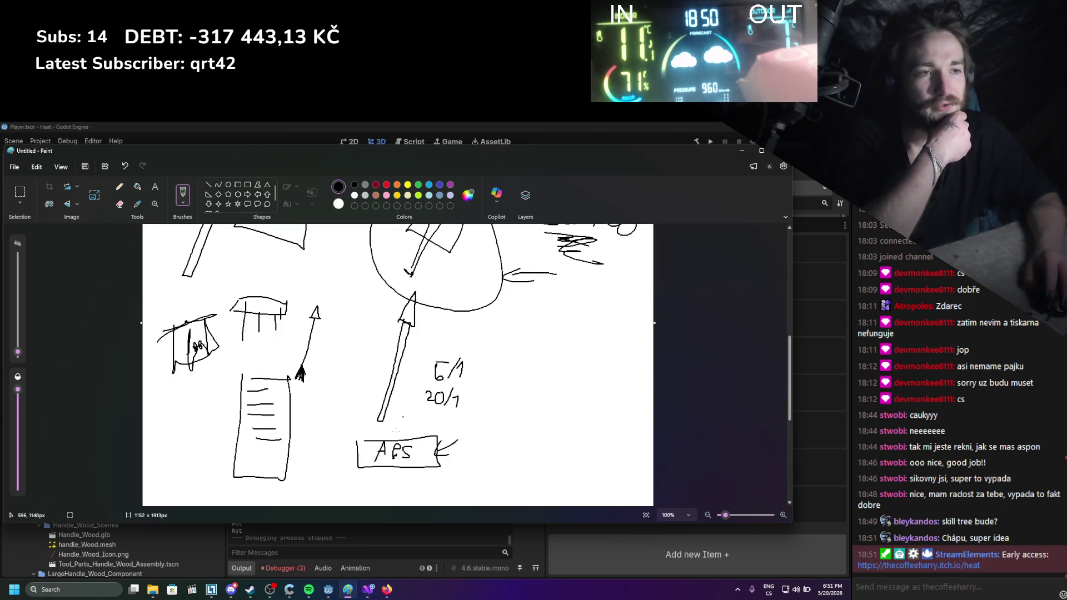
- Double-underline 20/1, write GO beside the arrow, then move Paint aside to reveal Godot
{"action": "scroll", "coordinate": [361, 426], "scroll_direction": "up", "scroll_amount": 2}
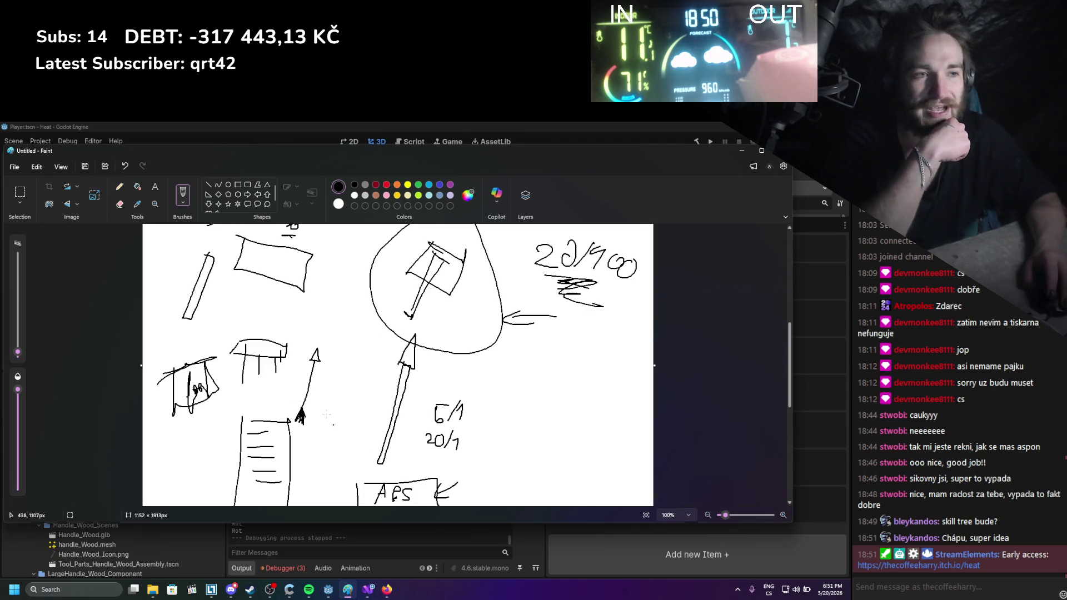
{"action": "scroll", "coordinate": [384, 409], "scroll_direction": "down", "scroll_amount": 2}
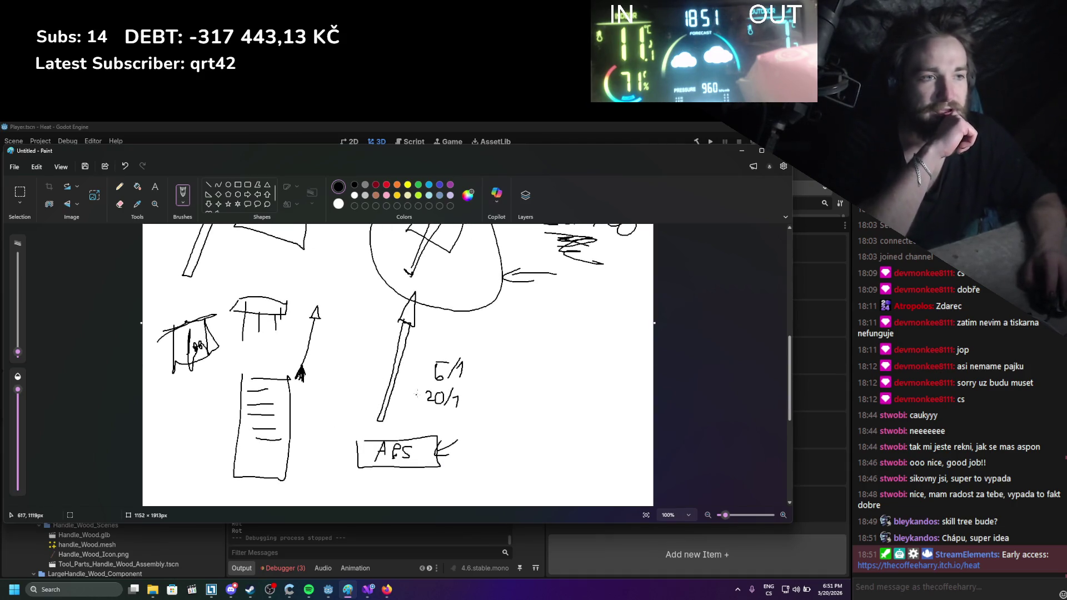
{"action": "left_click_drag", "start_coordinate": [430, 412], "coordinate": [453, 423]}
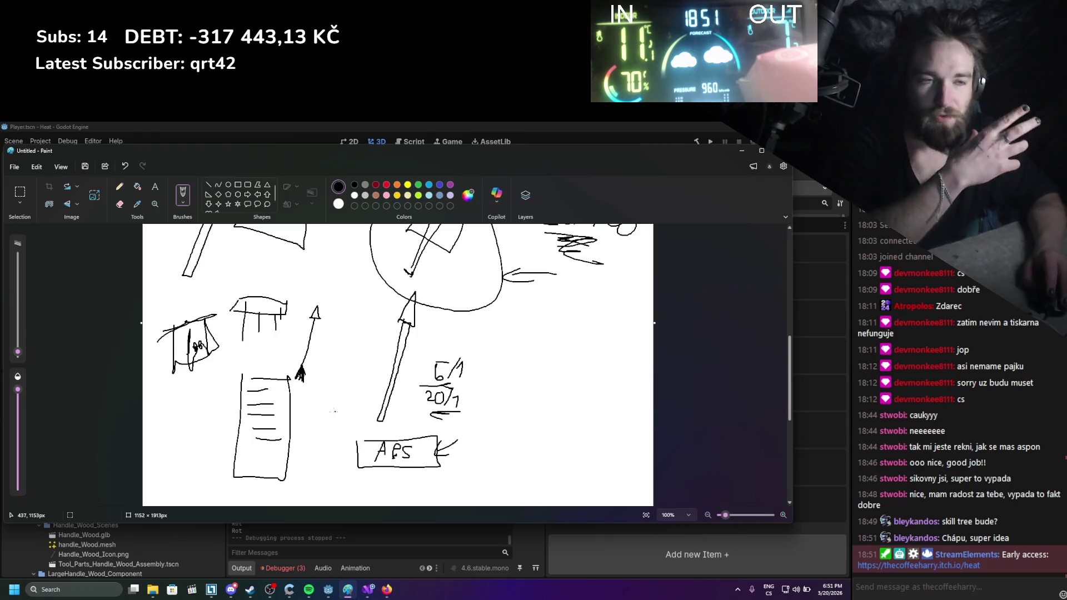
{"action": "mouse_move", "coordinate": [338, 340]}
{"action": "left_mouse_down"}
{"action": "mouse_move", "coordinate": [336, 352]}
{"action": "mouse_move", "coordinate": [344, 343]}
{"action": "left_mouse_up"}
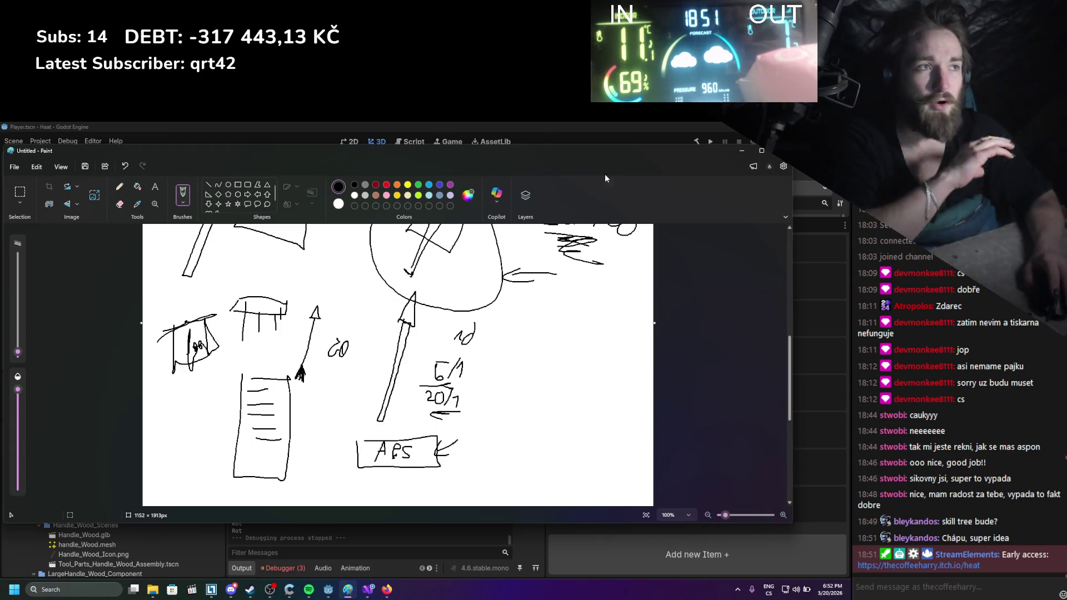
{"action": "key", "text": "super+Down"}
{"action": "key", "text": "super+Down"}
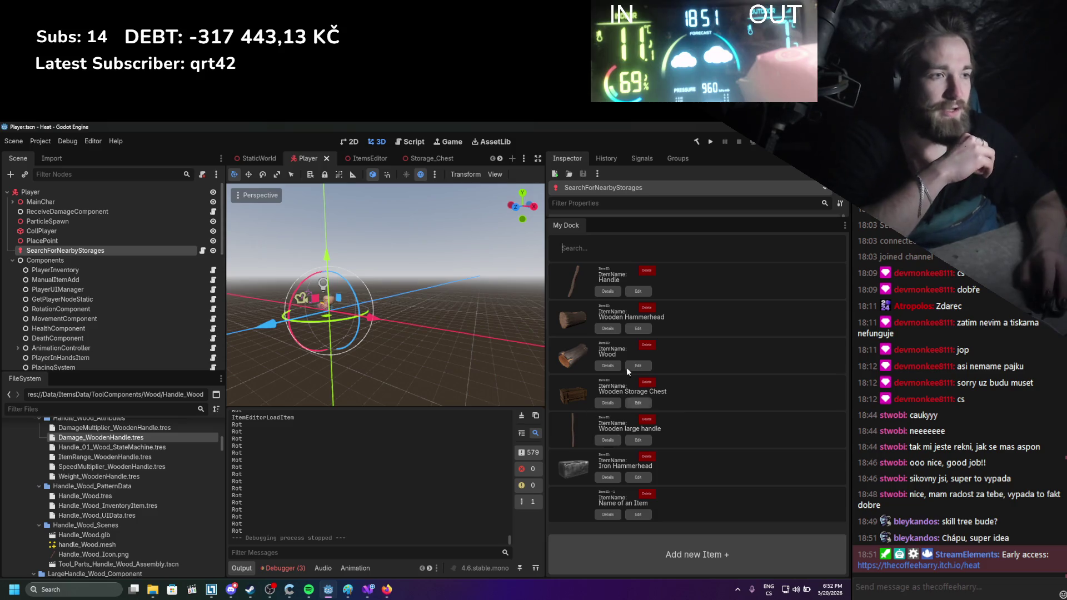
- Scroll up the FileSystem panel, then return the Paint sketch to the front
{"action": "scroll", "coordinate": [126, 462], "scroll_direction": "up", "scroll_amount": 10}
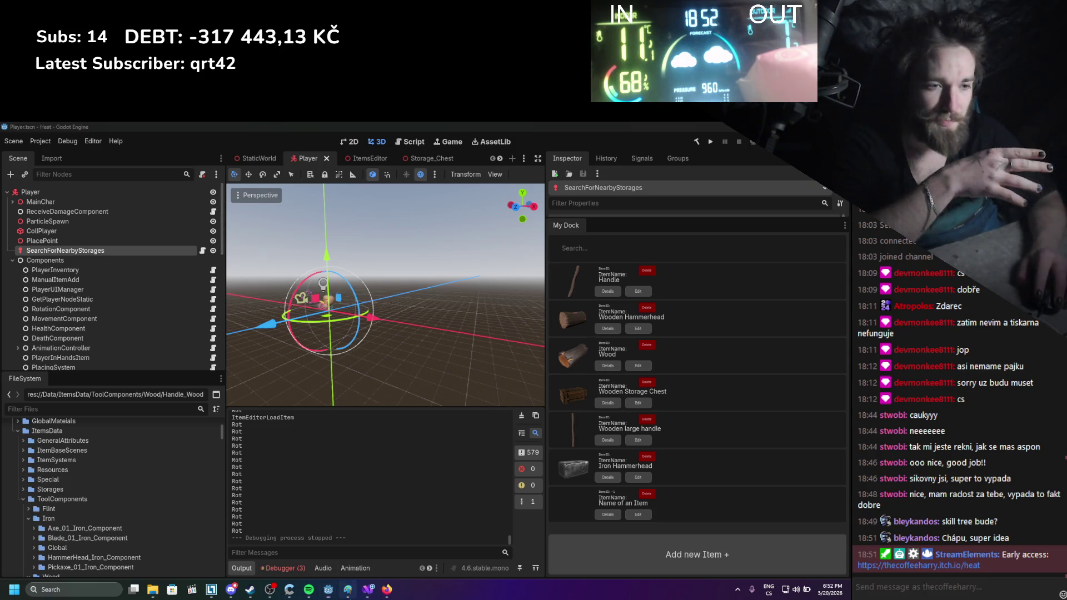
{"action": "left_click", "coordinate": [347, 589]}
{"action": "scroll", "coordinate": [264, 364], "scroll_direction": "down", "scroll_amount": 3}
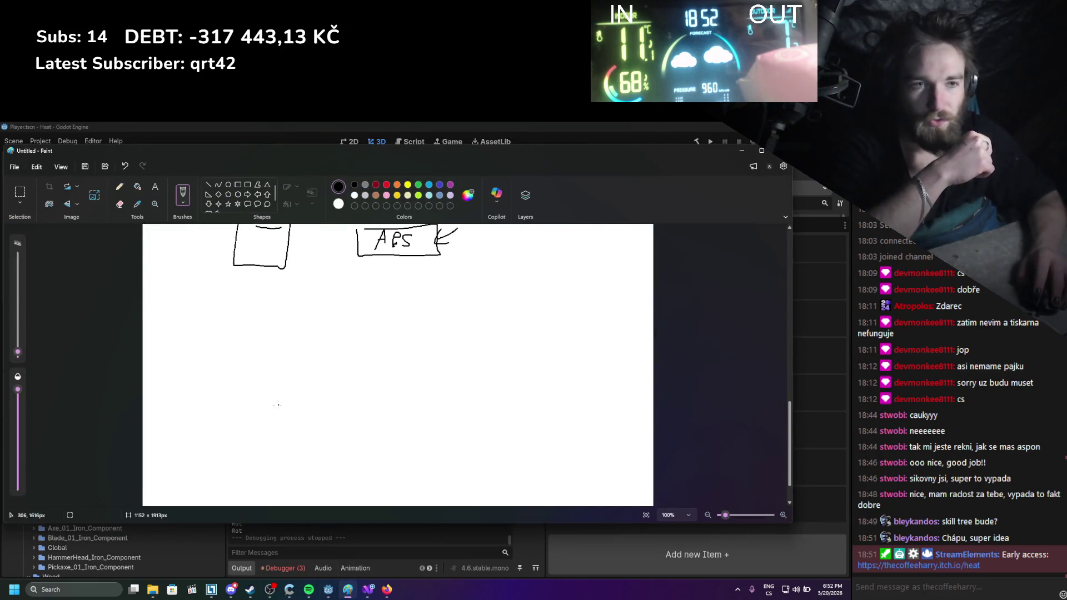
- Close the box head and draw the stick-figure body with a diagonal stroke below APS
{"action": "mouse_move", "coordinate": [268, 376]}
{"action": "left_mouse_down"}
{"action": "mouse_move", "coordinate": [242, 348]}
{"action": "mouse_move", "coordinate": [253, 420]}
{"action": "mouse_move", "coordinate": [203, 444]}
{"action": "mouse_move", "coordinate": [199, 478]}
{"action": "mouse_move", "coordinate": [196, 439]}
{"action": "mouse_move", "coordinate": [224, 456]}
{"action": "left_mouse_up"}
{"action": "scroll", "coordinate": [199, 478], "scroll_direction": "down", "scroll_amount": 1}
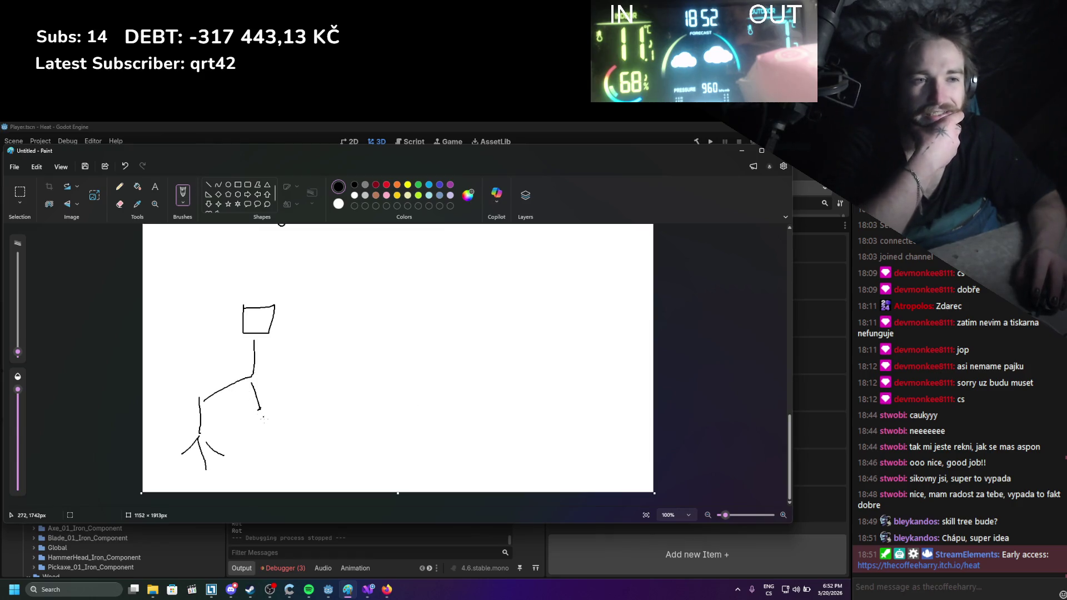
{"action": "mouse_move", "coordinate": [200, 431]}
{"action": "left_mouse_down"}
{"action": "mouse_move", "coordinate": [209, 423]}
{"action": "mouse_move", "coordinate": [276, 431]}
{"action": "mouse_move", "coordinate": [249, 422]}
{"action": "mouse_move", "coordinate": [219, 460]}
{"action": "mouse_move", "coordinate": [256, 480]}
{"action": "left_mouse_up"}
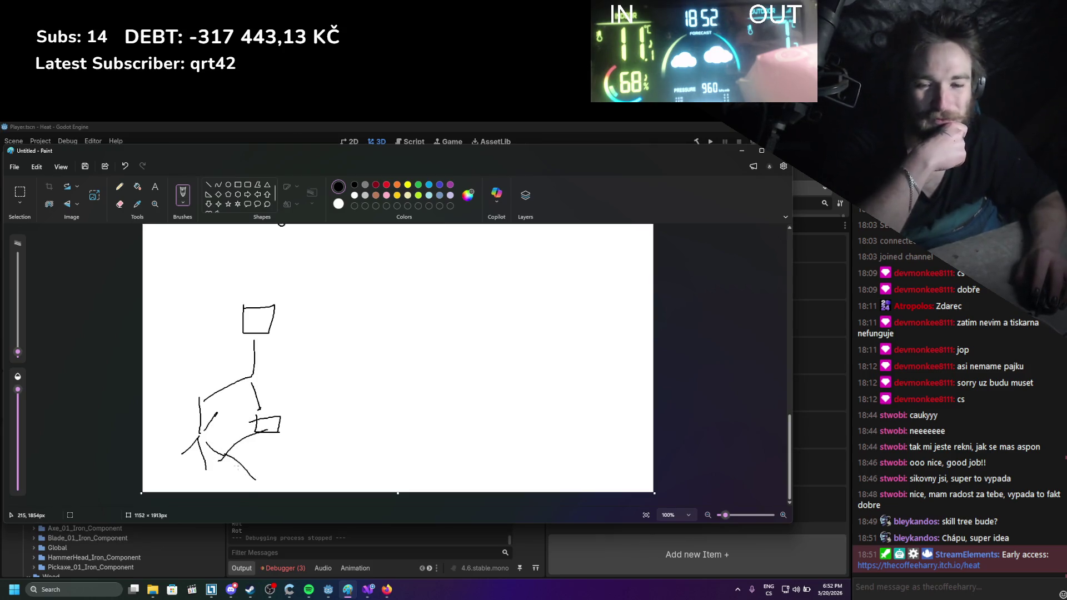
{"action": "scroll", "coordinate": [361, 424], "scroll_direction": "up", "scroll_amount": 2}
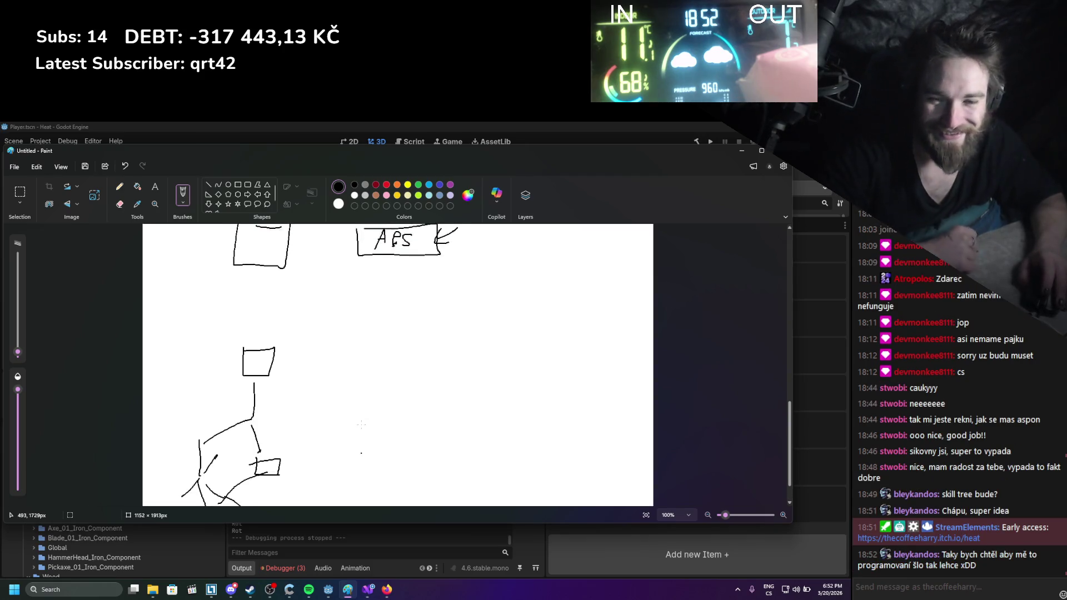
{"action": "scroll", "coordinate": [361, 425], "scroll_direction": "up", "scroll_amount": 2}
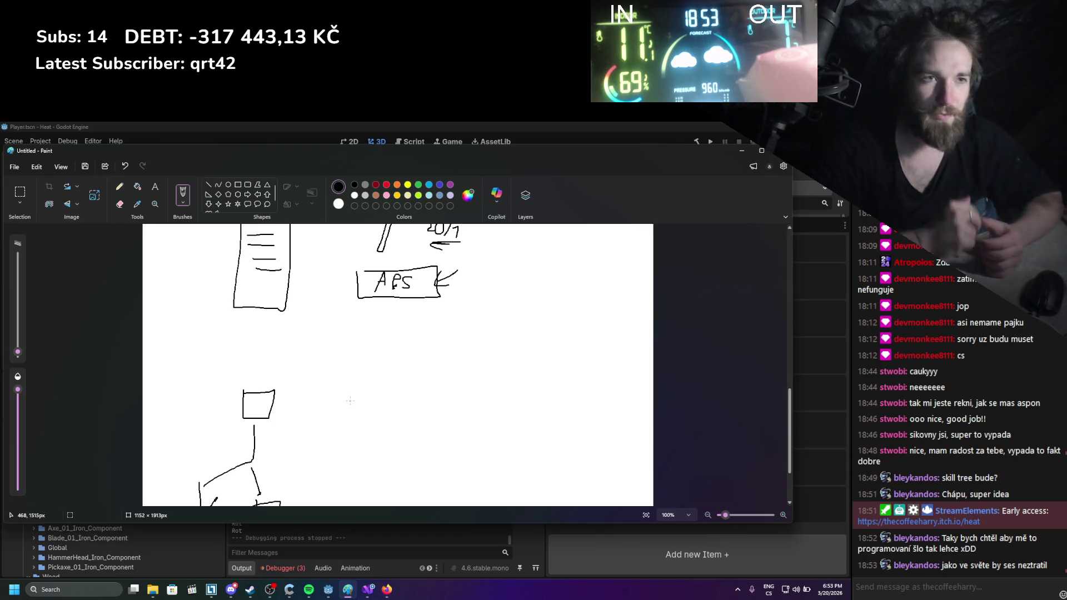
{"action": "scroll", "coordinate": [350, 400], "scroll_direction": "up", "scroll_amount": 10}
{"action": "scroll", "coordinate": [409, 428], "scroll_direction": "down", "scroll_amount": 5}
{"action": "scroll", "coordinate": [409, 428], "scroll_direction": "down", "scroll_amount": 5}
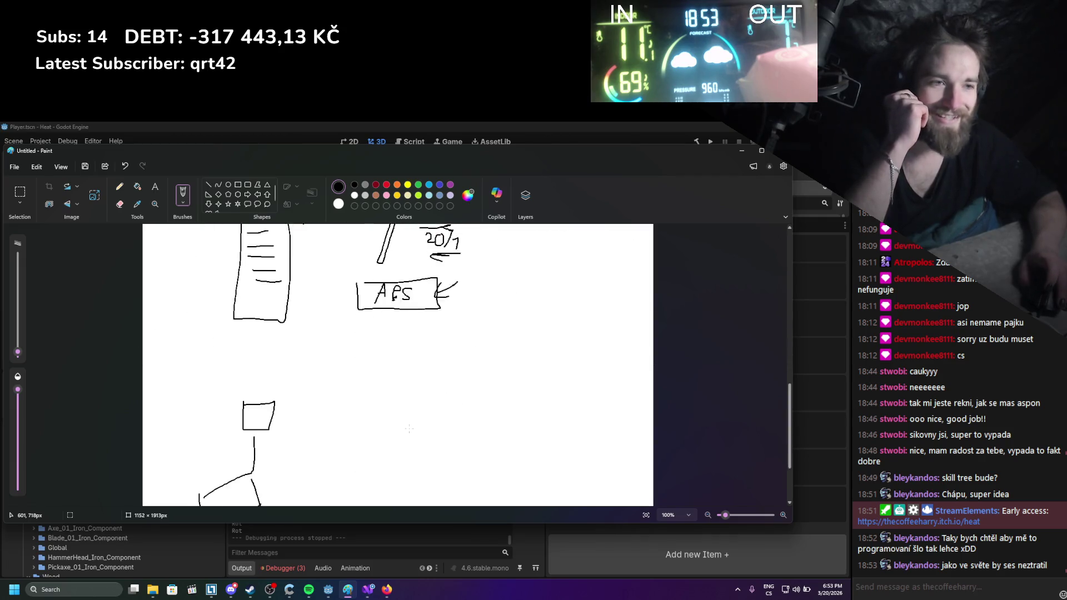
{"action": "scroll", "coordinate": [409, 428], "scroll_direction": "up", "scroll_amount": 4}
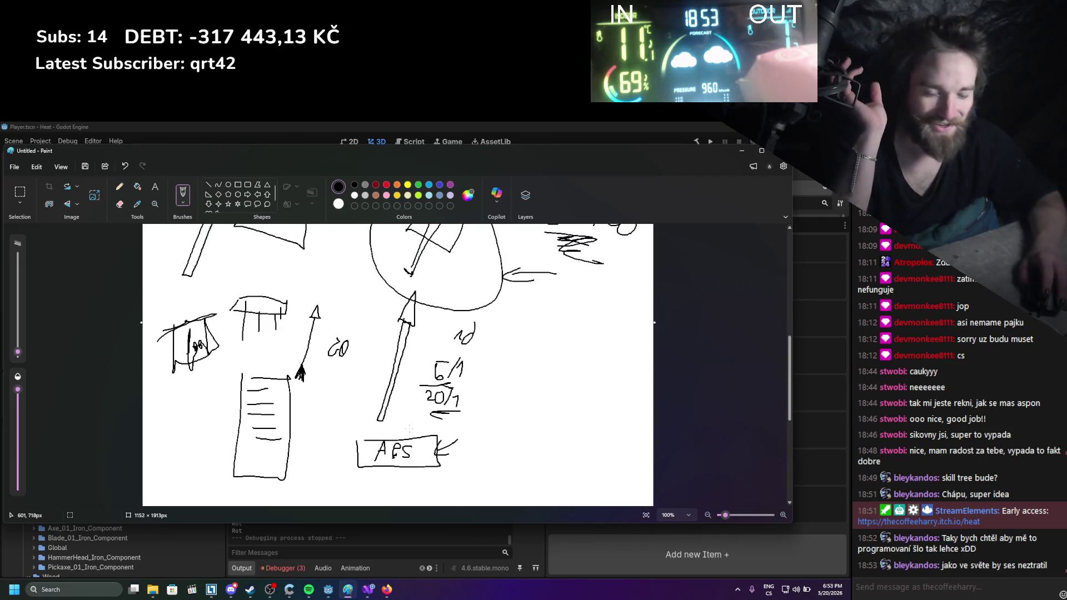